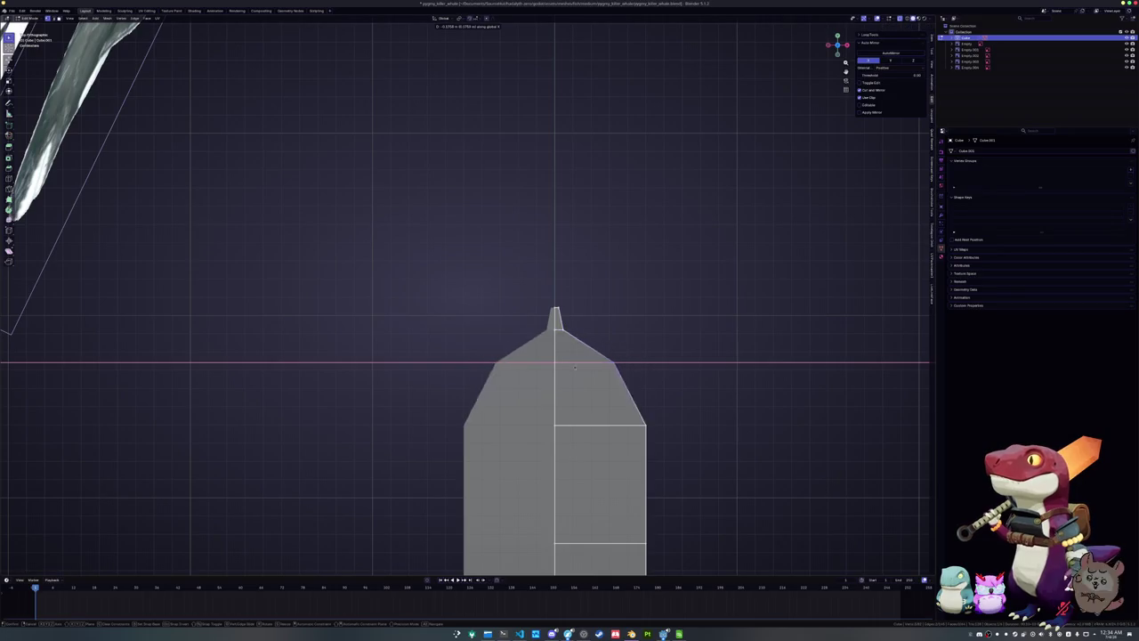
Pull the shoulder corner vertices inward along X to narrow the spire's width
shift+middle_drag(601, 418, 595, 340)
key(s)
key(x)
click(545, 383)
key(ctrl+z)
drag(597, 350, 656, 401)
key(g)
key(x)
click(542, 401)
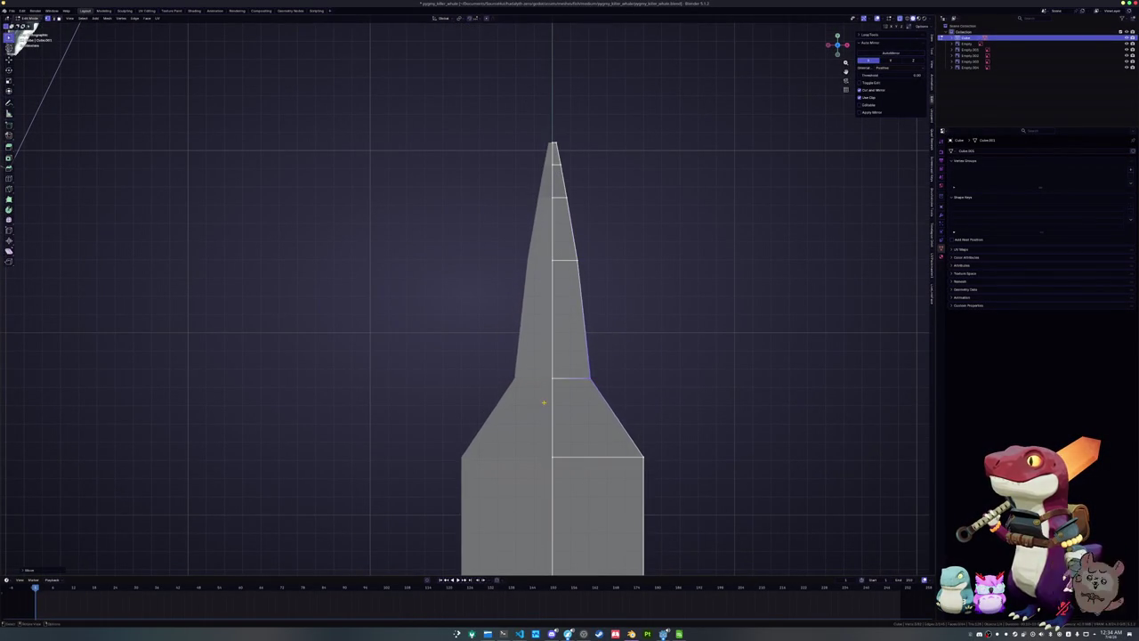
Shift the selection along X, then lower the shoulder and upper spire loops along Z
scroll(618, 338, down, 1)
key(g)
key(x)
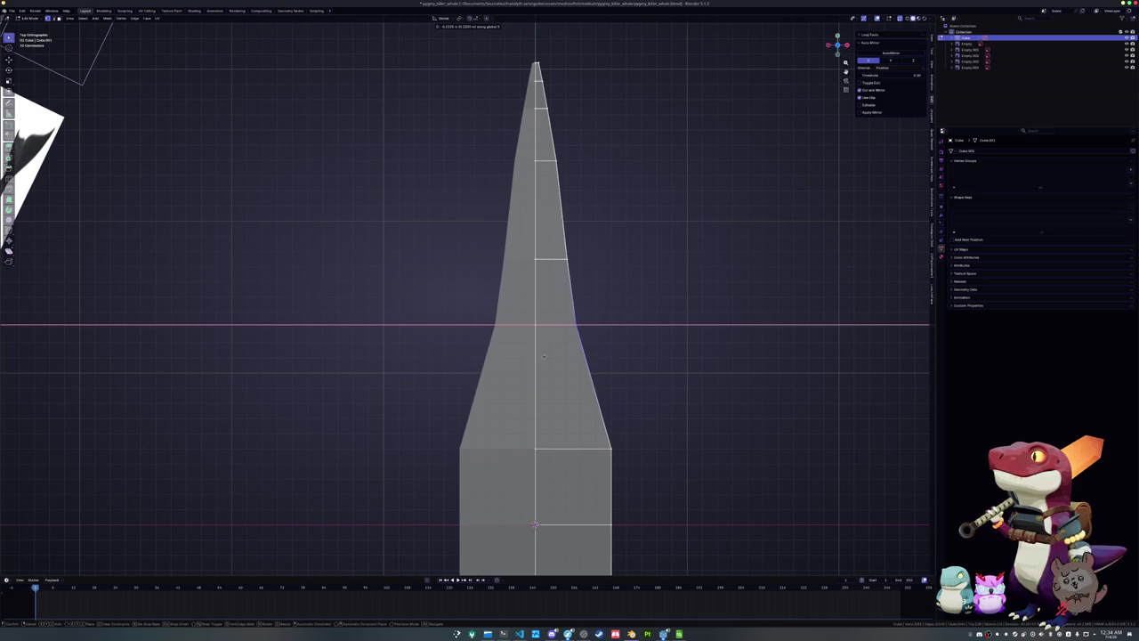
click(569, 337)
shift+middle_drag(614, 481, 614, 363)
drag(623, 362, 593, 331)
key(g)
key(z)
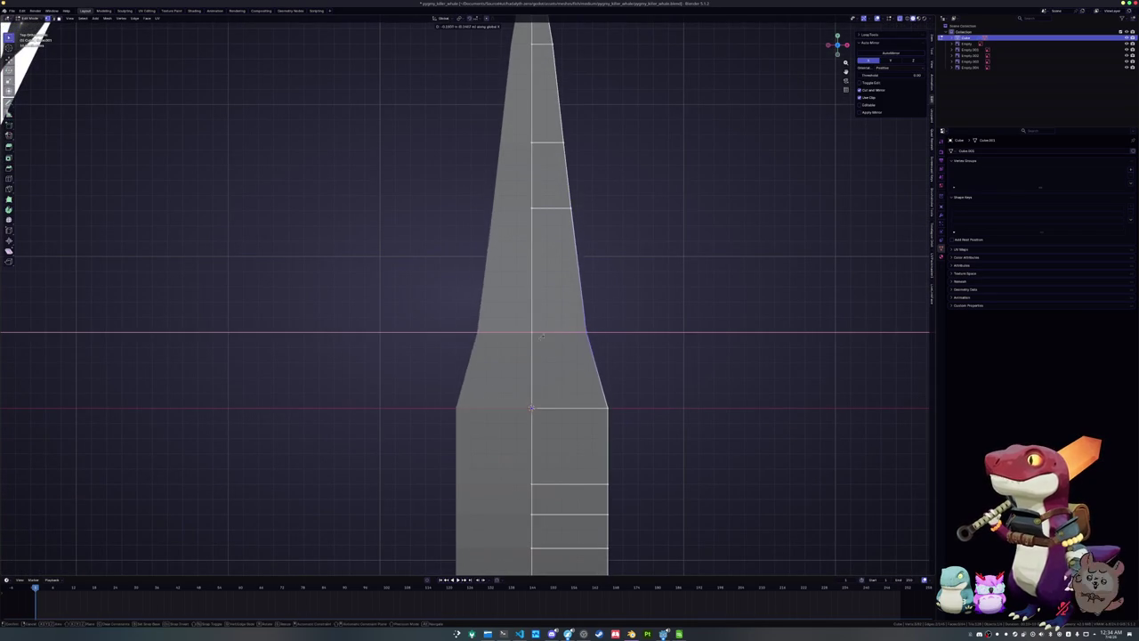
click(611, 409)
Move the shoulder loops further down along Y to lengthen the tapering tail stock
shift+middle_drag(611, 412, 610, 311)
key(g)
key(y)
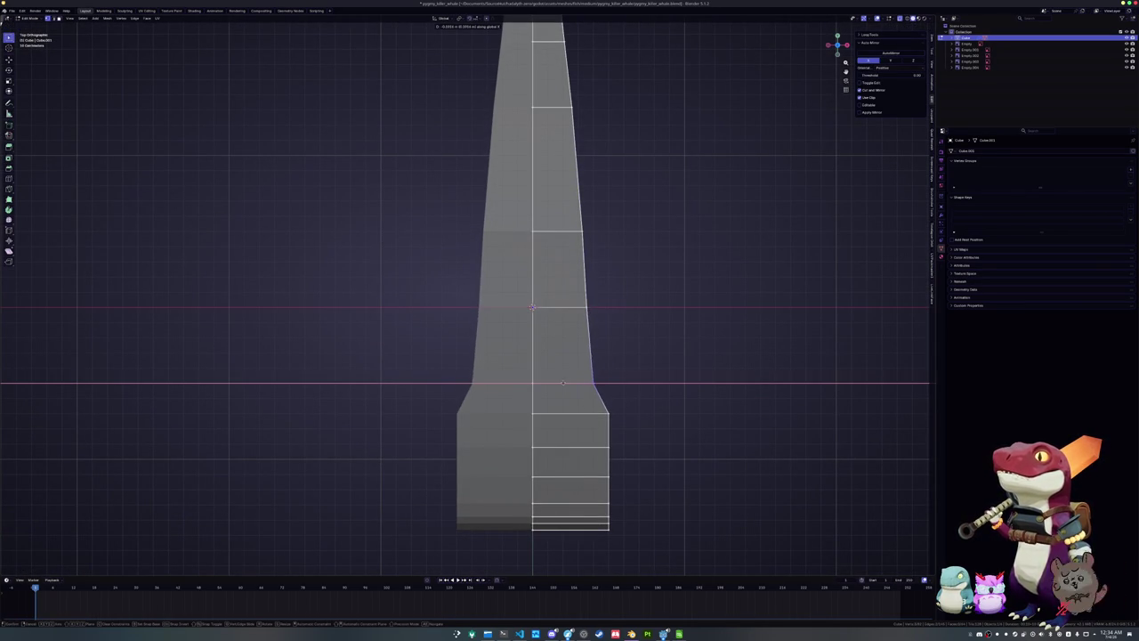
click(559, 386)
key(g)
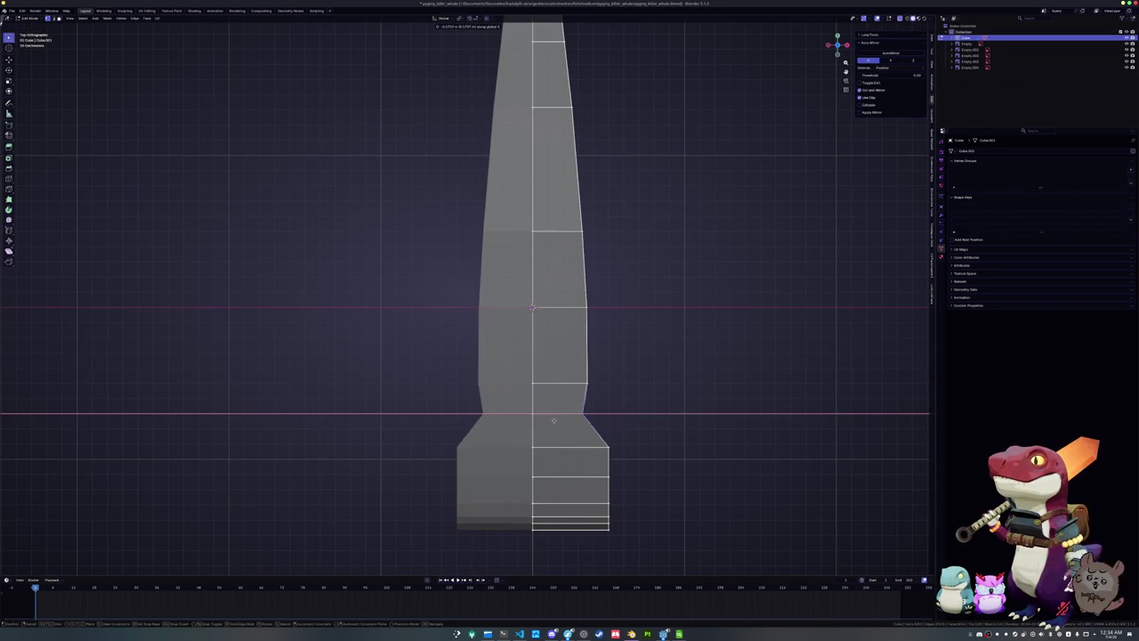
click(570, 419)
shift+middle_drag(552, 419, 556, 326)
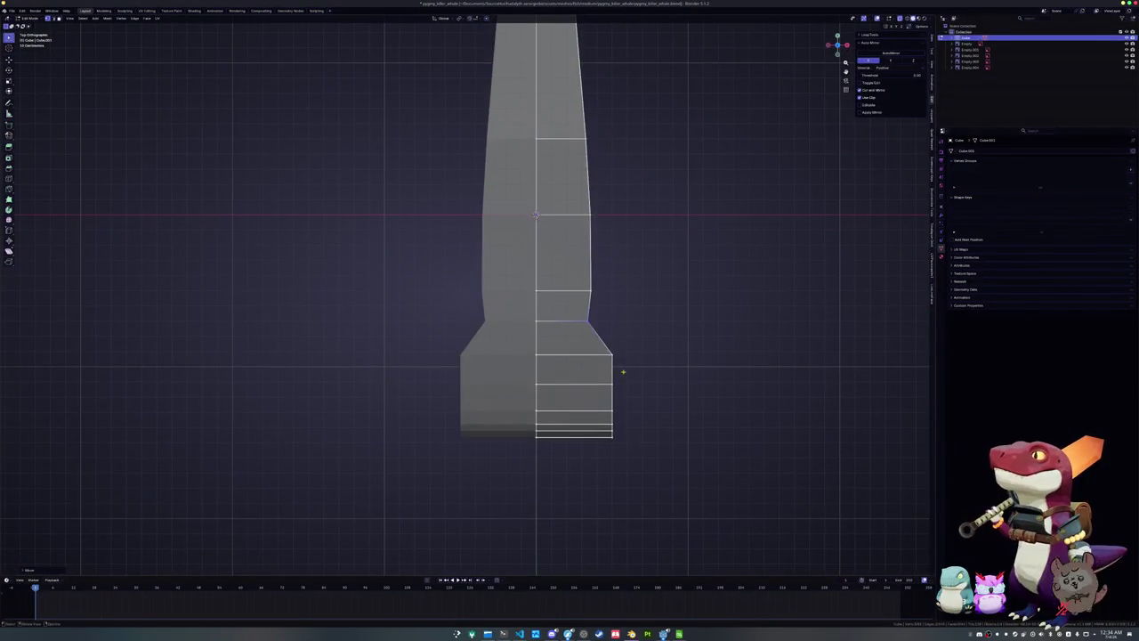
key(g)
click(599, 361)
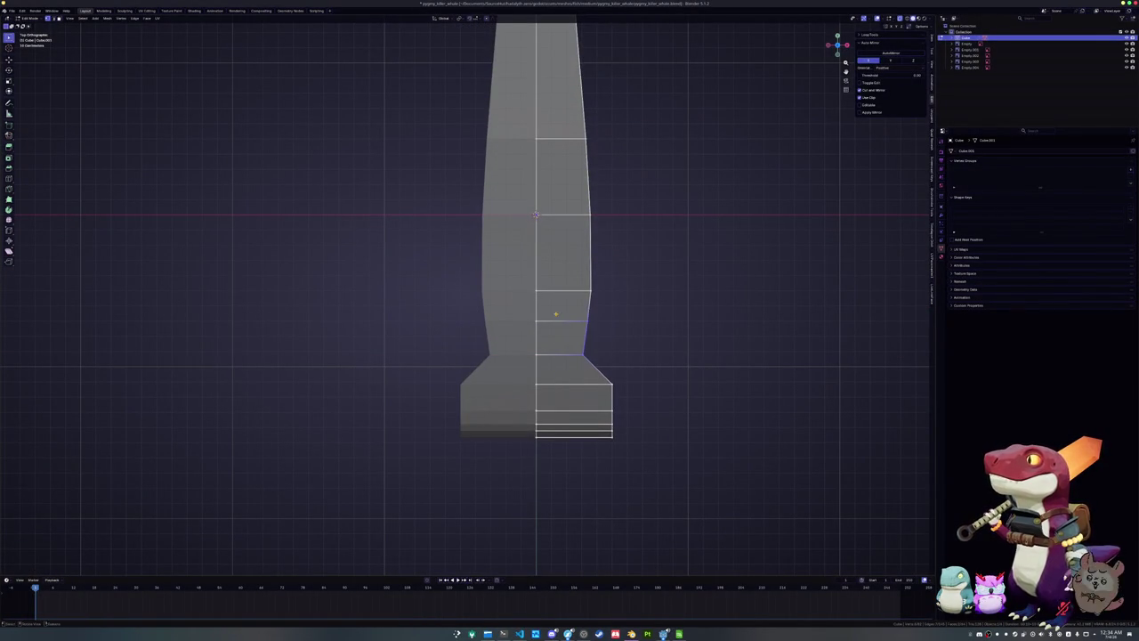
key(g)
right_click(619, 337)
drag(628, 401, 581, 372)
key(g)
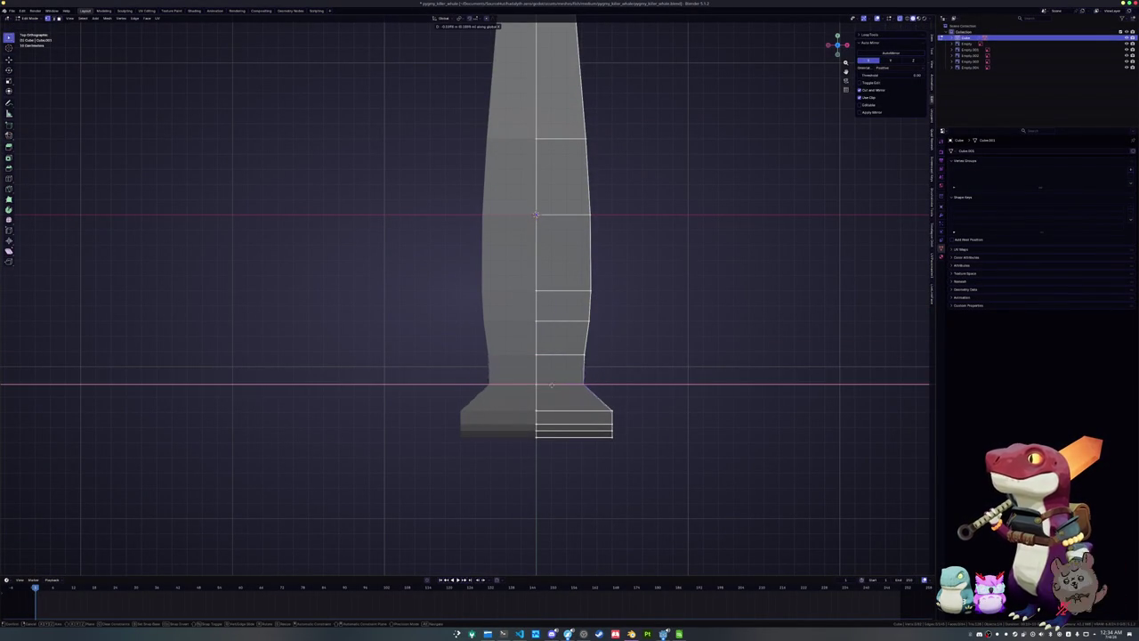
click(547, 388)
Reposition the base edge loop to round off the wide end of the body
scroll(570, 409, up, 1)
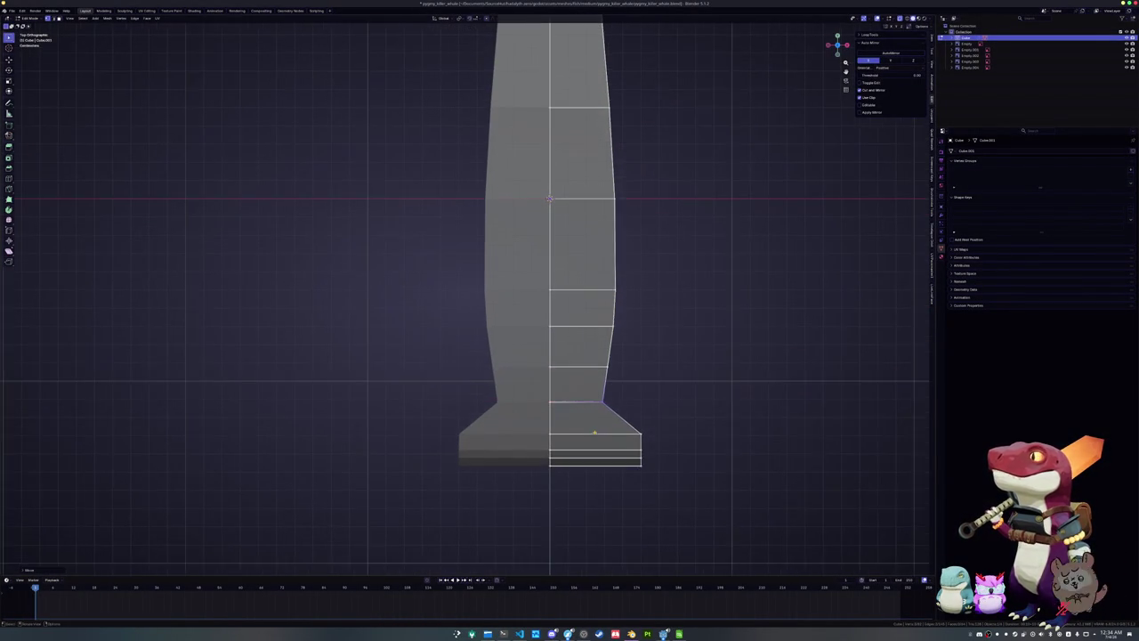
shift+middle_drag(590, 433, 589, 350)
key(g)
click(606, 367)
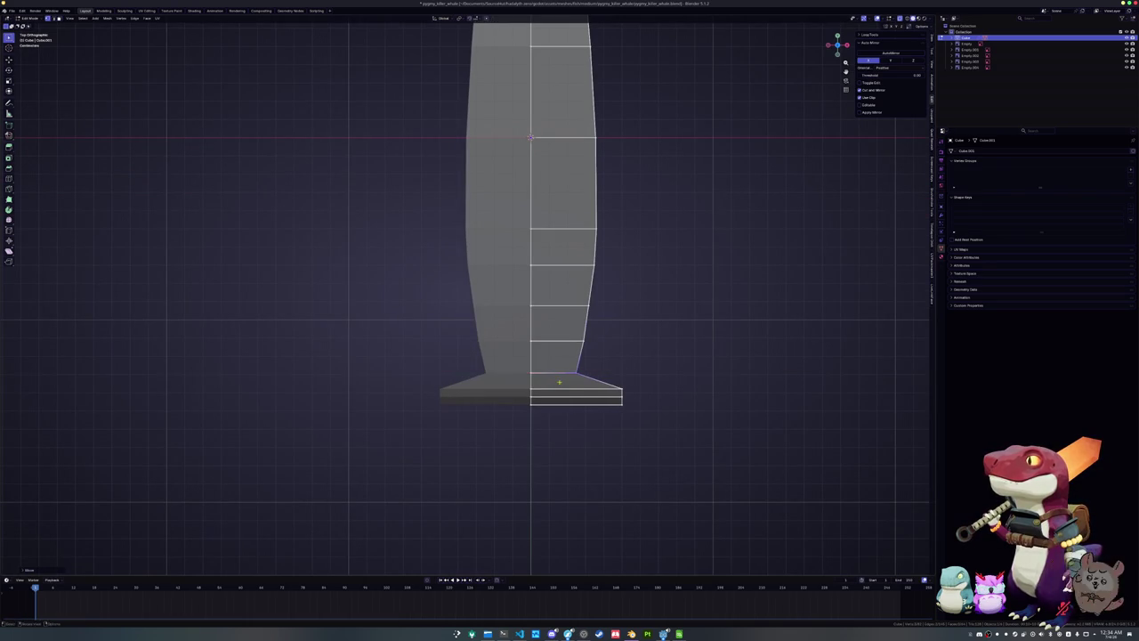
scroll(606, 367, up, 1)
scroll(694, 380, up, 1)
key(g)
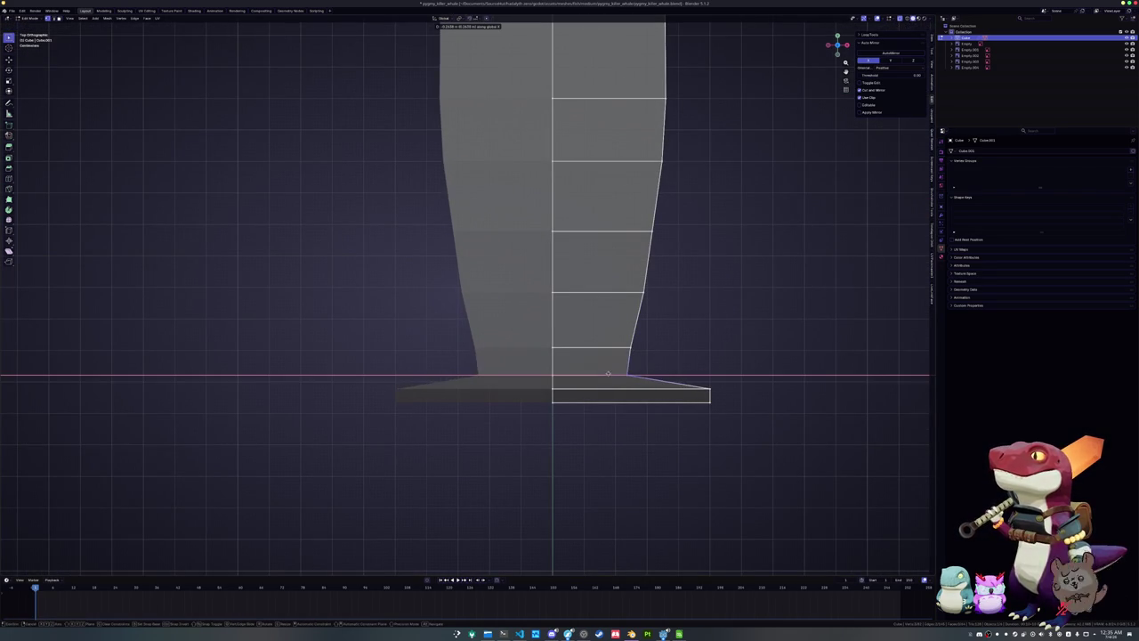
click(597, 372)
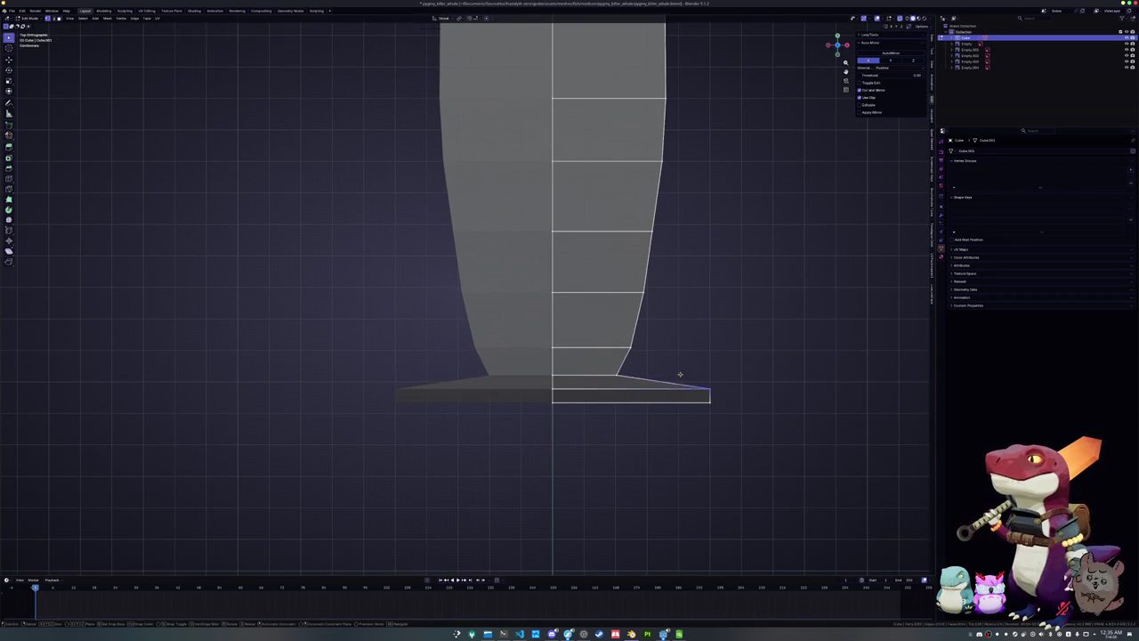
key(g)
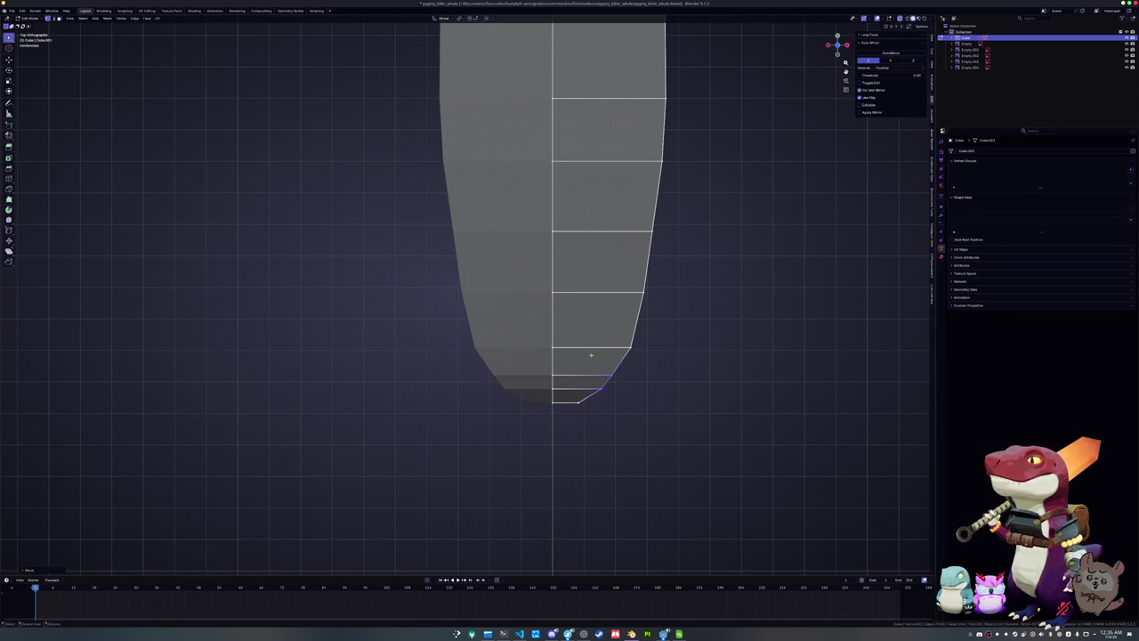
click(601, 312)
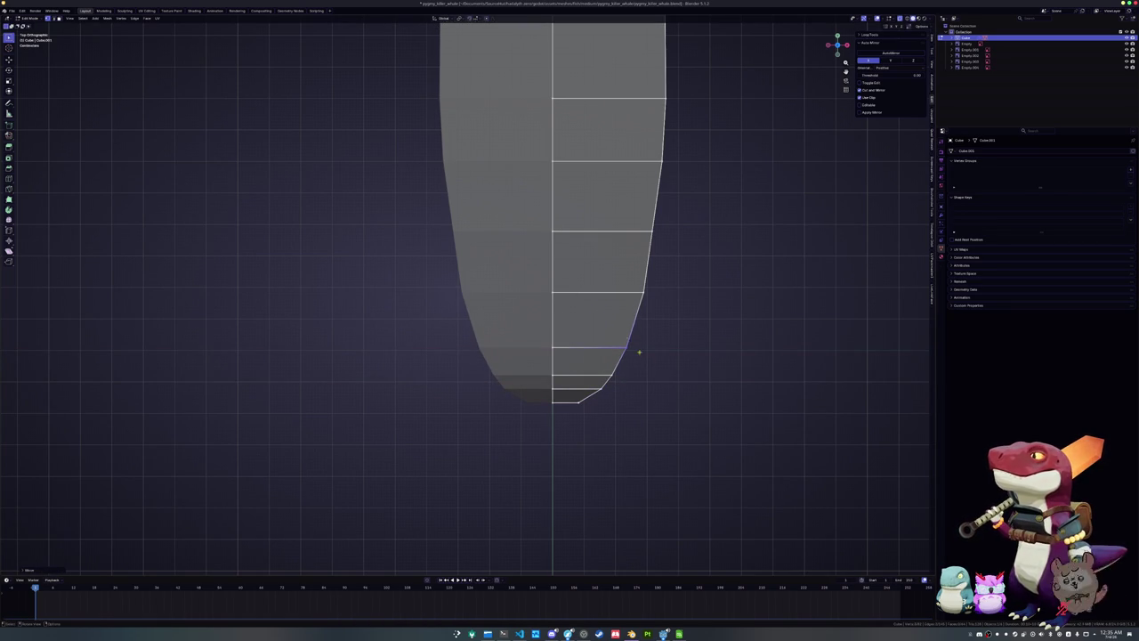
shift+scroll(593, 314, up, 5)
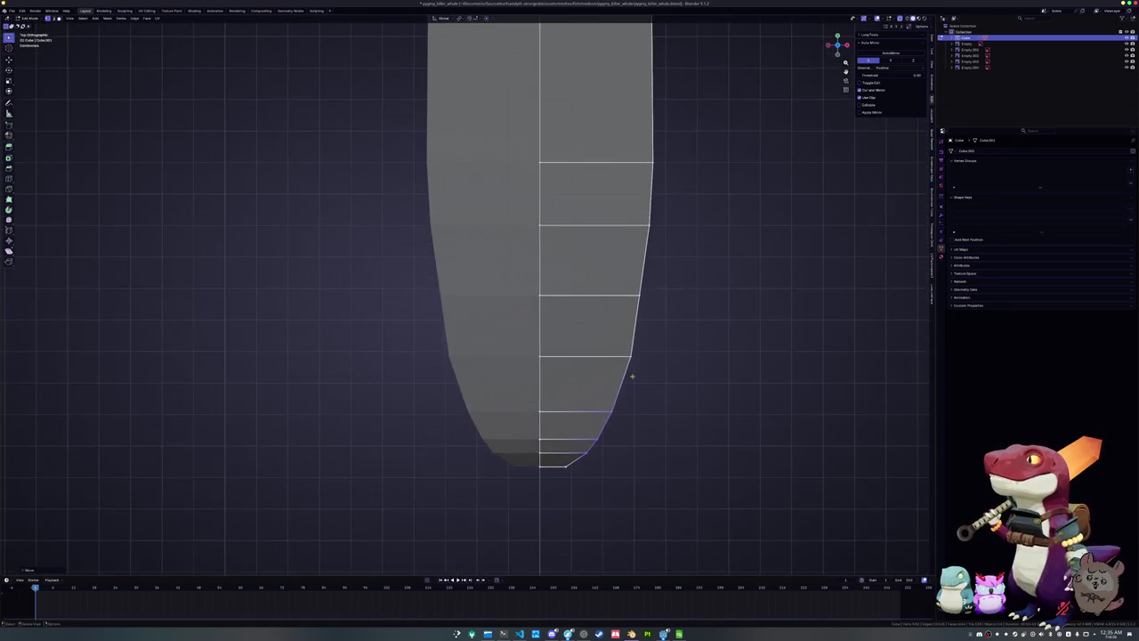
Nudge a right-edge vertex and the mid-body edges sideways along X to adjust the width
shift+scroll(656, 315, up, 4)
drag(660, 376, 604, 333)
key(g)
key(x)
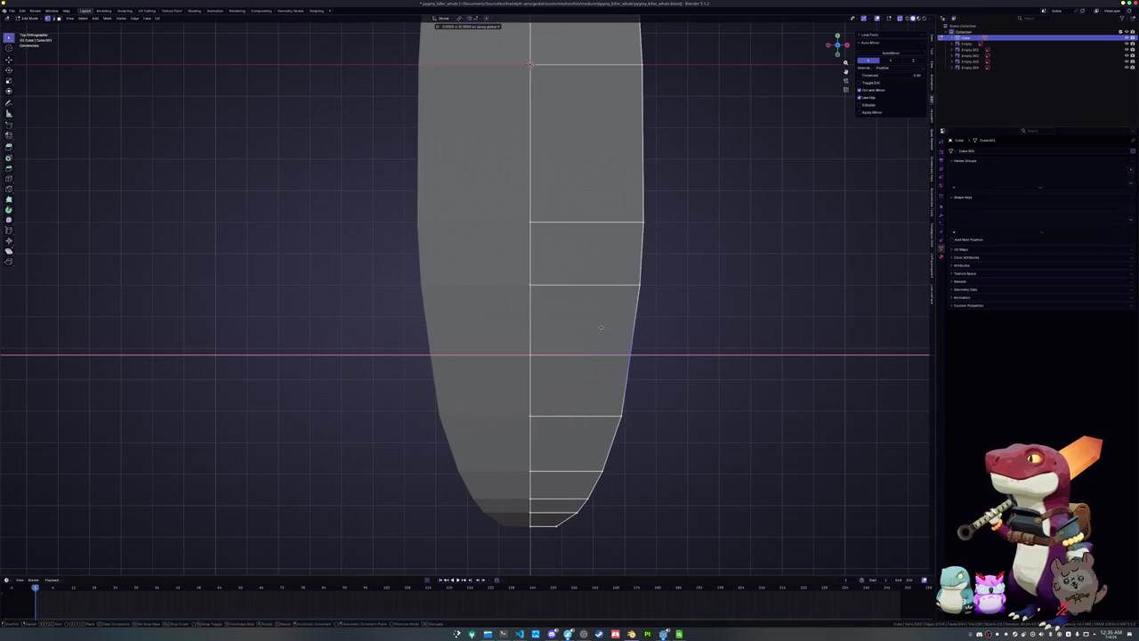
click(601, 326)
drag(663, 307, 611, 152)
key(g)
key(x)
click(608, 151)
key(g)
key(x)
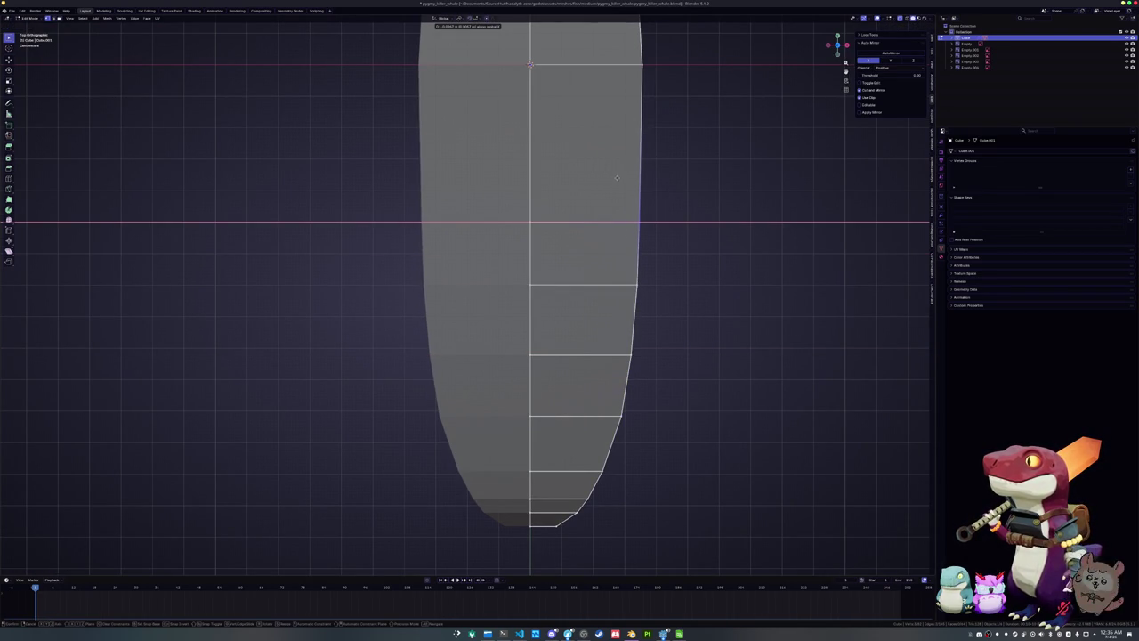
click(617, 177)
Move further edges along X to narrow the taper toward the pointed tail
scroll(610, 165, down, 2)
scroll(620, 188, down, 1)
shift+middle_drag(620, 188, 641, 346)
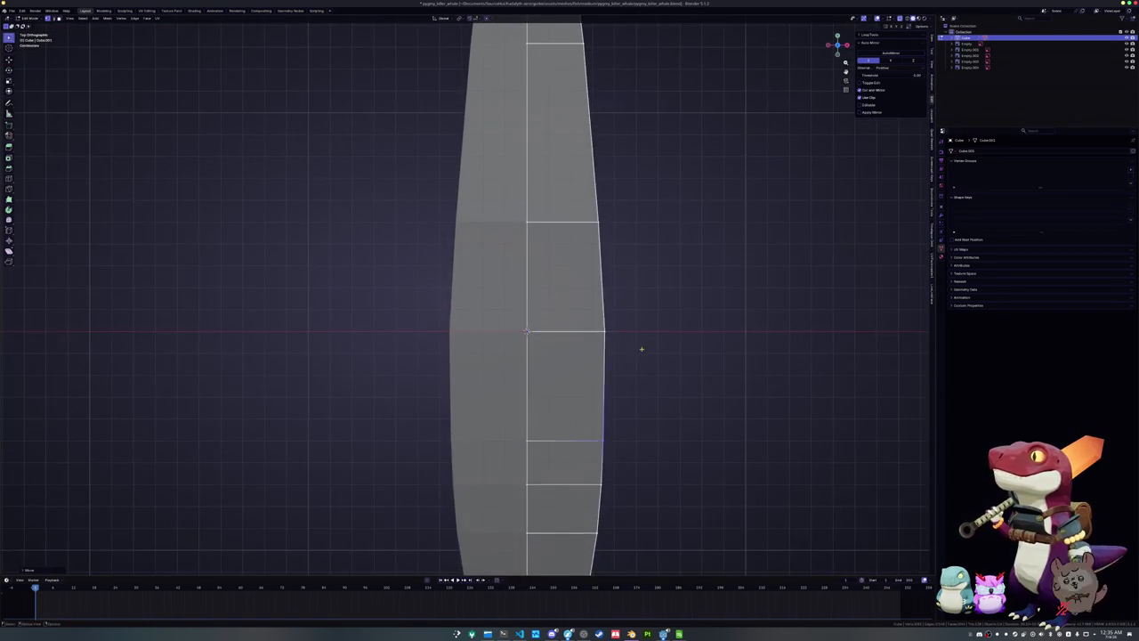
key(g)
key(x)
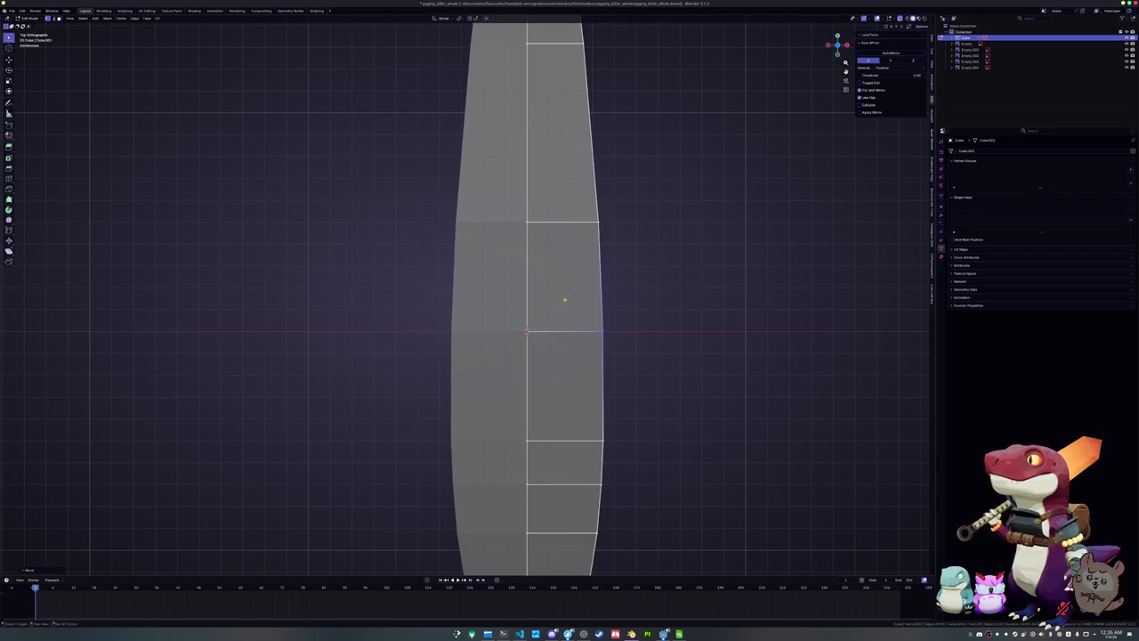
shift+middle_drag(565, 300, 597, 390)
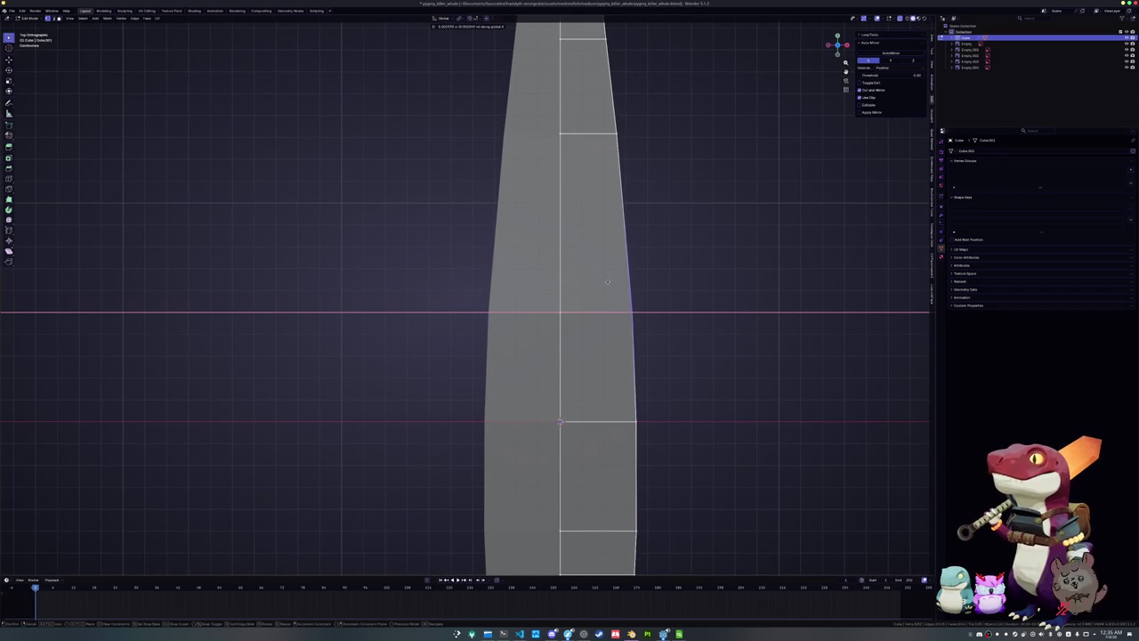
scroll(608, 283, down, 2)
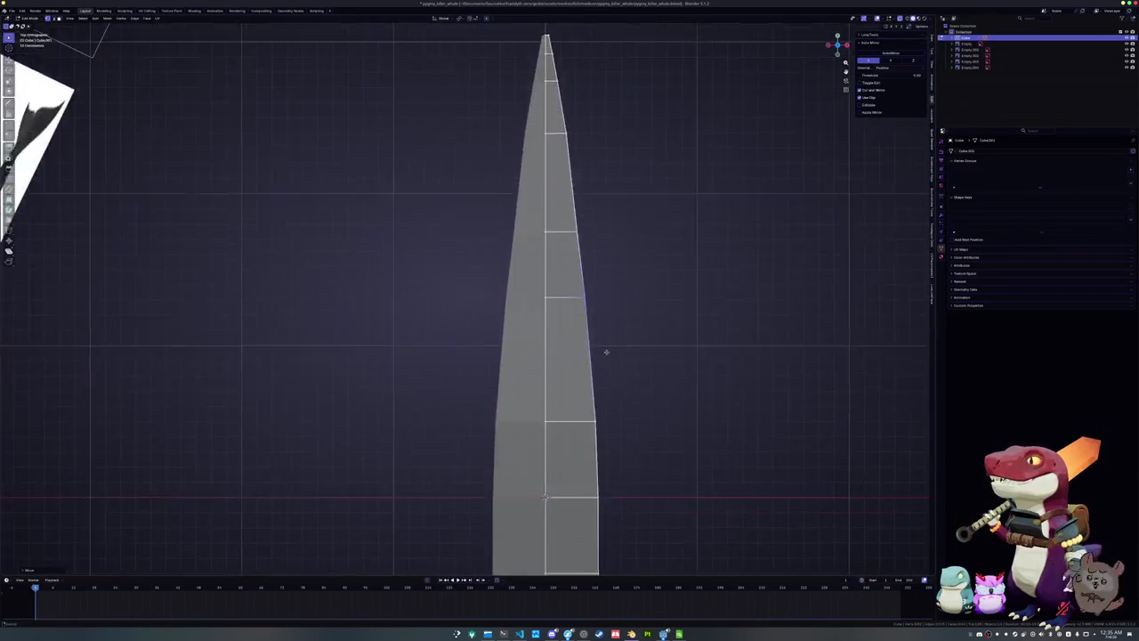
scroll(641, 291, up, 1)
key(g)
key(x)
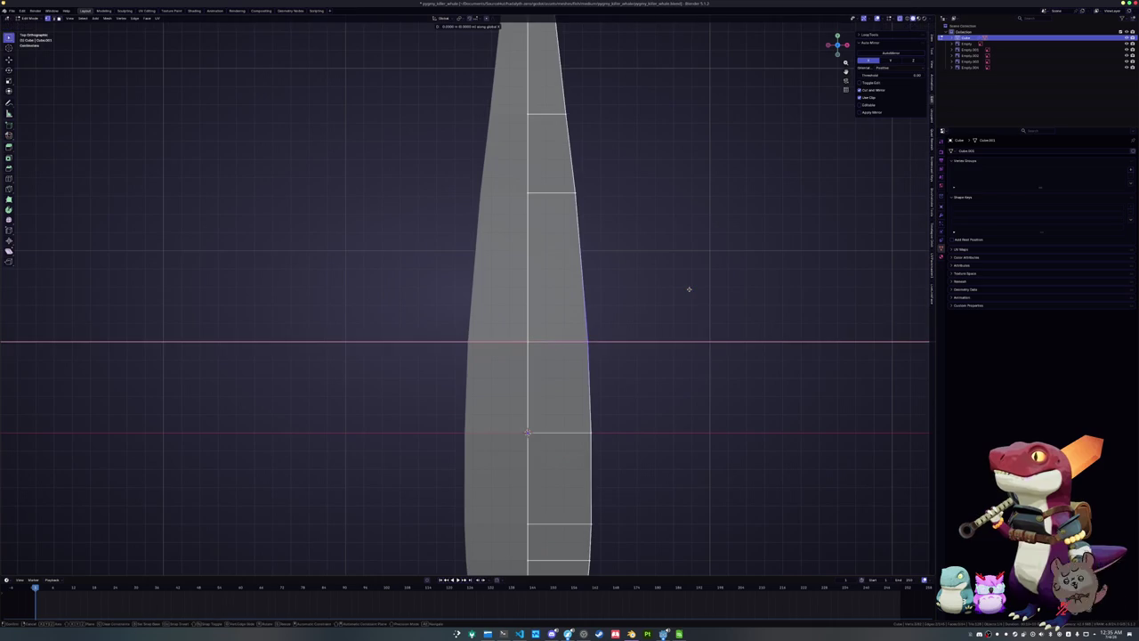
click(670, 286)
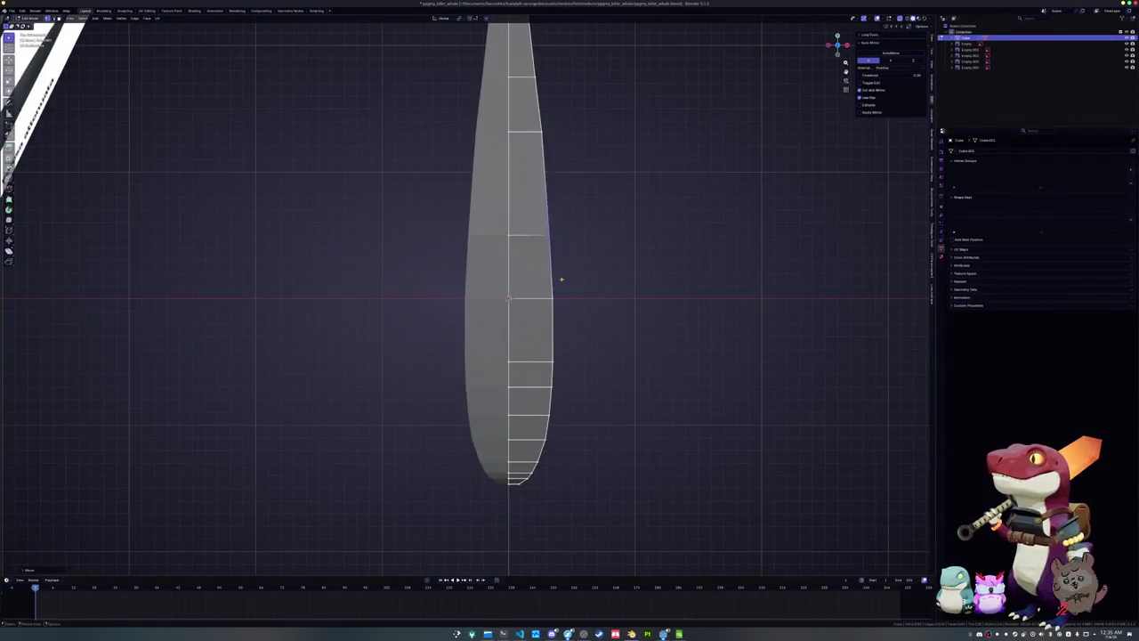
scroll(623, 280, up, 2)
key(g)
key(x)
click(693, 280)
Shift the remaining right-side edges along X so the outline curves smoothly
scroll(607, 293, down, 3)
key(g)
key(x)
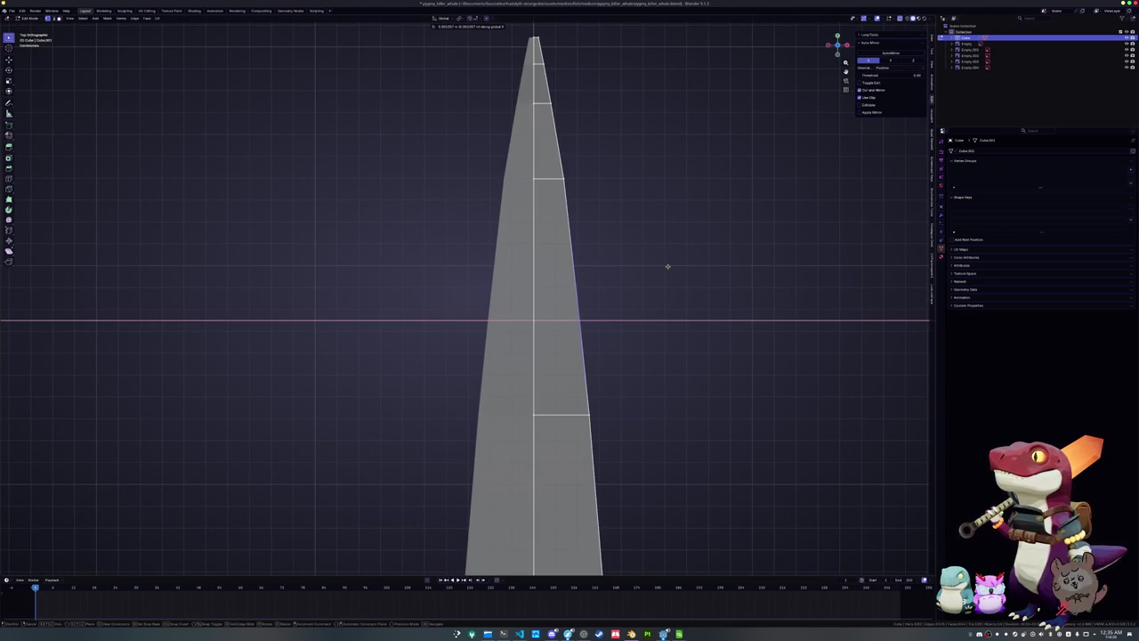
click(665, 266)
scroll(641, 356, up, 2)
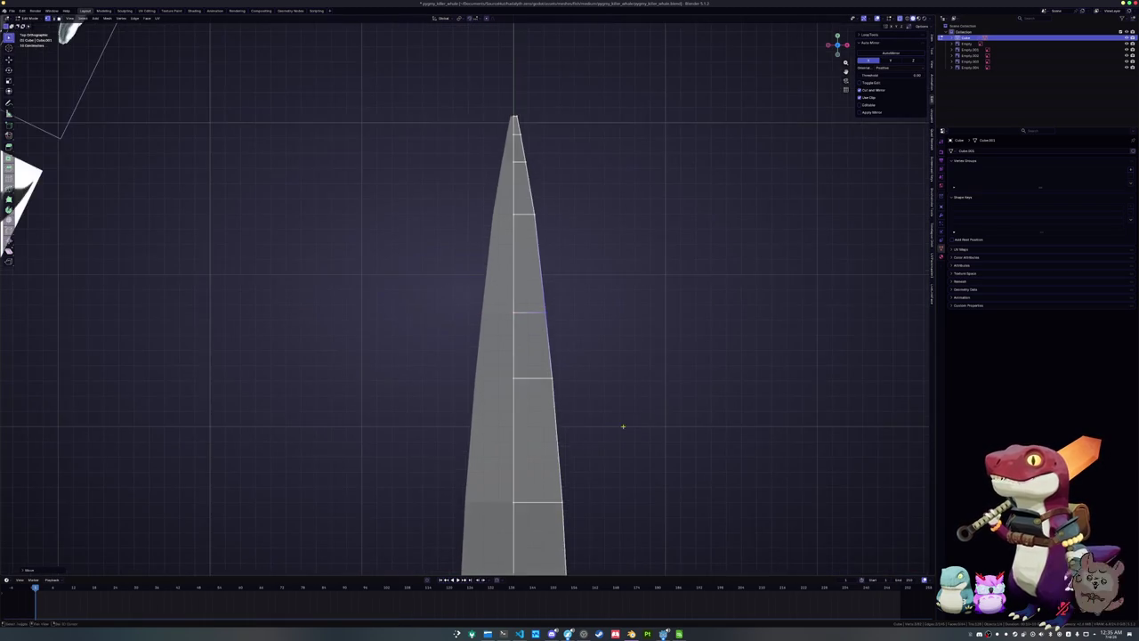
scroll(590, 392, down, 2)
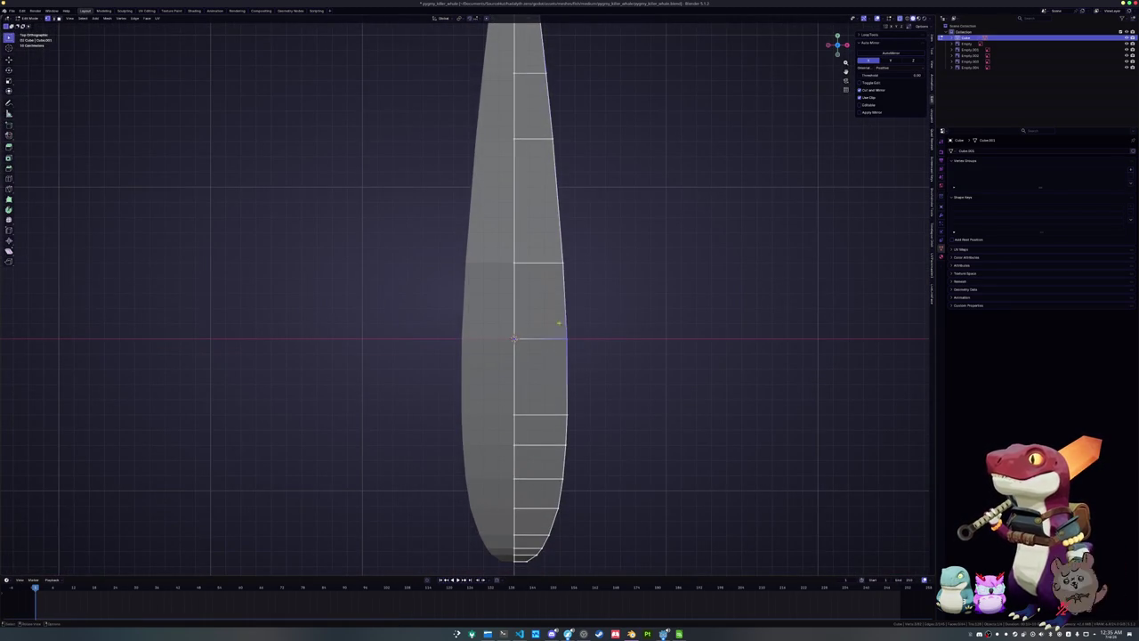
scroll(554, 320, up, 3)
drag(682, 389, 602, 223)
scroll(666, 311, down, 2)
key(g)
key(x)
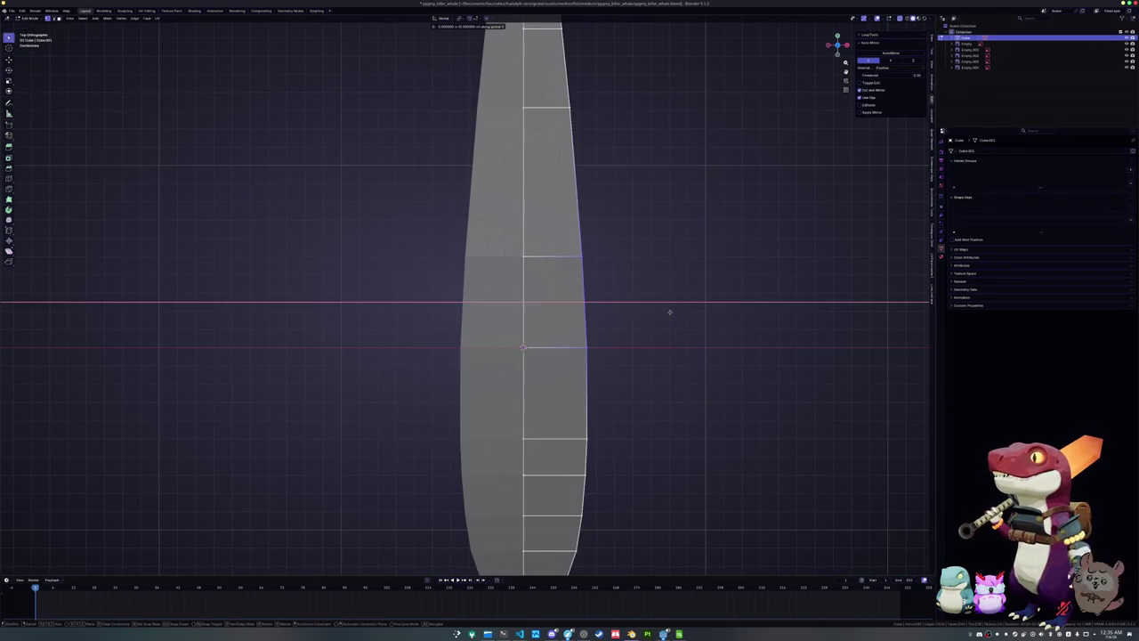
click(663, 312)
Check the body outline in Front and Right orthographic views
scroll(656, 323, down, 1)
shift+middle_drag(656, 323, 615, 223)
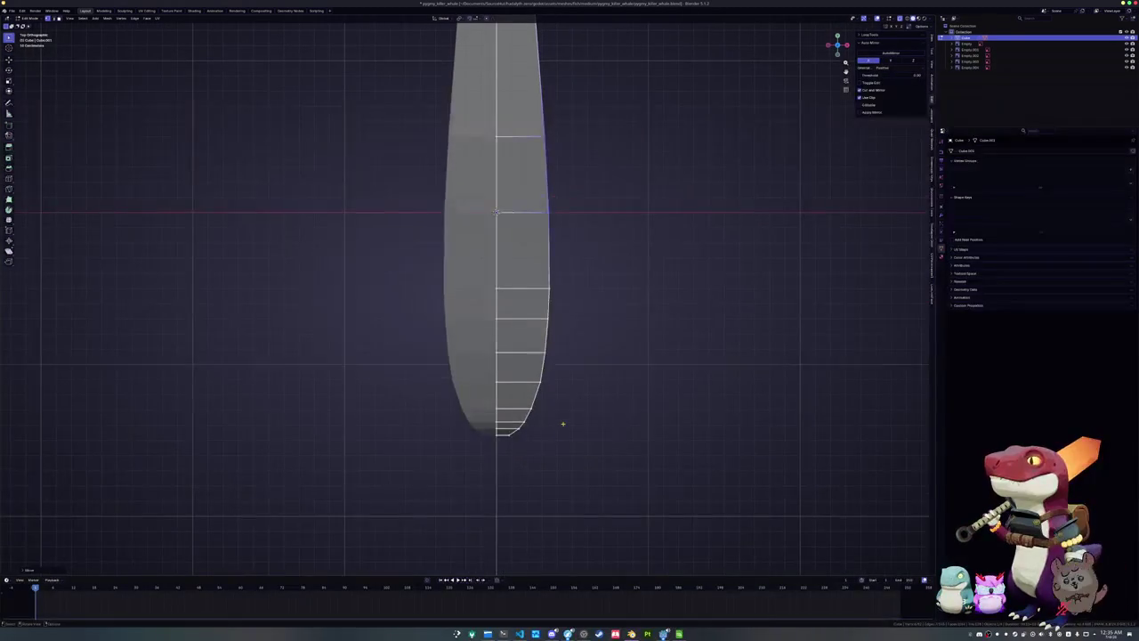
key(KP_1)
key(KP_3)
key(KP_1)
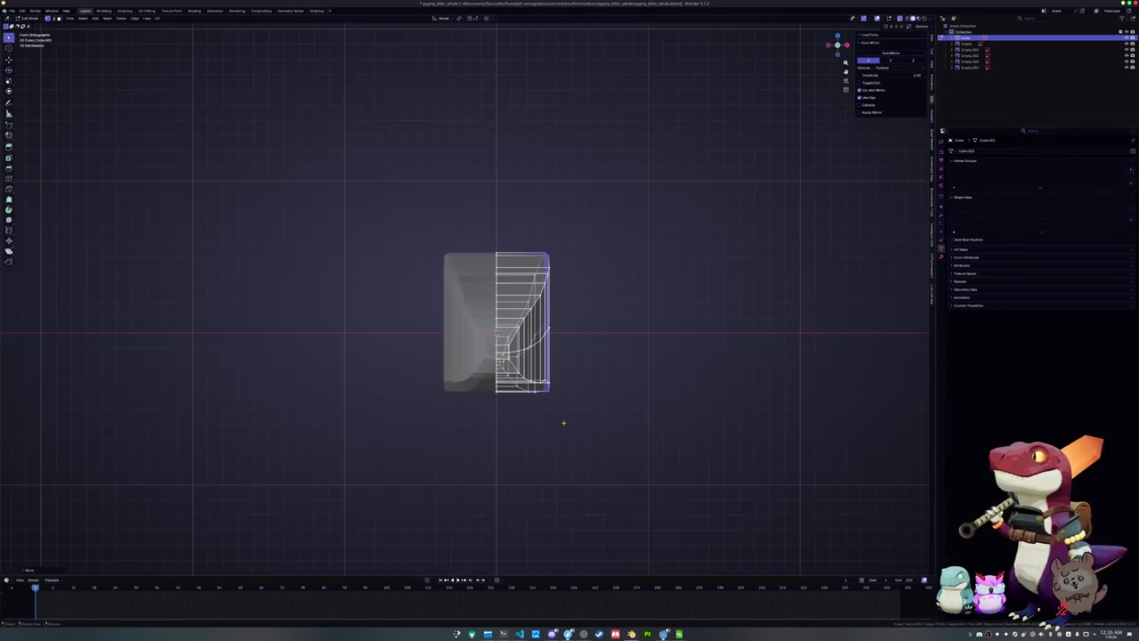
Slide three edge loops along the body toward the nose for even spacing, checking in Right view
middle_drag(563, 423, 559, 392)
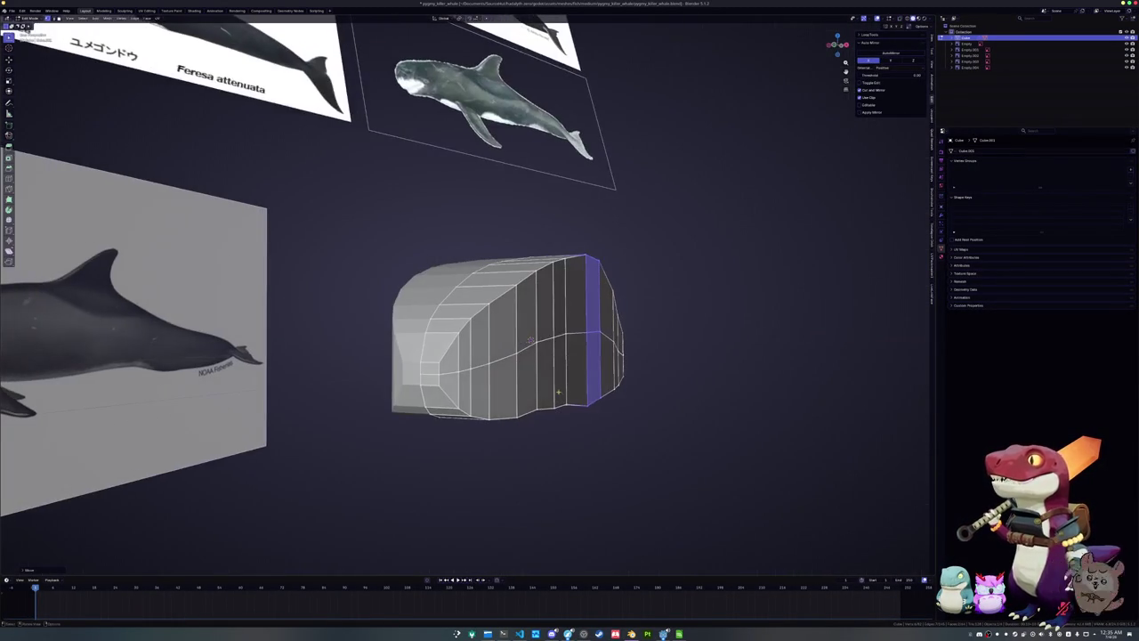
alt+click(530, 339)
key(g)
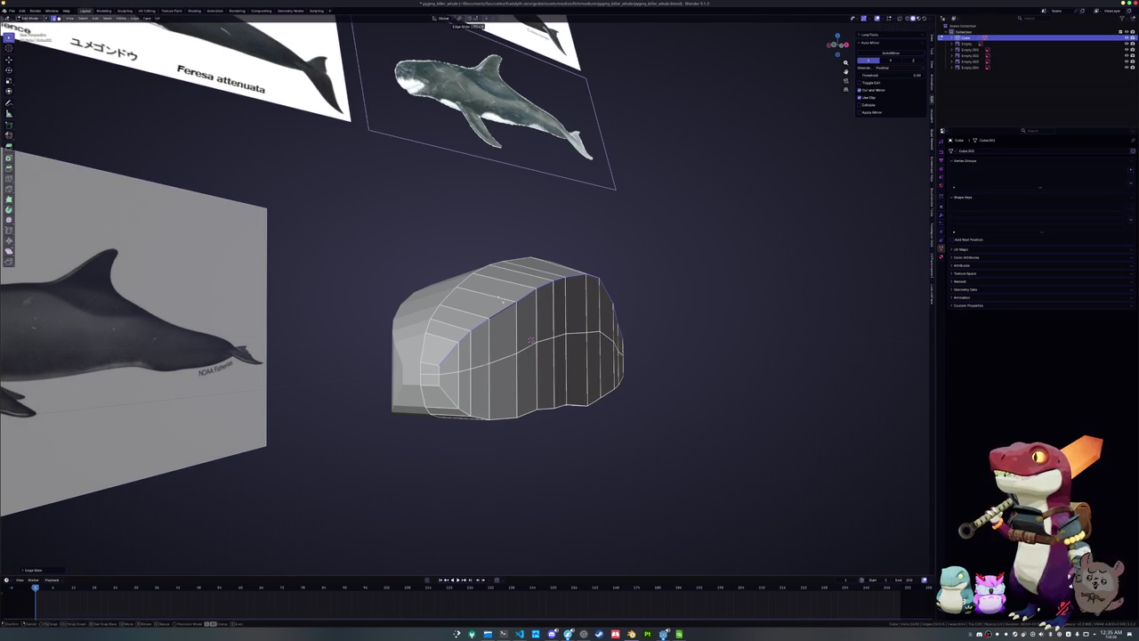
click(501, 300)
key(g)
key(g)
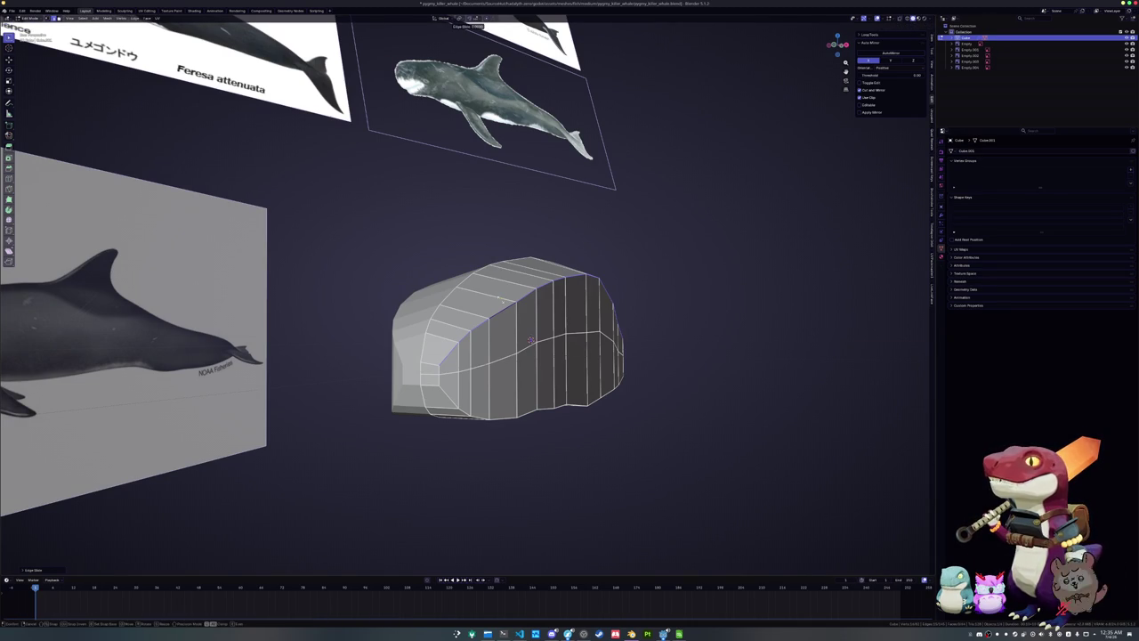
click(531, 338)
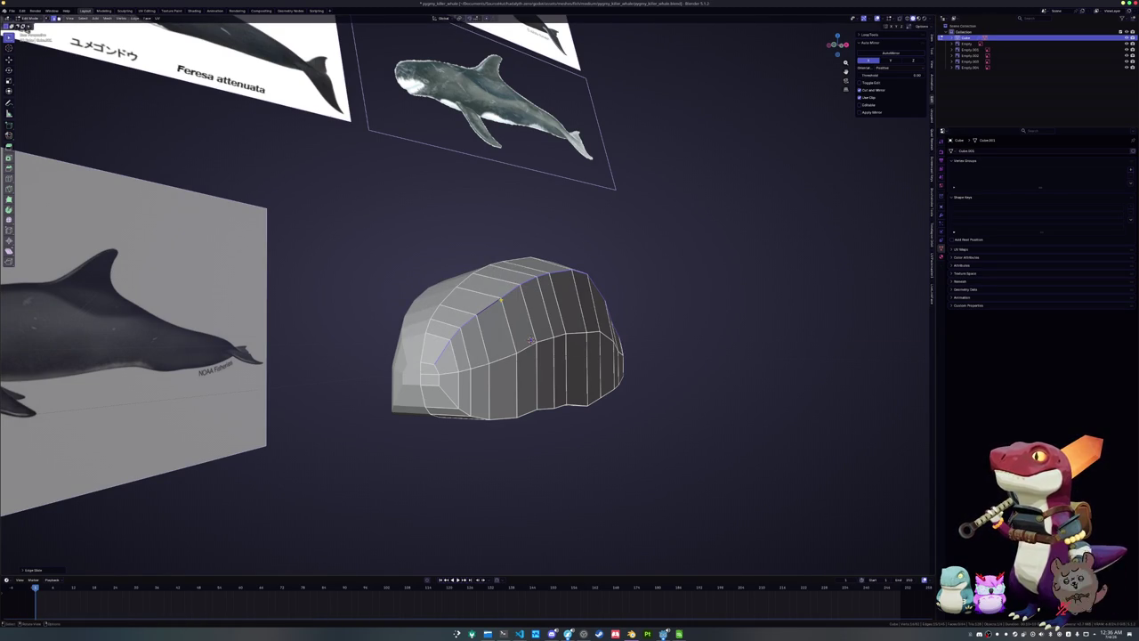
middle_drag(531, 338, 548, 367)
key(g)
key(g)
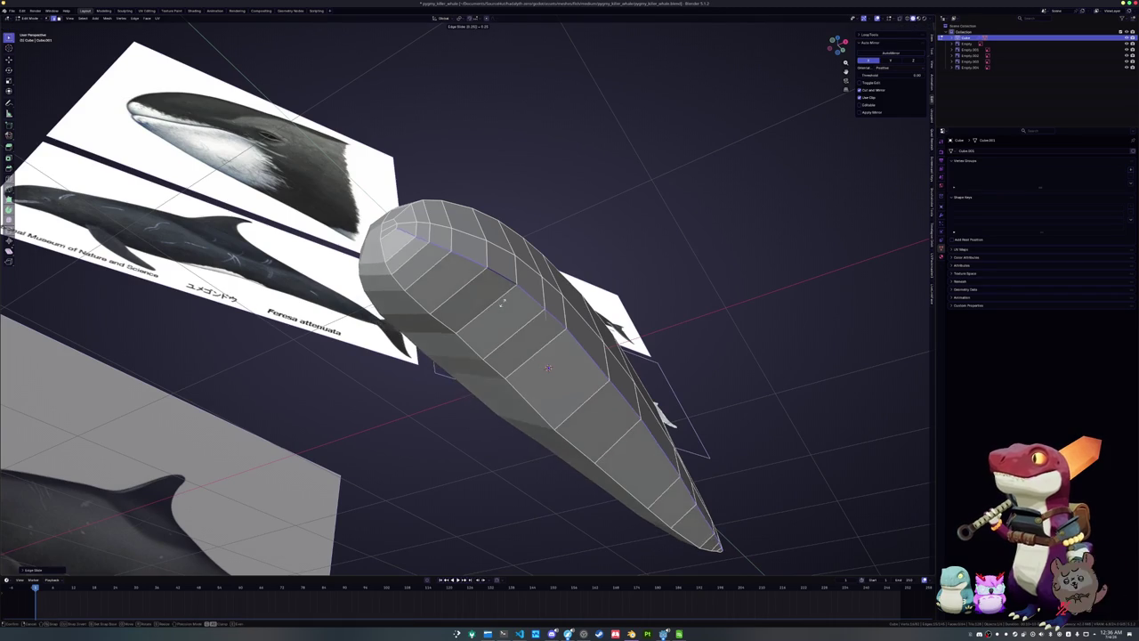
click(548, 366)
middle_drag(548, 367, 704, 316)
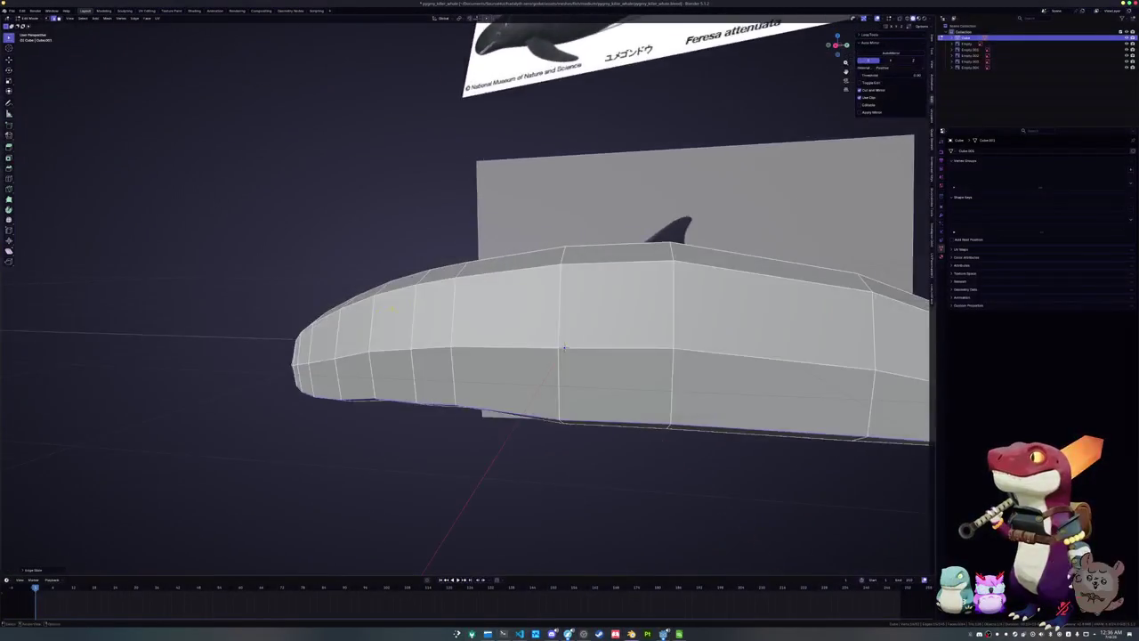
key(KP_3)
scroll(452, 352, up, 3)
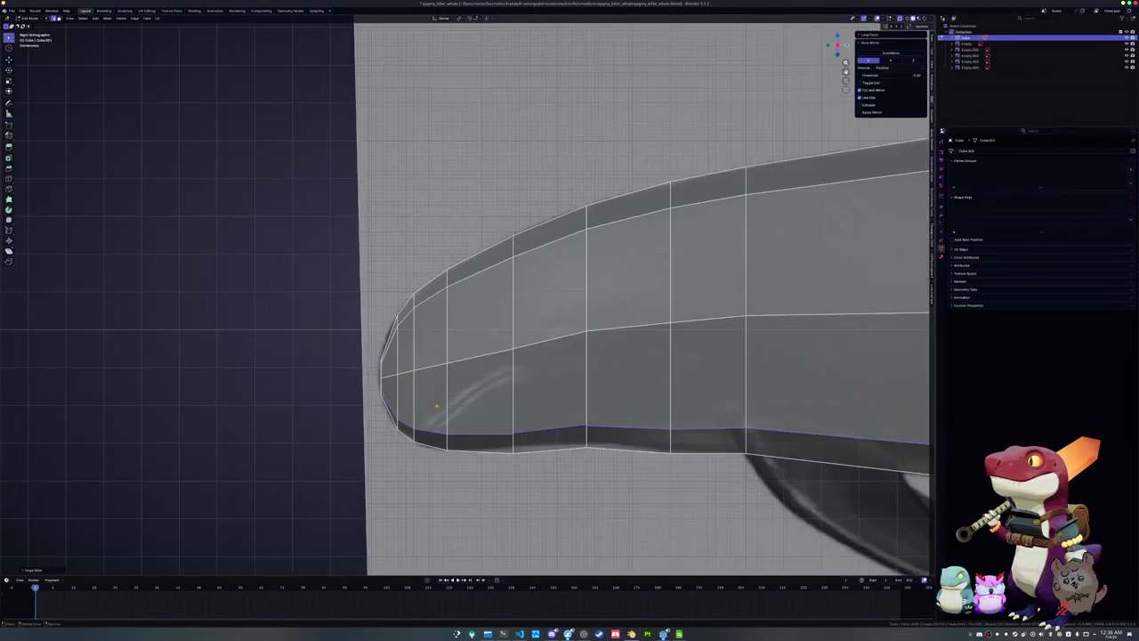
Cut the mouth line into the head with the Knife, following the reference image
scroll(452, 352, up, 2)
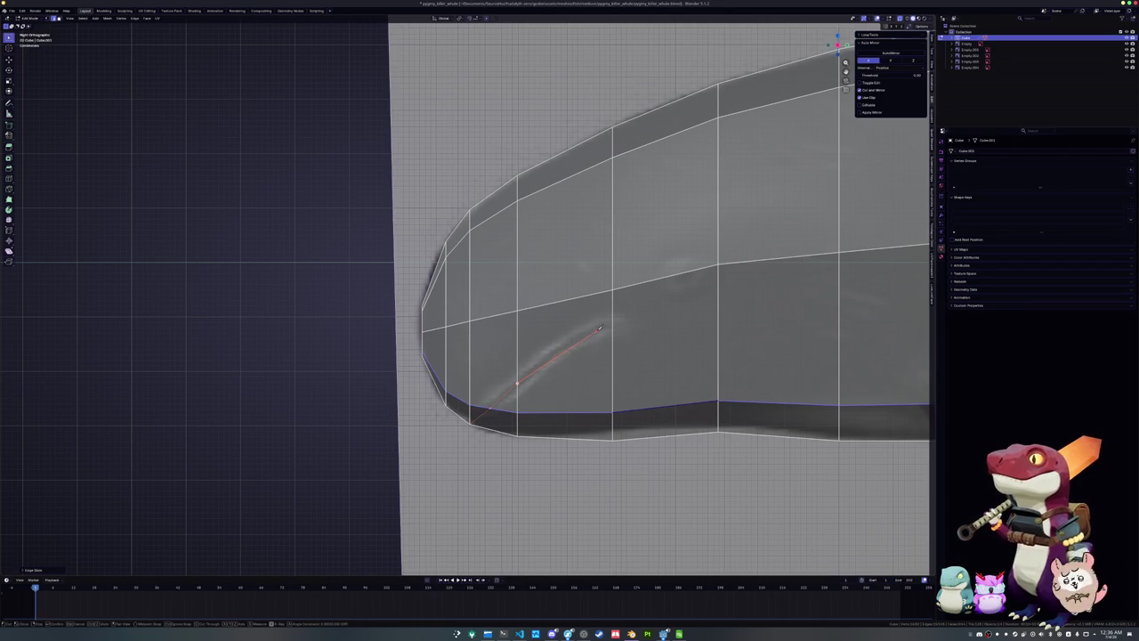
click(612, 323)
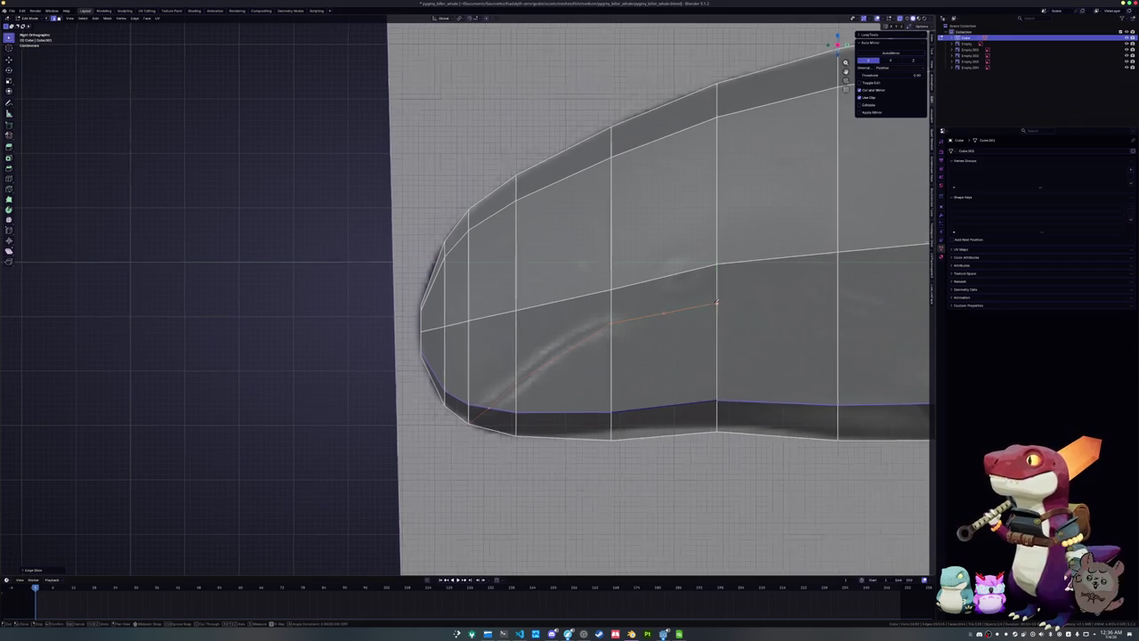
scroll(717, 303, up, 1)
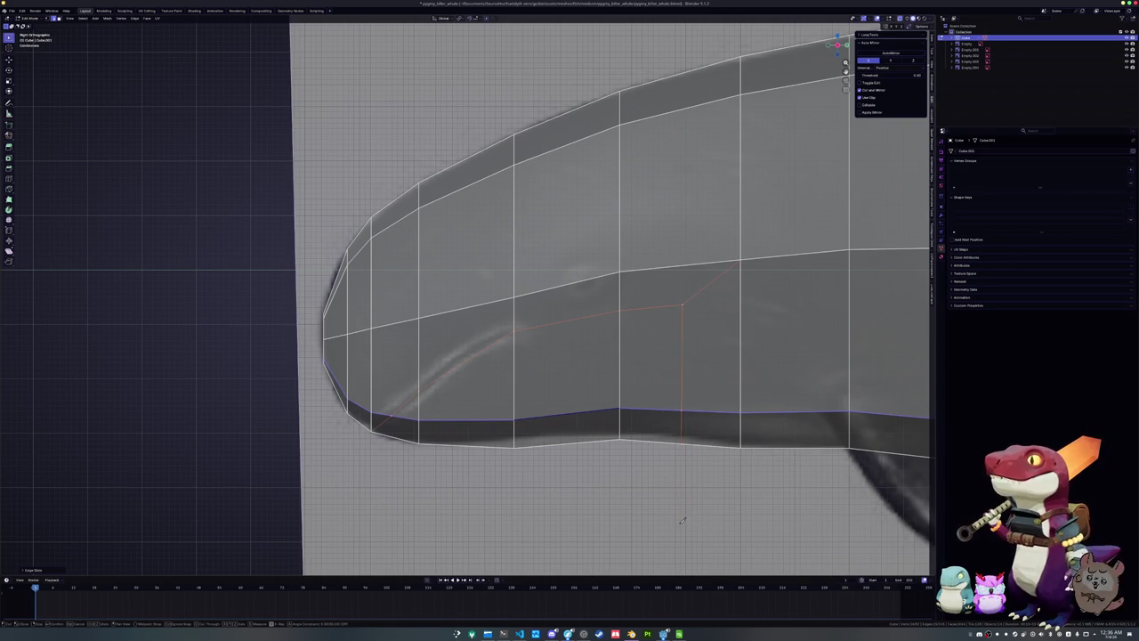
key(Return)
scroll(681, 521, up, 3)
Slide the vertex at the end of the cut along its edges to fit the mouth line
alt+click(552, 439)
click(552, 430)
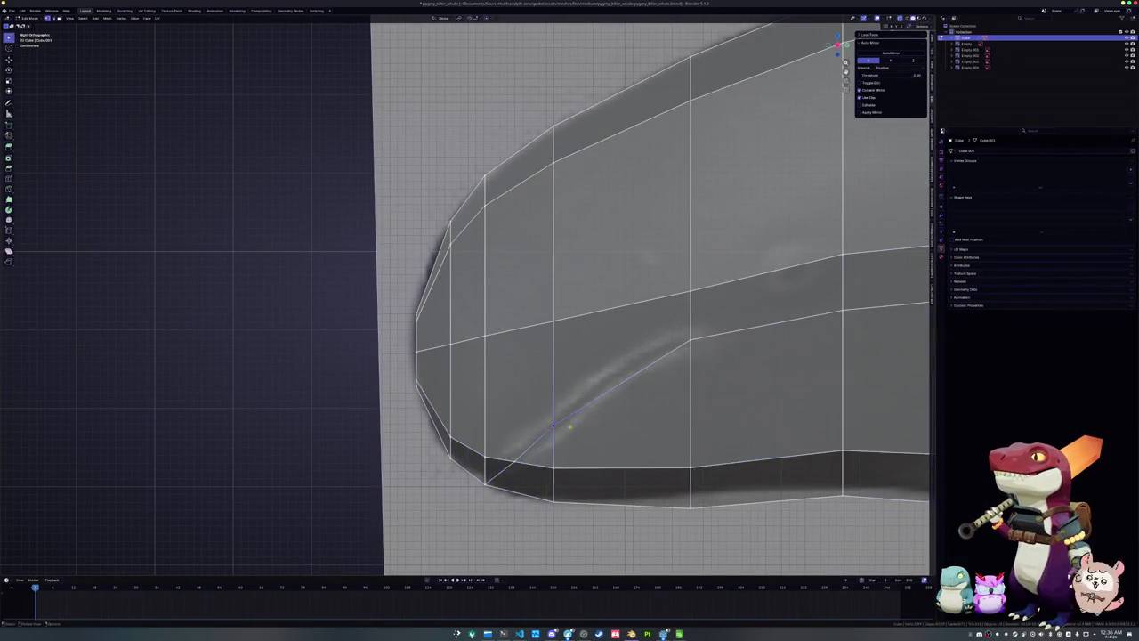
scroll(556, 431, up, 2)
shift+middle_drag(579, 437, 579, 365)
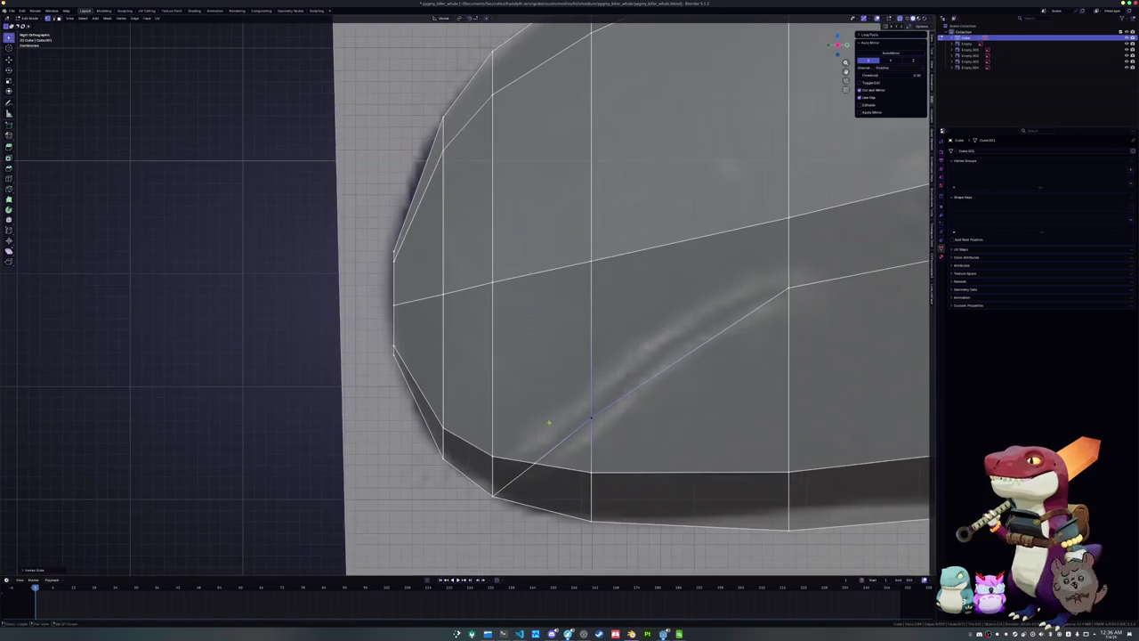
key(shift+v)
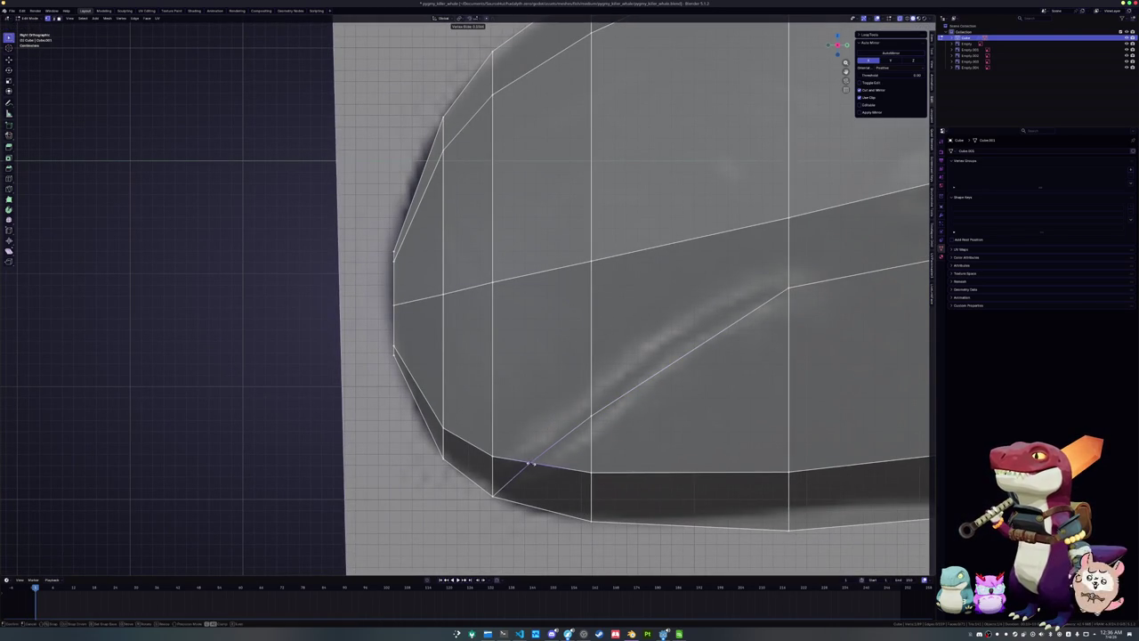
click(506, 487)
key(shift+v)
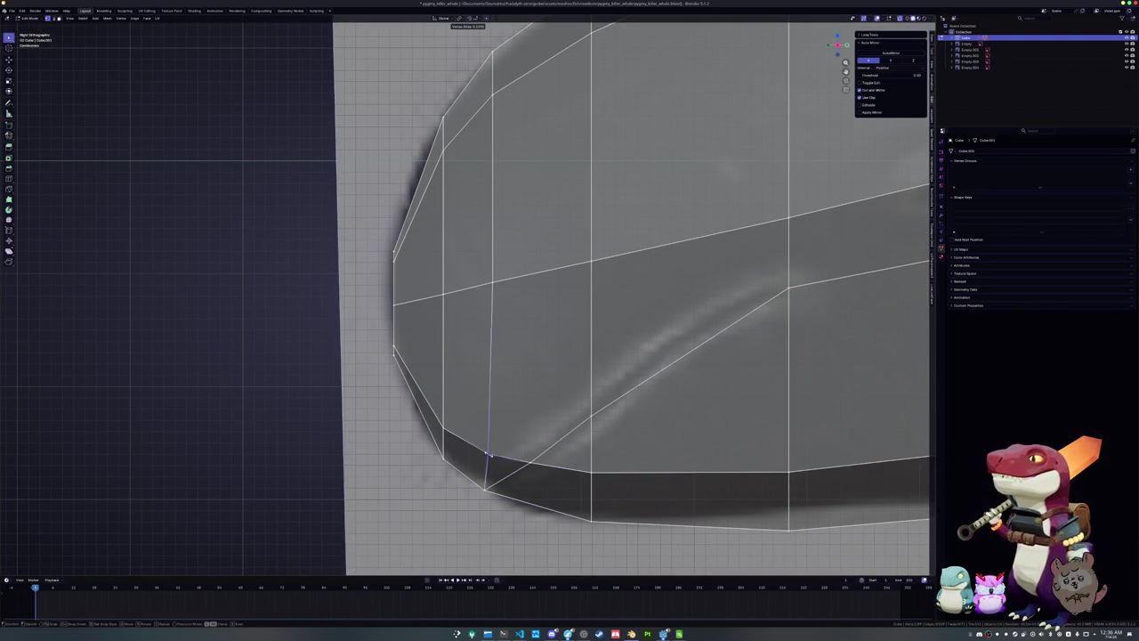
click(511, 402)
Select the vertex at the upper edge crossing and test a slide, leaving it unmoved
scroll(511, 402, down, 2)
click(485, 333)
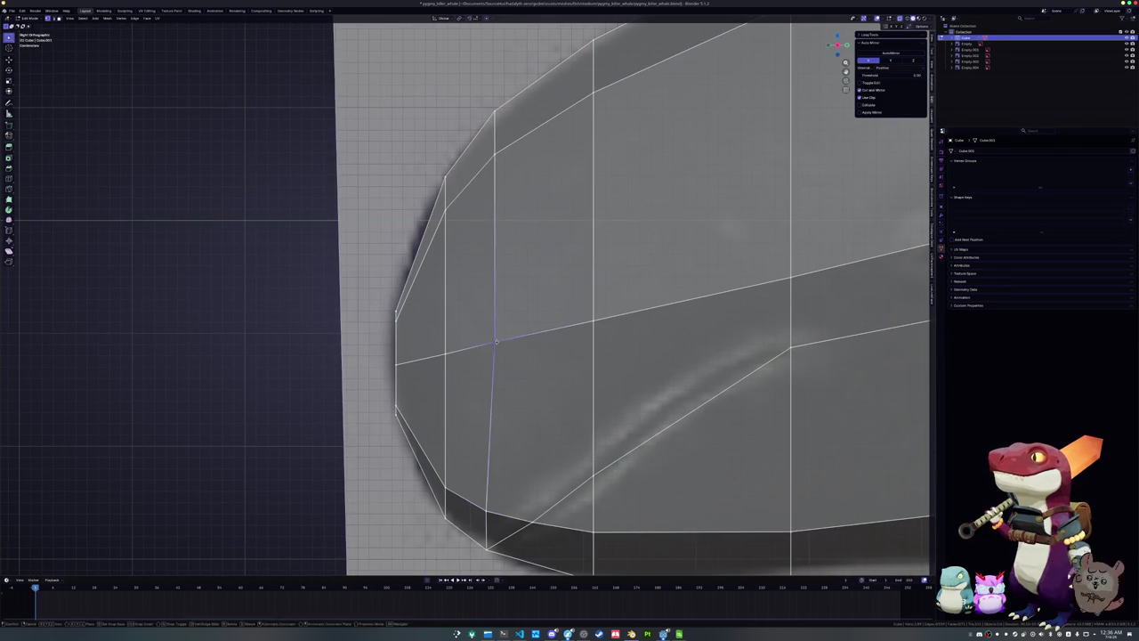
scroll(487, 324, up, 2)
key(g)
key(g)
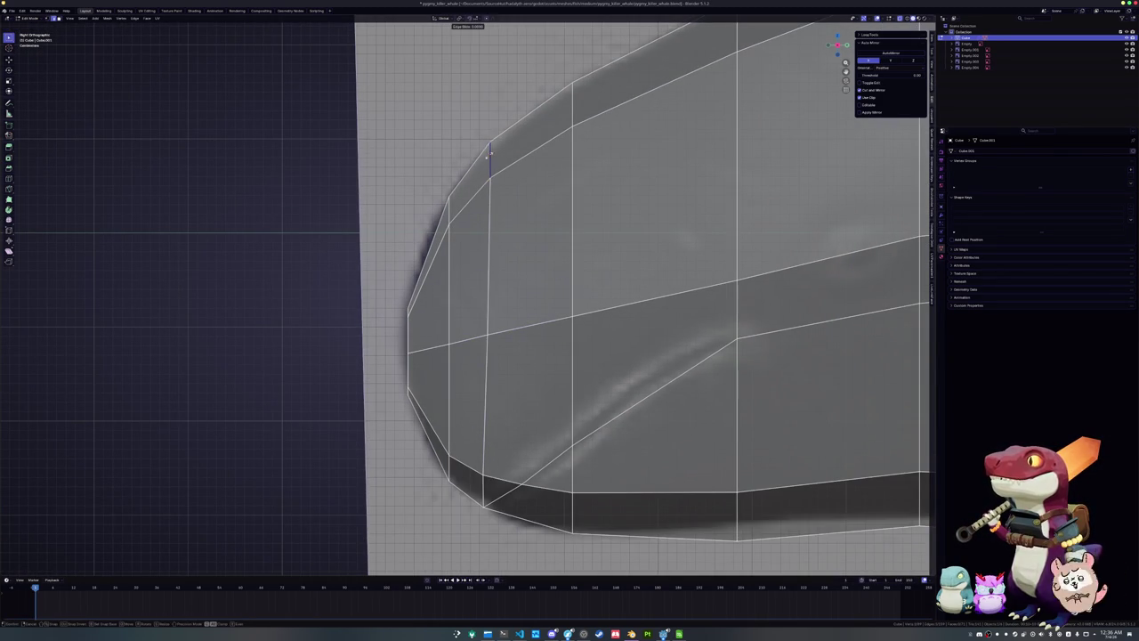
key(Escape)
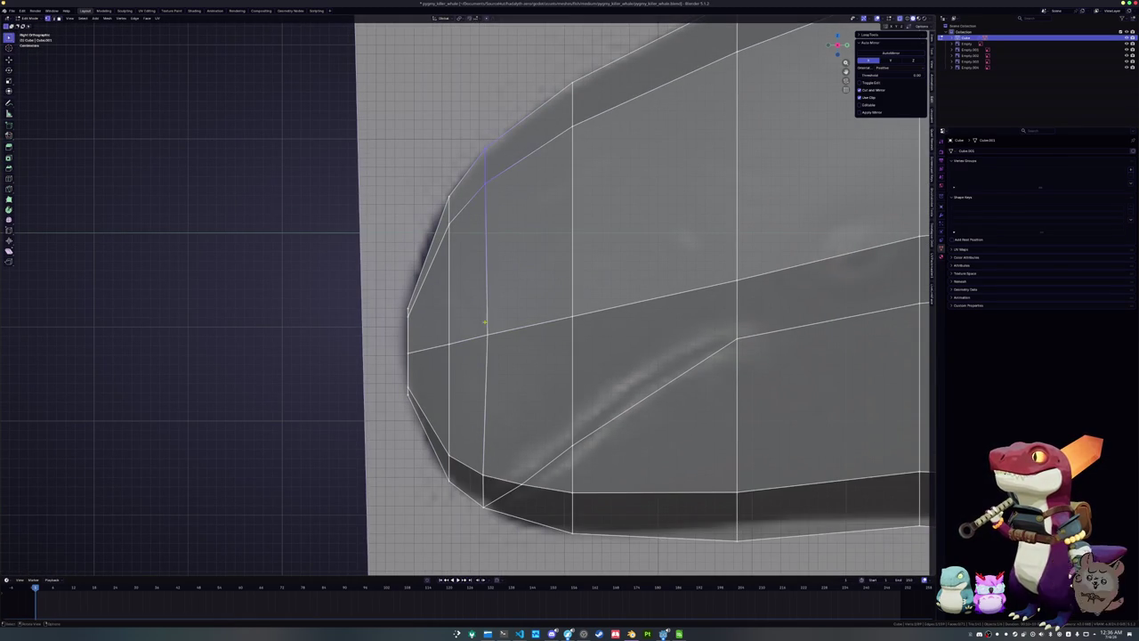
key(g)
key(g)
key(Escape)
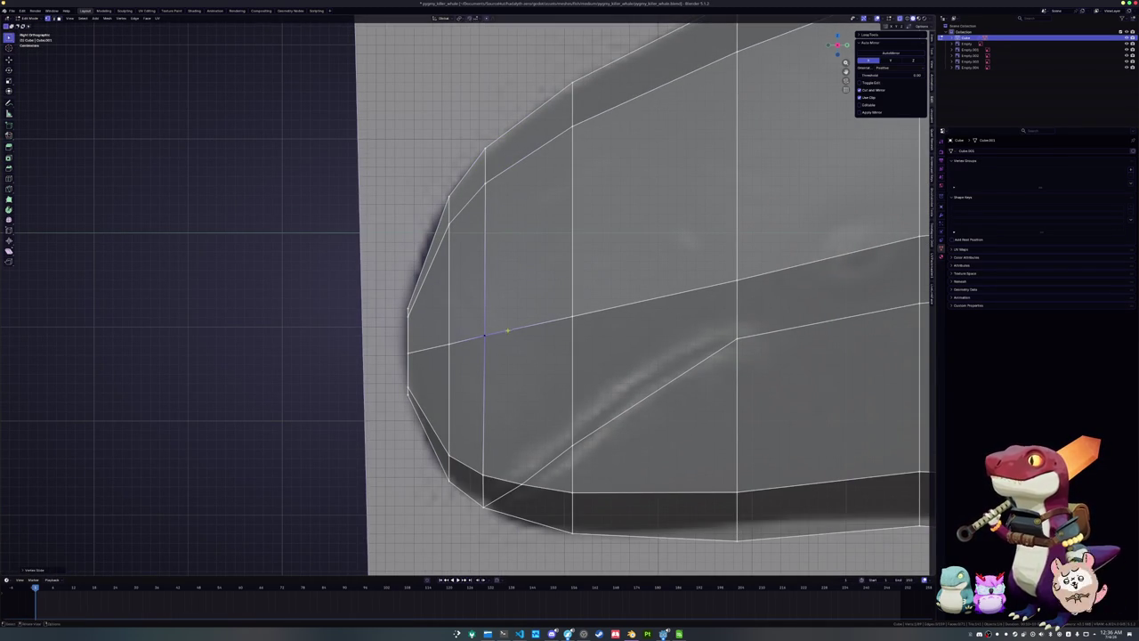
shift+middle_drag(626, 393, 537, 385)
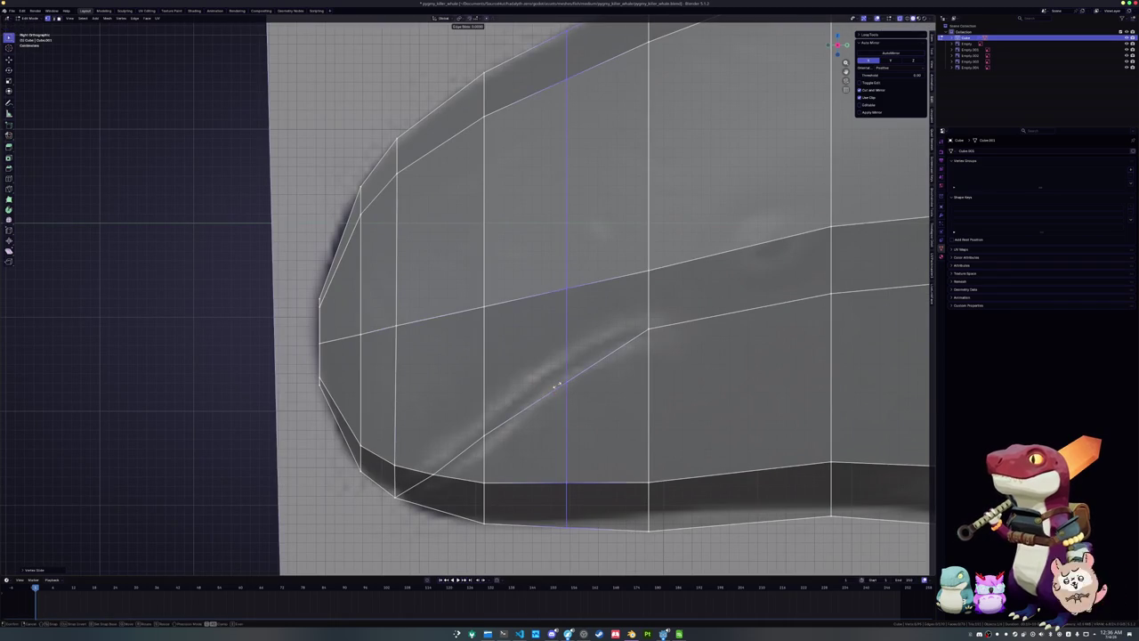
Add a loop cut through the head and extend the mouth cut to the lower edge
key(ctrl+r)
click(550, 394)
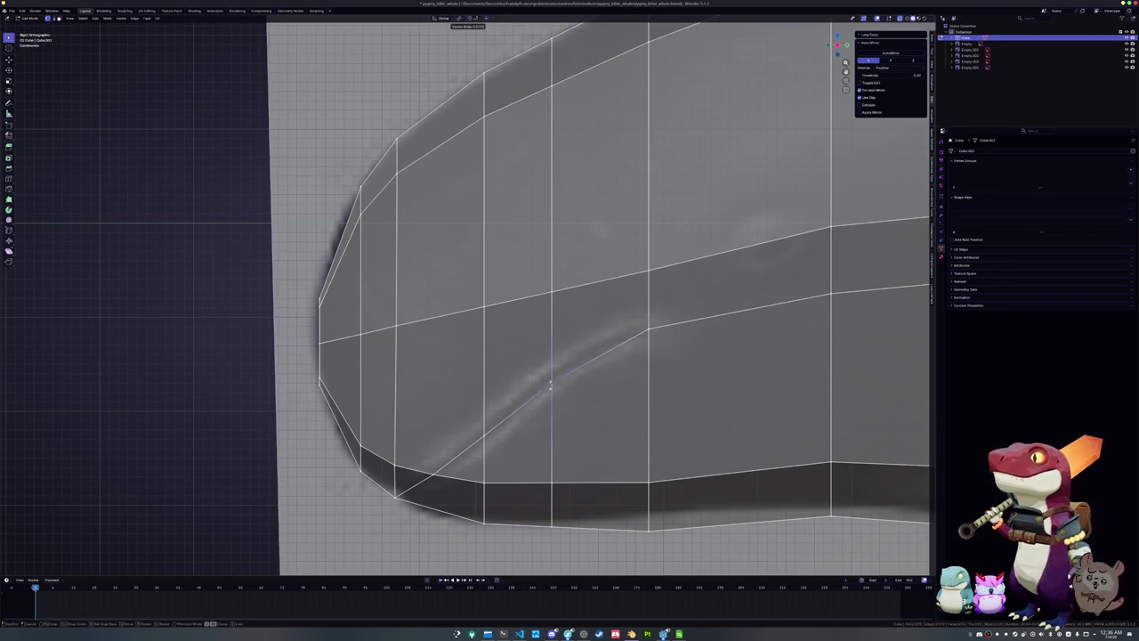
click(550, 378)
mouse_move(550, 378)
shift+middle_down()
mouse_move(565, 319)
mouse_move(540, 311)
shift+middle_up()
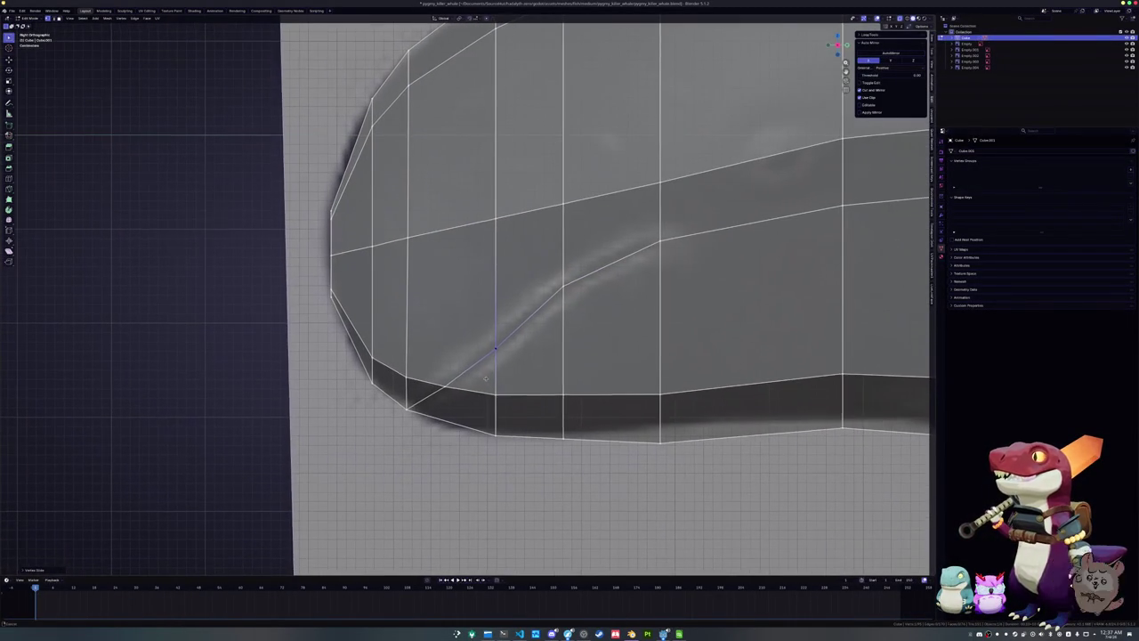
drag(539, 313, 477, 368)
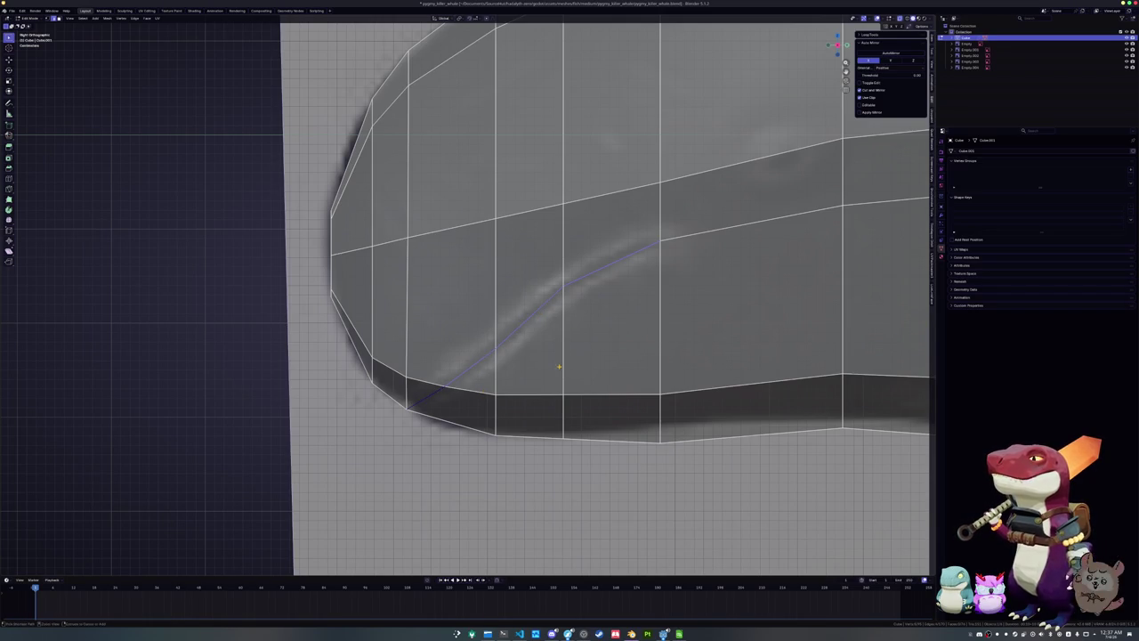
Bevel the mouth-line edges into a narrow double-edged strip
key(ctrl+b)
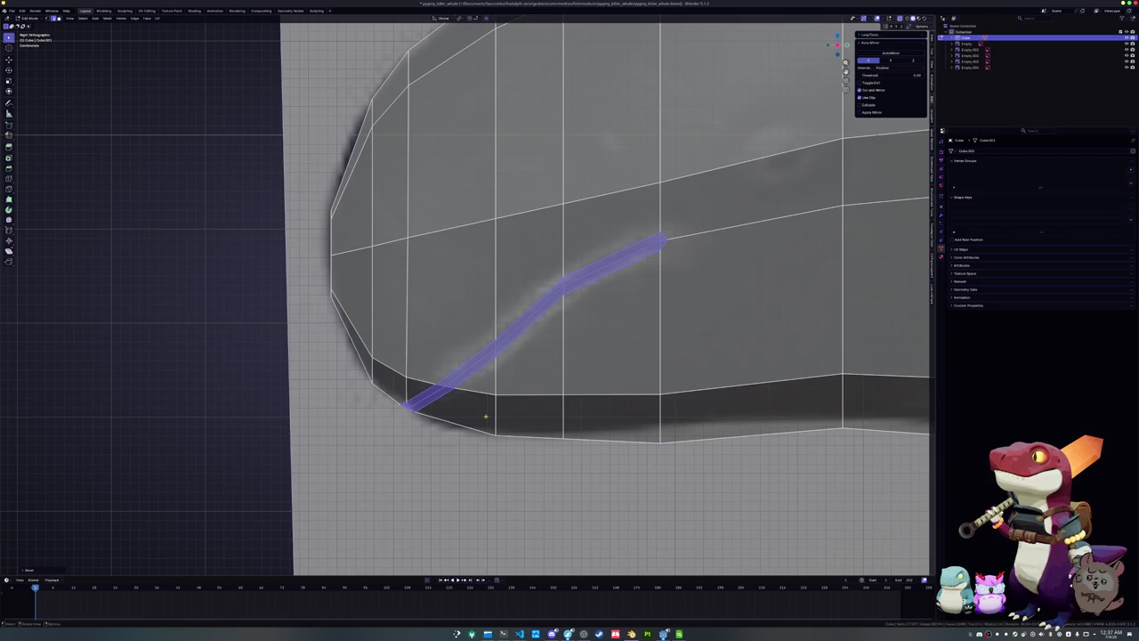
click(501, 402)
mouse_move(501, 402)
middle_down()
mouse_move(434, 420)
mouse_move(436, 308)
middle_up()
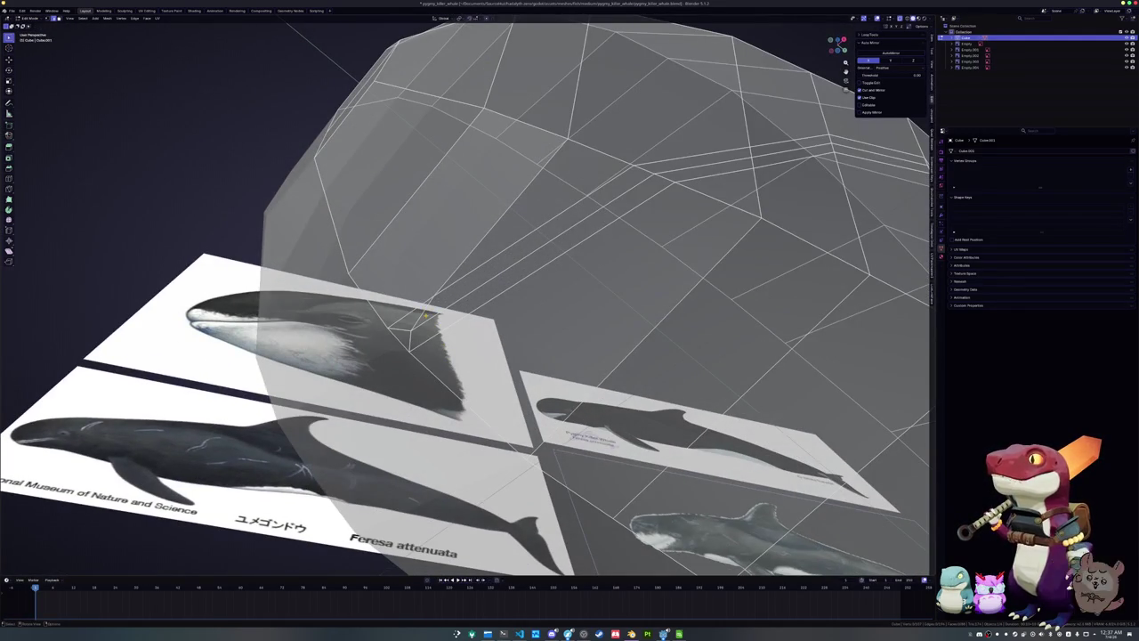
In solid view, select a head edge loop and try an X-axis move, leaving it in place
mouse_move(418, 314)
middle_down()
mouse_move(437, 297)
mouse_move(452, 318)
middle_up()
key(alt+z)
scroll(460, 312, up, 2)
alt+click(450, 318)
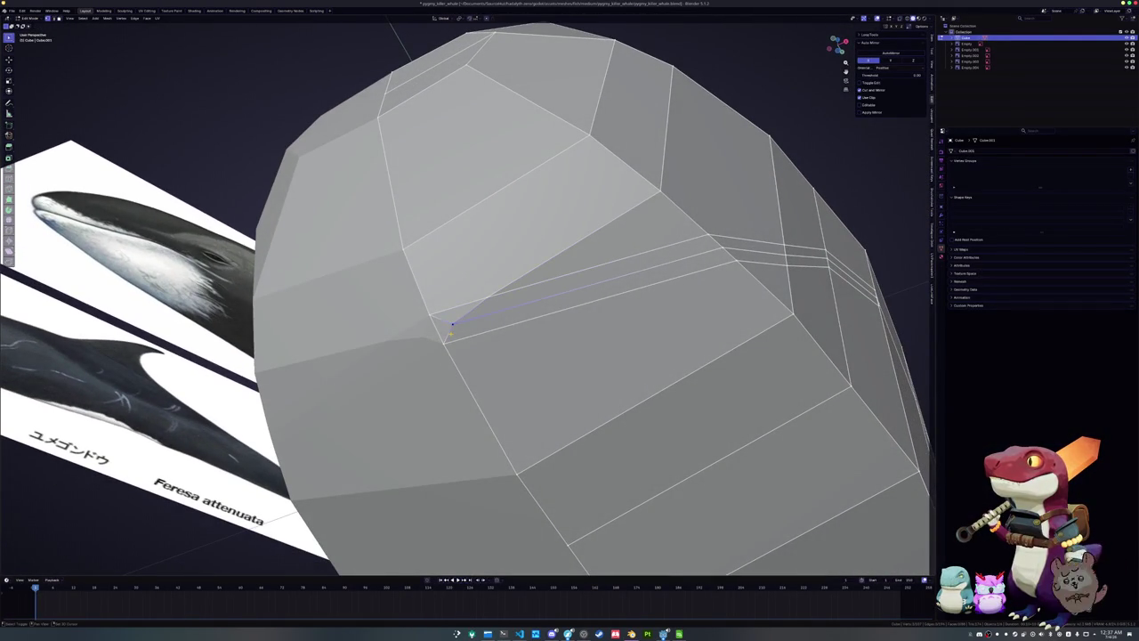
key(g)
key(x)
click(422, 331)
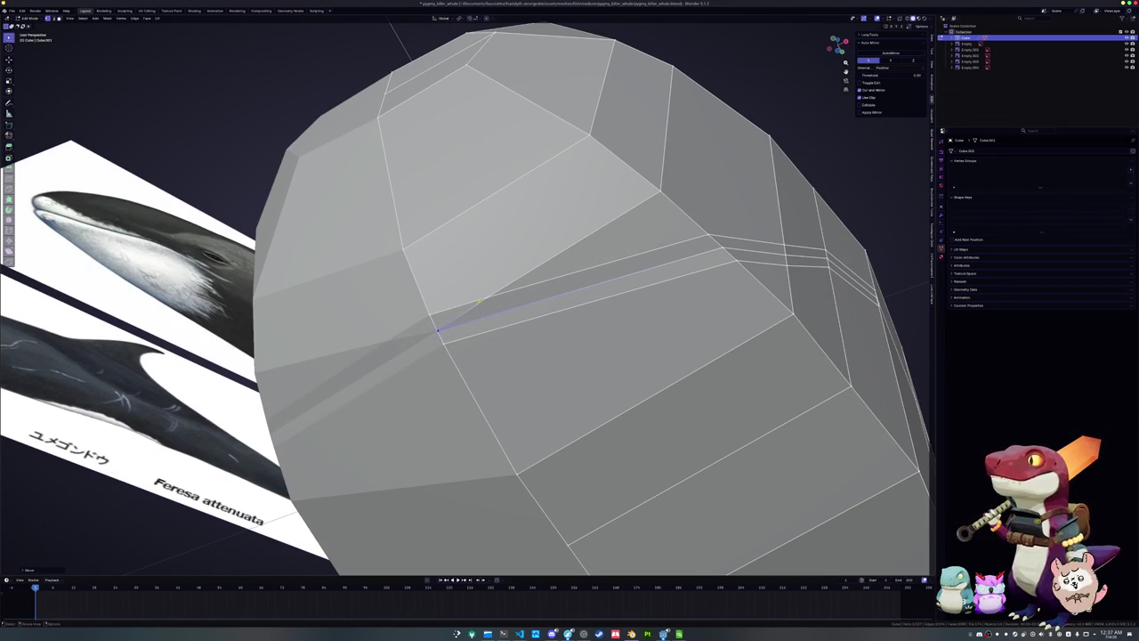
Dissolve the long edge running up the head
alt+click(439, 330)
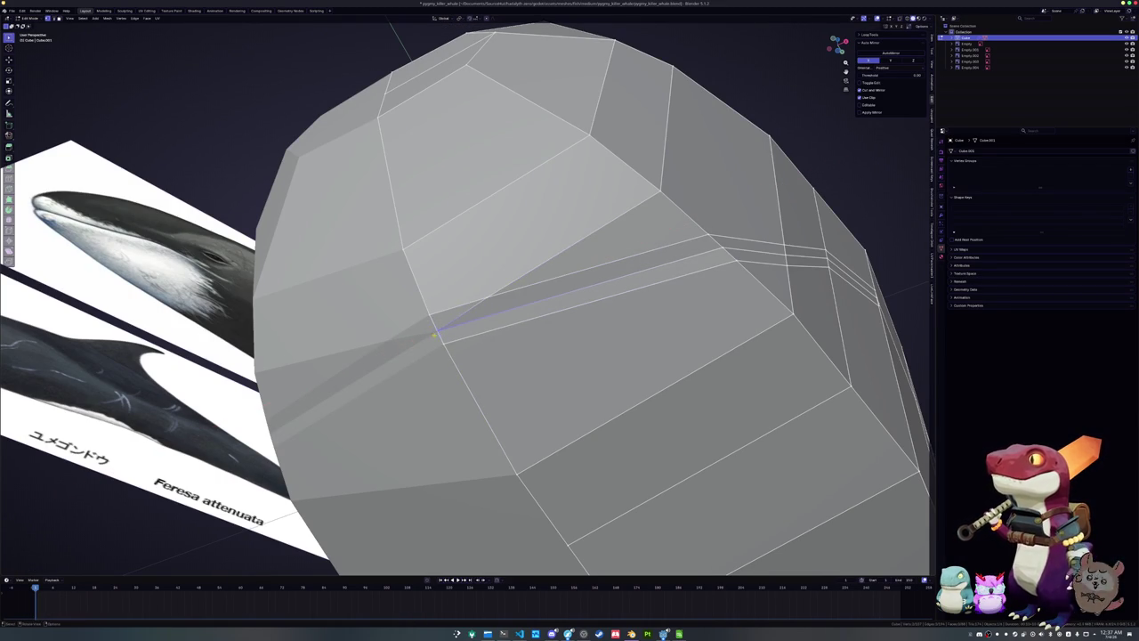
key(x)
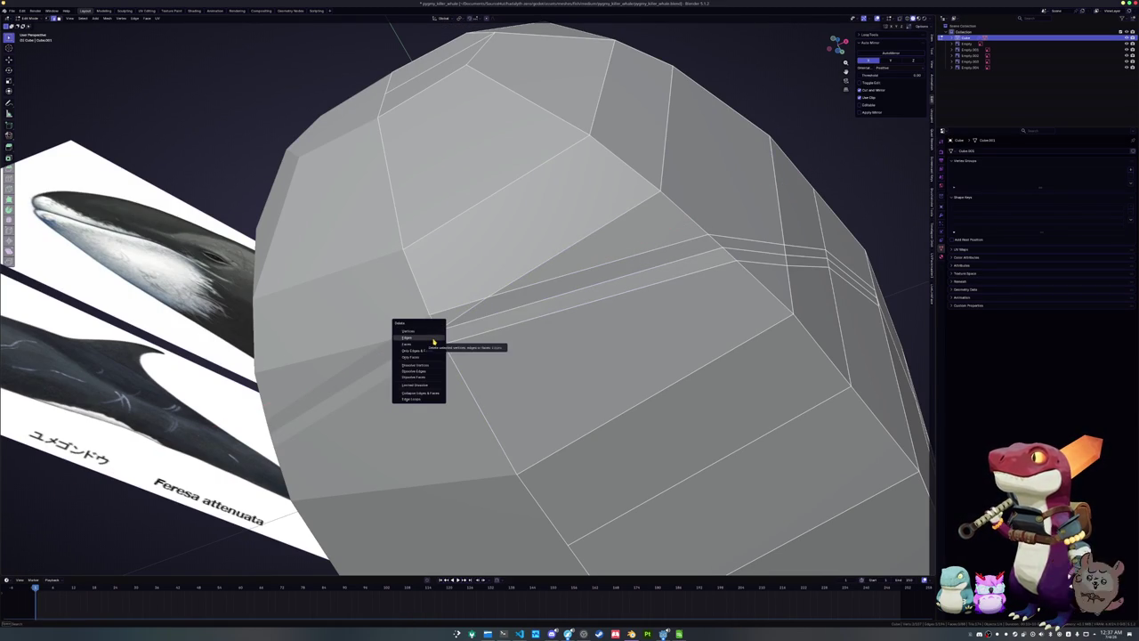
click(429, 370)
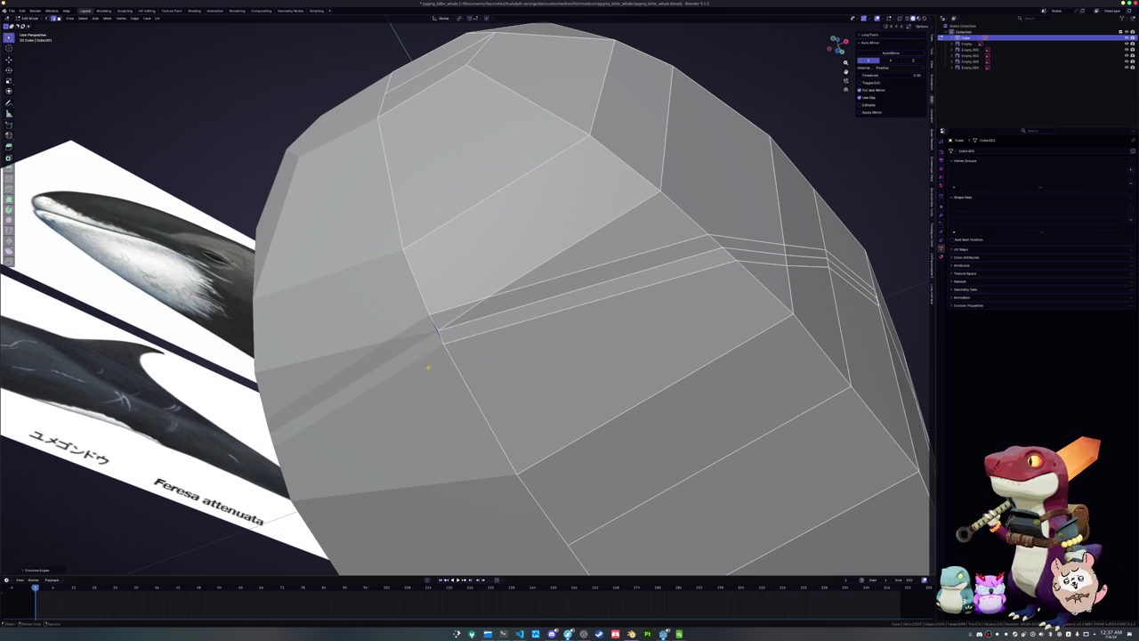
Merge the stray vertices at the mouth corner, undoing a trial face deletion
middle_drag(429, 370, 443, 296)
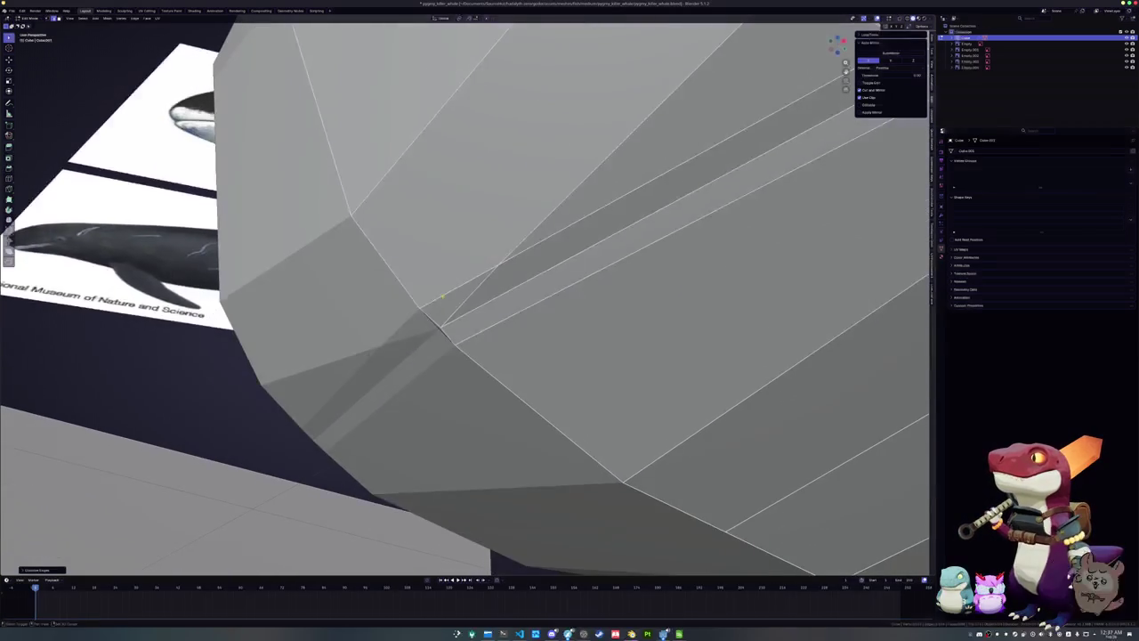
scroll(439, 356, up, 2)
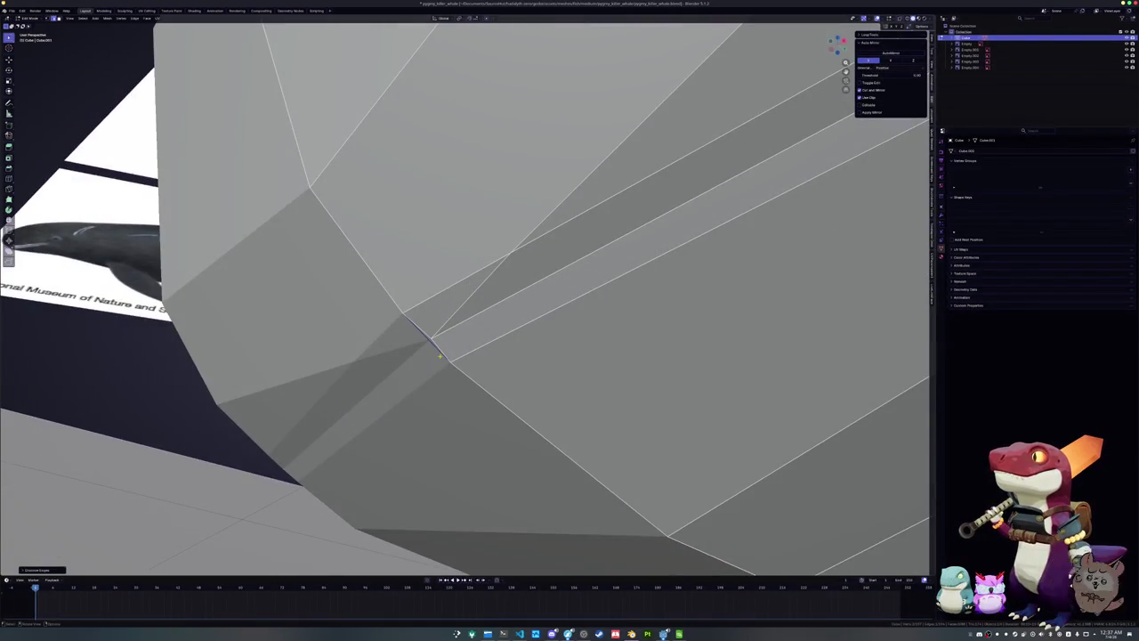
middle_drag(438, 343, 428, 351)
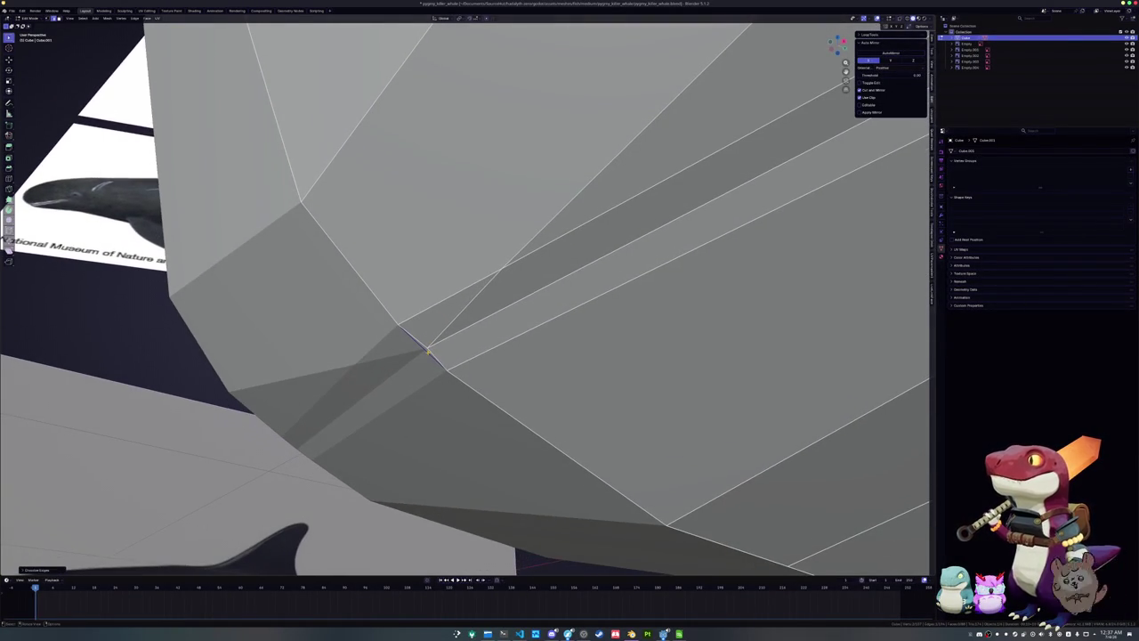
key(m)
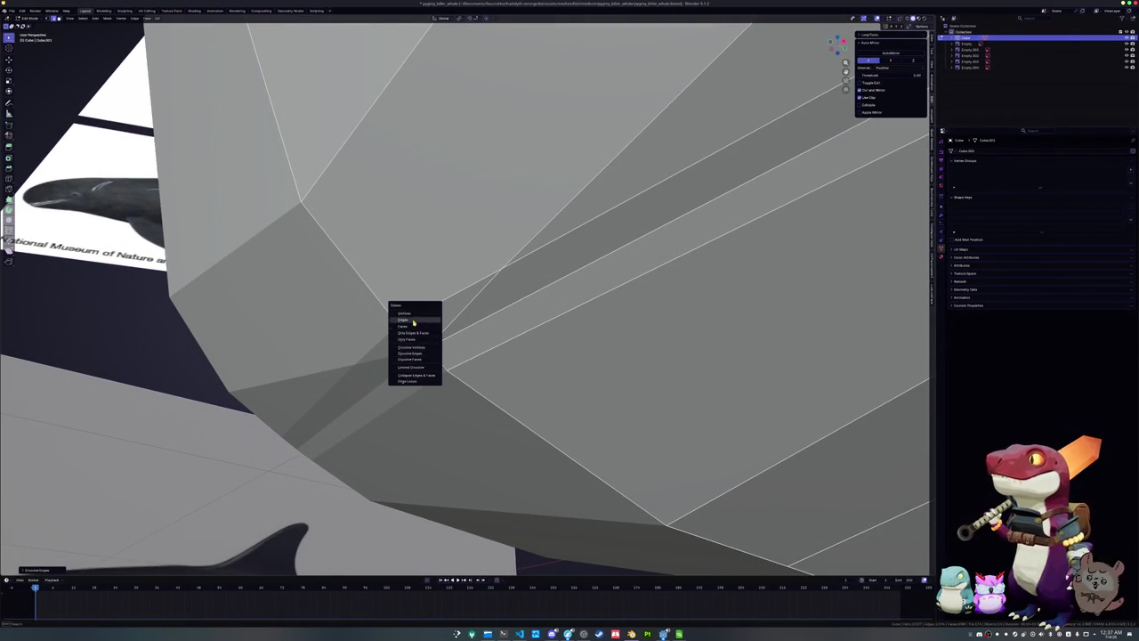
click(418, 324)
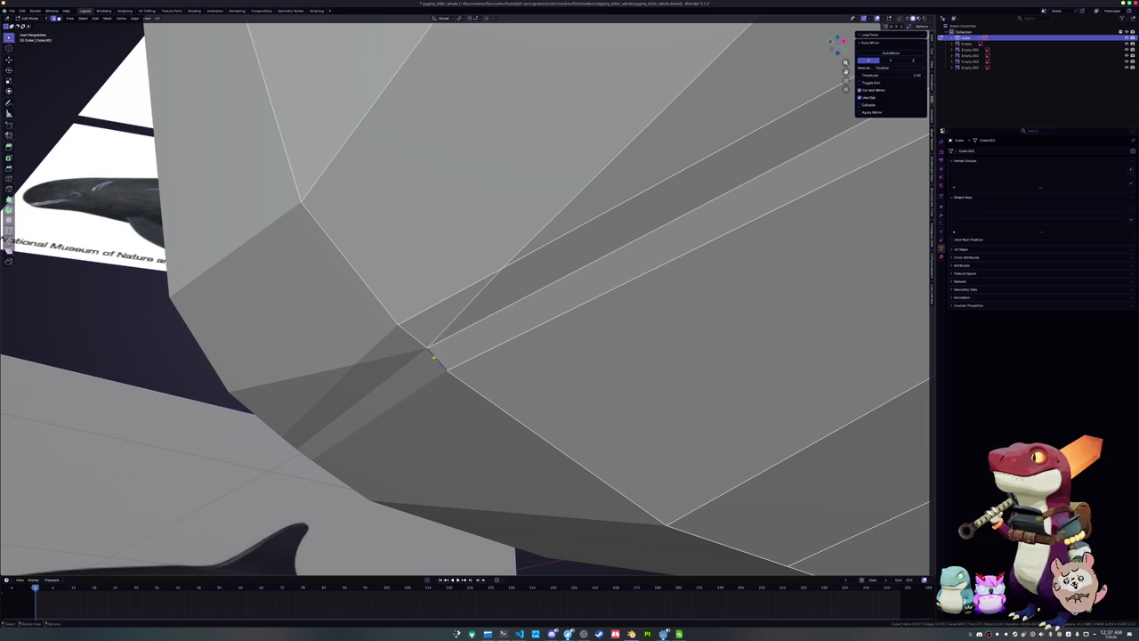
key(x)
click(401, 347)
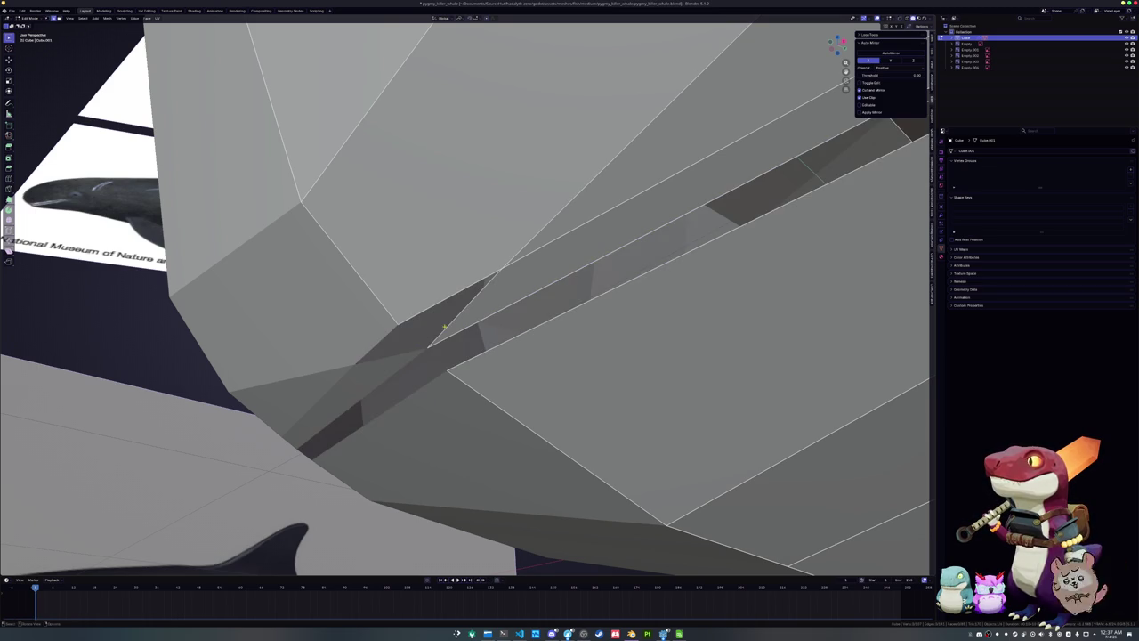
key(ctrl+z)
Dissolve the extra edges at the mouth strip's front corner and end
middle_drag(450, 322, 452, 331)
key(x)
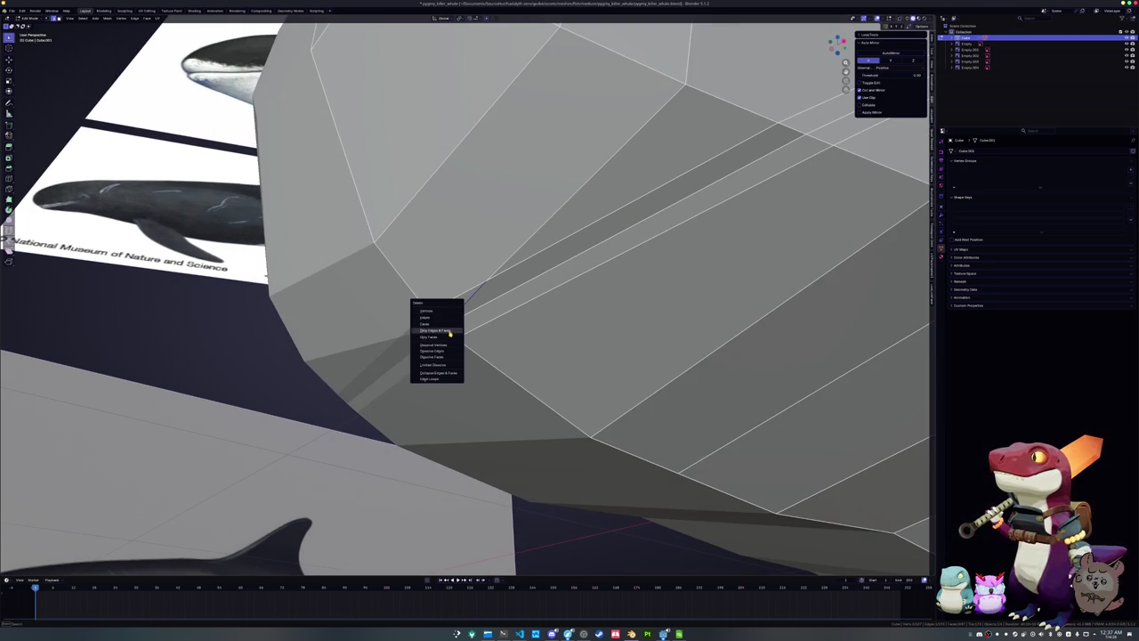
click(442, 352)
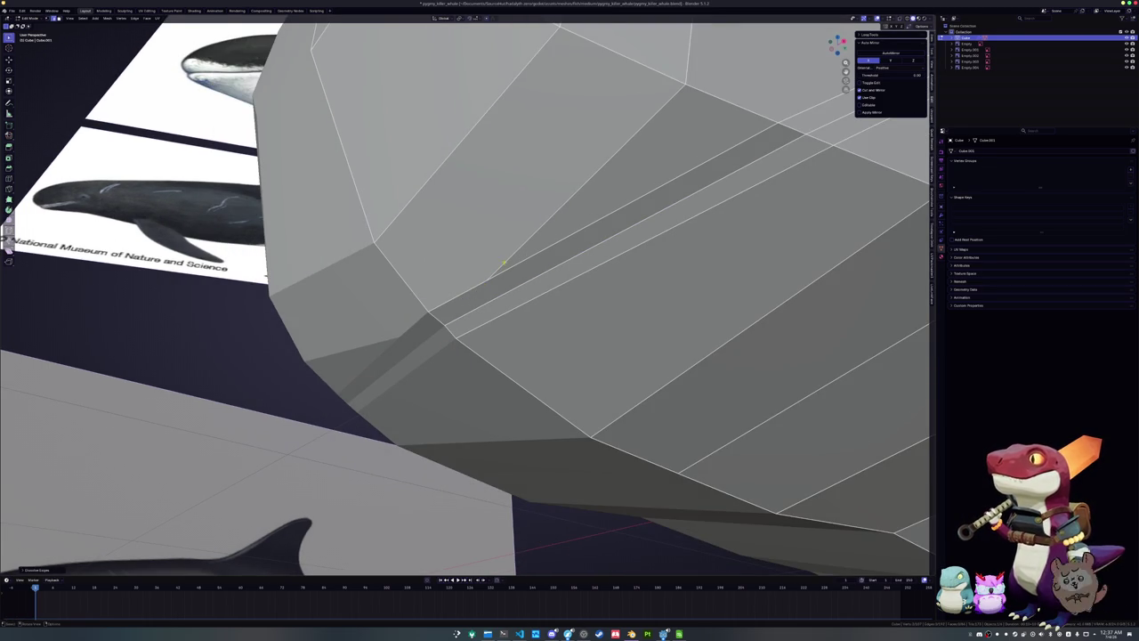
click(503, 263)
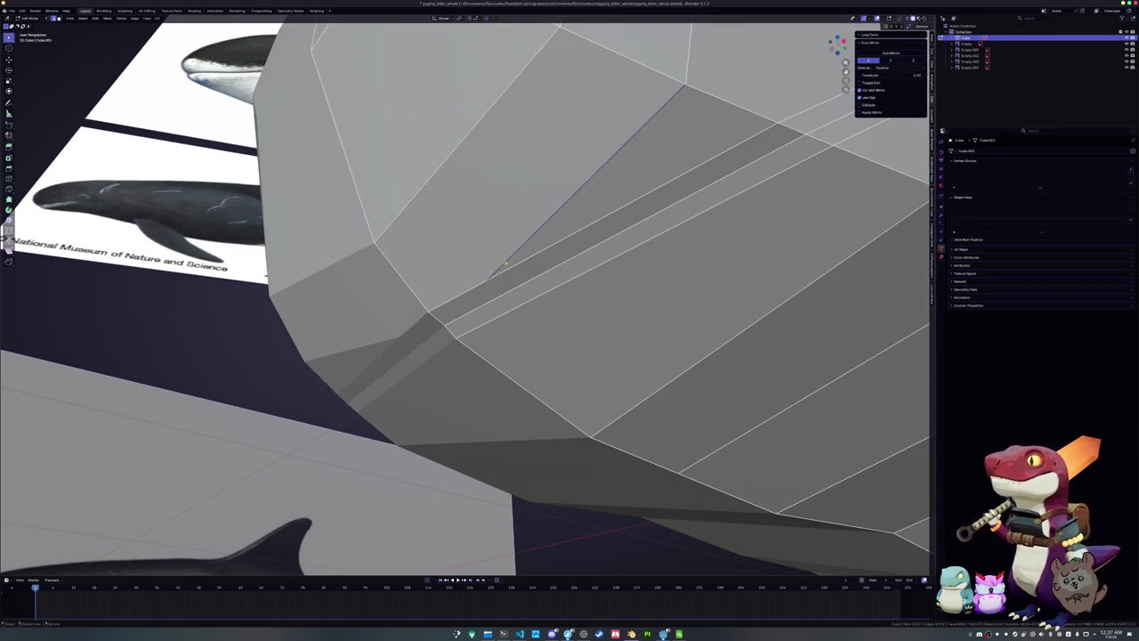
middle_drag(504, 263, 512, 281)
key(x)
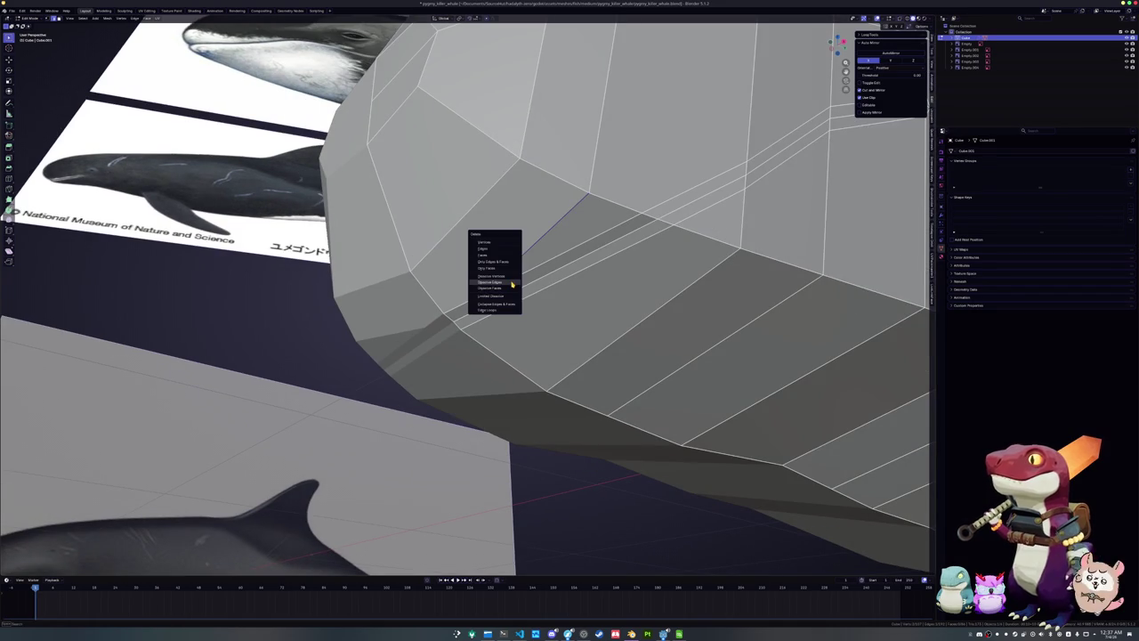
click(511, 288)
middle_drag(511, 288, 493, 302)
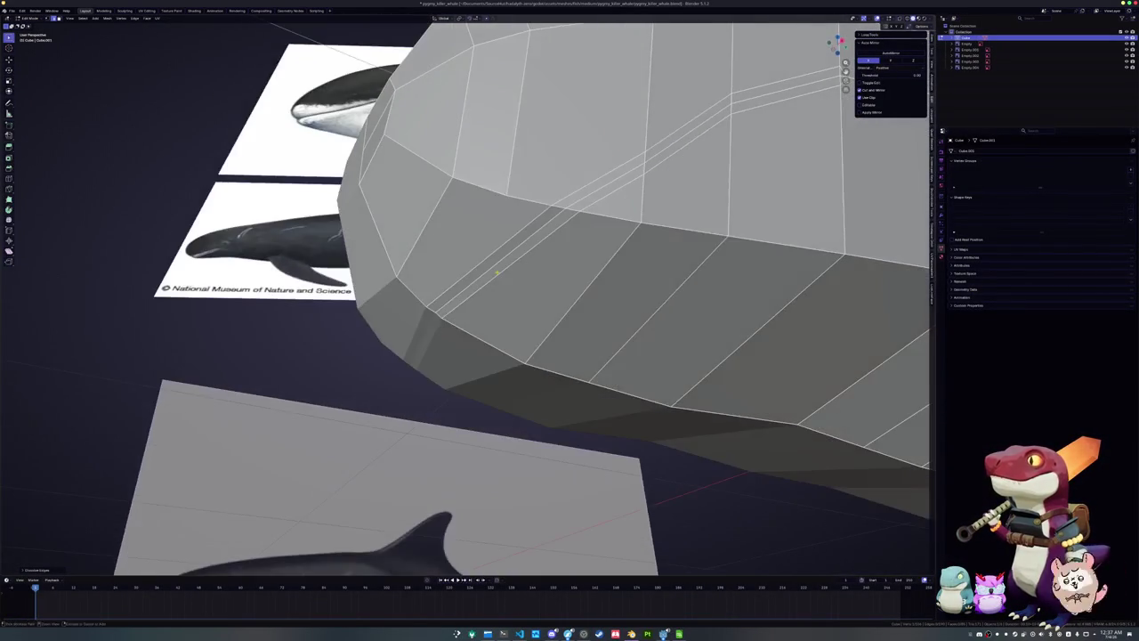
Slide a corner vertex along its edge with GG and check it in X-ray
middle_drag(493, 298, 497, 272)
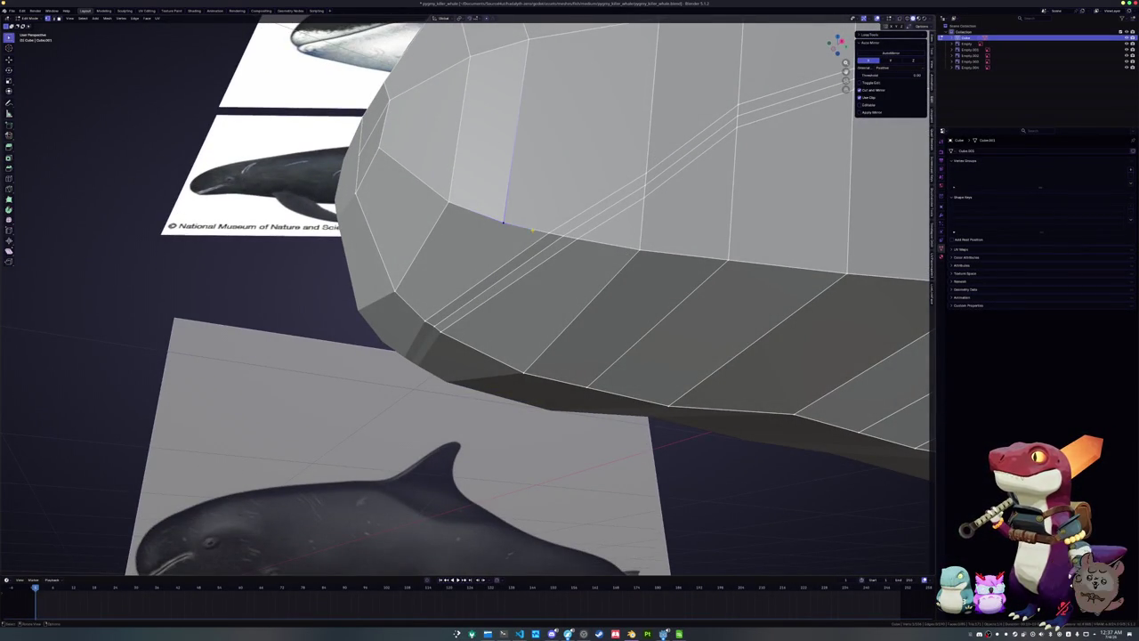
key(g)
key(g)
click(580, 239)
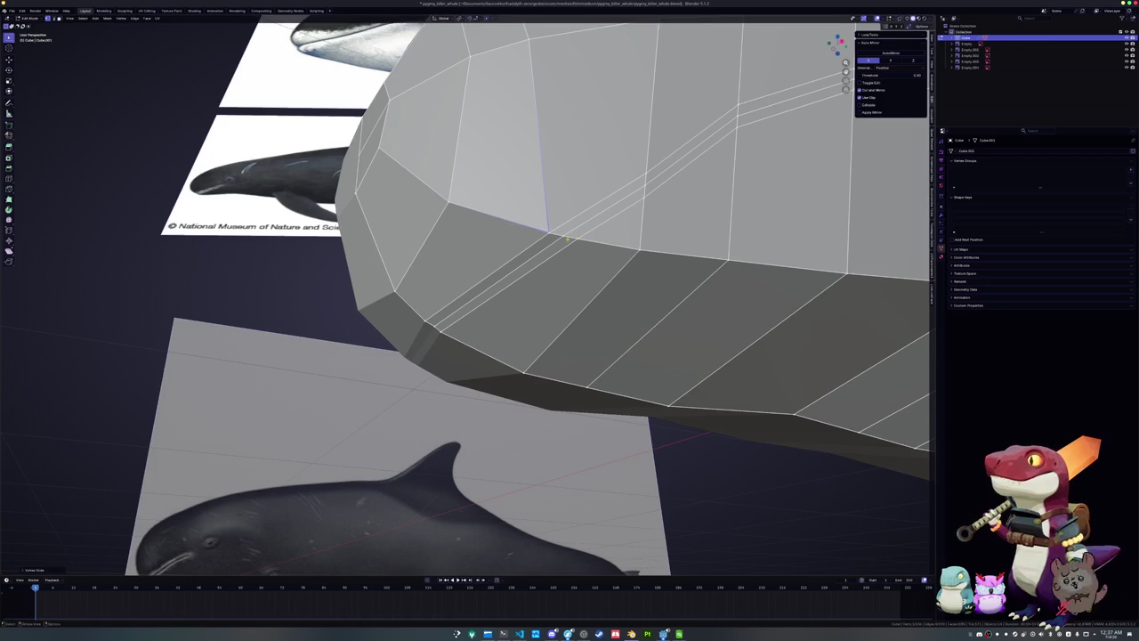
right_click(543, 229)
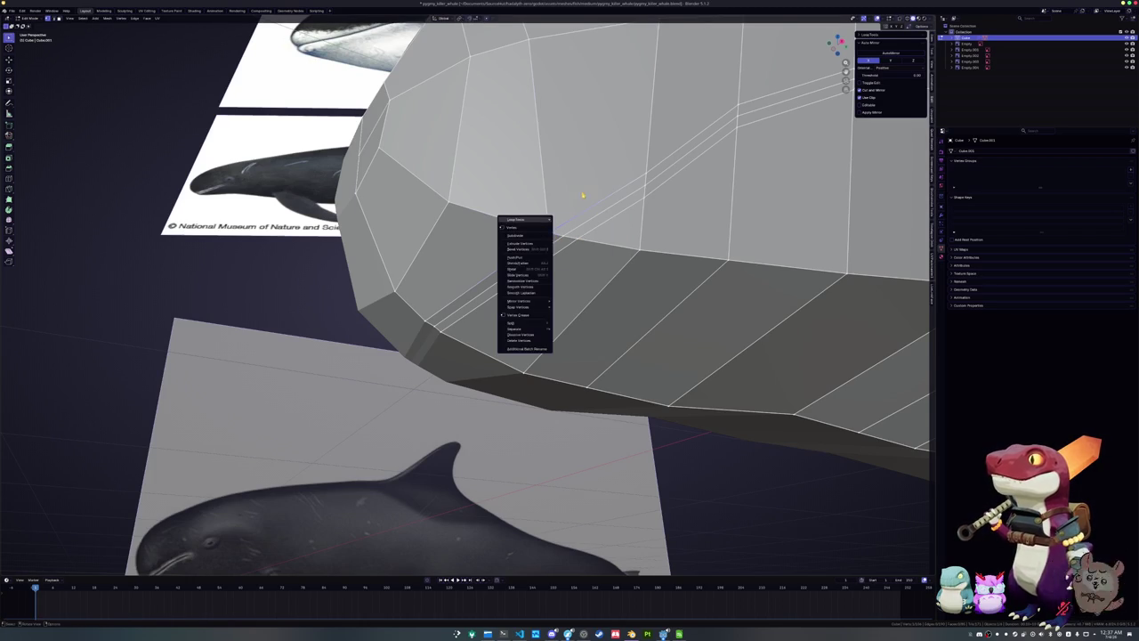
scroll(561, 214, up, 3)
key(alt+z)
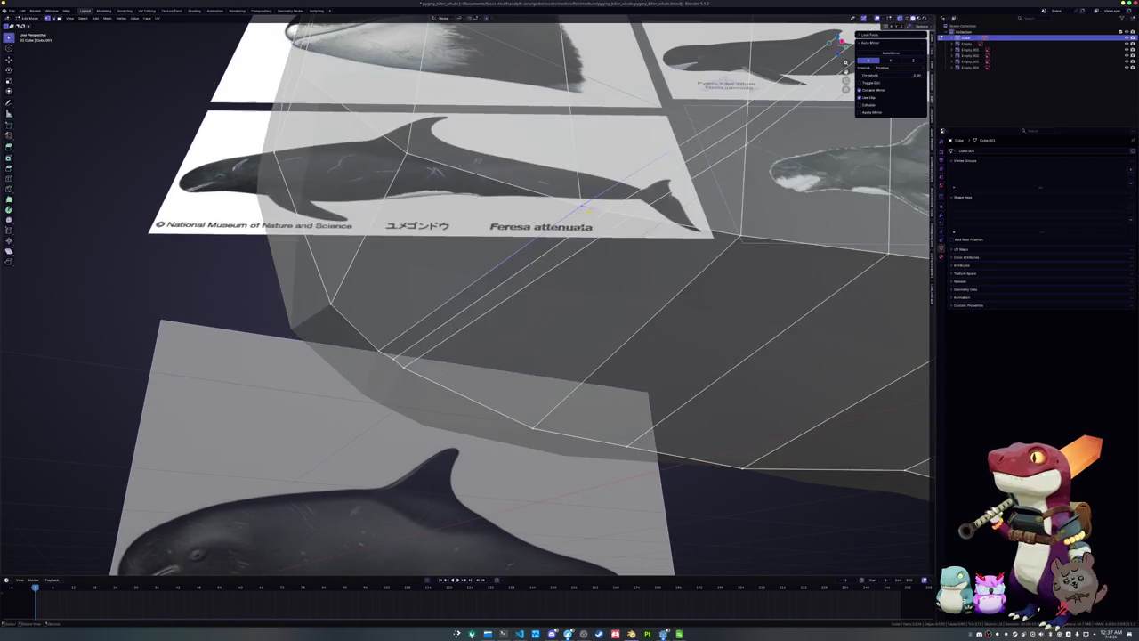
Merge the mouth-corner vertices At Center and check the closed corner in solid view
right_click(545, 299)
mouse_move(536, 304)
click(602, 306)
key(alt+z)
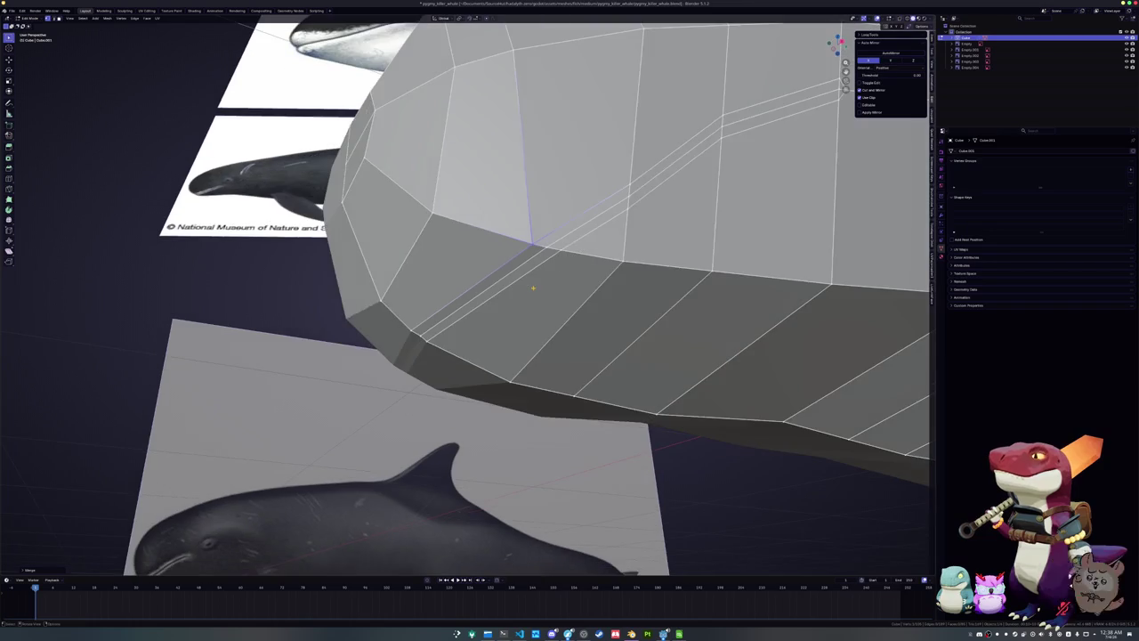
mouse_move(534, 285)
middle_down()
mouse_move(480, 269)
mouse_move(626, 257)
mouse_move(625, 239)
middle_up()
alt+click(482, 270)
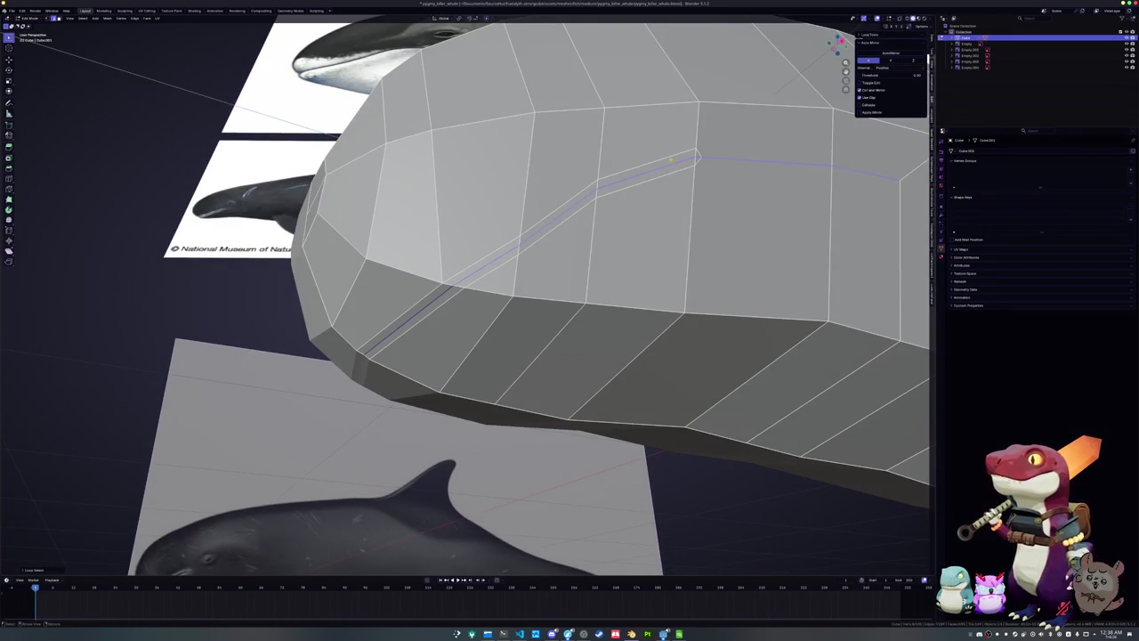
Select the mouth-line edge loop and shrink it inward with Alt+S into a groove
click(665, 164)
alt+click(428, 304)
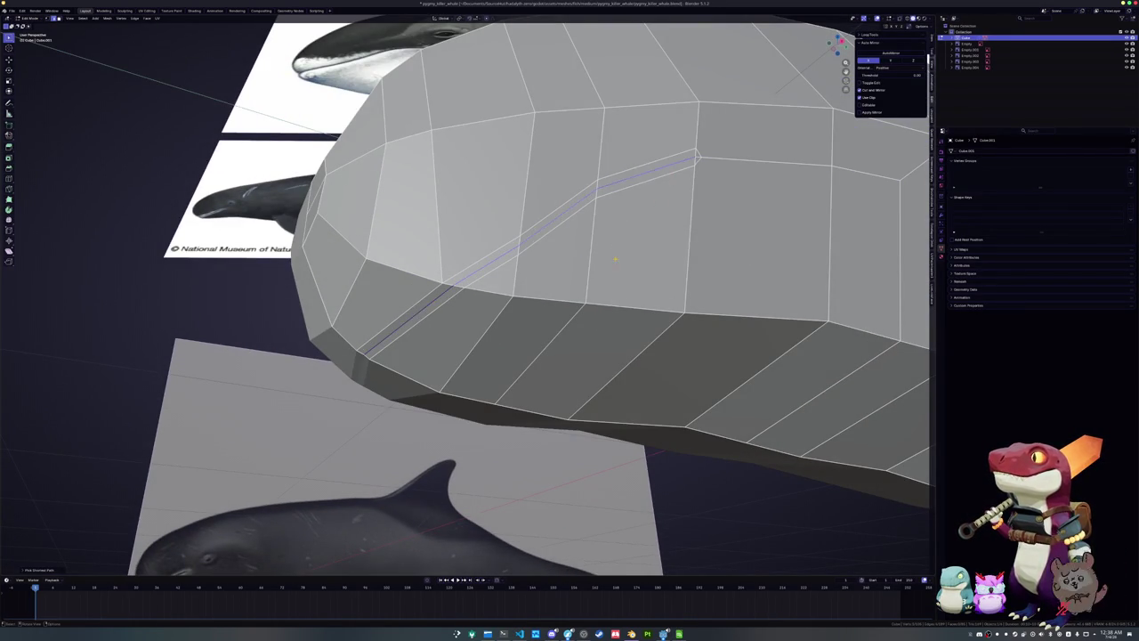
middle_drag(428, 303, 701, 231)
key(alt+s)
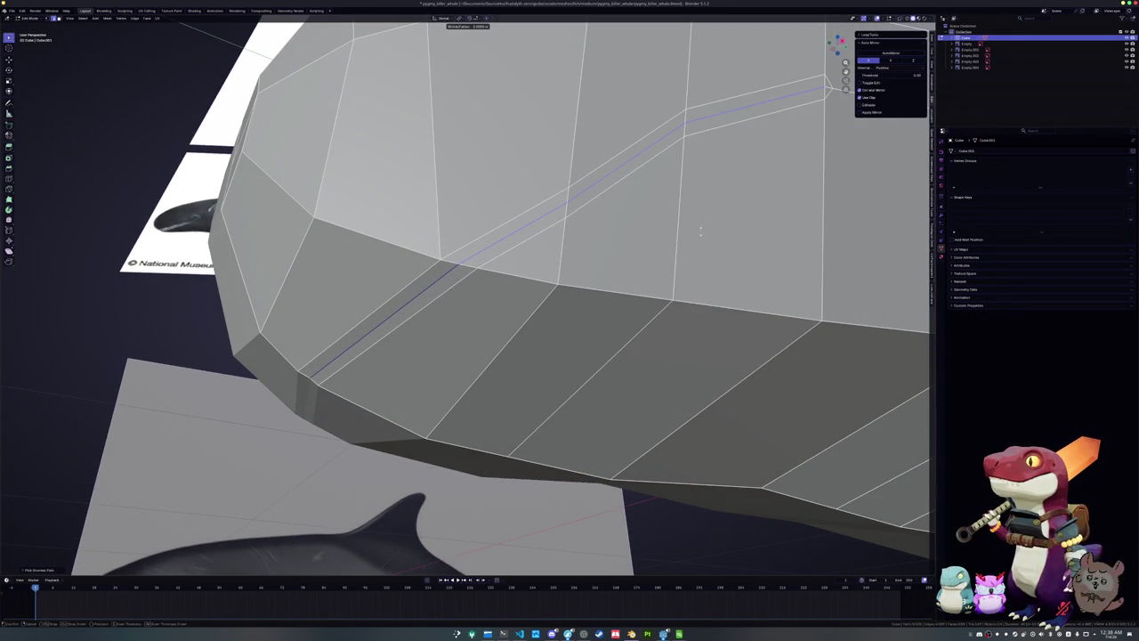
click(698, 236)
Inspect the groove in Right Orthographic X-ray view, cancelling a second Alt+S push
mouse_move(698, 236)
middle_down()
mouse_move(607, 264)
mouse_move(657, 241)
middle_up()
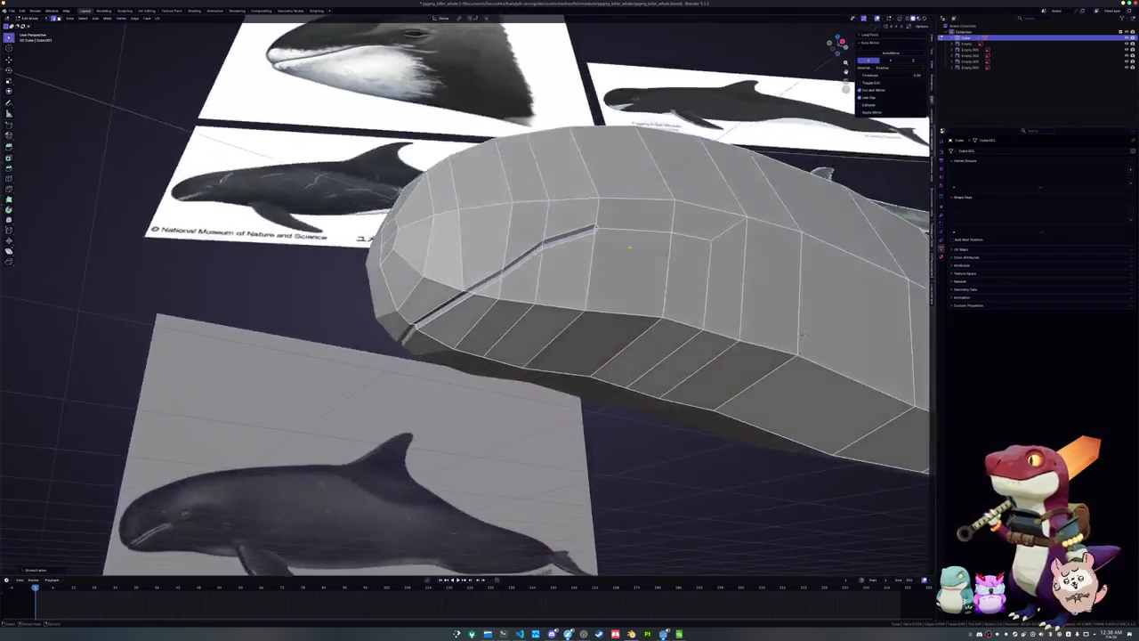
key(alt+s)
right_click(657, 240)
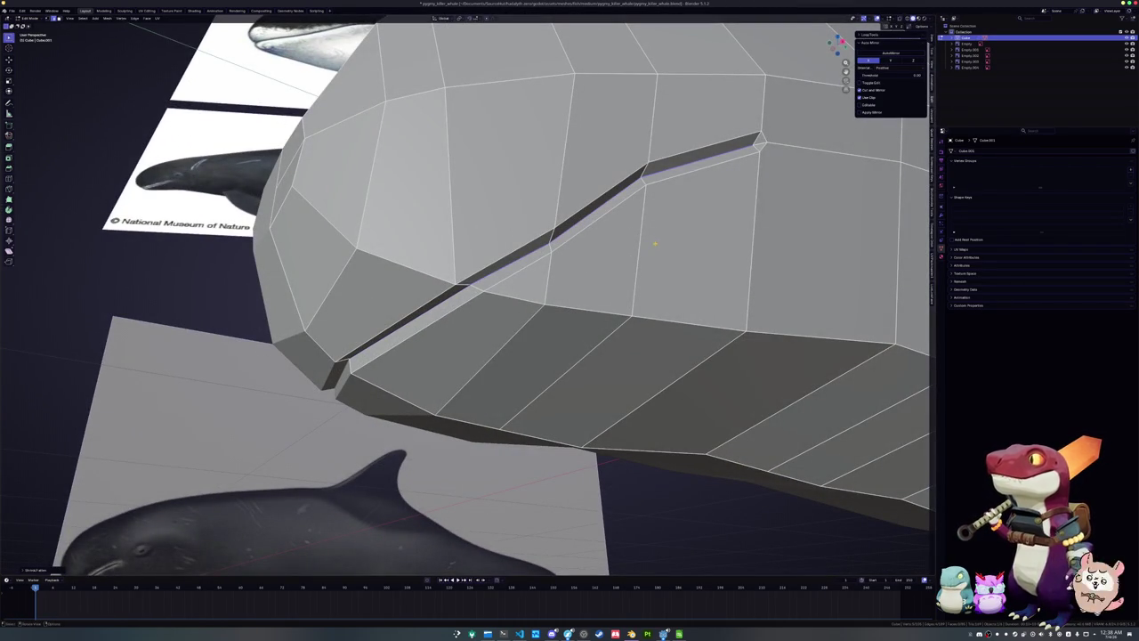
key(KP_3)
key(alt+z)
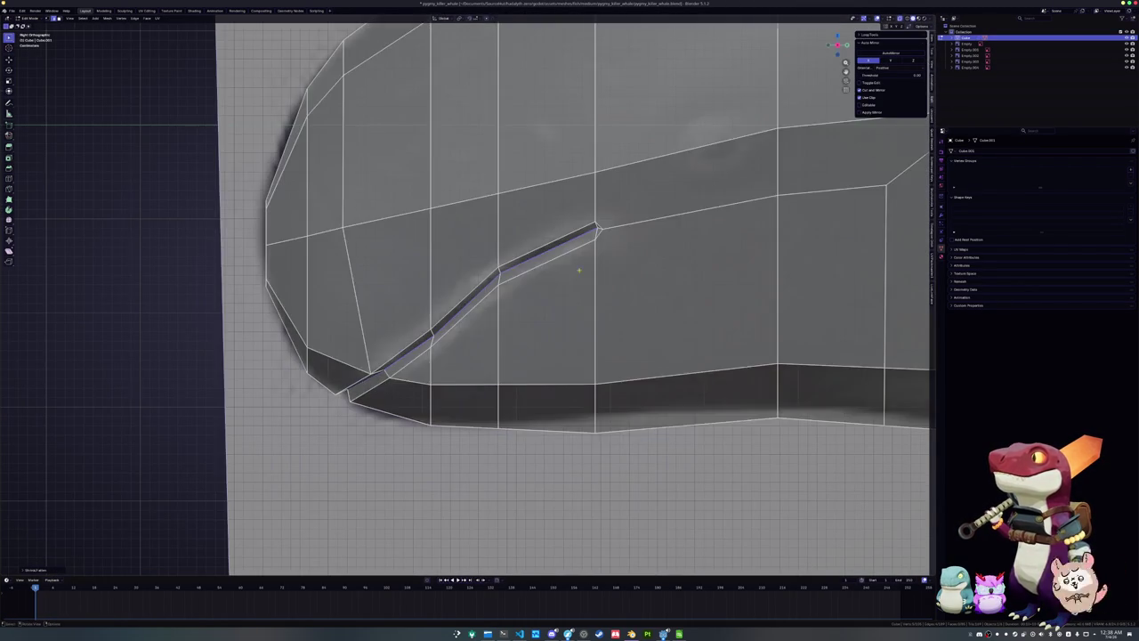
scroll(564, 278, up, 3)
Test vertical moves and rotations of the mouth loop, cancelling each, then return to perspective
key(g)
key(z)
right_click(564, 281)
key(r)
right_click(623, 265)
key(g)
key(y)
right_click(622, 267)
key(g)
key(z)
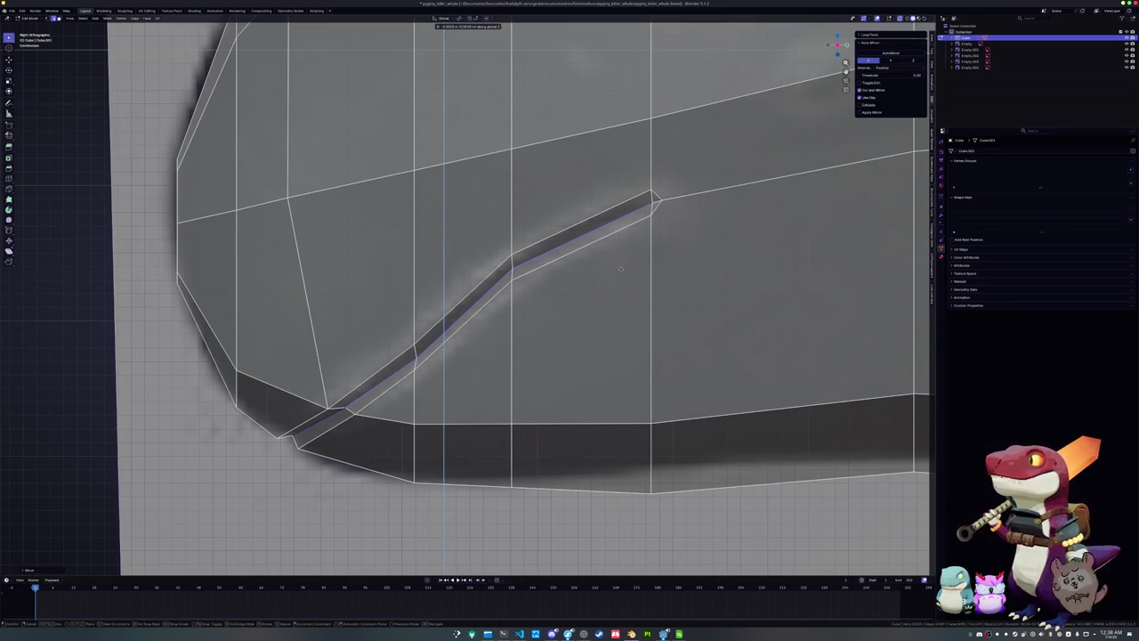
right_click(622, 269)
key(r)
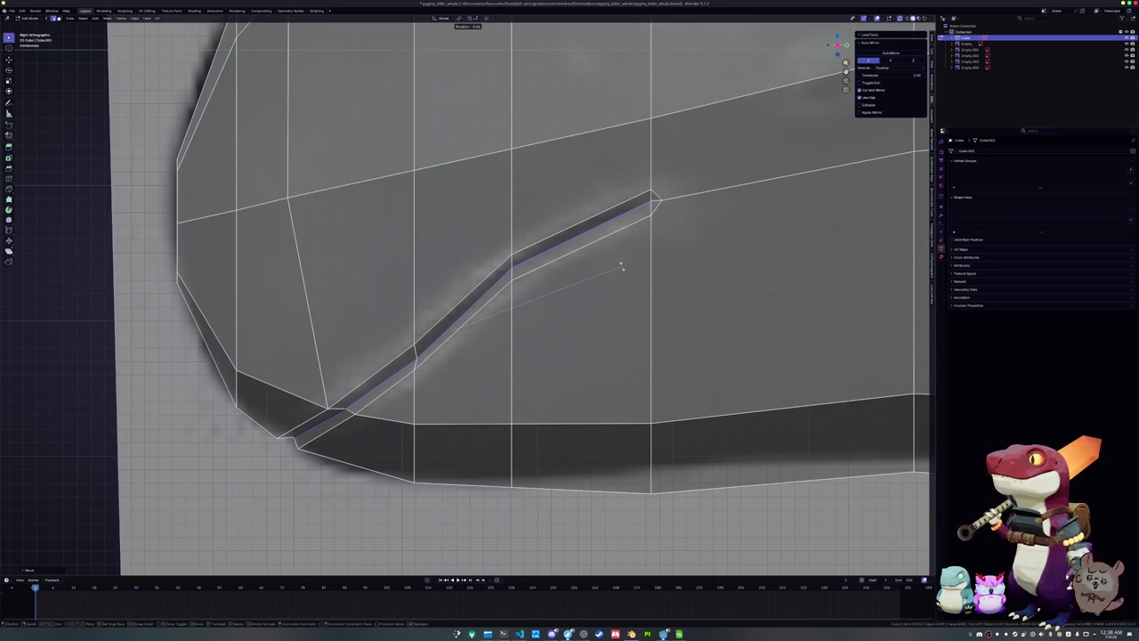
right_click(622, 267)
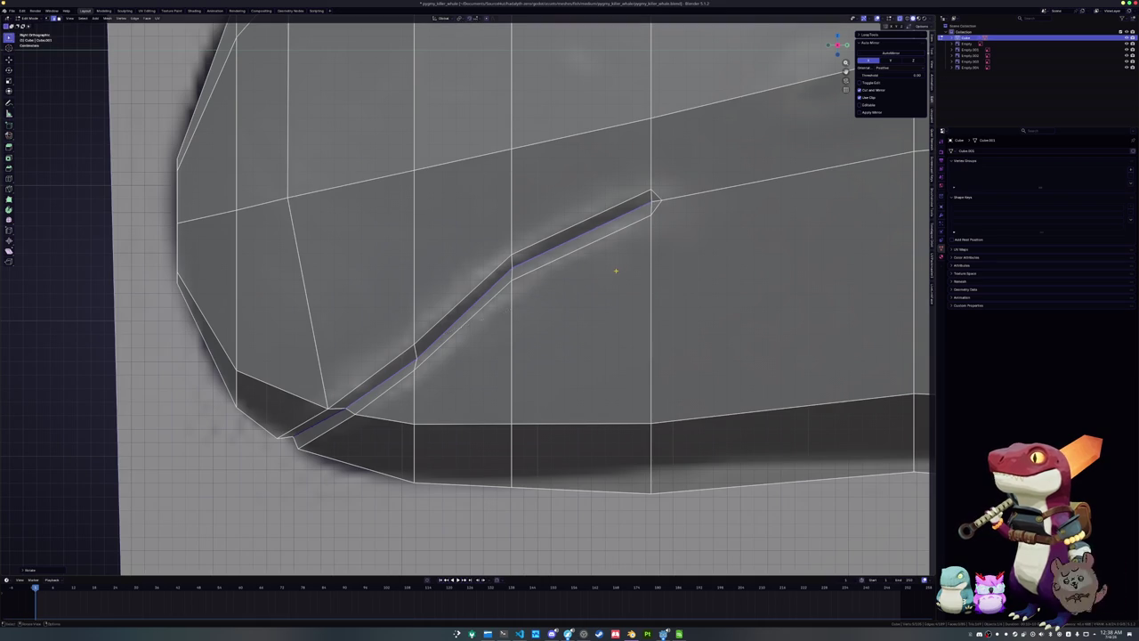
scroll(622, 266, down, 3)
mouse_move(622, 267)
middle_down()
mouse_move(534, 276)
mouse_move(540, 223)
middle_up()
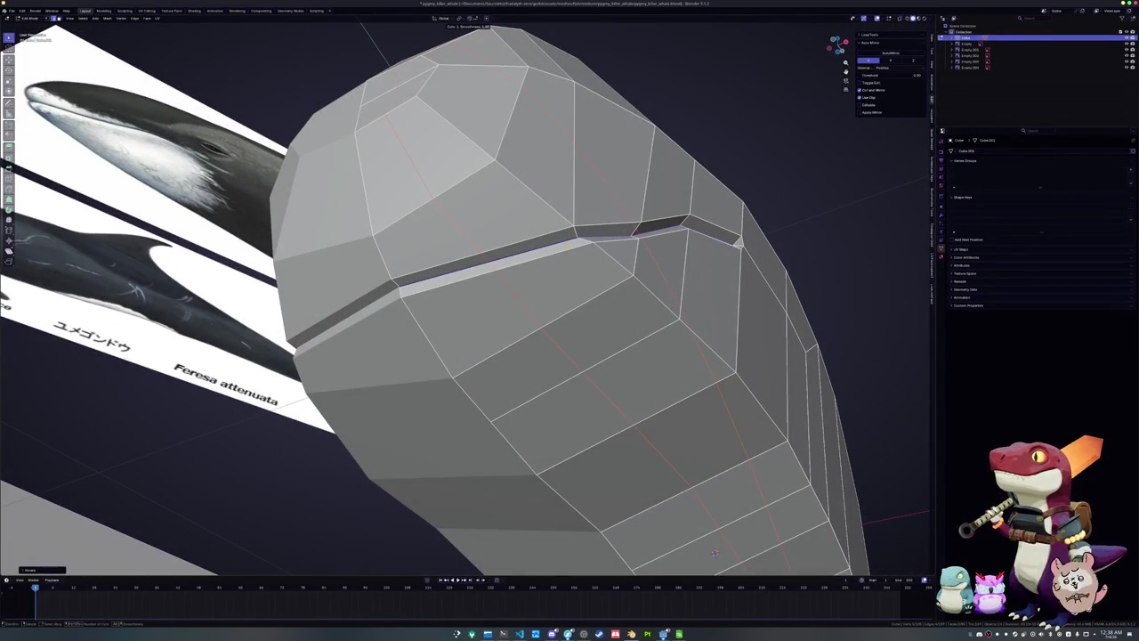
Inspect the head in top, bottom and Right Orthographic views with X-ray toggled
mouse_move(714, 552)
middle_down()
mouse_move(817, 403)
mouse_move(789, 393)
middle_up()
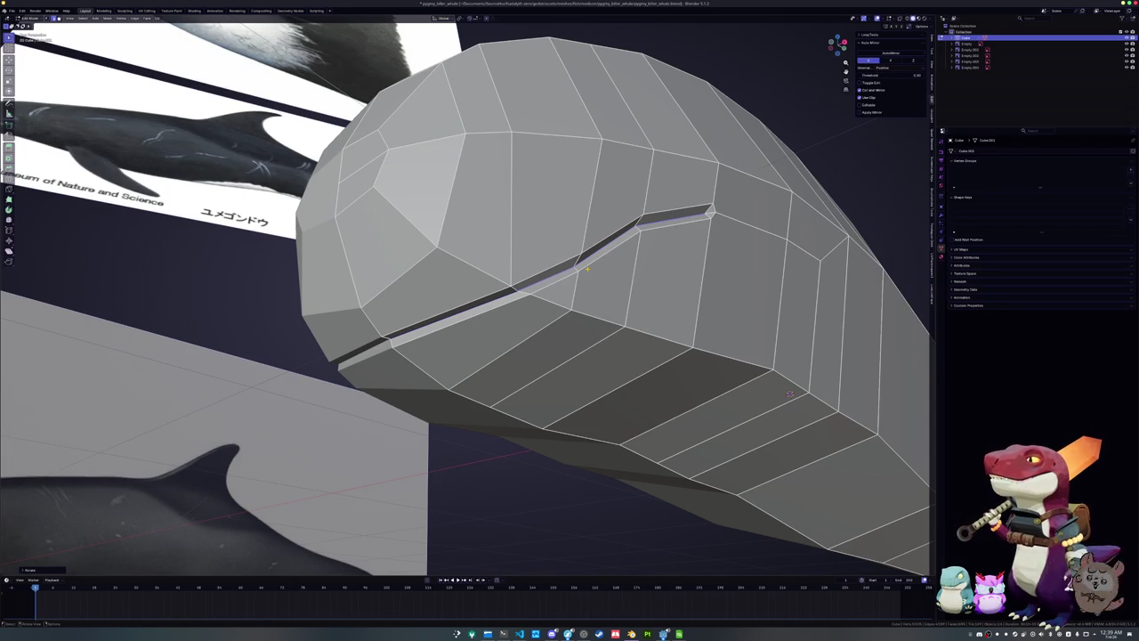
key(KP_7)
key(ctrl+KP_7)
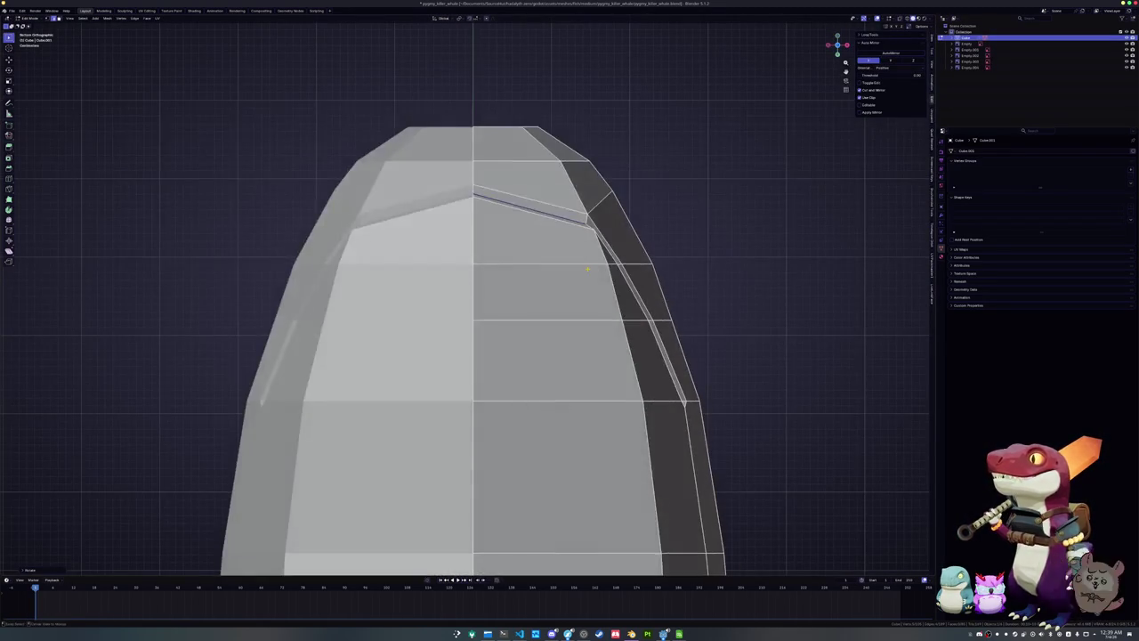
key(alt+z)
key(KP_3)
scroll(588, 268, up, 5)
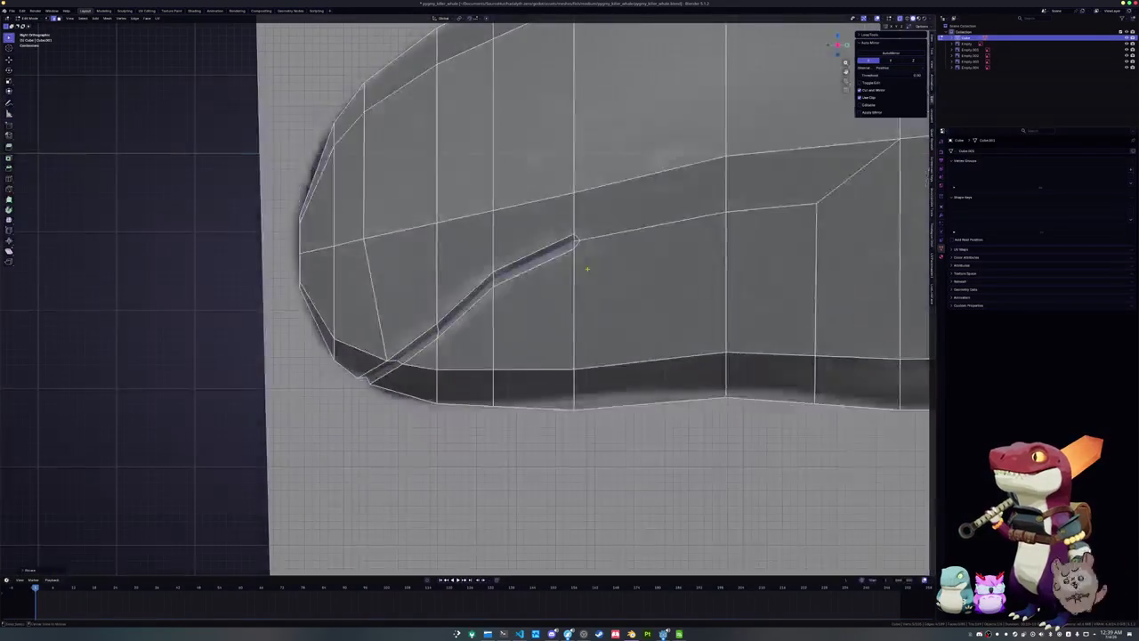
key(alt+z)
scroll(574, 285, down, 2)
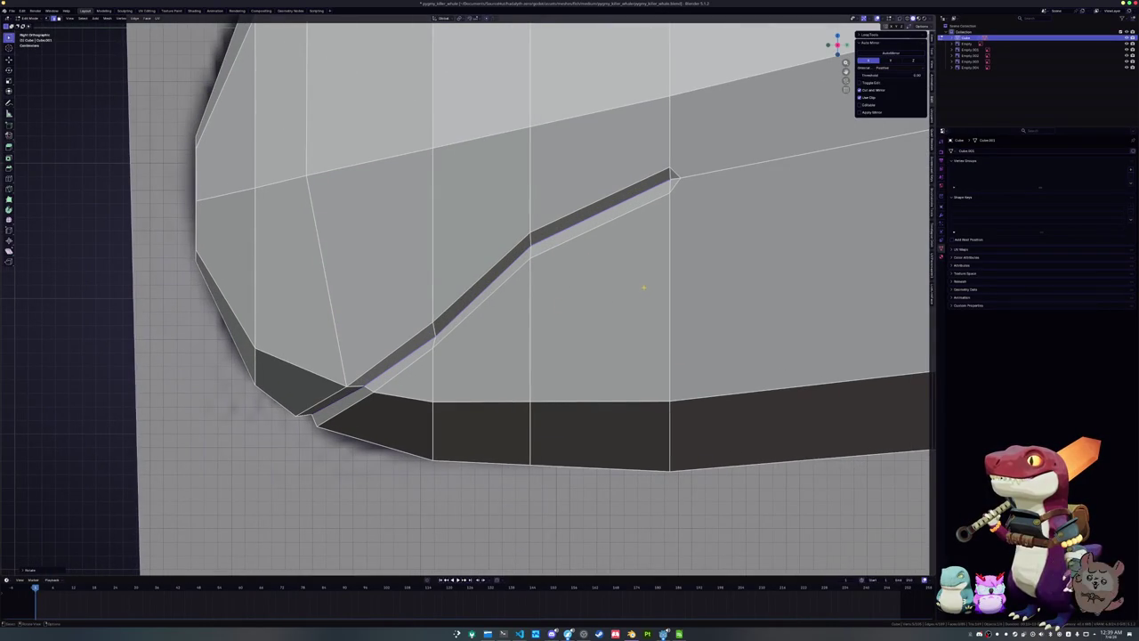
scroll(460, 322, up, 2)
Vertex-slide a mouth-line vertex along its edge so the groove follows the jaw
key(g)
key(z)
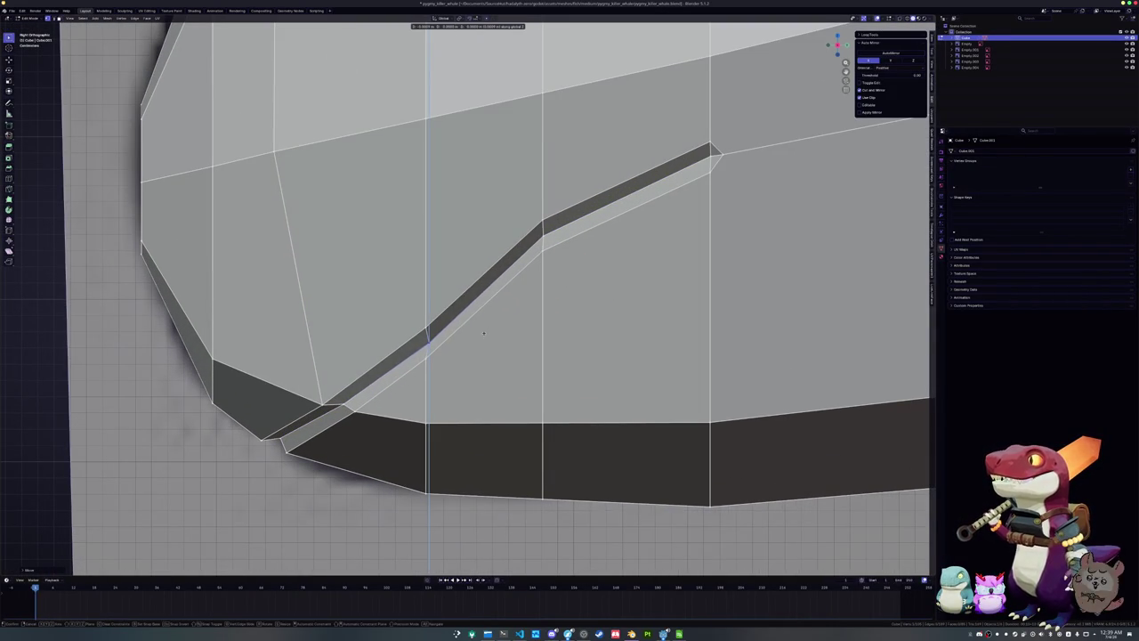
key(g)
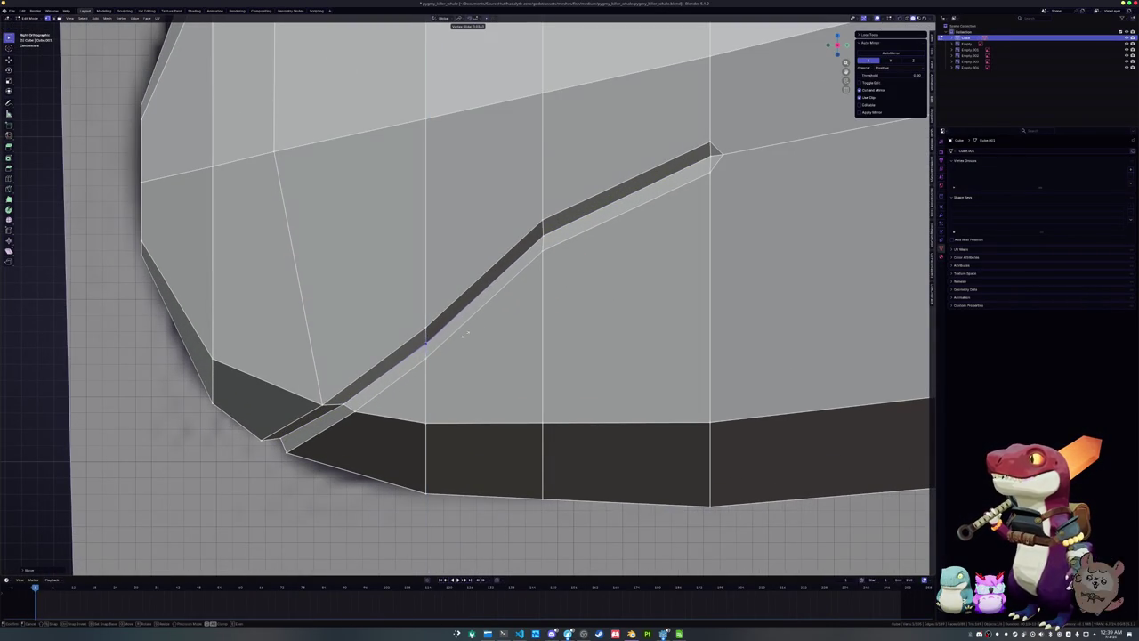
mouse_move(462, 335)
shift+middle_down()
mouse_move(405, 301)
mouse_move(439, 308)
shift+middle_up()
key(g)
key(g)
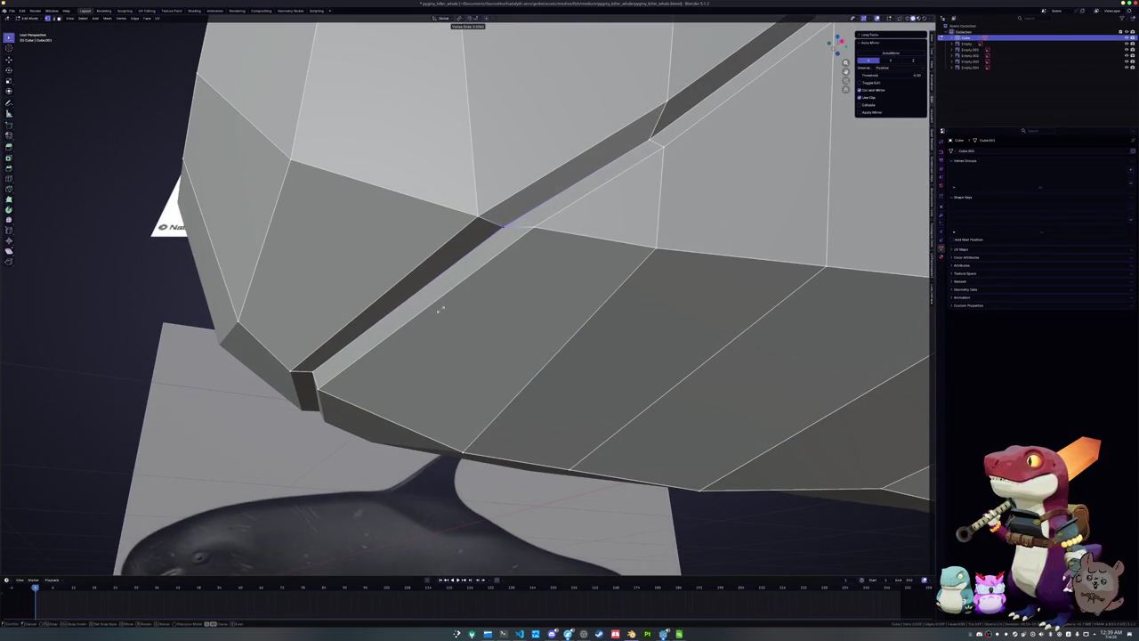
click(440, 308)
mouse_move(440, 308)
middle_down()
mouse_move(376, 265)
mouse_move(534, 279)
mouse_move(569, 235)
mouse_move(546, 242)
middle_up()
key(KP_3)
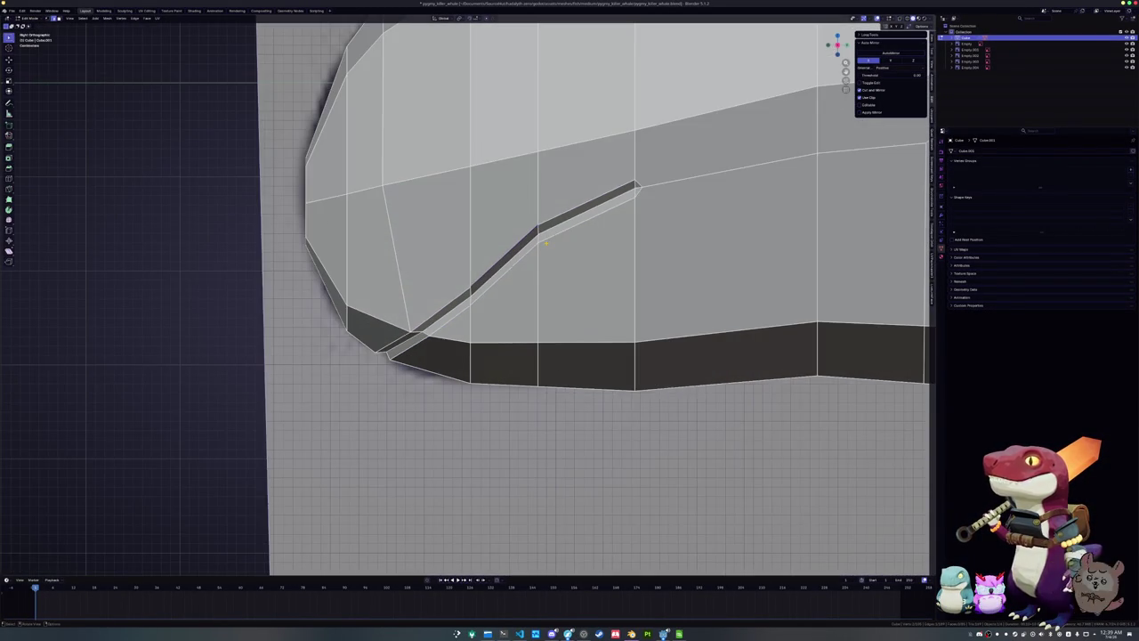
Edge-slide the mouth groove loop, extending the selection down to the mouth corner
alt+click(546, 243)
scroll(533, 248, up, 2)
scroll(517, 254, up, 2)
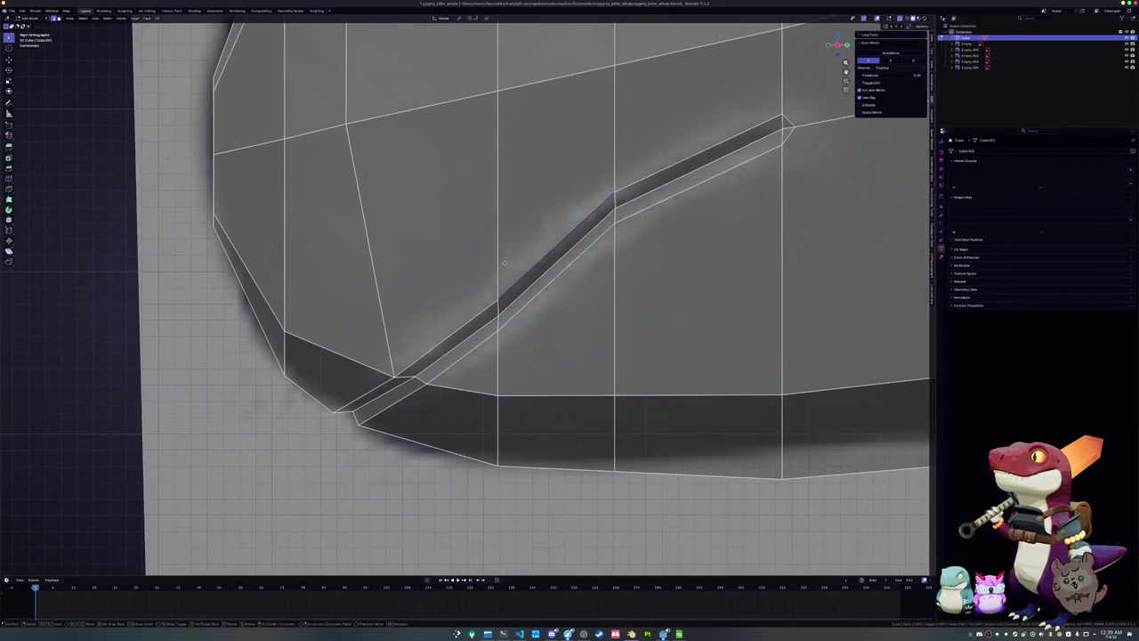
key(g)
key(g)
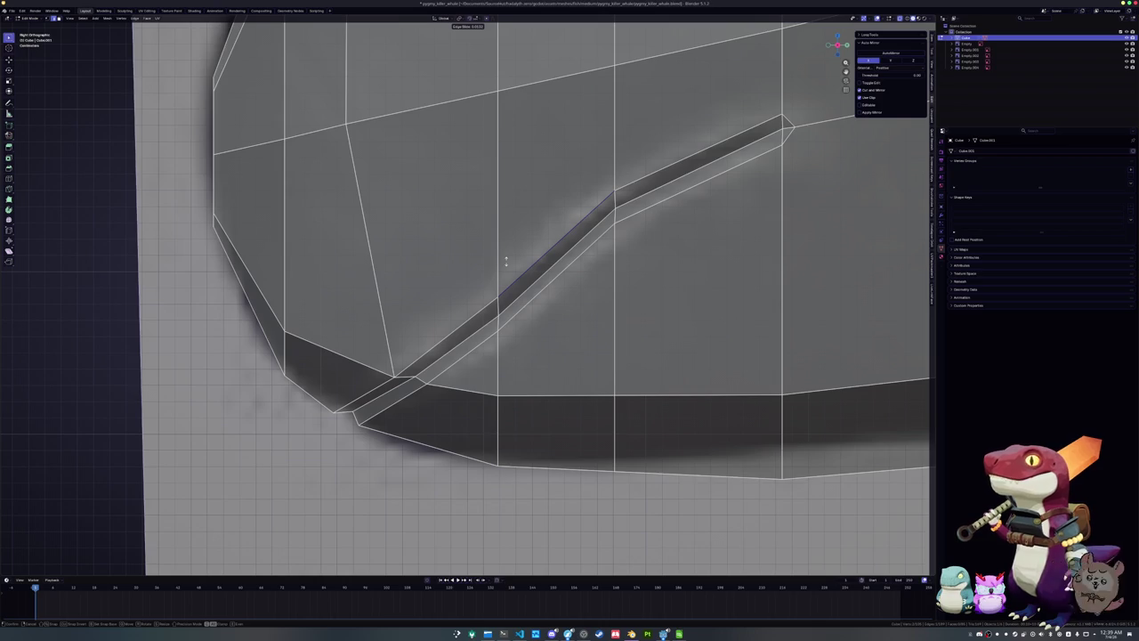
click(505, 260)
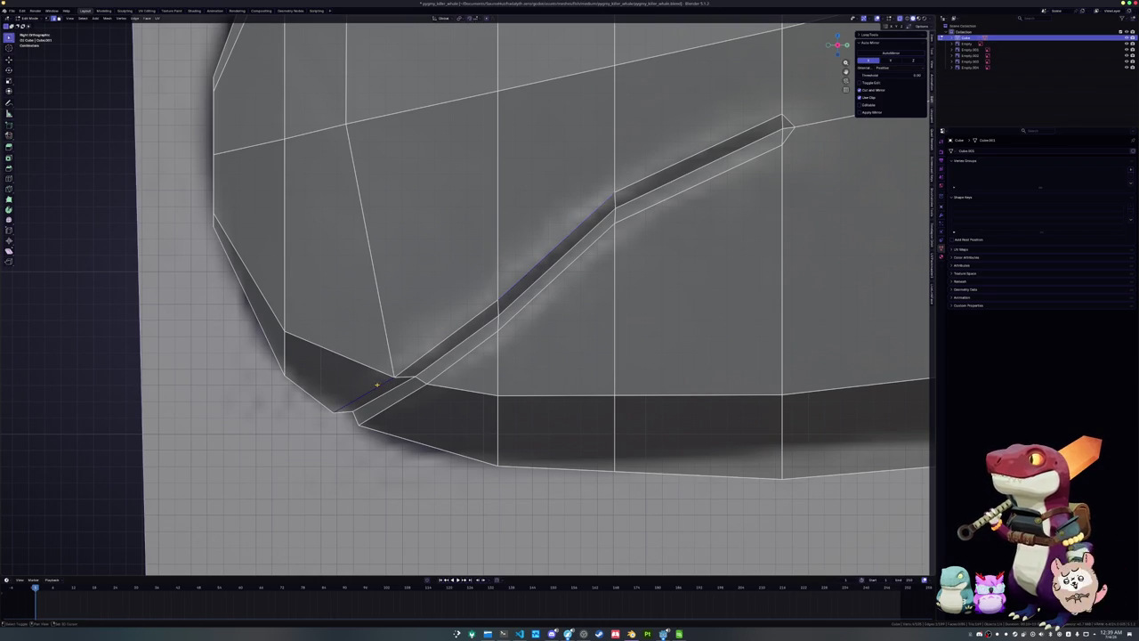
alt+click(381, 386)
key(g)
key(g)
click(429, 362)
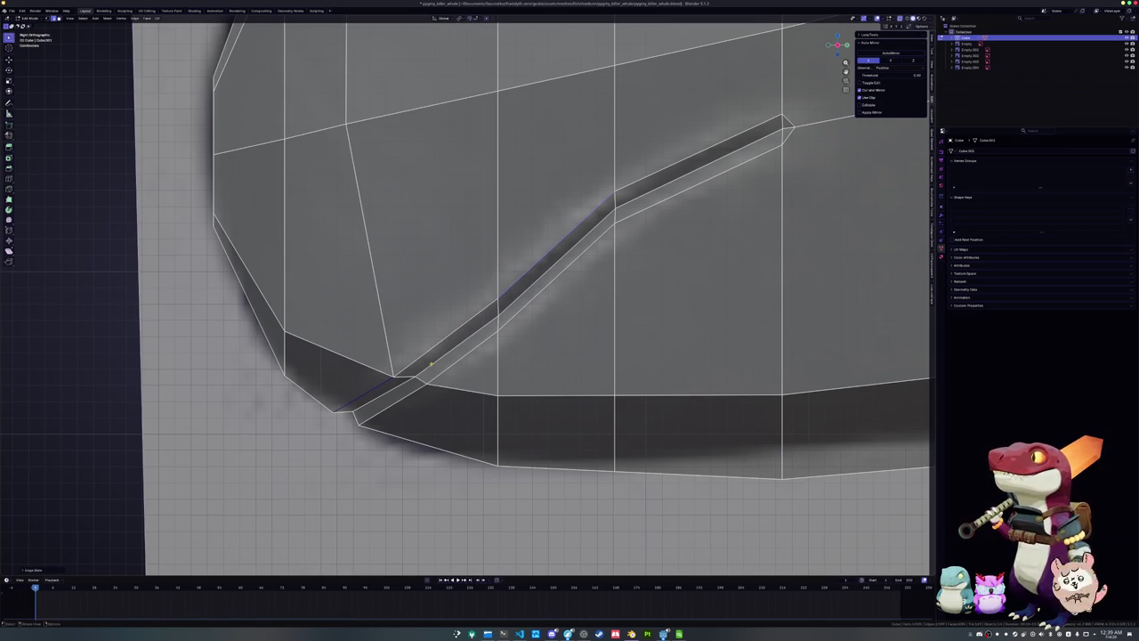
Fatten the selected mouth loop with Alt+S and slide it again
key(g)
key(g)
key(Escape)
key(g)
key(g)
key(Escape)
key(alt+s)
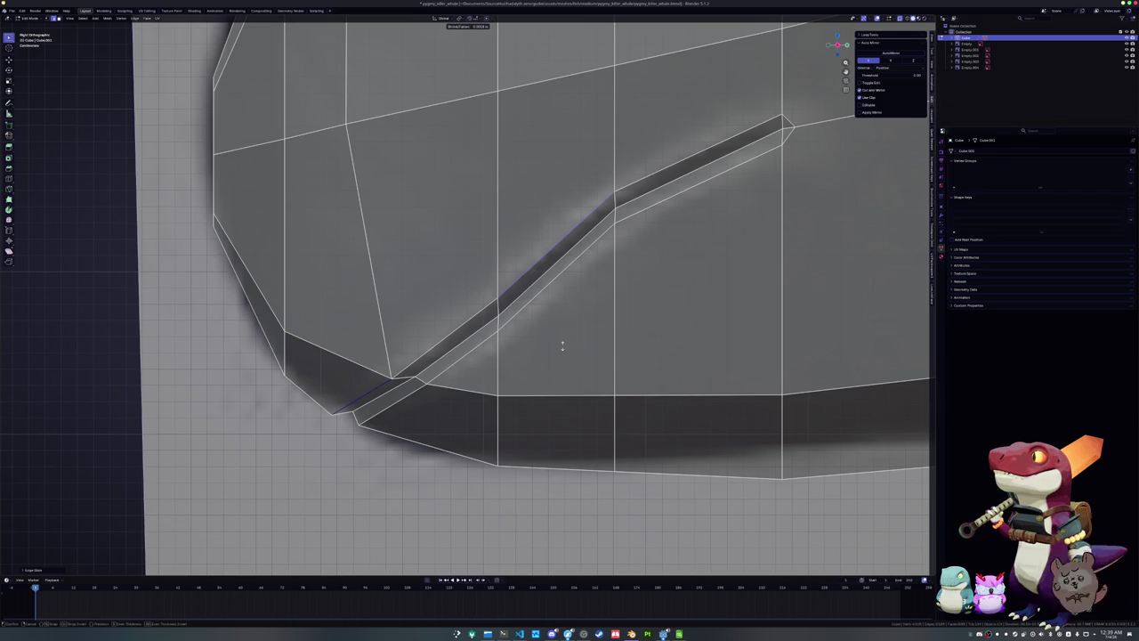
click(563, 344)
key(g)
key(g)
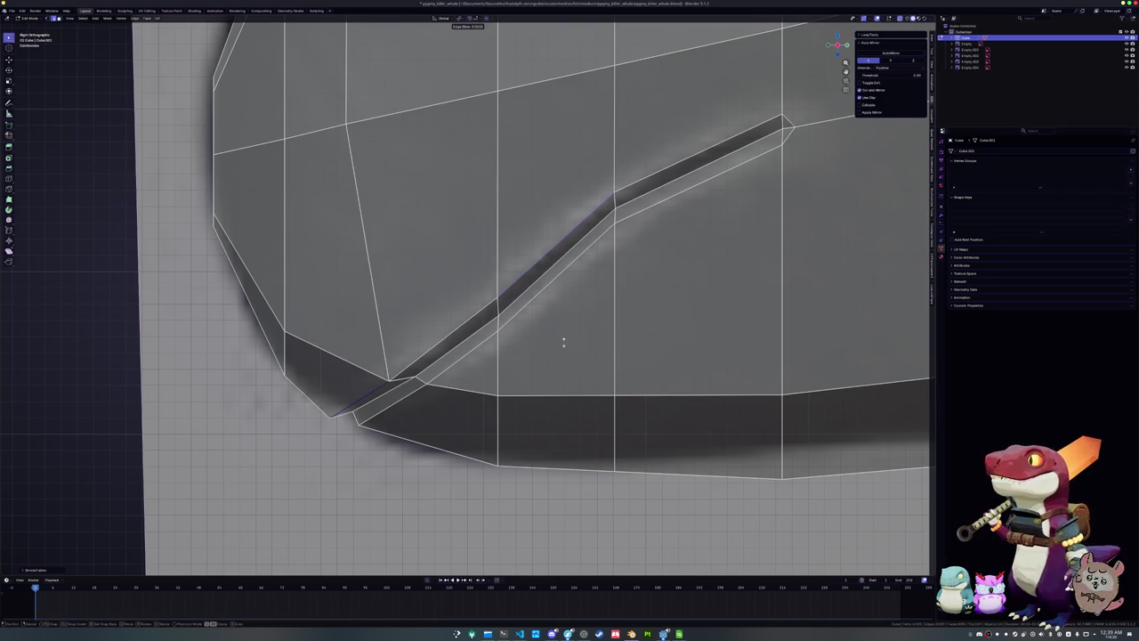
click(563, 340)
Slide the bevel edge loop into its new position along the jaw curve
scroll(498, 336, down, 1)
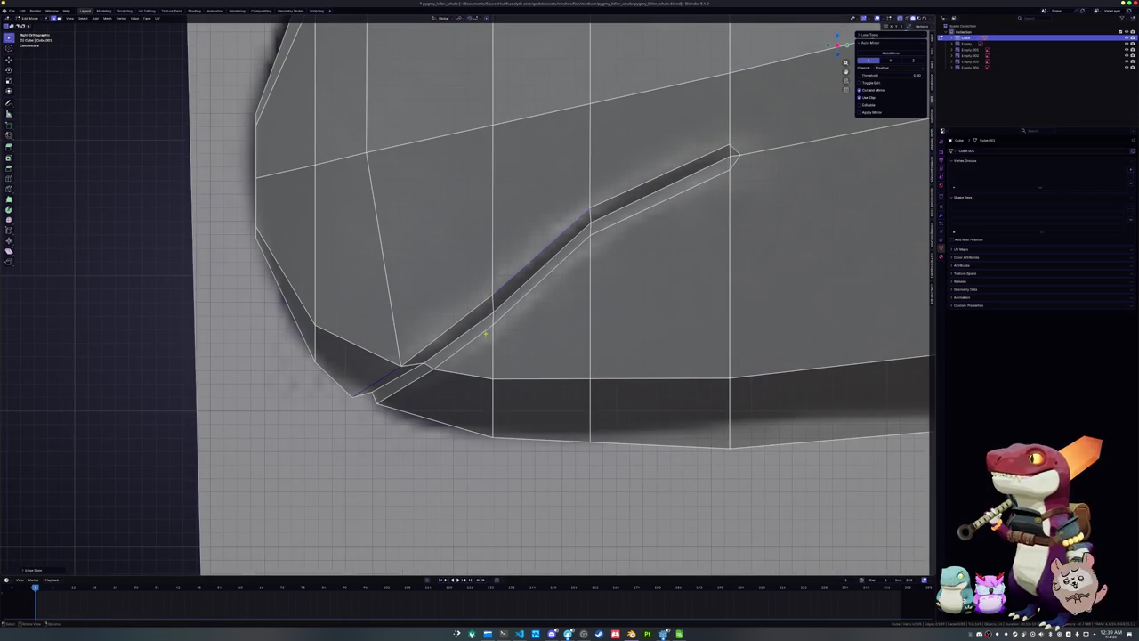
key(g)
key(g)
click(565, 360)
key(g)
key(g)
click(593, 319)
scroll(582, 338, down, 2)
Review the mouth groove in perspective, toggling to object mode and back
mouse_move(582, 338)
middle_down()
mouse_move(506, 366)
mouse_move(521, 350)
mouse_move(614, 418)
middle_up()
scroll(506, 366, down, 2)
key(Tab)
scroll(488, 360, down, 2)
key(Tab)
scroll(636, 434, up, 2)
scroll(636, 433, down, 2)
scroll(614, 419, up, 2)
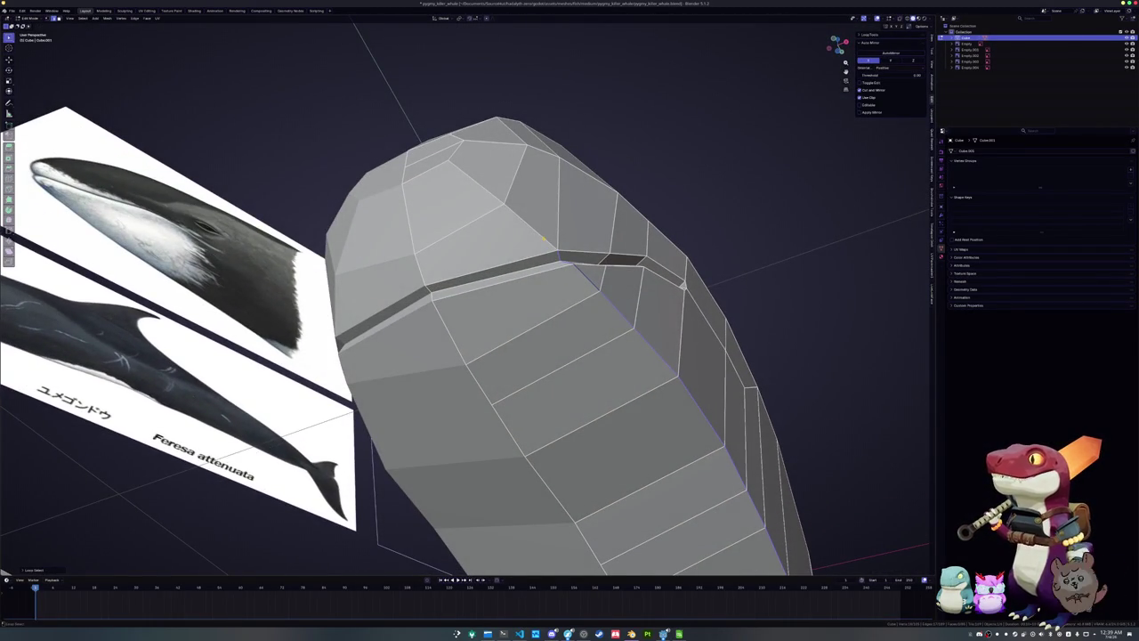
Edge-slide the front mouth loop to line the mouth corner up with the reference
middle_drag(543, 237, 598, 298)
key(g)
key(g)
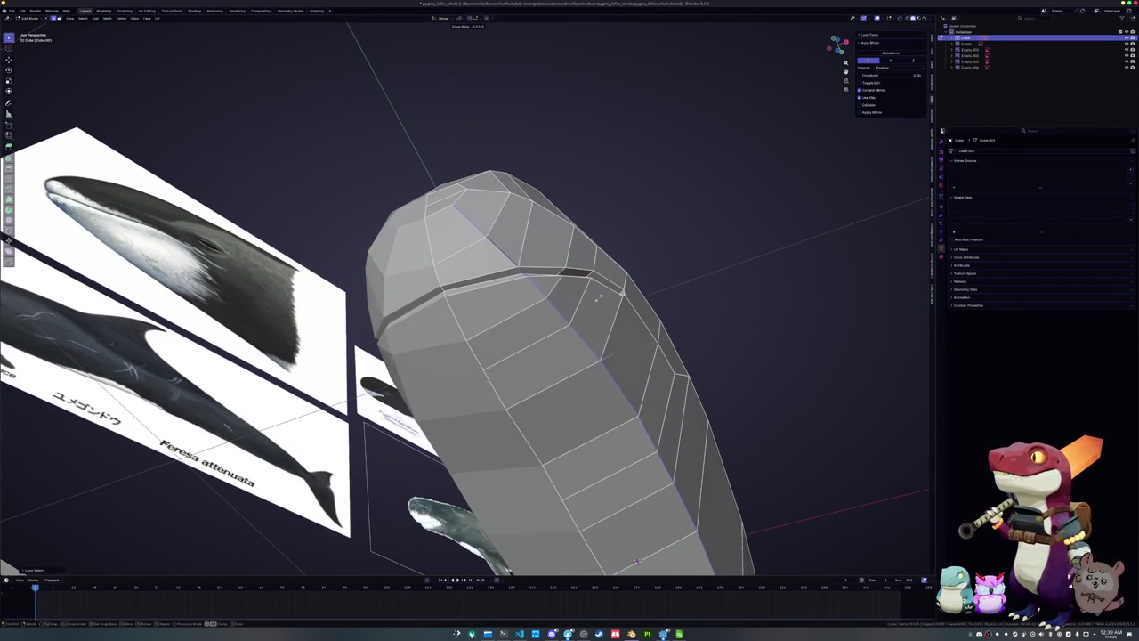
middle_drag(637, 560, 567, 343)
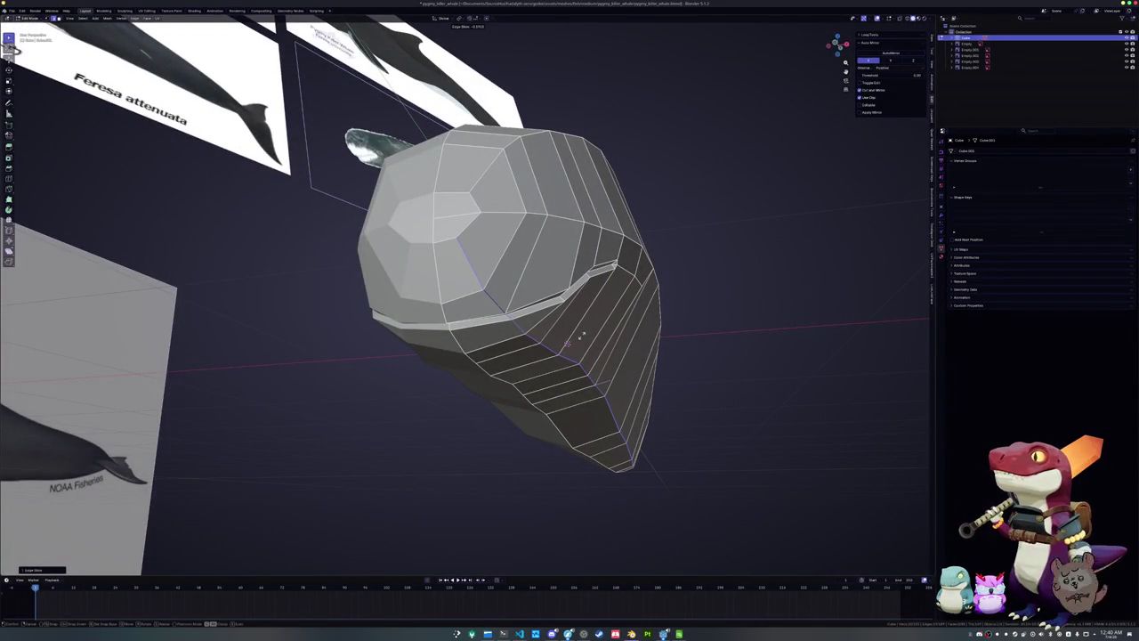
middle_drag(567, 342, 568, 492)
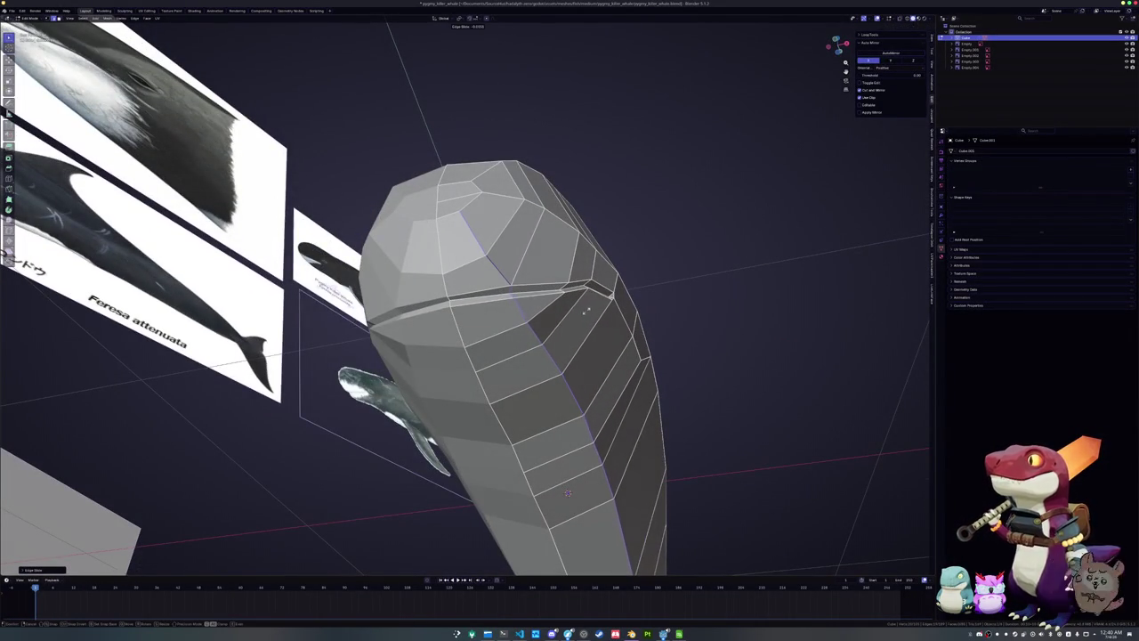
mouse_move(567, 493)
middle_down()
mouse_move(478, 356)
mouse_move(456, 355)
middle_up()
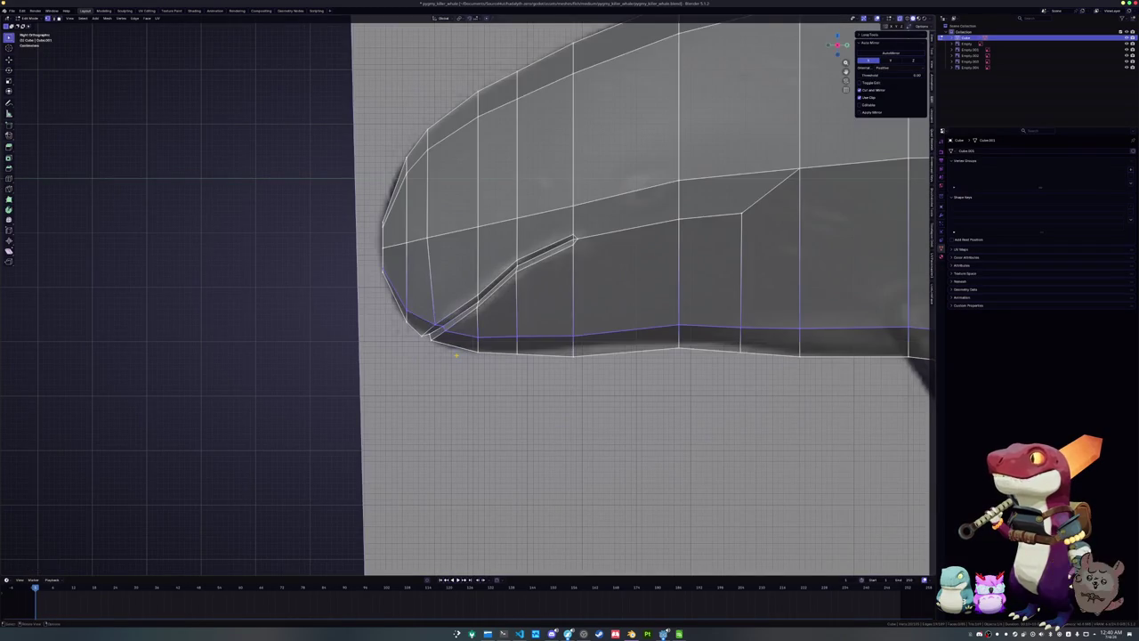
scroll(455, 355, up, 2)
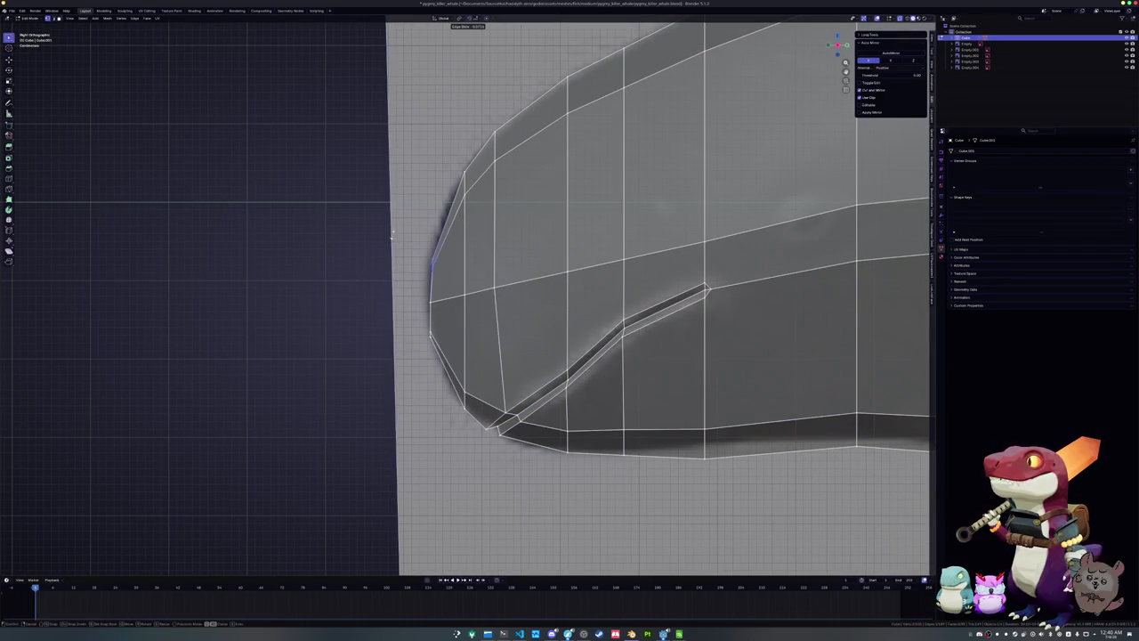
click(420, 333)
Slide another front mouth edge and check it against the reference in X-ray
middle_drag(420, 333, 449, 321)
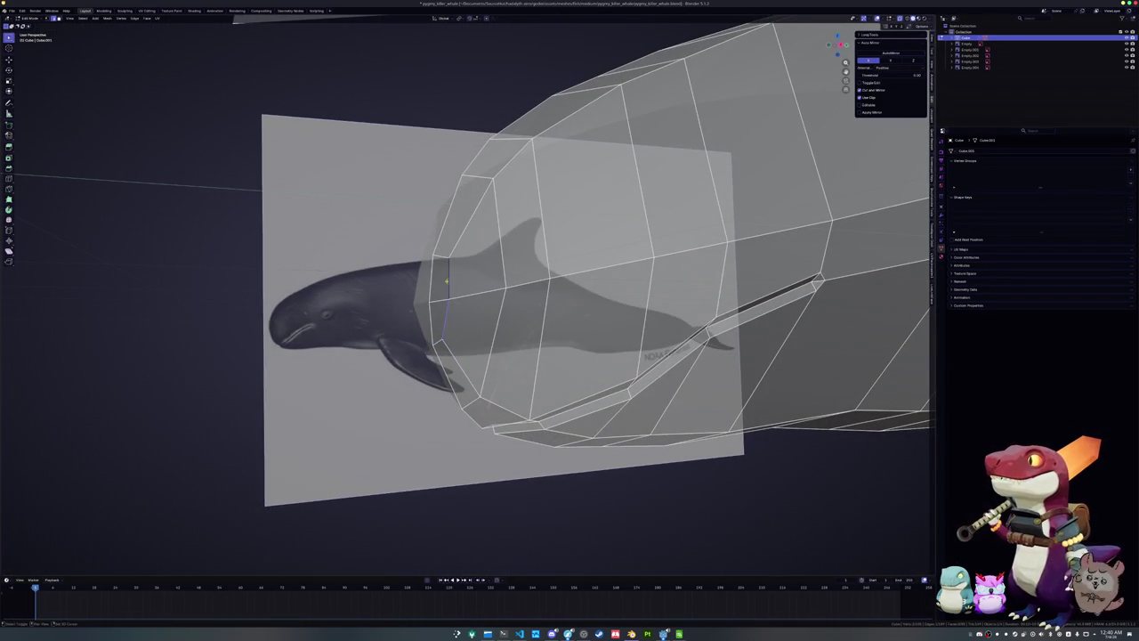
key(alt+z)
key(g)
key(g)
mouse_move(447, 281)
middle_down()
mouse_move(498, 307)
mouse_move(462, 267)
mouse_move(458, 314)
middle_up()
click(509, 312)
key(alt+z)
key(alt+z)
Slide the mouth edge and a neighbouring vertex along their edges to refine the head outline
key(g)
key(g)
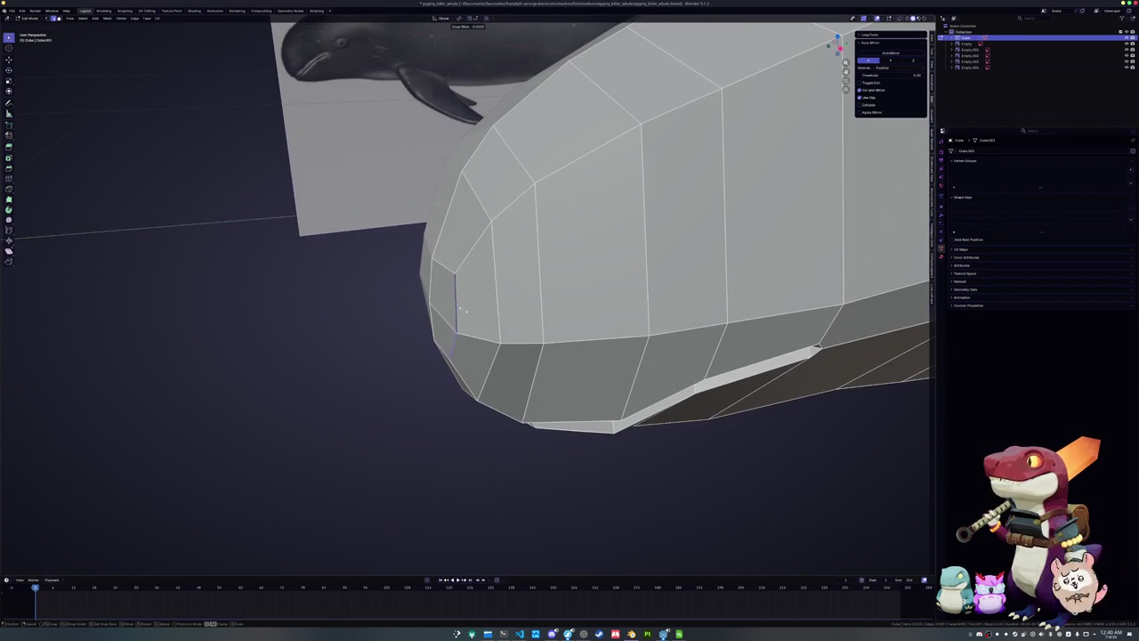
click(466, 308)
mouse_move(427, 260)
middle_down()
mouse_move(418, 267)
mouse_move(428, 253)
mouse_move(436, 353)
middle_up()
key(g)
key(g)
click(432, 351)
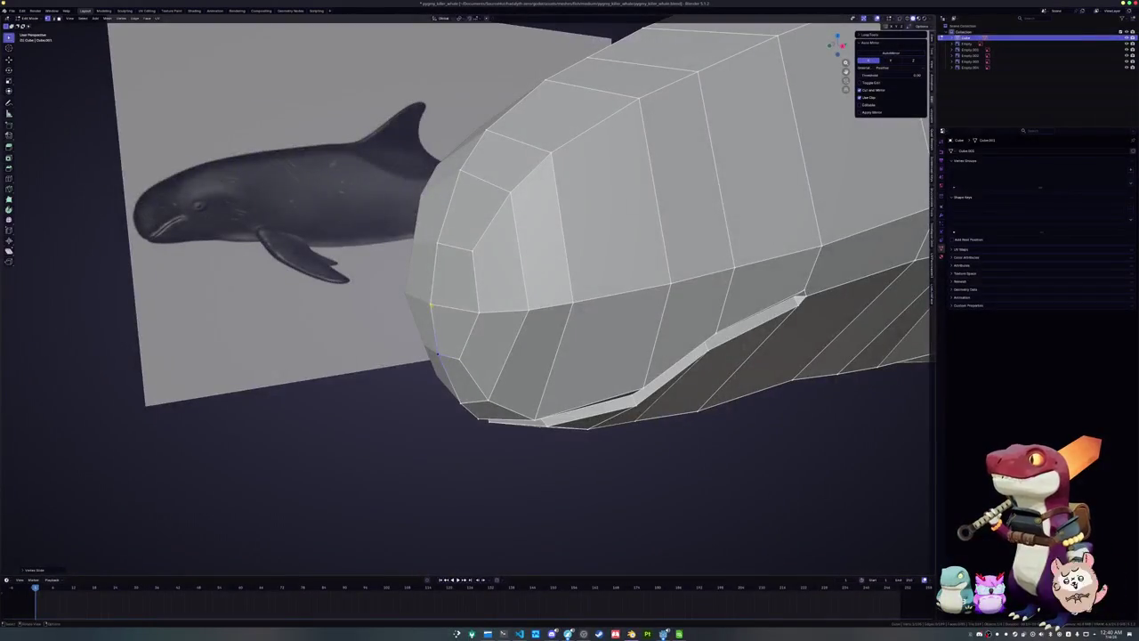
Raise the selected mouth edges along Z and shrink/fatten them with Alt+S
middle_drag(430, 303, 430, 298)
key(g)
key(z)
click(488, 328)
mouse_move(488, 329)
middle_down()
mouse_move(693, 220)
mouse_move(534, 249)
mouse_move(455, 278)
mouse_move(481, 281)
middle_up()
key(alt+s)
click(489, 272)
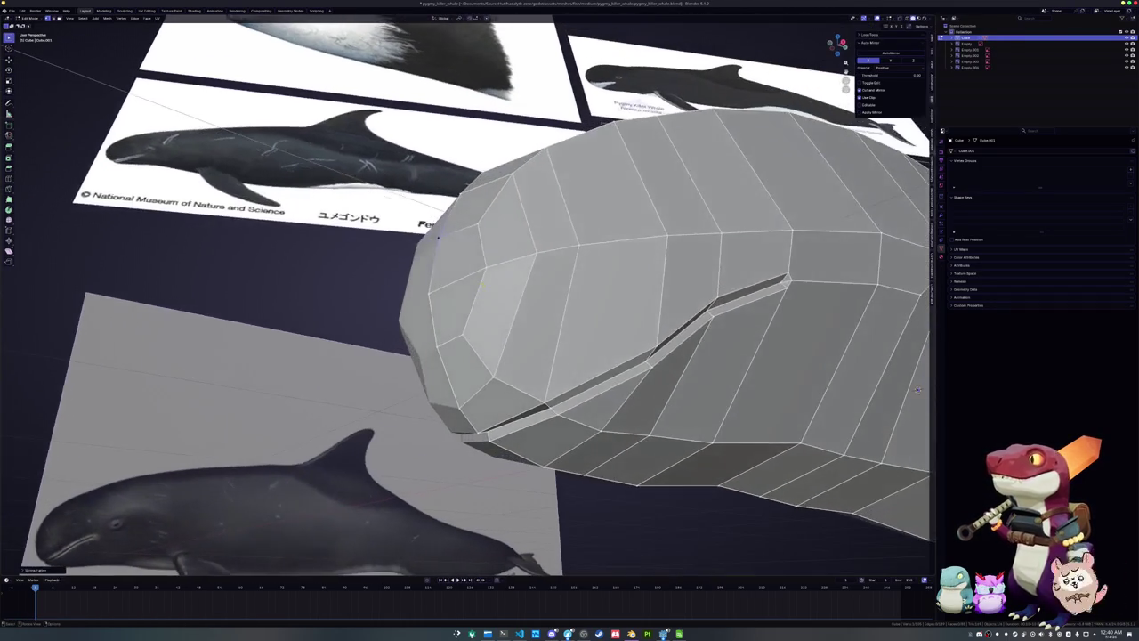
Narrow the selected half of the head mesh by scaling it along X
mouse_move(479, 359)
middle_down()
mouse_move(522, 361)
mouse_move(546, 462)
mouse_move(534, 392)
mouse_move(569, 374)
middle_up()
key(s)
key(x)
click(631, 350)
Select a single edge loop on the head and scale it sideways along X
mouse_move(631, 350)
middle_down()
mouse_move(633, 300)
mouse_move(631, 332)
mouse_move(588, 356)
mouse_move(623, 339)
middle_up()
scroll(580, 367, up, 2)
alt+click(623, 338)
key(s)
key(x)
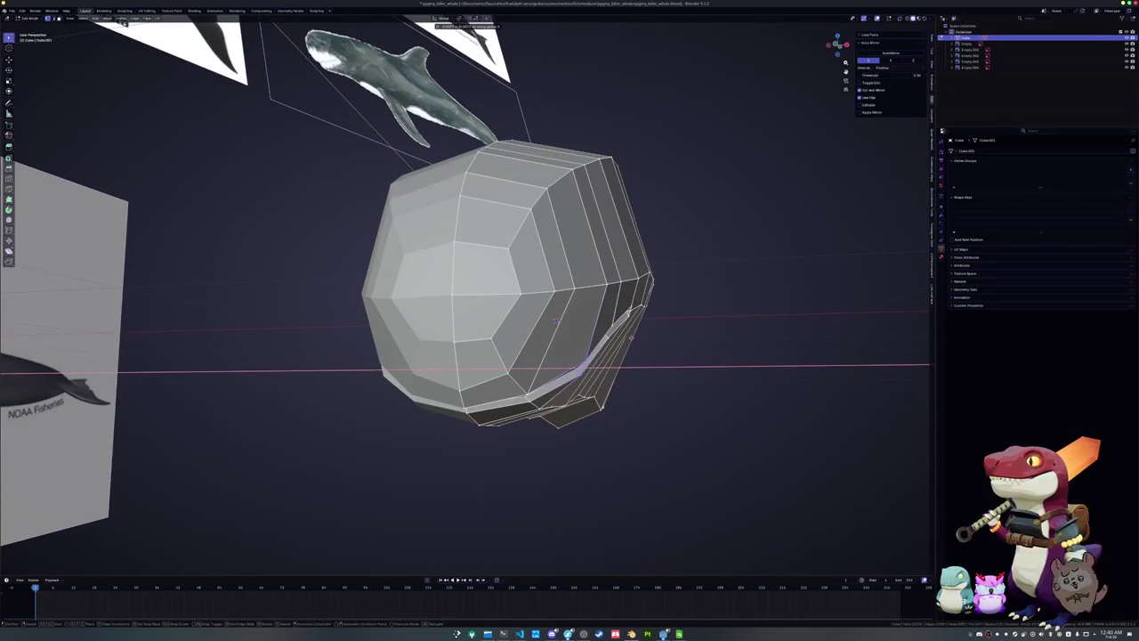
mouse_move(555, 320)
middle_down()
mouse_move(603, 315)
mouse_move(569, 338)
middle_up()
click(603, 315)
With the whale upright, shift the mouth edges sideways along X, then vertically along Z
scroll(562, 343, up, 3)
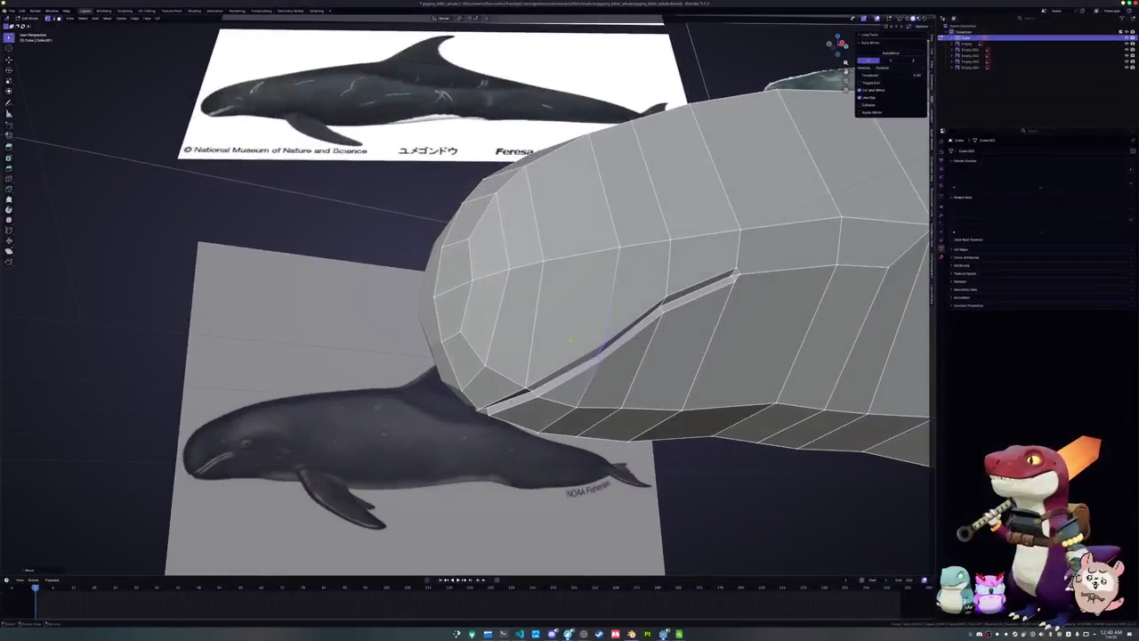
mouse_move(670, 320)
middle_down()
mouse_move(650, 289)
mouse_move(591, 311)
middle_up()
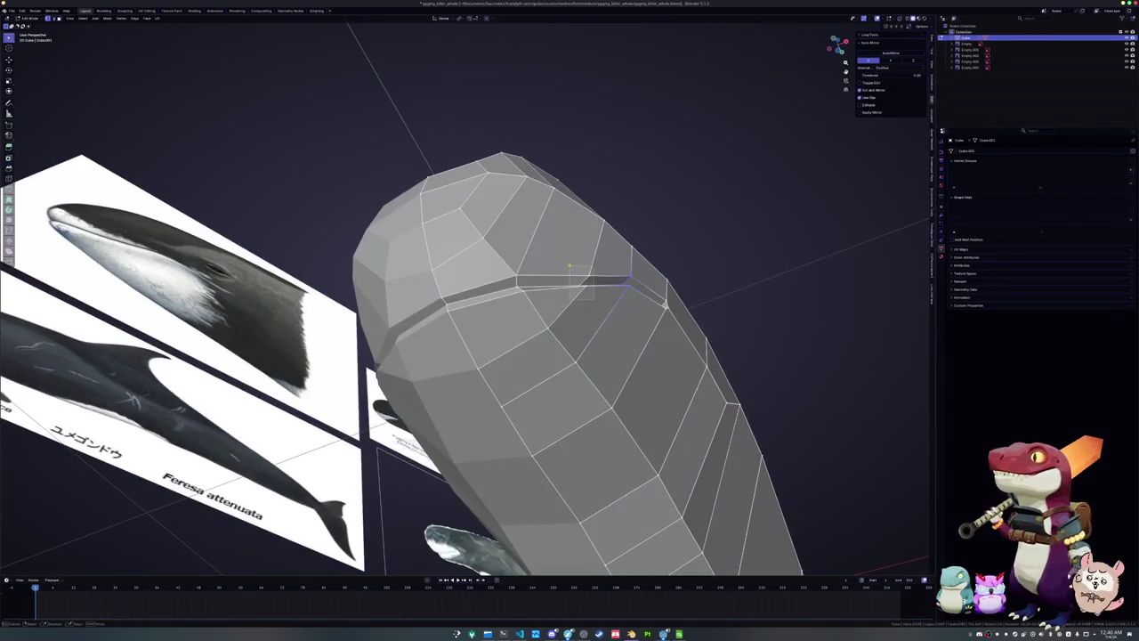
mouse_move(569, 266)
middle_down()
mouse_move(580, 246)
mouse_move(531, 258)
mouse_move(525, 313)
mouse_move(591, 262)
mouse_move(576, 233)
mouse_move(511, 241)
mouse_move(340, 326)
middle_up()
key(g)
key(x)
click(580, 246)
key(g)
key(z)
click(511, 242)
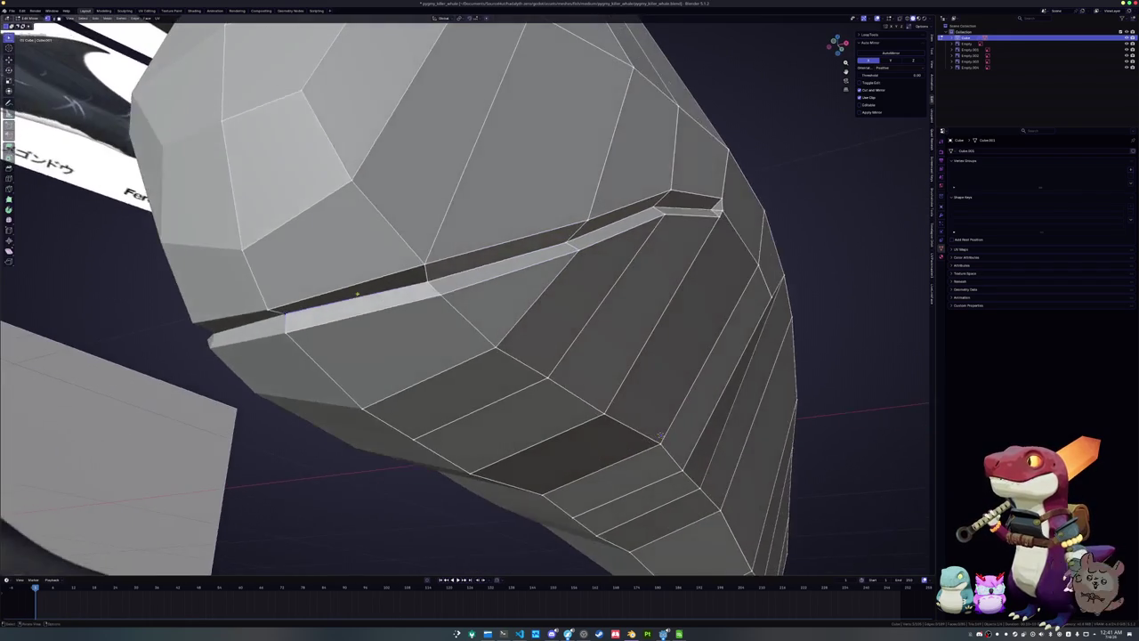
Thicken the mouth groove strip slightly with Alt+S shrink/fatten
key(alt+s)
mouse_move(559, 459)
middle_down()
mouse_move(660, 436)
mouse_move(828, 314)
middle_up()
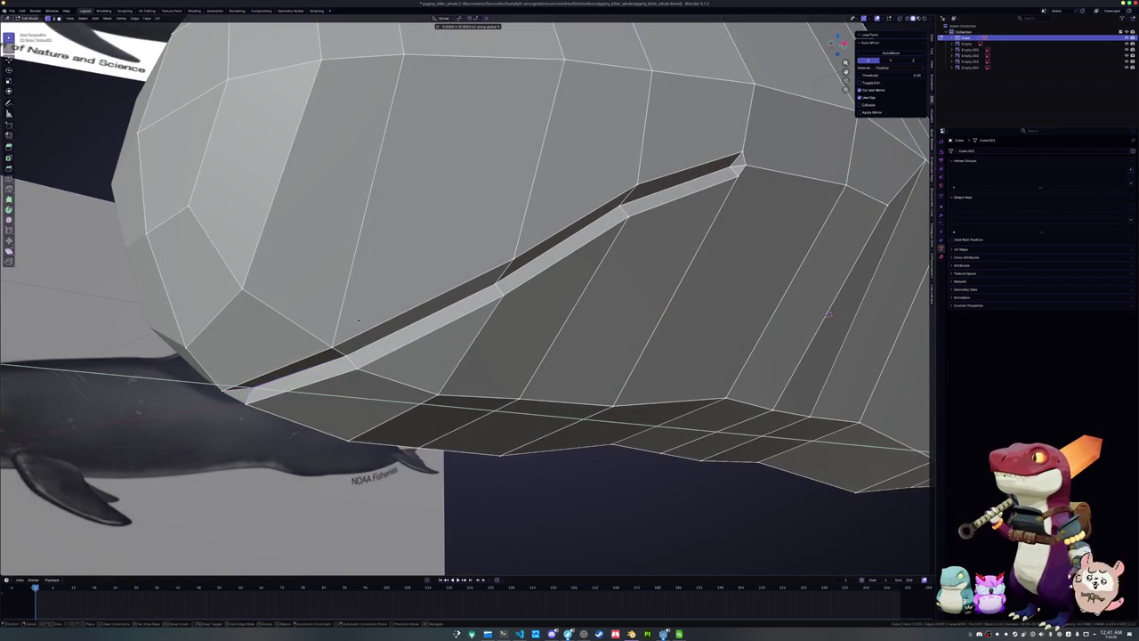
middle_drag(829, 314, 793, 412)
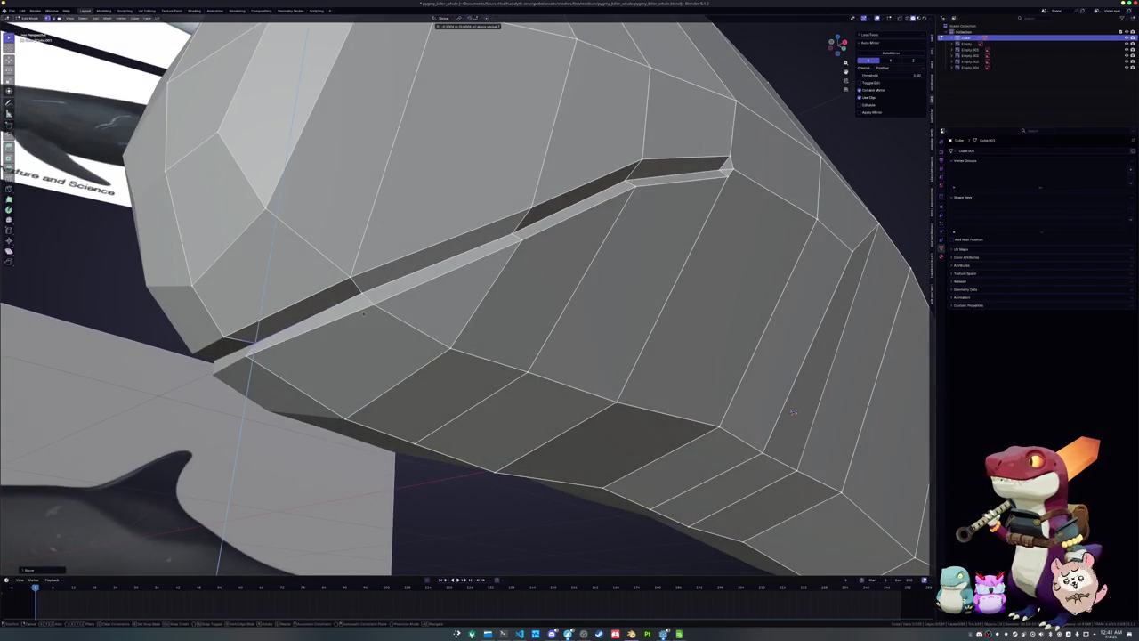
key(Escape)
key(alt+s)
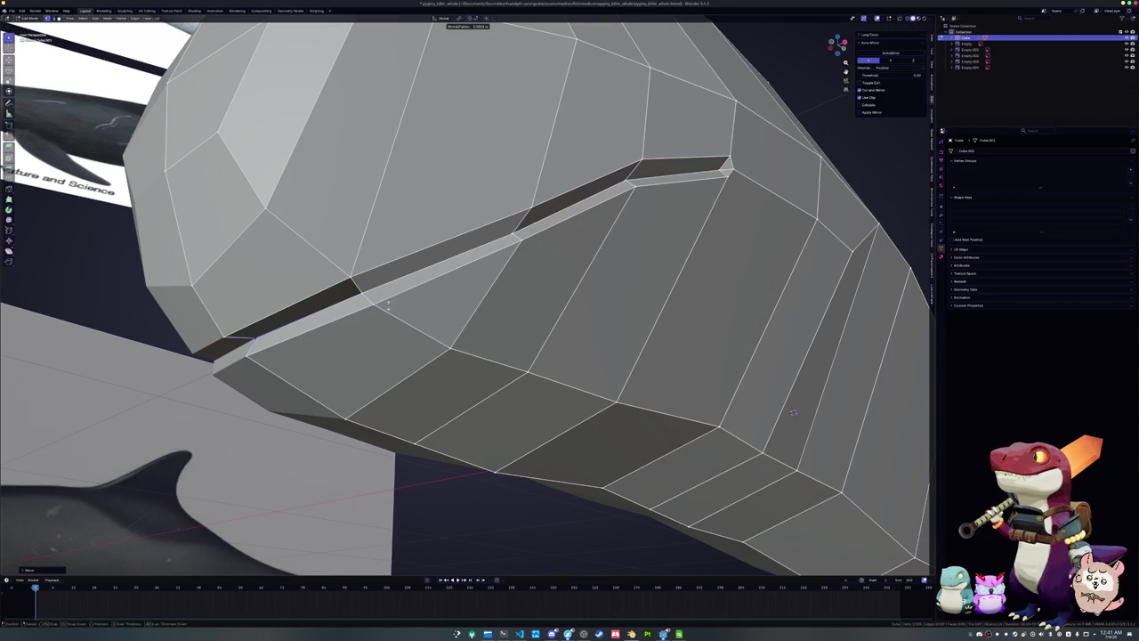
key(Escape)
Frame the whole whale among the reference images in the side view
middle_drag(388, 304, 376, 320)
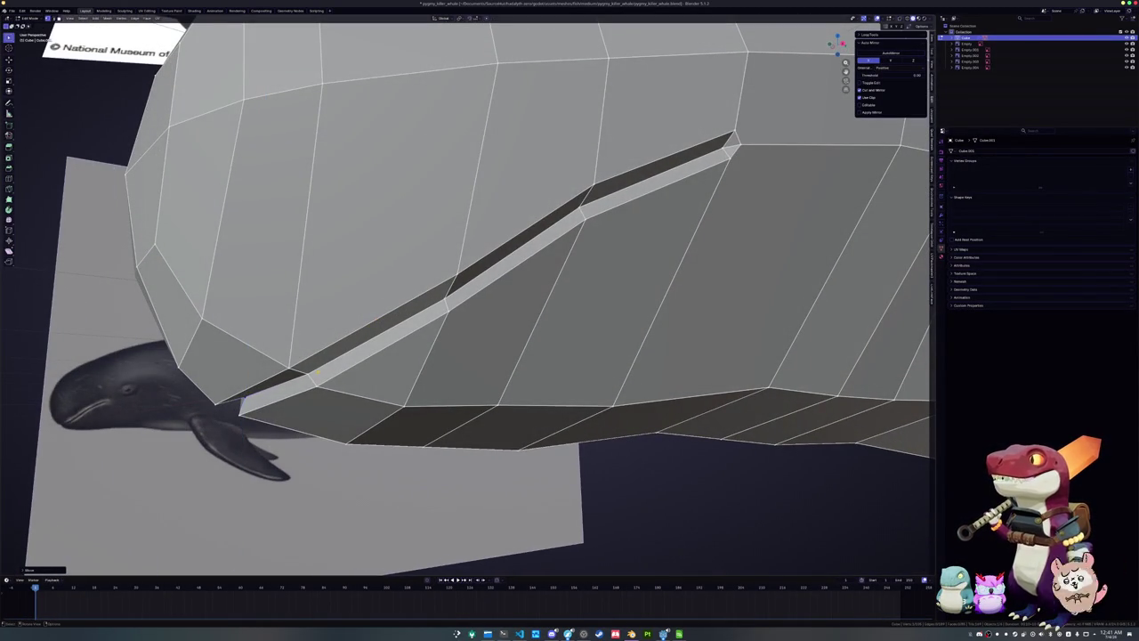
middle_drag(318, 372, 423, 337)
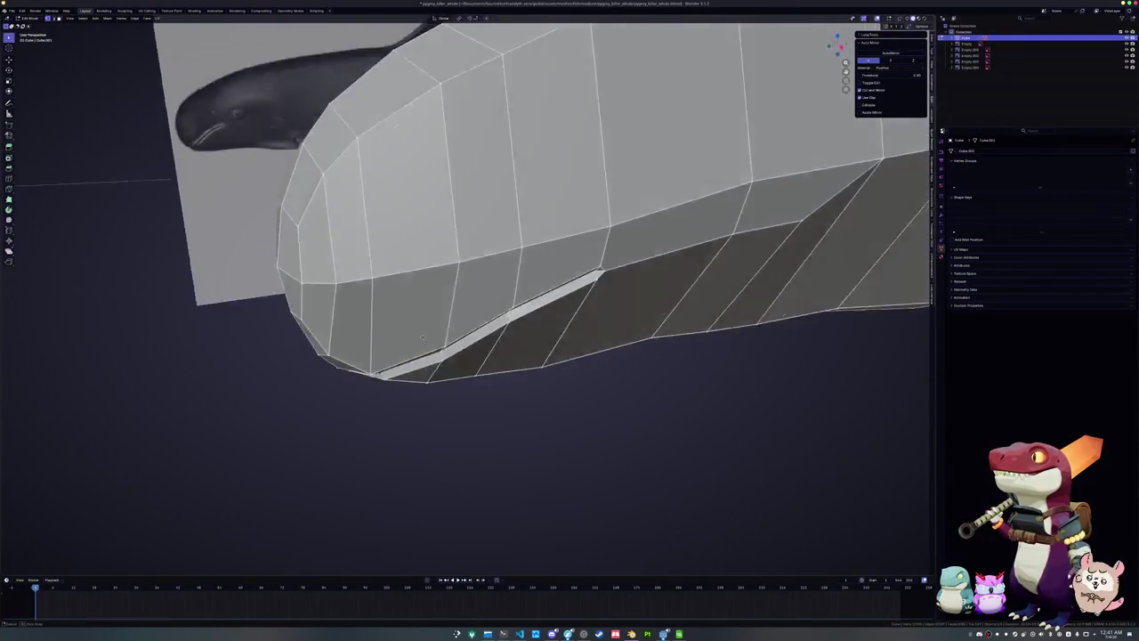
scroll(423, 336, down, 5)
middle_drag(422, 336, 558, 298)
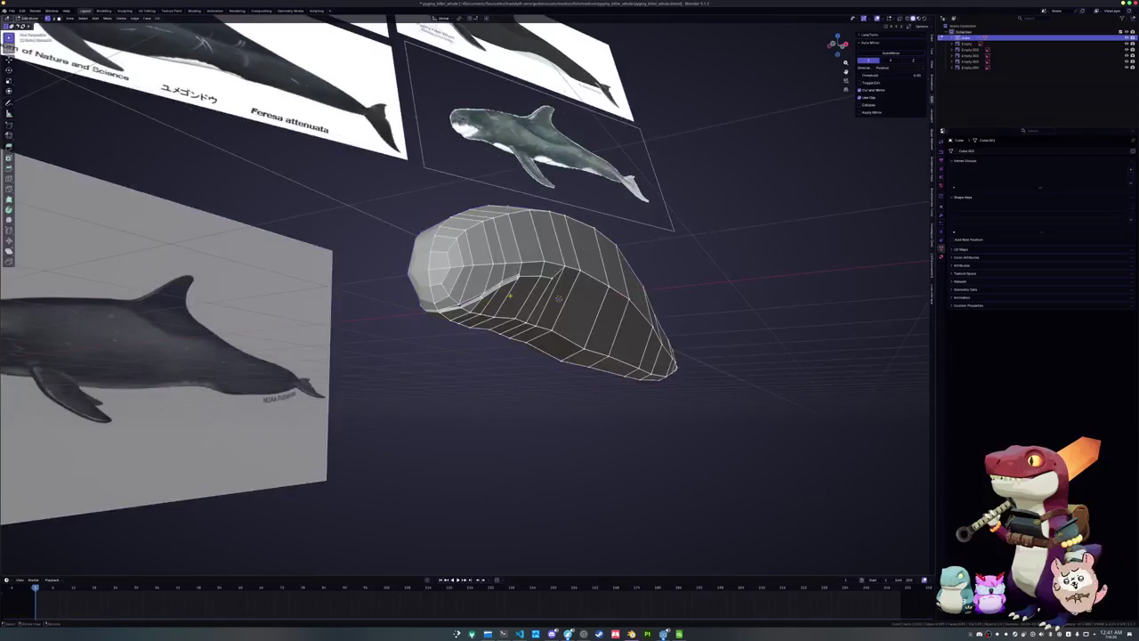
key(KP_1)
scroll(508, 295, up, 3)
scroll(509, 294, up, 2)
scroll(509, 295, up, 1)
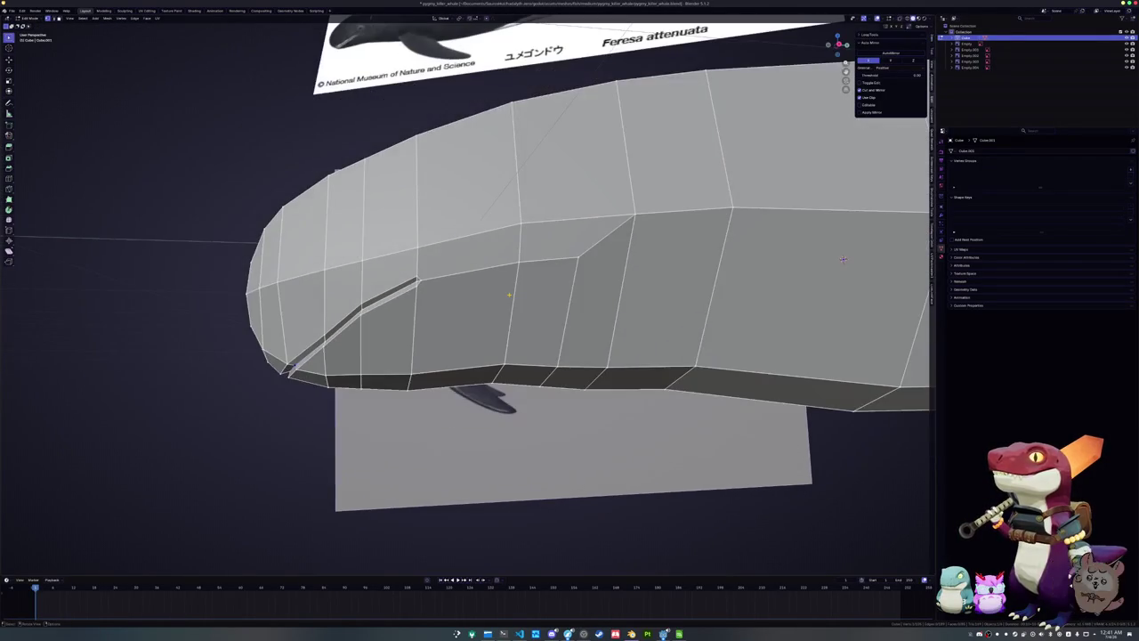
Check the groove in Right Orthographic with X-ray toggled, then select a face on the head's side
key(KP_3)
key(alt+z)
scroll(509, 295, down, 3)
scroll(518, 292, up, 3)
key(alt+z)
click(503, 283)
scroll(502, 283, up, 3)
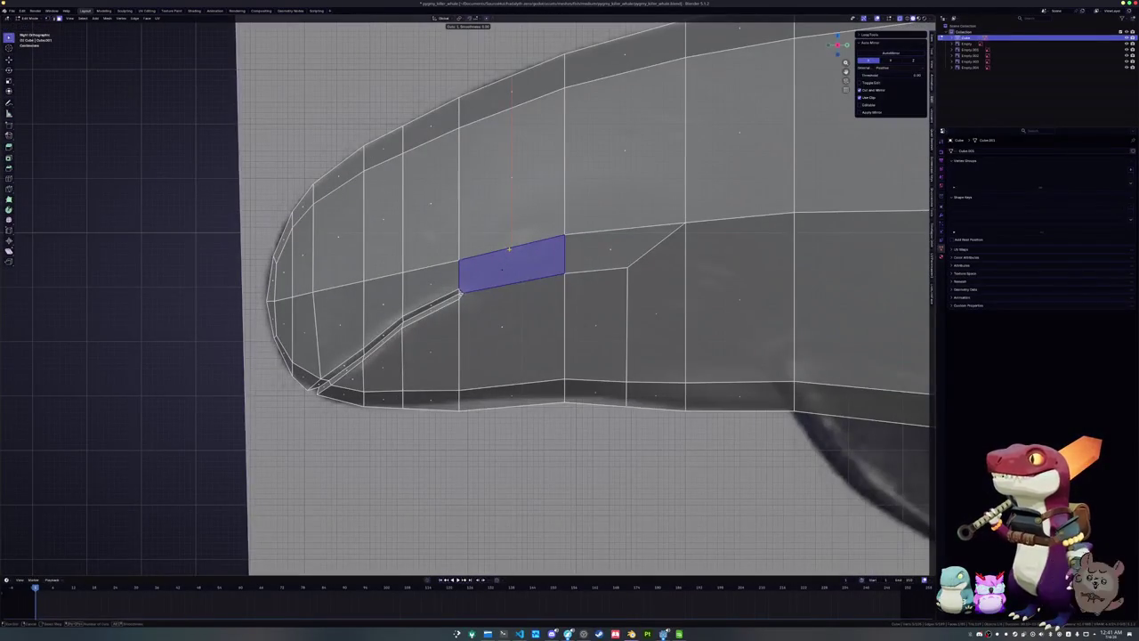
Knife-cut a new edge down through the side face of the head to its lower edge
scroll(476, 293, up, 4)
scroll(466, 293, up, 2)
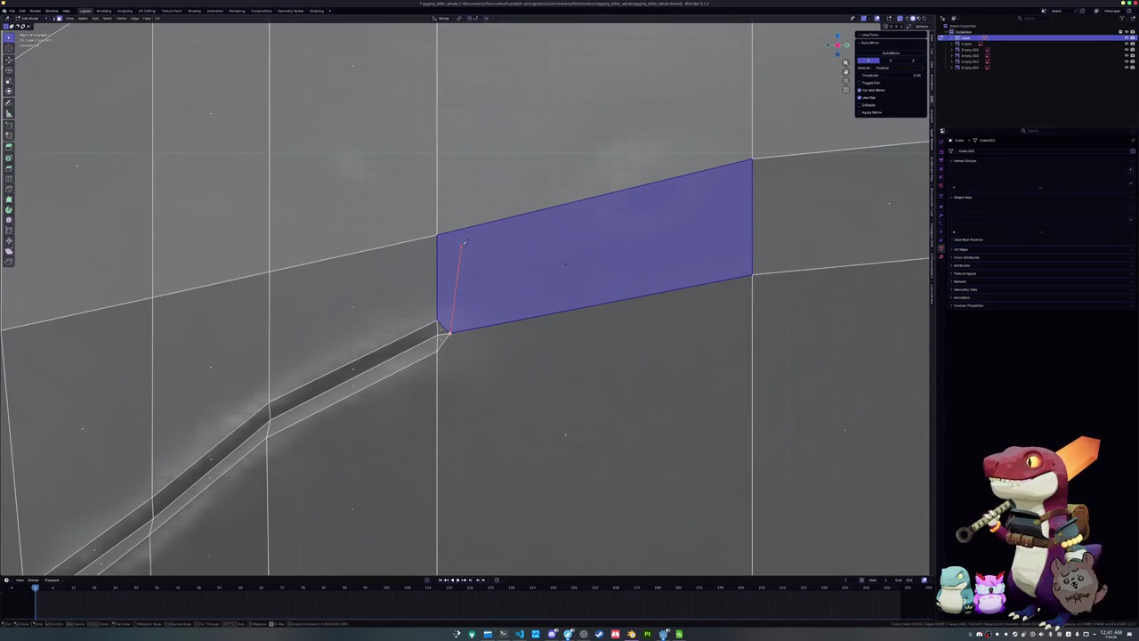
scroll(465, 226, down, 4)
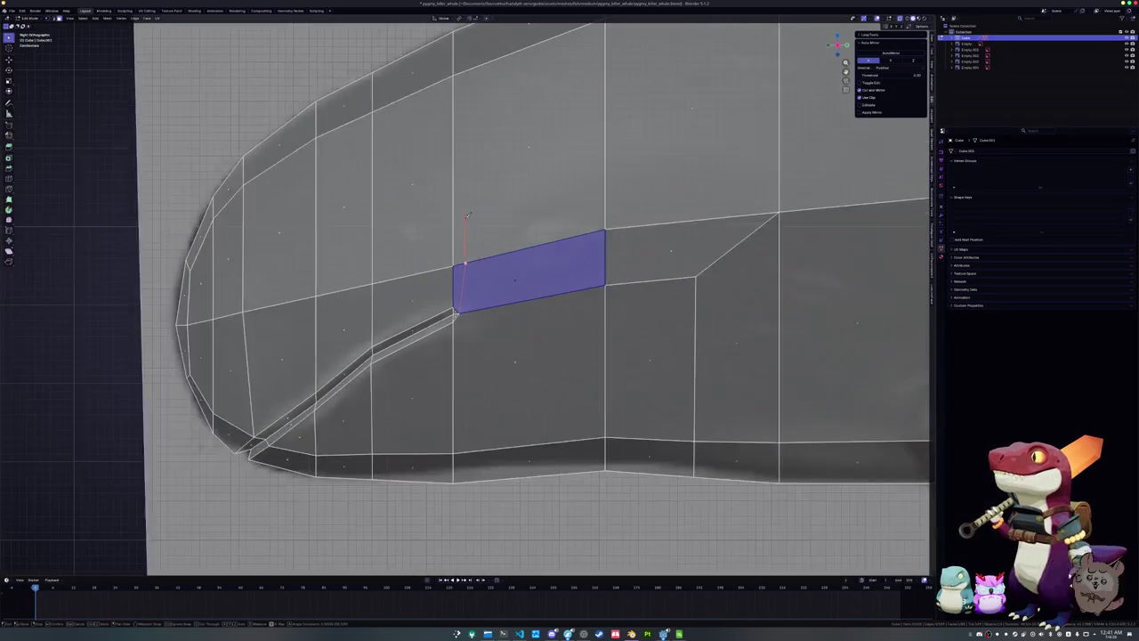
shift+scroll(471, 209, up, 4)
shift+scroll(479, 192, up, 1)
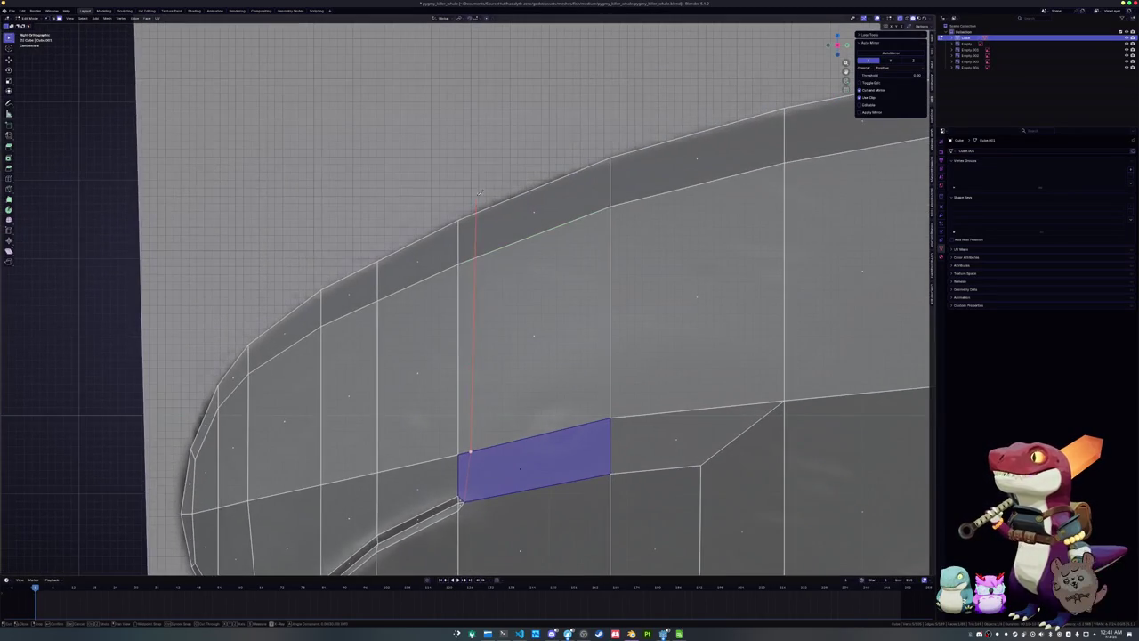
click(472, 136)
shift+middle_drag(461, 503, 461, 302)
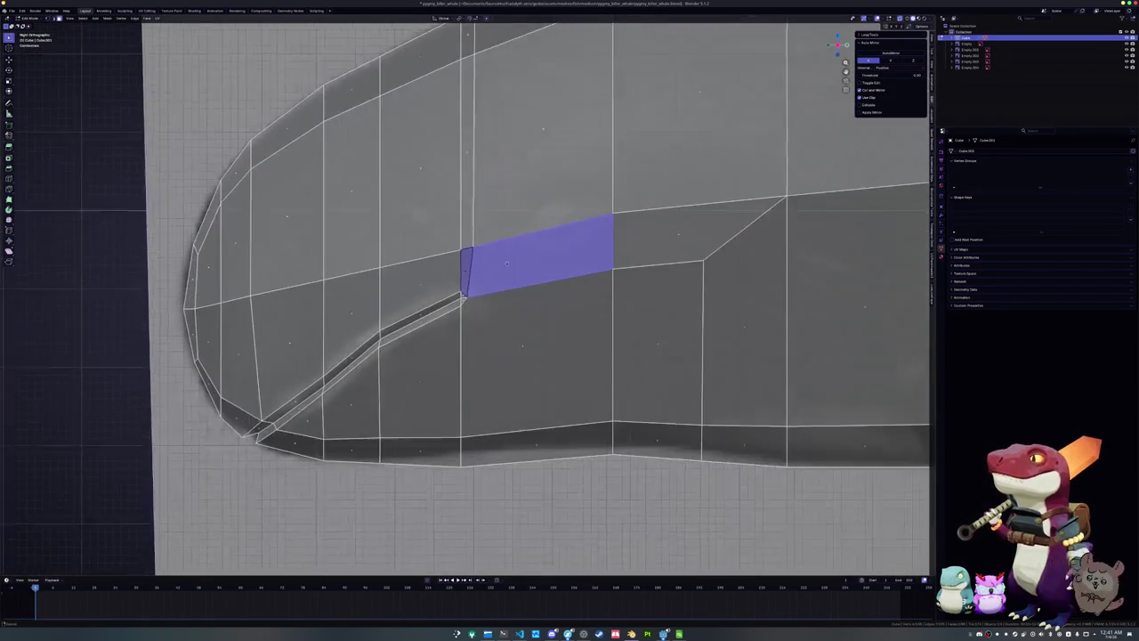
scroll(461, 303, up, 2)
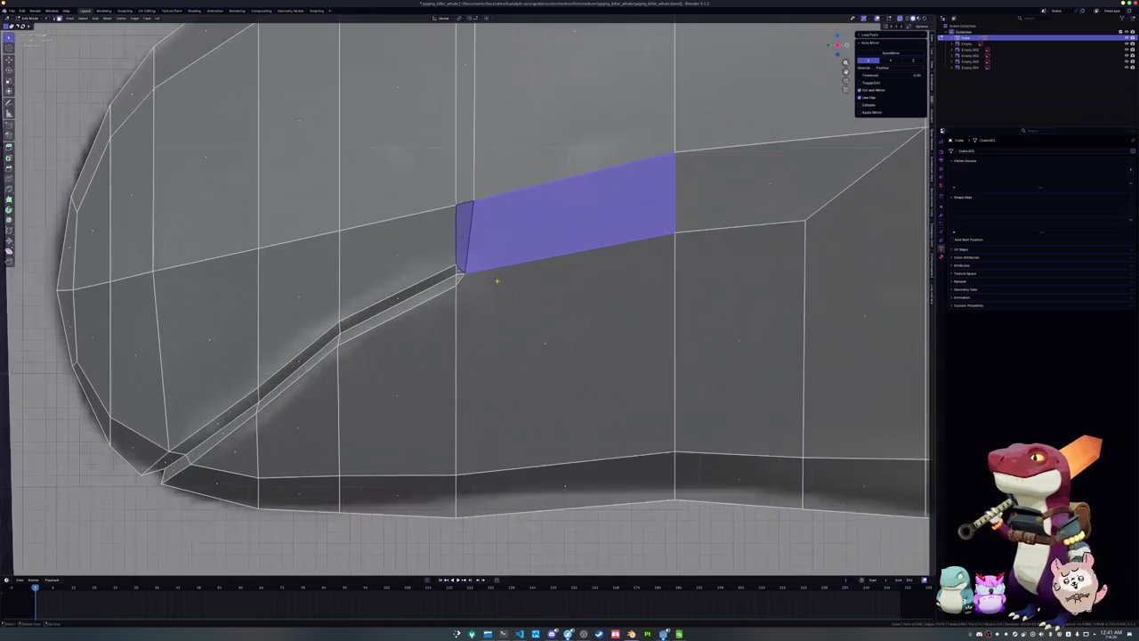
click(481, 472)
key(Return)
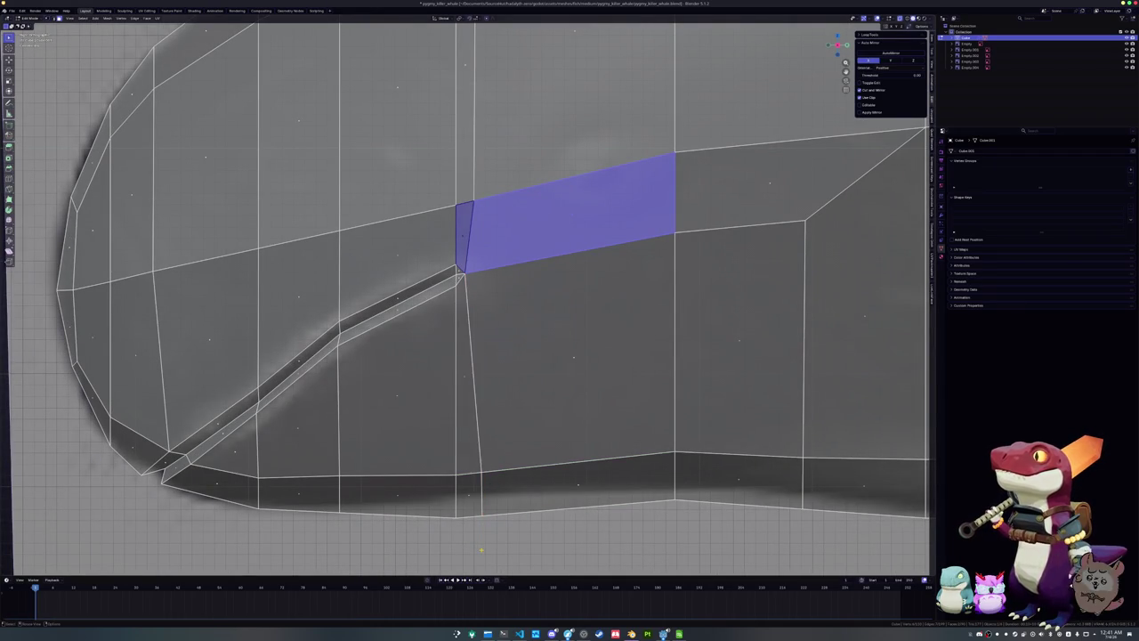
click(569, 191)
Add an edge loop across the head in the side orthographic view
key(KP_3)
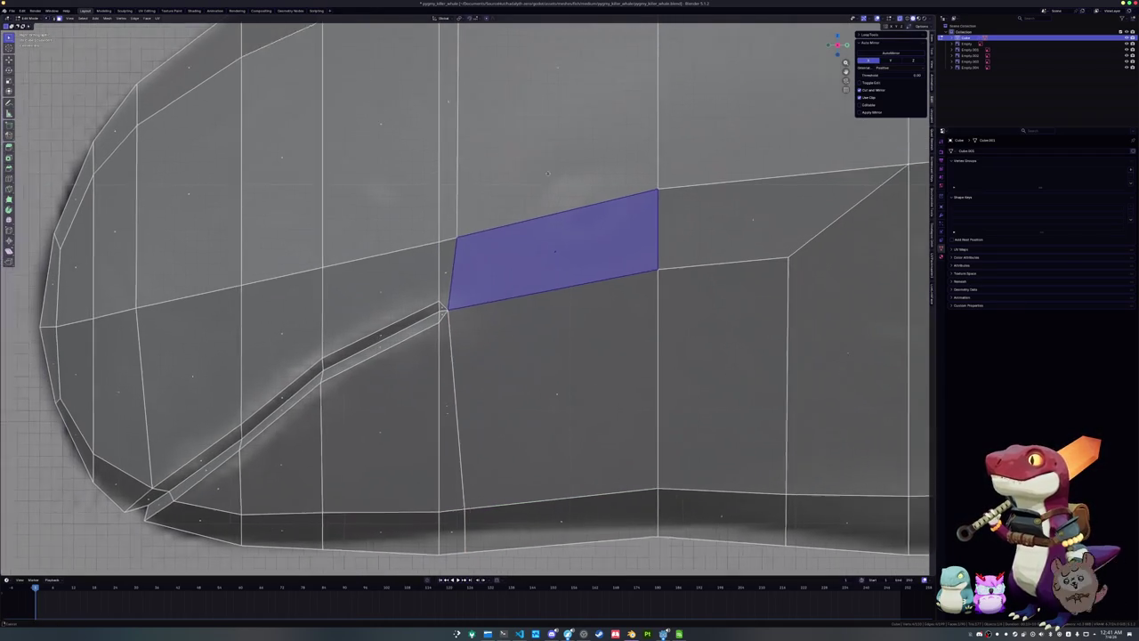
key(ctrl+r)
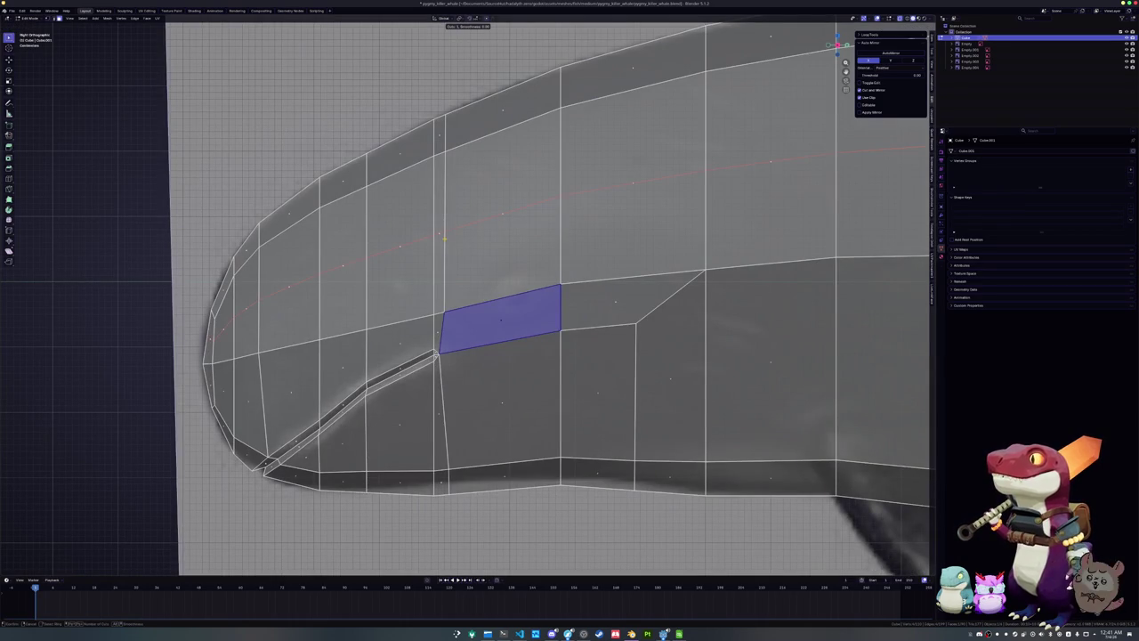
click(445, 238)
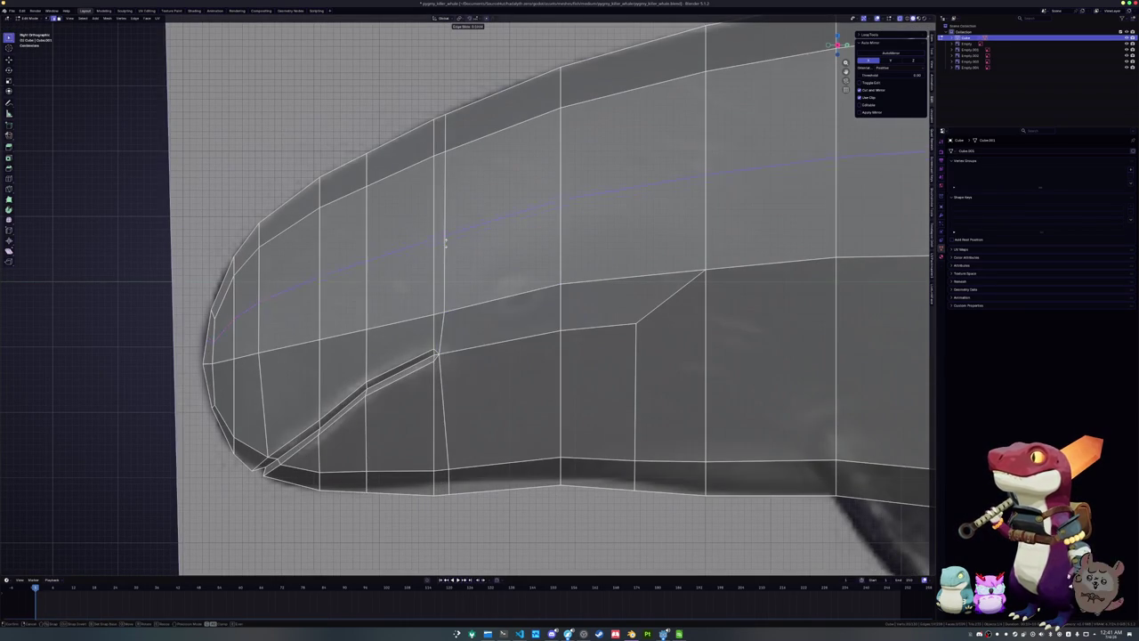
click(452, 252)
Inset the two eye faces, round the inset with To Sphere, and shift it right
click(504, 267)
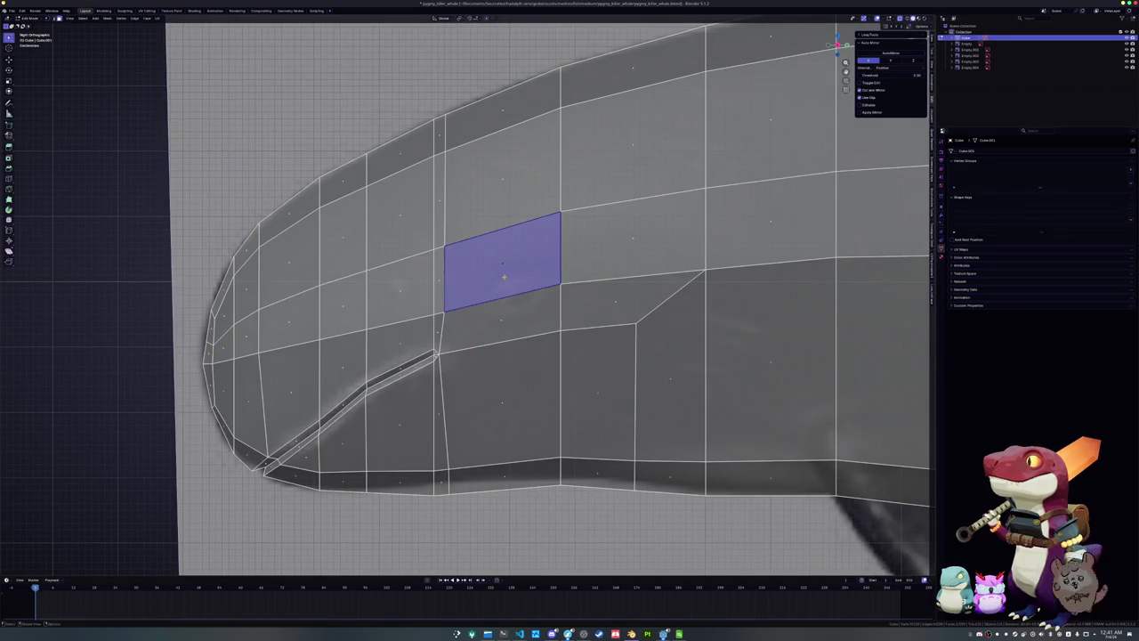
shift+click(499, 321)
key(i)
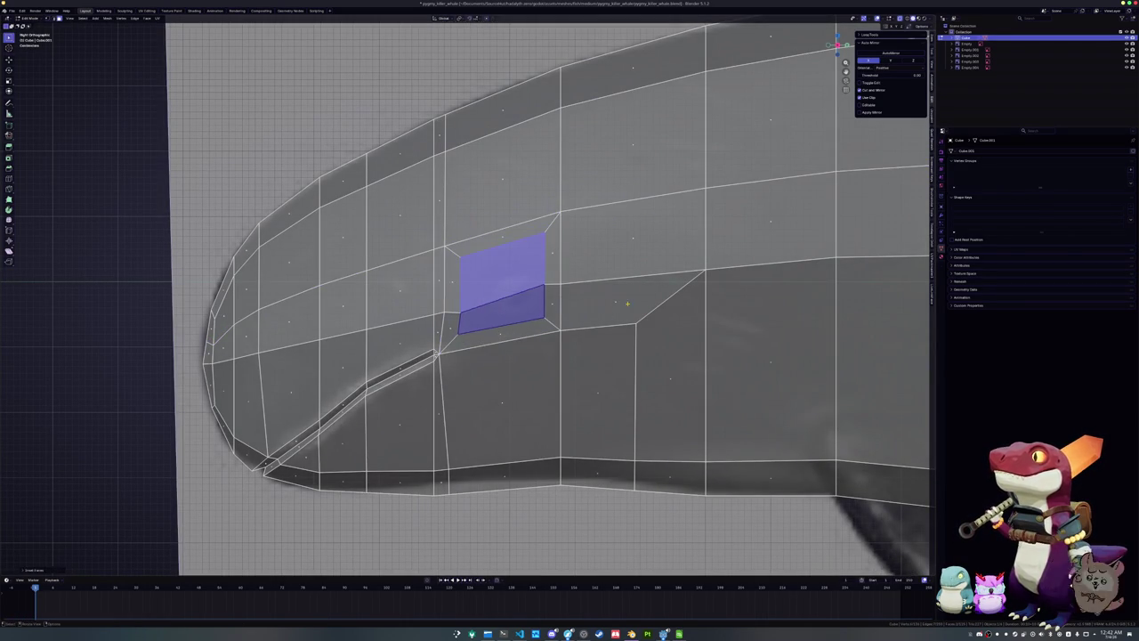
click(547, 307)
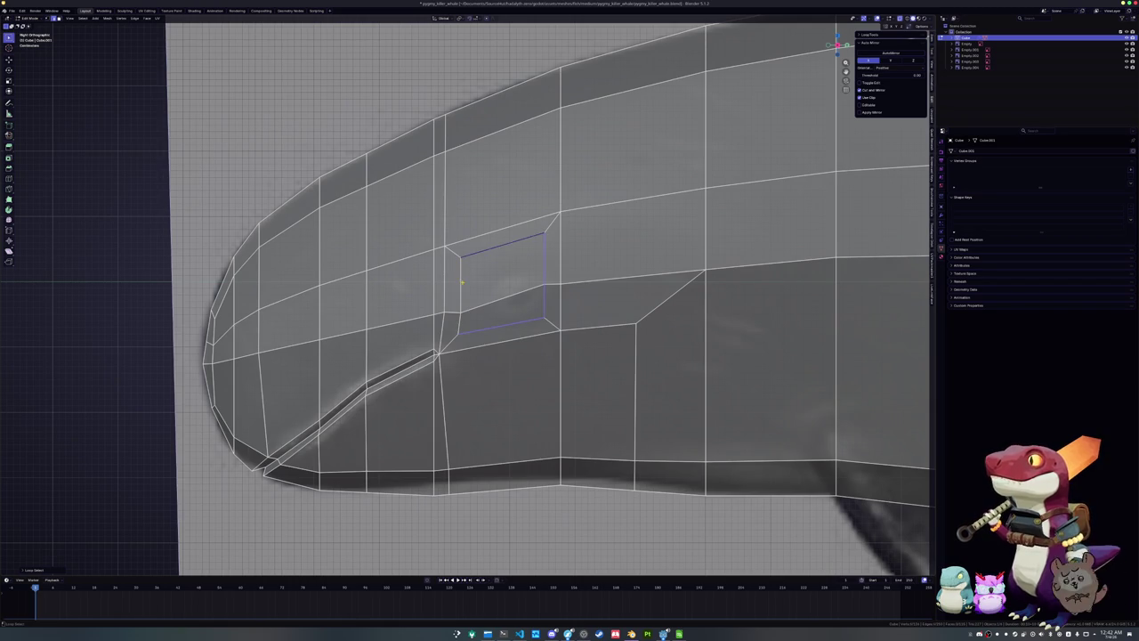
key(shift+alt+s)
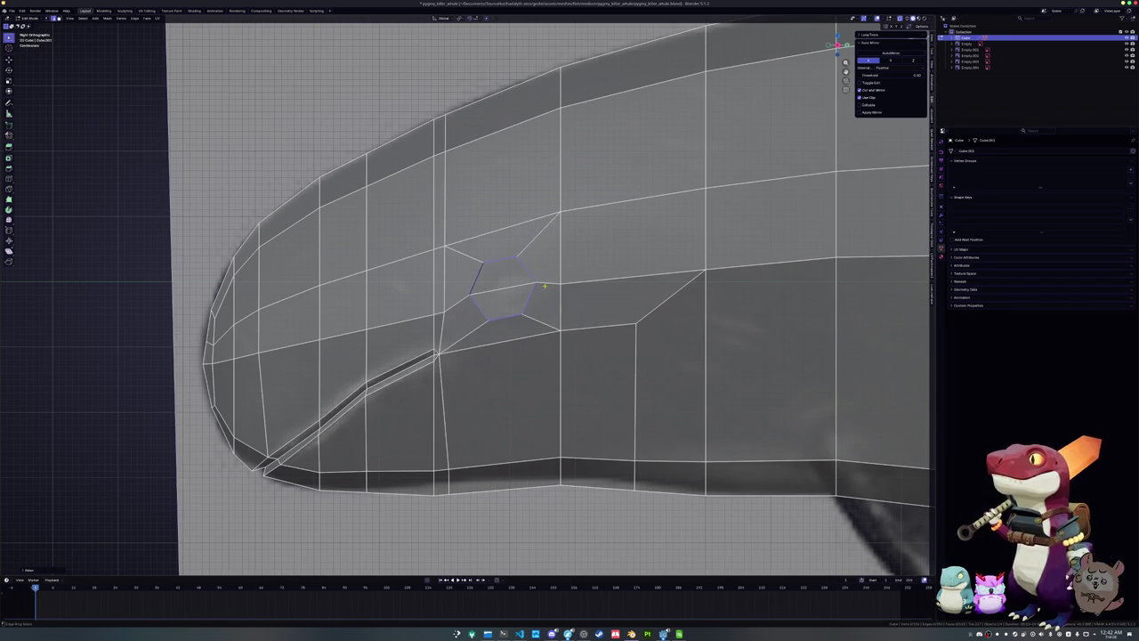
key(g)
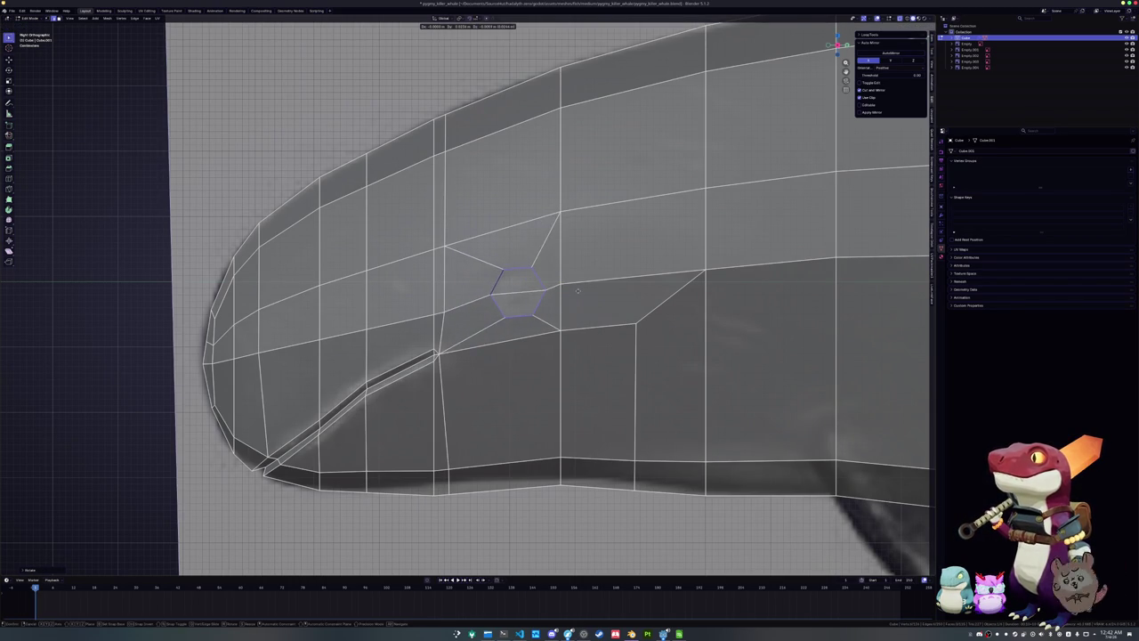
click(577, 292)
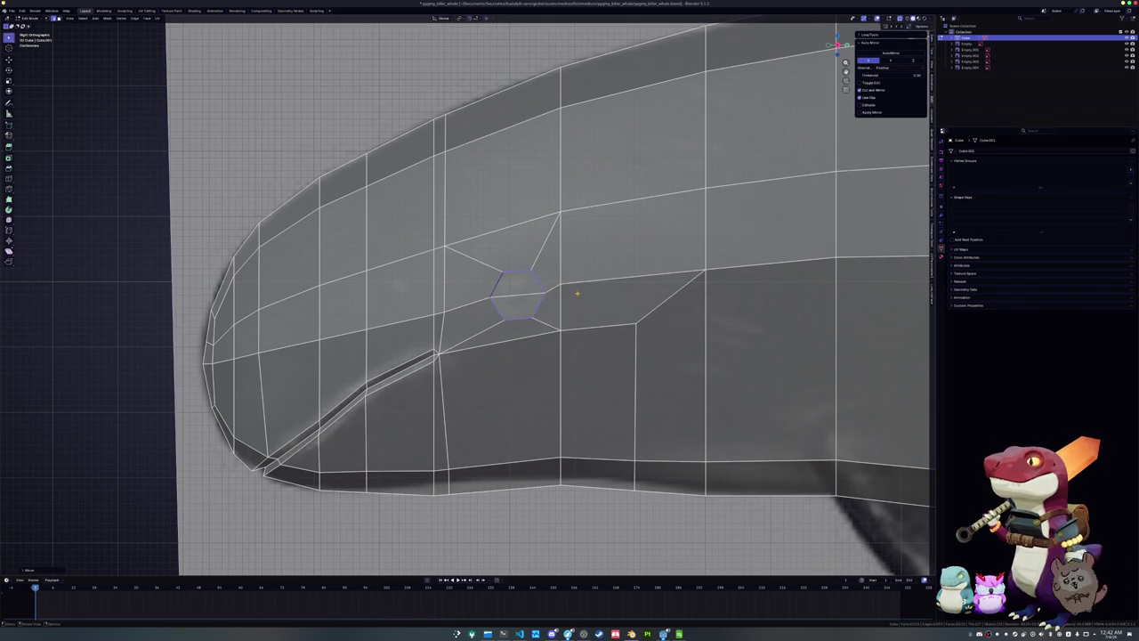
From the top view, adjust the eye vertices with an X move and a scale
key(KP_1)
key(alt+z)
scroll(453, 291, up, 3)
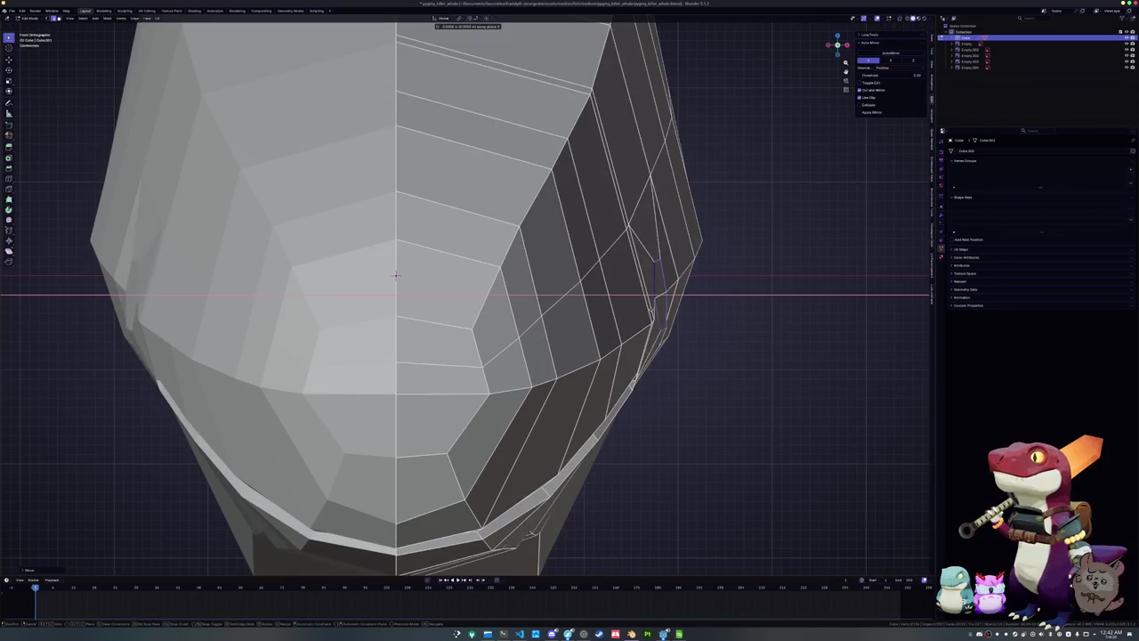
key(KP_7)
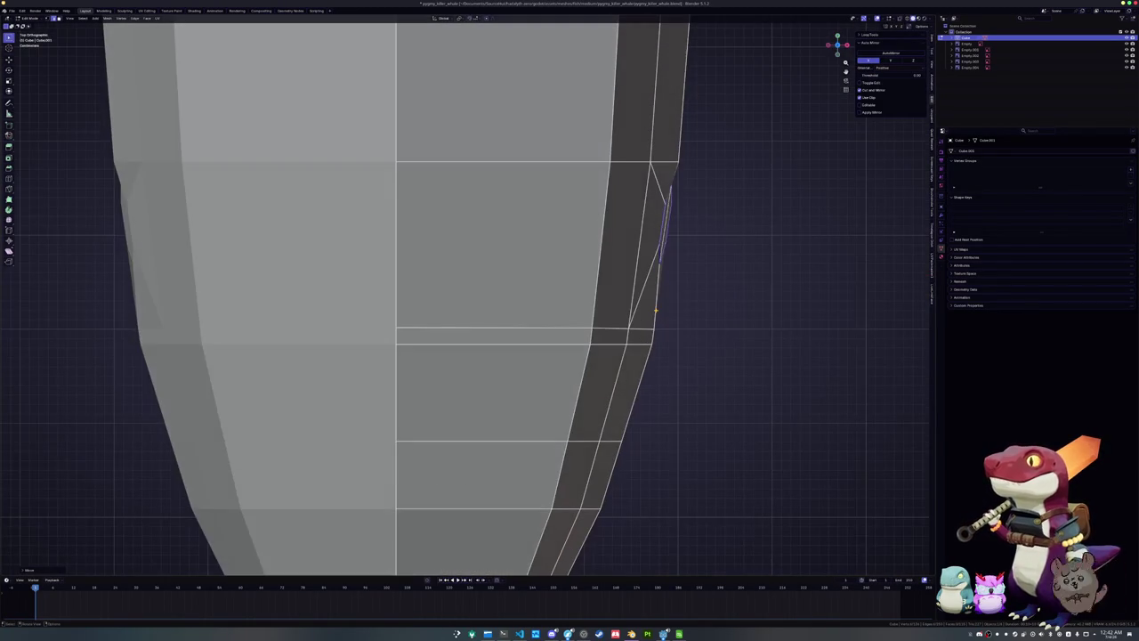
key(alt+z)
scroll(667, 285, up, 2)
shift+middle_drag(667, 285, 652, 329)
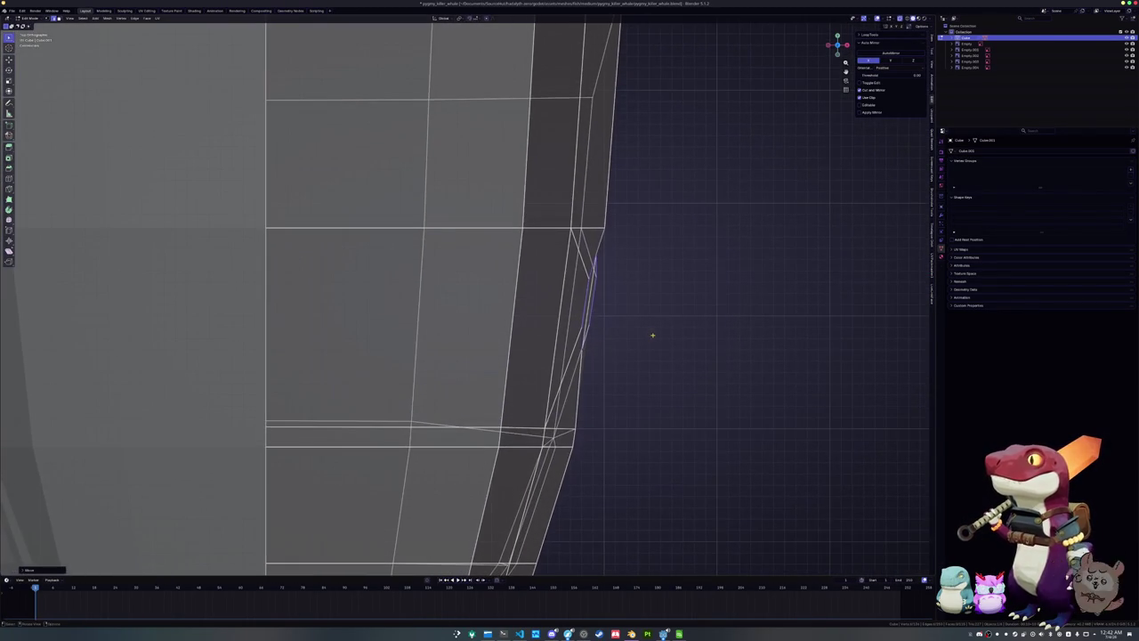
key(g)
key(x)
key(Escape)
key(KP_8)
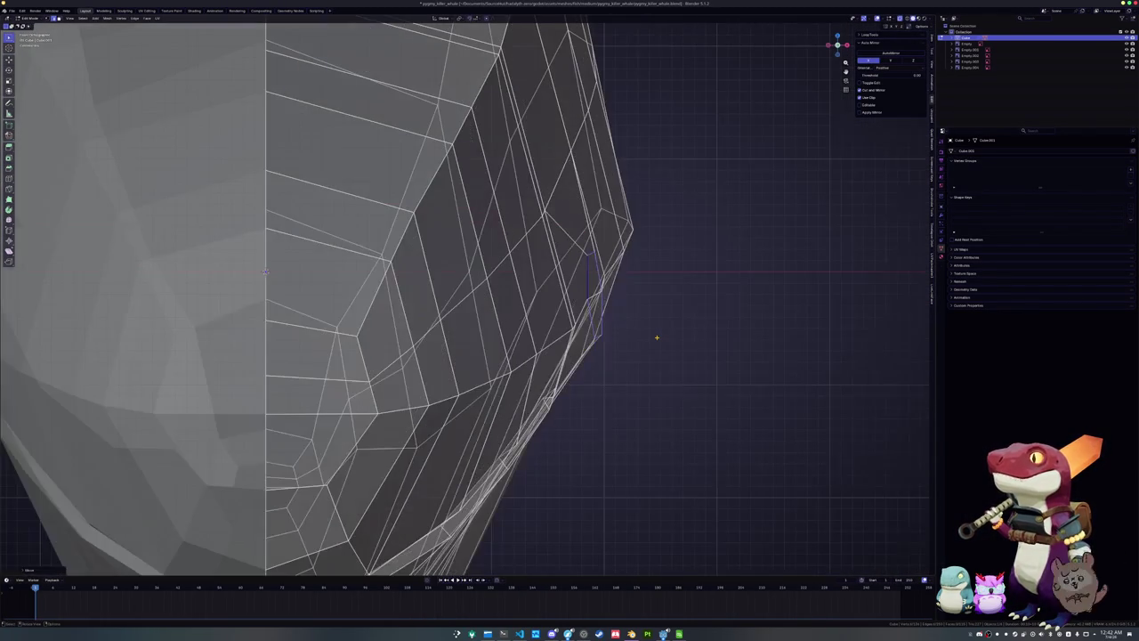
key(s)
click(682, 262)
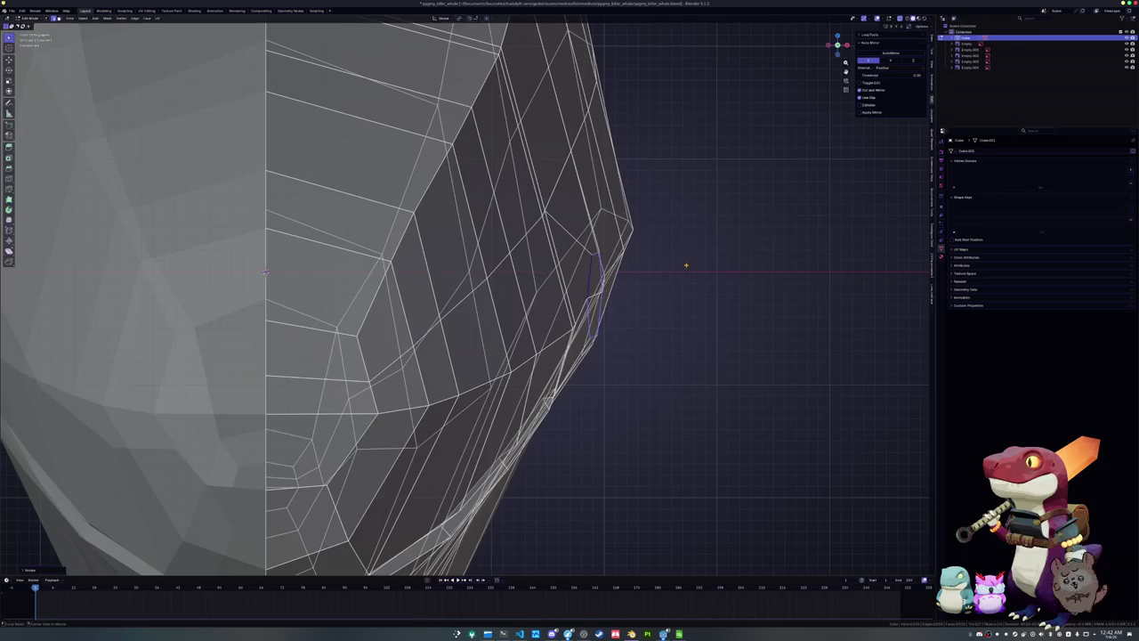
Centre the view on the hexagonal eye and rotate it into alignment
key(alt+z)
scroll(682, 262, up, 3)
middle_drag(673, 304, 608, 307)
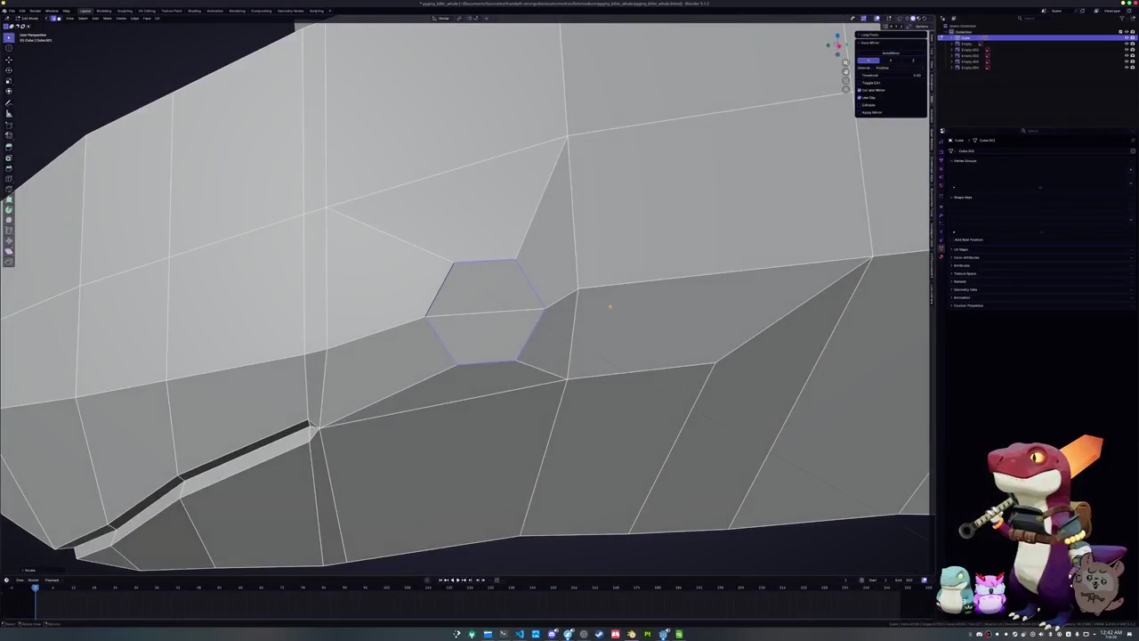
key(KP_Decimal)
key(r)
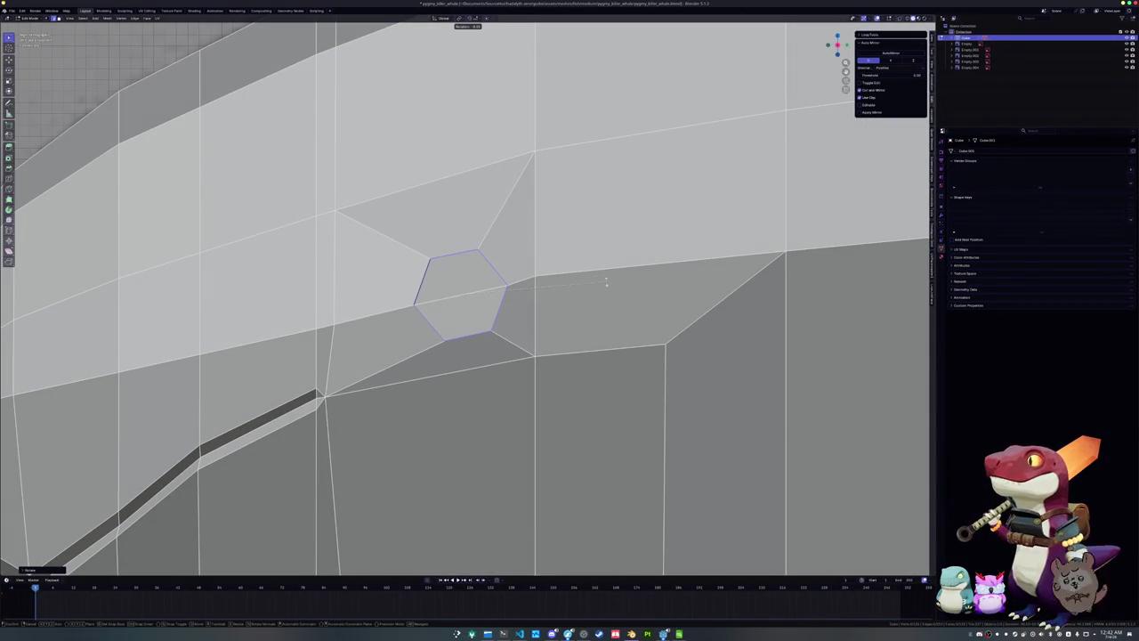
click(606, 283)
Slide the two vertices beside the eye along their edges with Shift+V
click(535, 279)
key(shift+v)
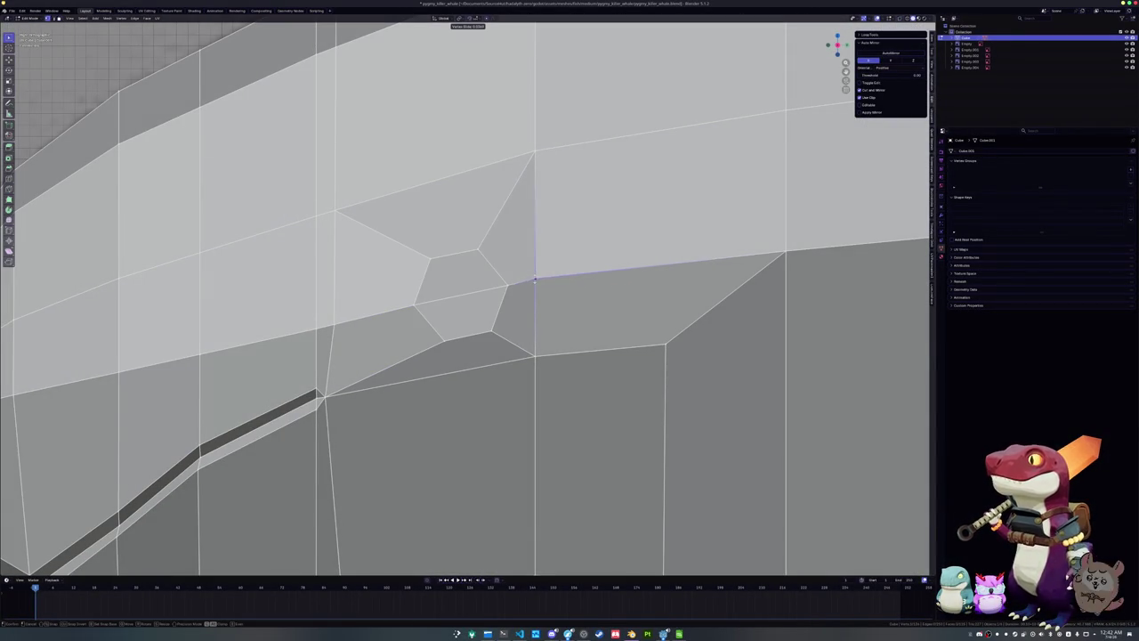
click(572, 274)
click(281, 337)
key(shift+v)
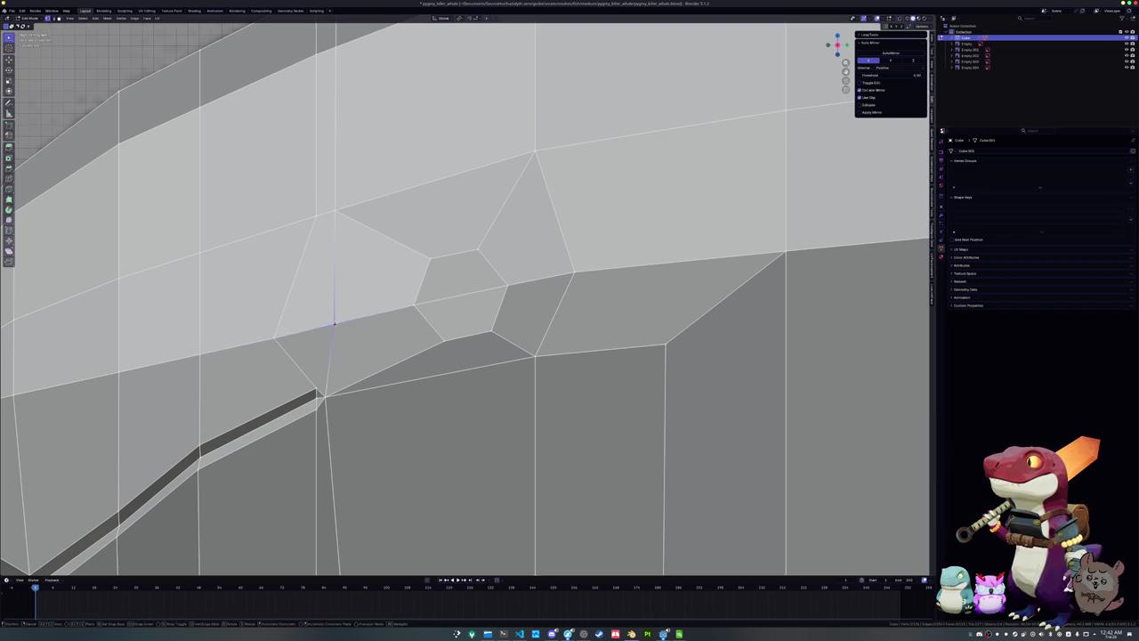
key(Return)
scroll(462, 293, down, 5)
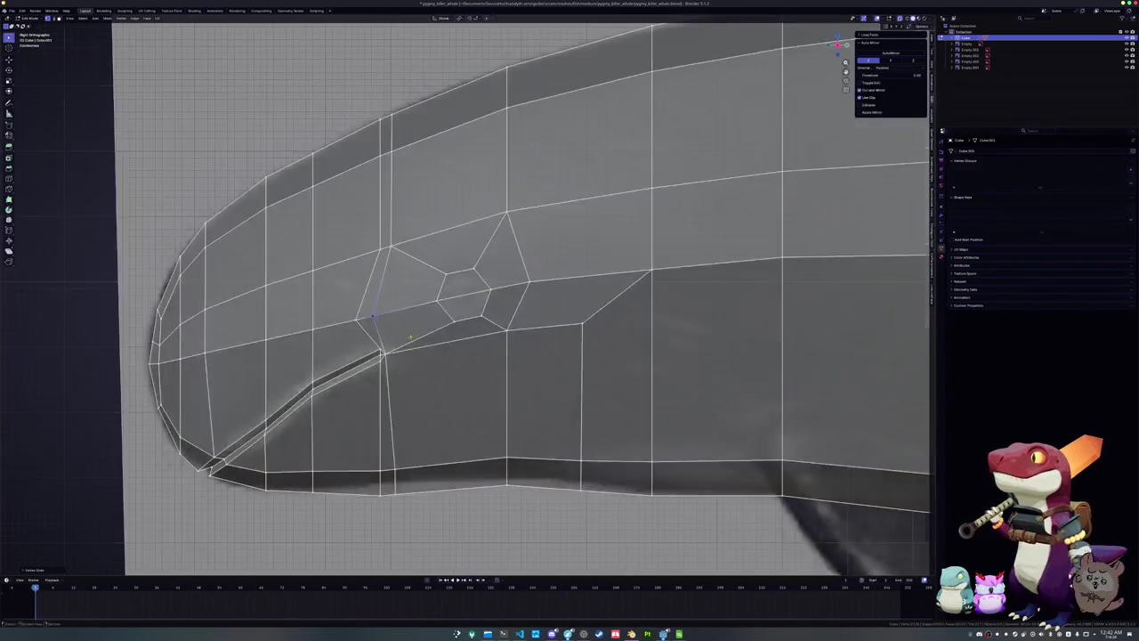
Select the vertices beside the eye, slide that edge loop into place, and loop-select the eye ring
middle_drag(623, 356, 924, 357)
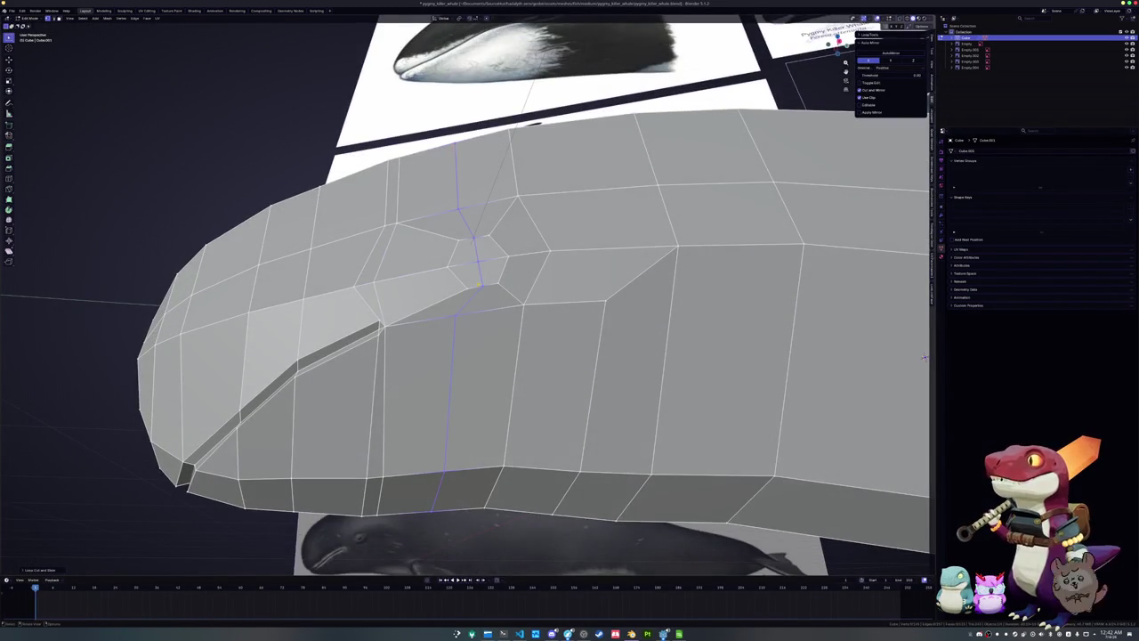
middle_drag(455, 297, 464, 300)
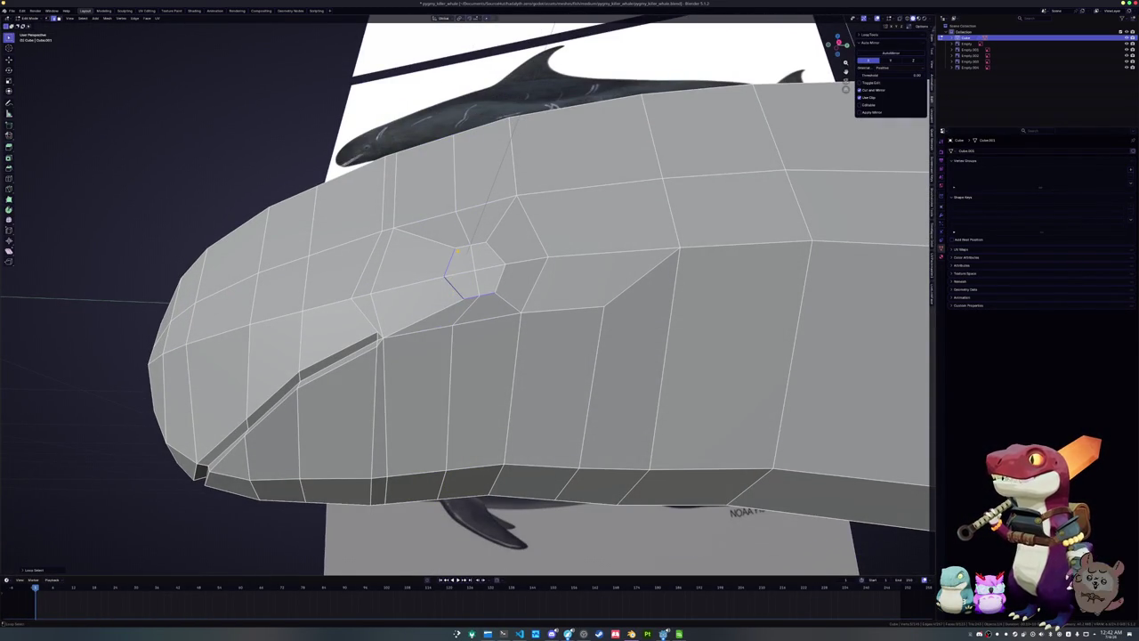
click(488, 253)
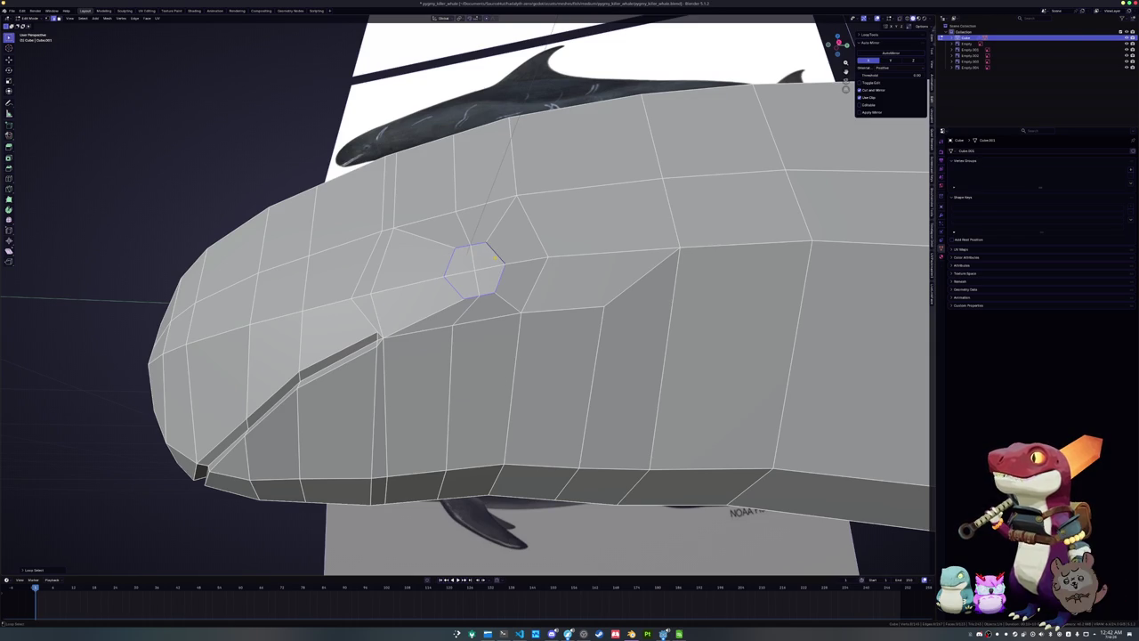
shift+click(543, 260)
middle_drag(533, 273, 454, 363)
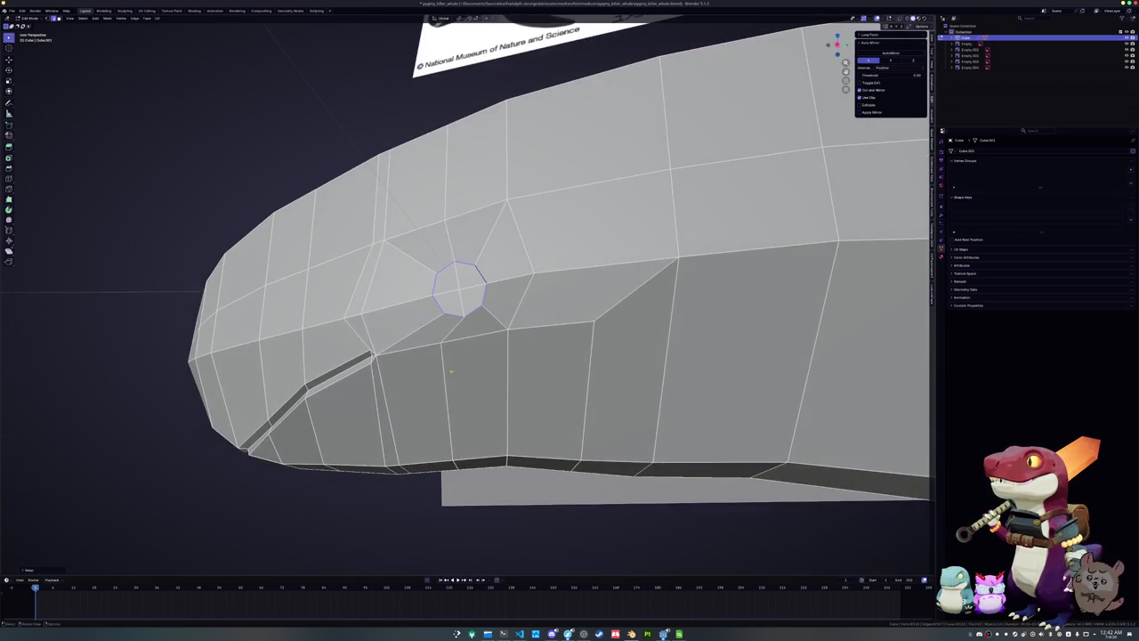
mouse_move(454, 434)
middle_down()
mouse_move(500, 413)
mouse_move(456, 322)
mouse_move(874, 246)
middle_up()
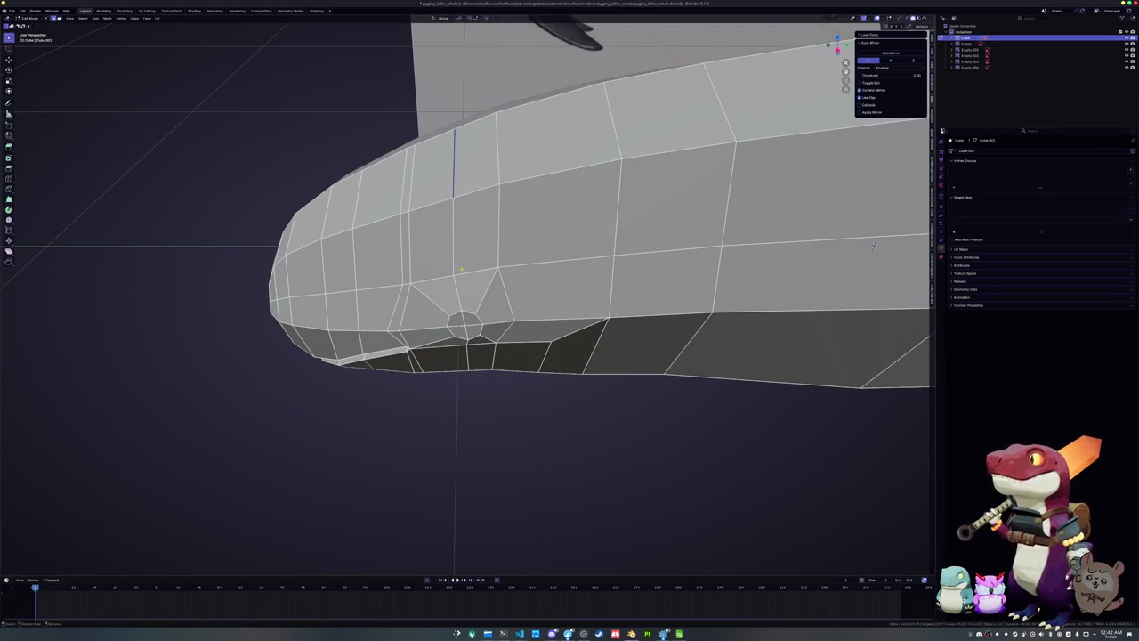
click(453, 277)
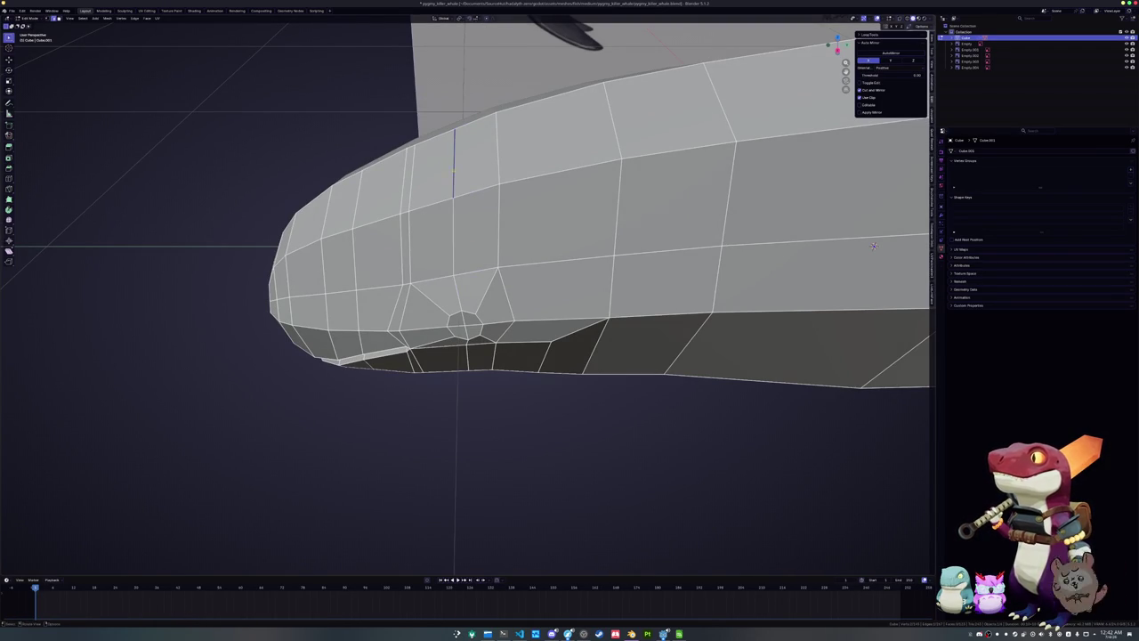
click(874, 246)
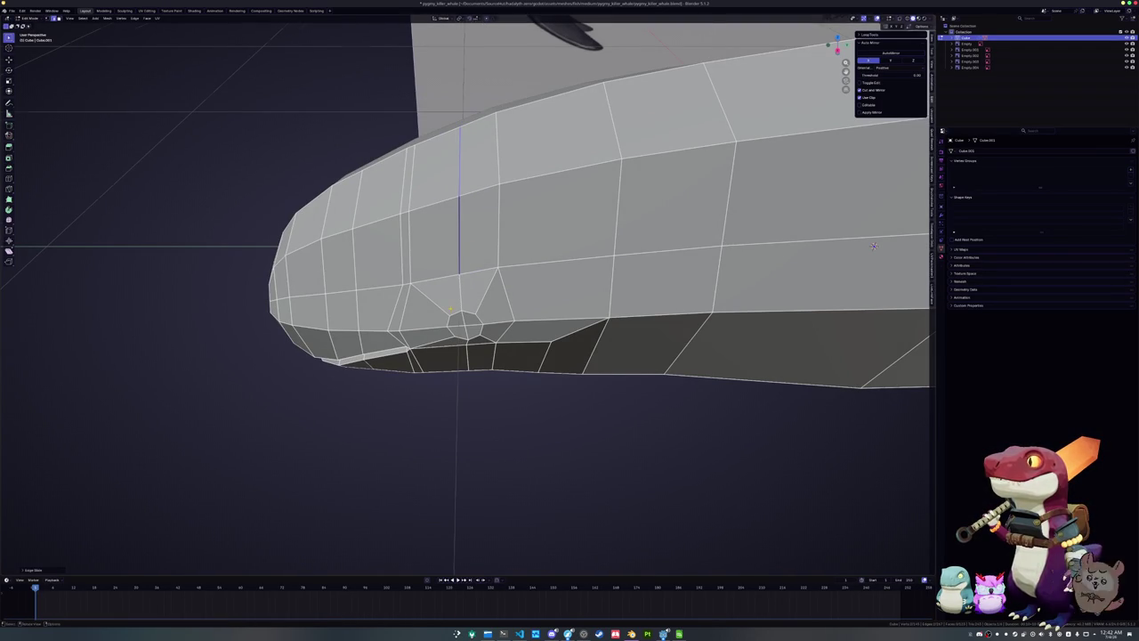
middle_drag(874, 246, 828, 275)
alt+click(476, 285)
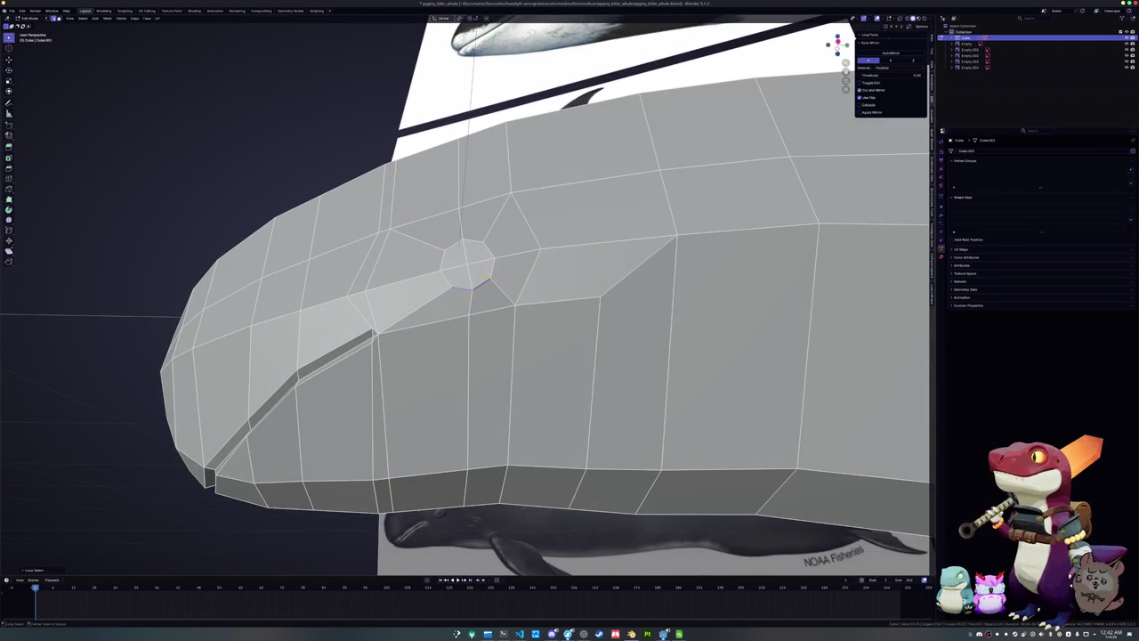
mouse_move(676, 427)
middle_down()
mouse_move(771, 476)
mouse_move(508, 298)
mouse_move(485, 337)
mouse_move(500, 328)
middle_up()
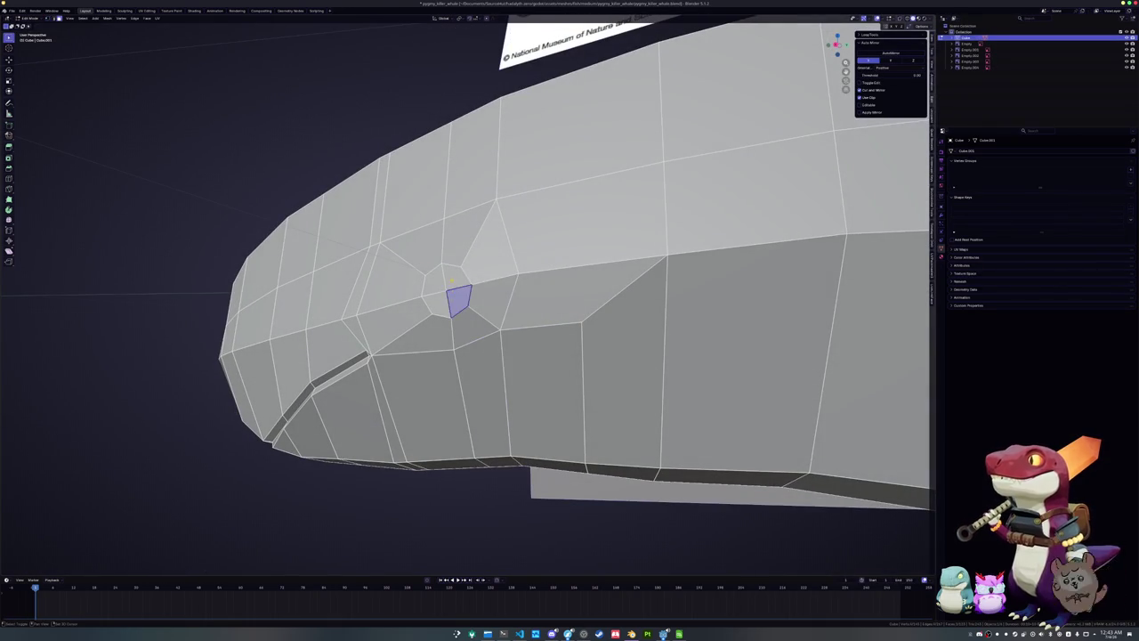
Move the eye face sideways along the X axis
mouse_move(445, 301)
middle_down()
mouse_move(618, 305)
mouse_move(694, 174)
mouse_move(611, 331)
middle_up()
key(g)
key(x)
click(616, 306)
scroll(693, 173, down, 3)
scroll(611, 331, up, 5)
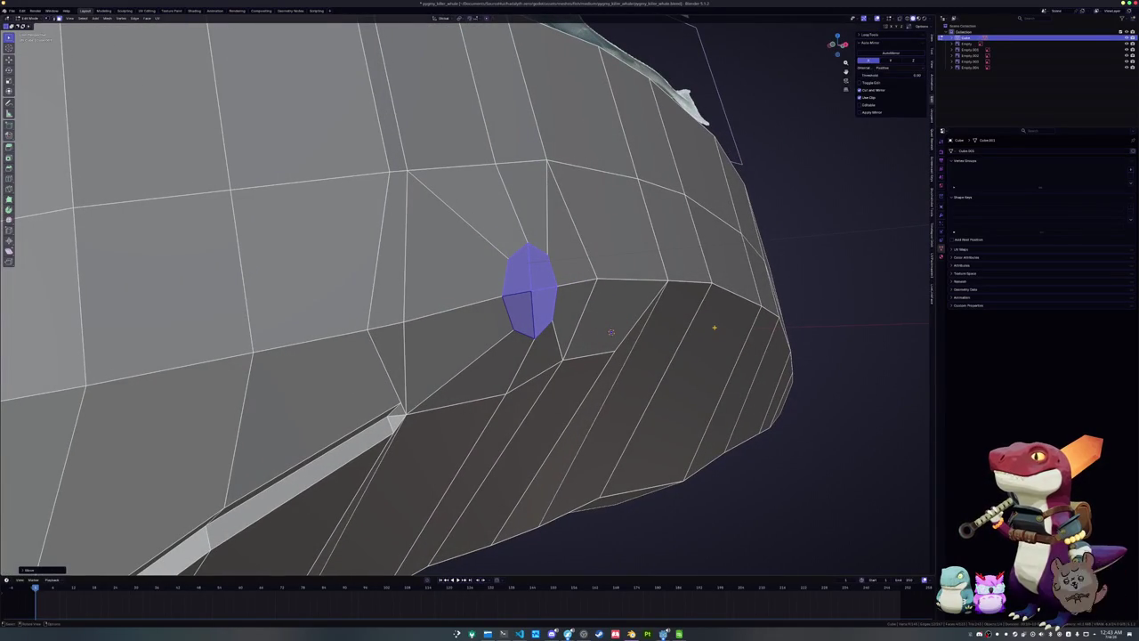
Build nested eye rings with inset, shrink/fatten and extrude, then scale down the small centre face
key(i)
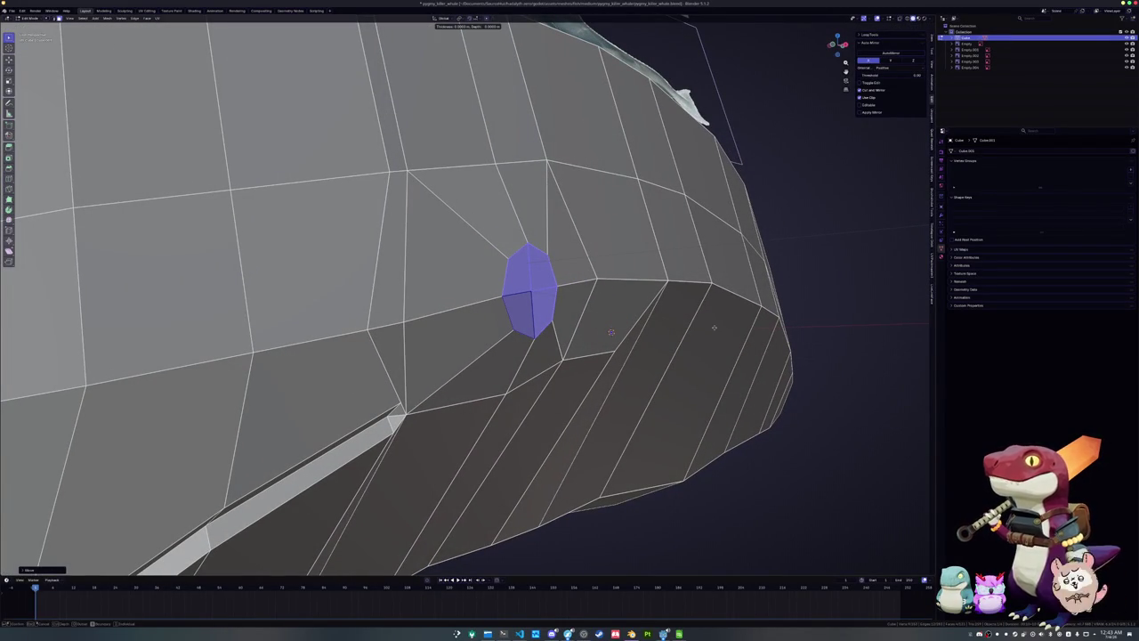
key(Escape)
key(alt+s)
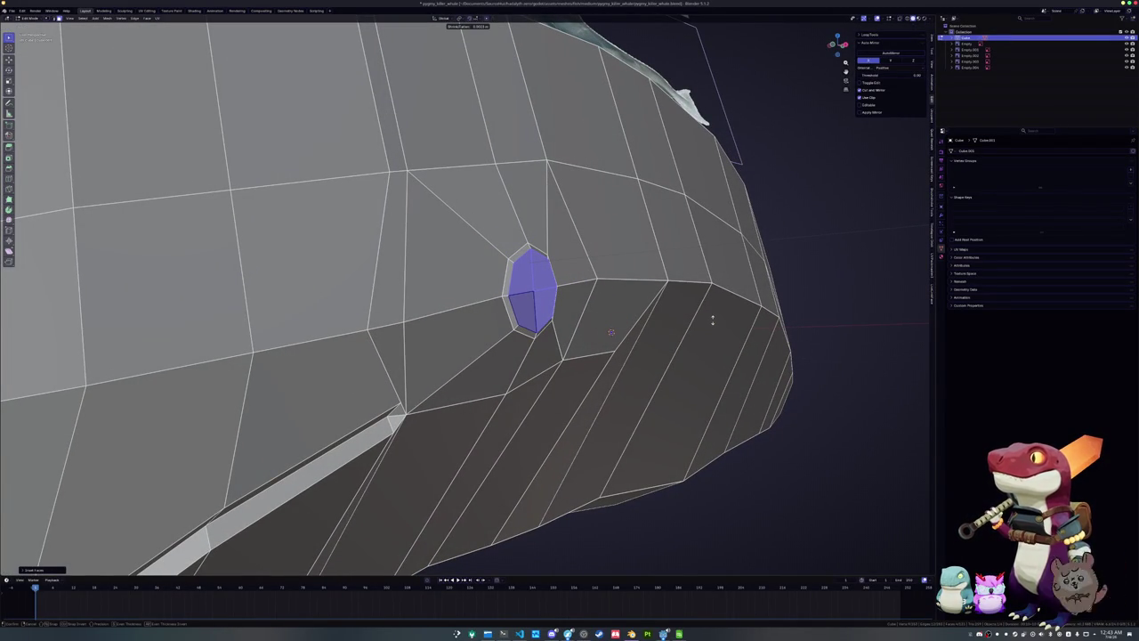
key(Escape)
key(i)
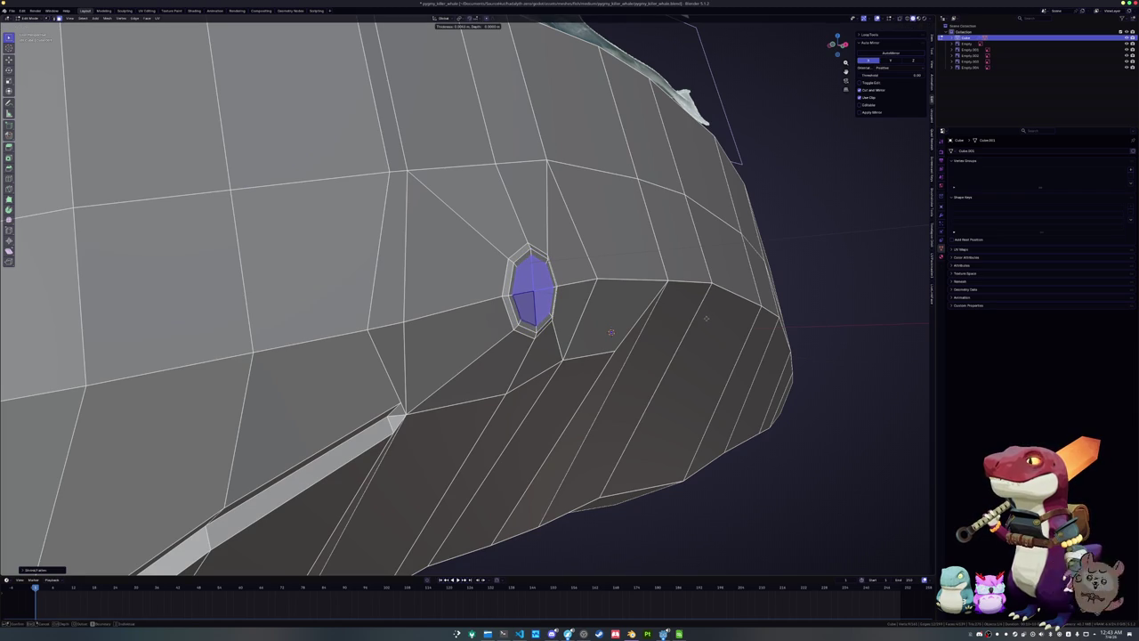
key(Escape)
key(e)
key(Escape)
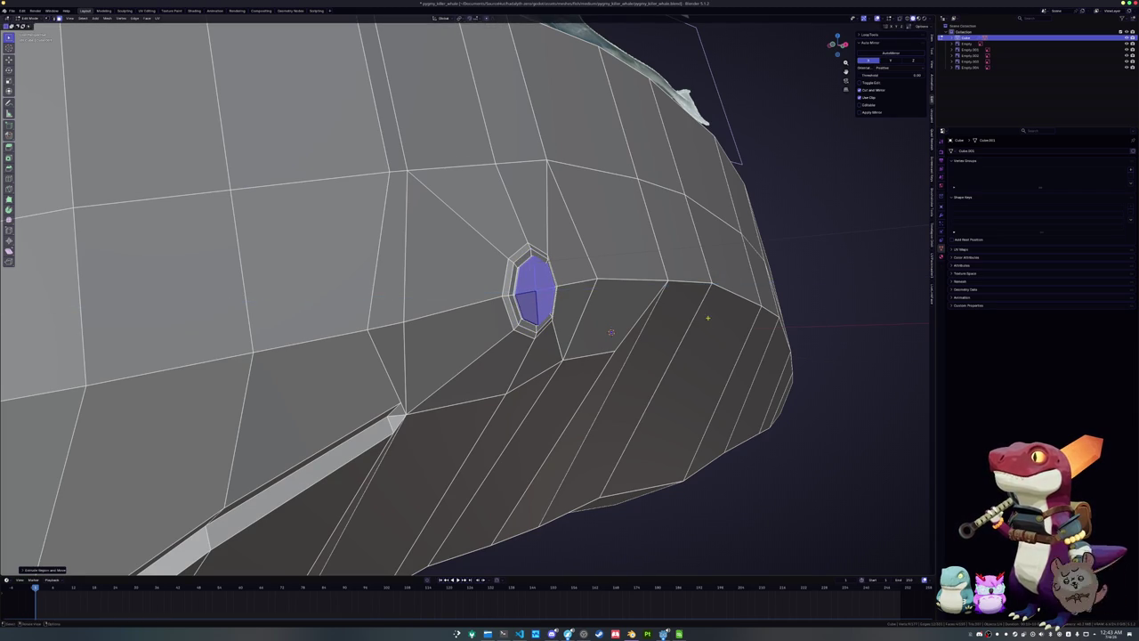
key(i)
click(649, 290)
mouse_move(649, 290)
middle_down()
mouse_move(761, 362)
mouse_move(572, 270)
middle_up()
key(s)
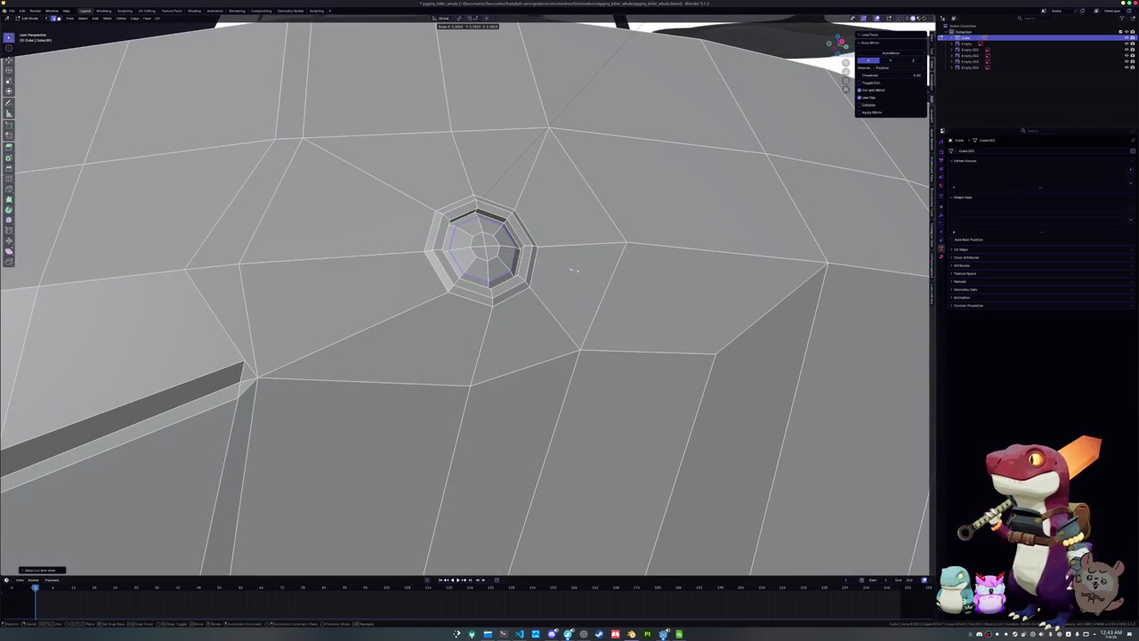
click(574, 269)
Leave Edit Mode and view the whole whale from above
scroll(573, 269, down, 4)
key(Tab)
scroll(599, 293, down, 4)
scroll(599, 293, down, 5)
scroll(583, 304, down, 3)
middle_drag(584, 305, 565, 352)
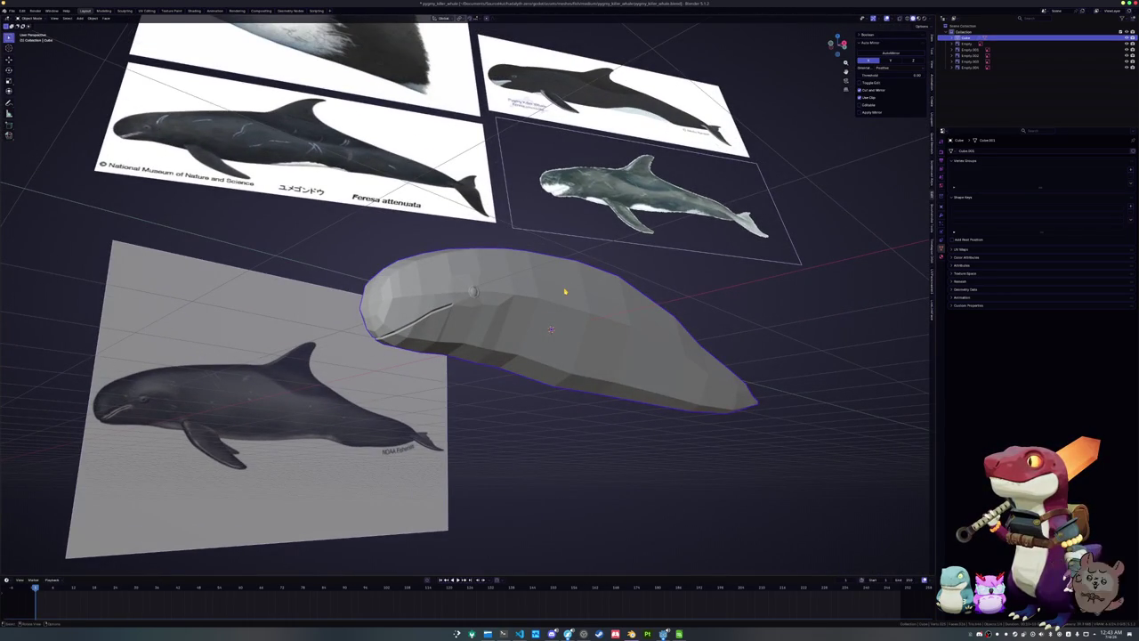
Zoom in on the whale's eye in Edit Mode and edge-slide its edge loop
key(Tab)
scroll(564, 291, up, 2)
scroll(712, 396, up, 4)
middle_drag(712, 396, 543, 294)
key(g)
key(g)
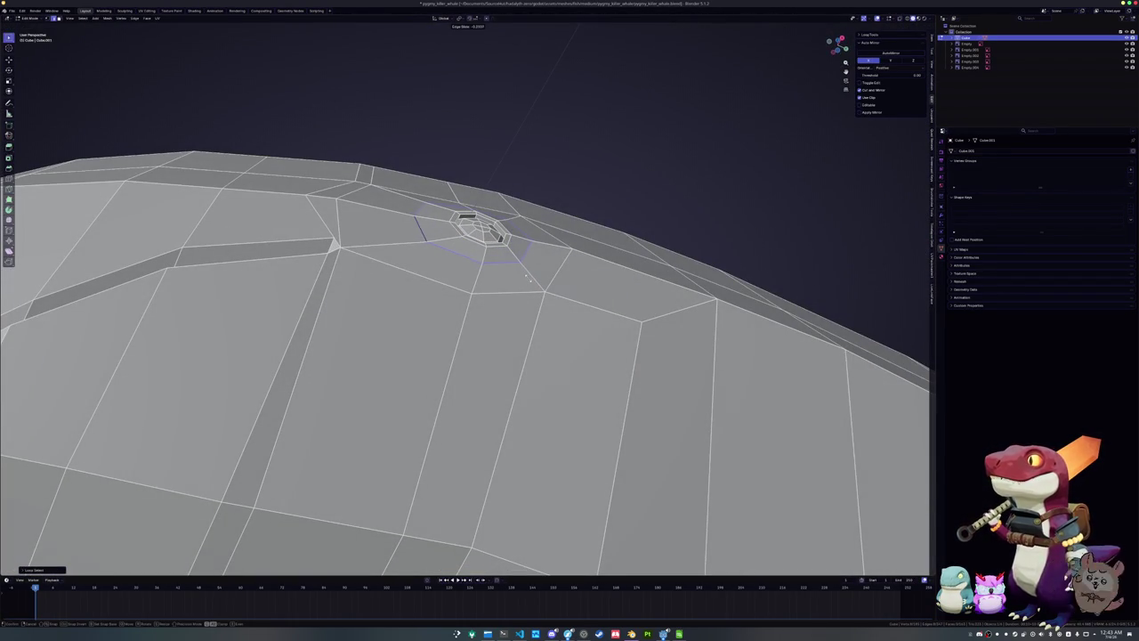
click(527, 275)
scroll(526, 258, up, 3)
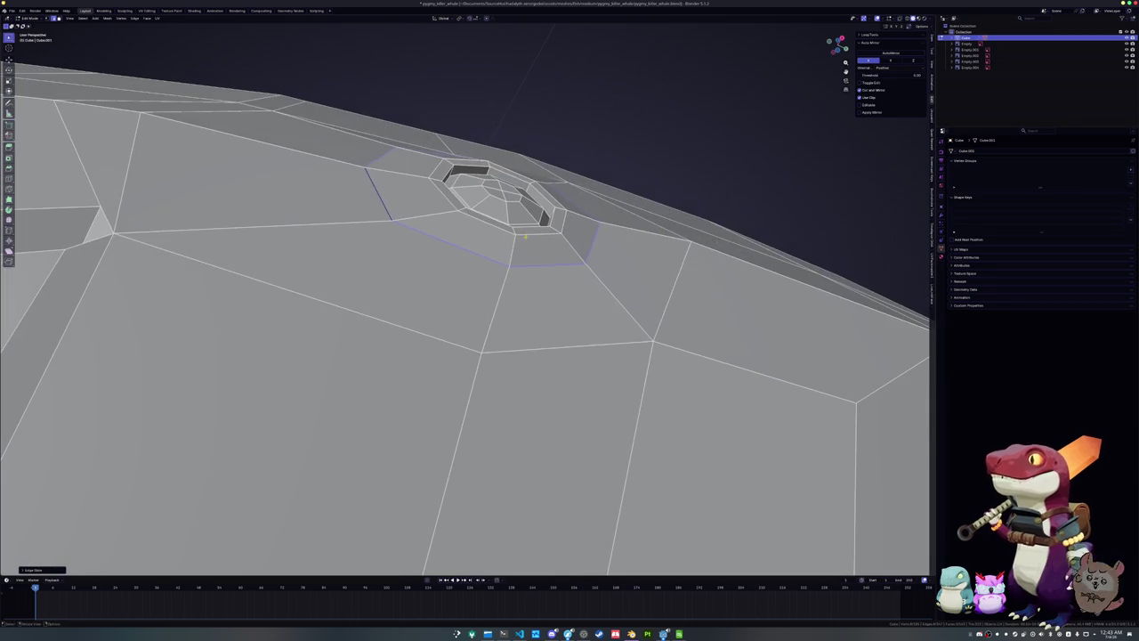
middle_drag(534, 233, 580, 229)
Slide the eye loop again and push it outward along its normals with Alt+S
key(g)
key(g)
click(584, 239)
key(alt+s)
click(587, 237)
Review the whole whale in orthographic side view, then return to Edit Mode
mouse_move(587, 237)
middle_down()
mouse_move(574, 303)
mouse_move(542, 331)
mouse_move(585, 329)
mouse_move(540, 328)
middle_up()
key(Tab)
scroll(569, 323, down, 5)
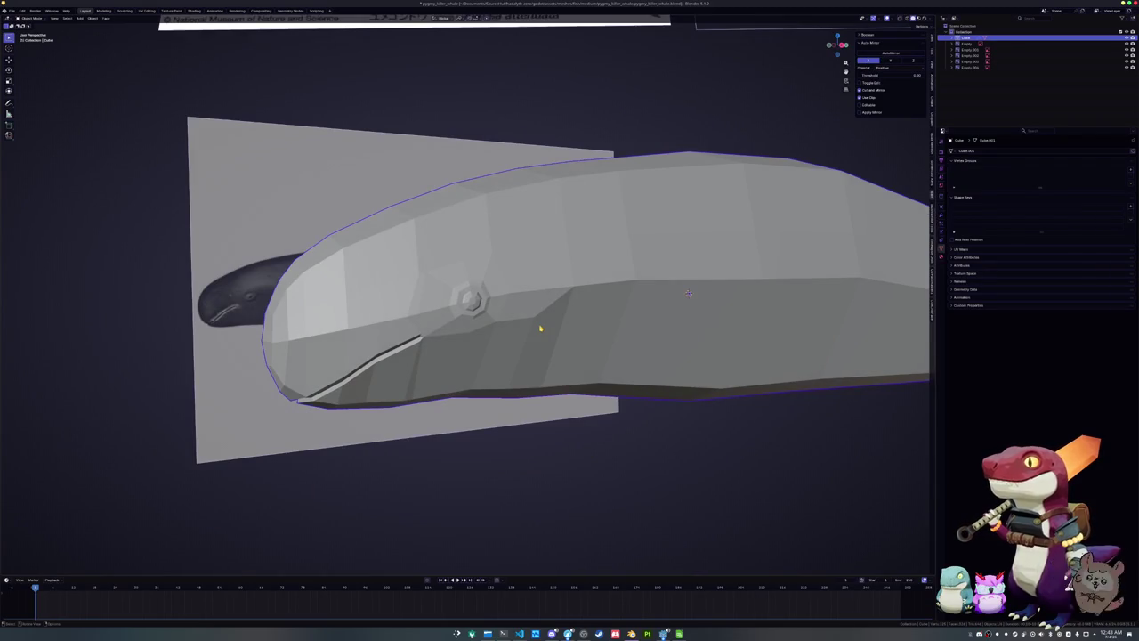
key(KP_3)
key(Tab)
scroll(539, 323, down, 1)
scroll(521, 323, up, 2)
scroll(445, 300, down, 2)
ctrl+scroll(521, 310, down, 3)
ctrl+scroll(526, 308, down, 3)
scroll(528, 368, up, 2)
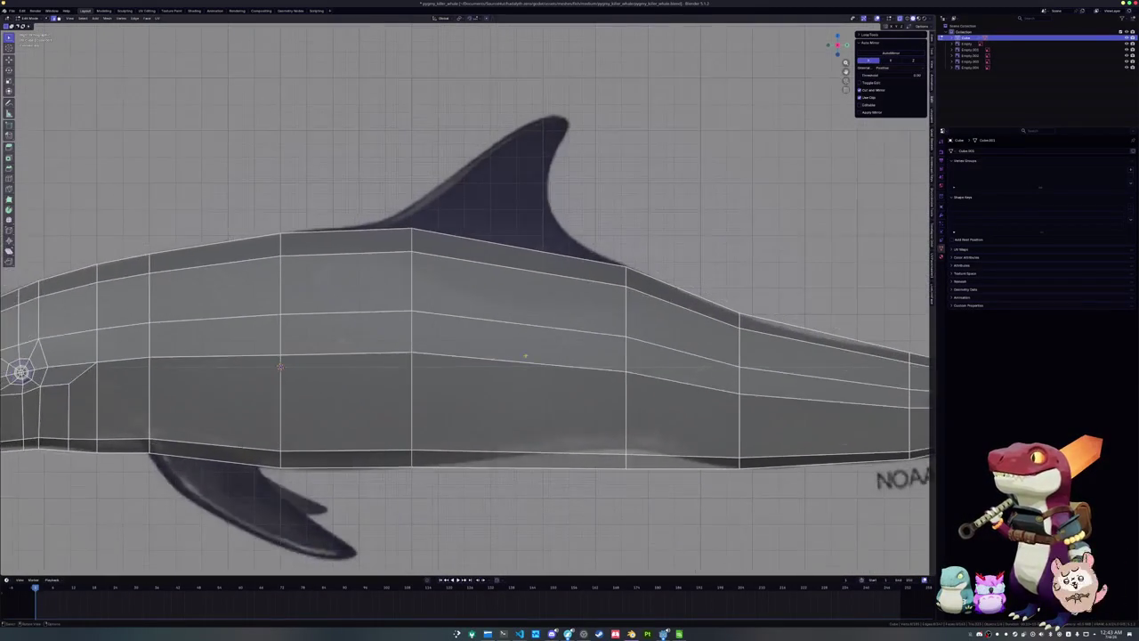
Slide the vertical loop under the dorsal fin toward the fin's trailing edge
alt+click(410, 243)
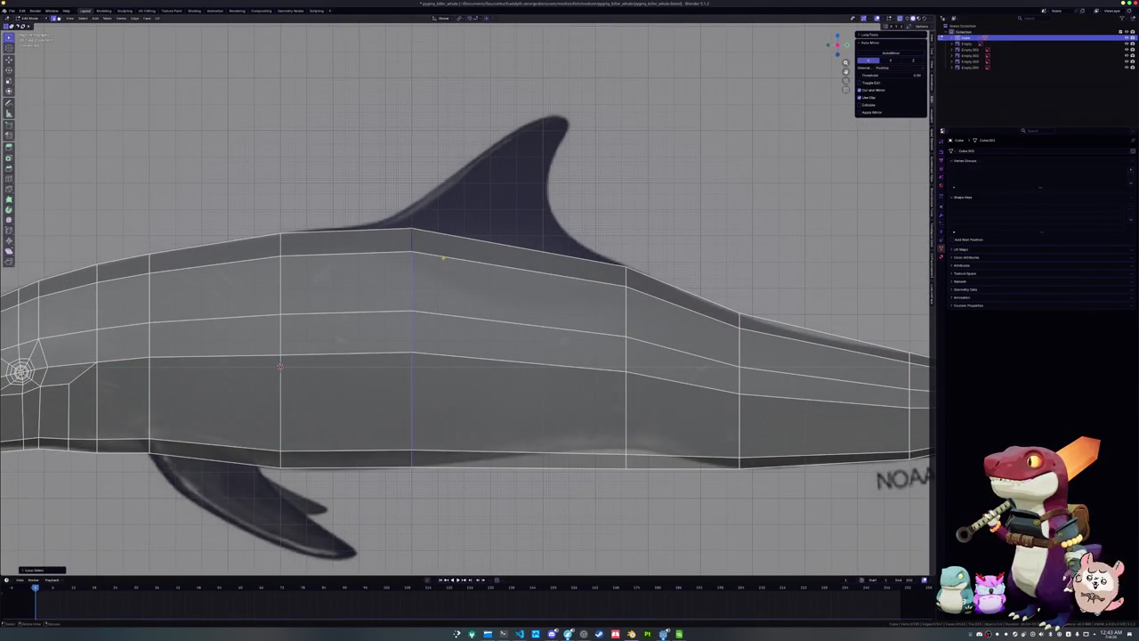
key(g)
key(g)
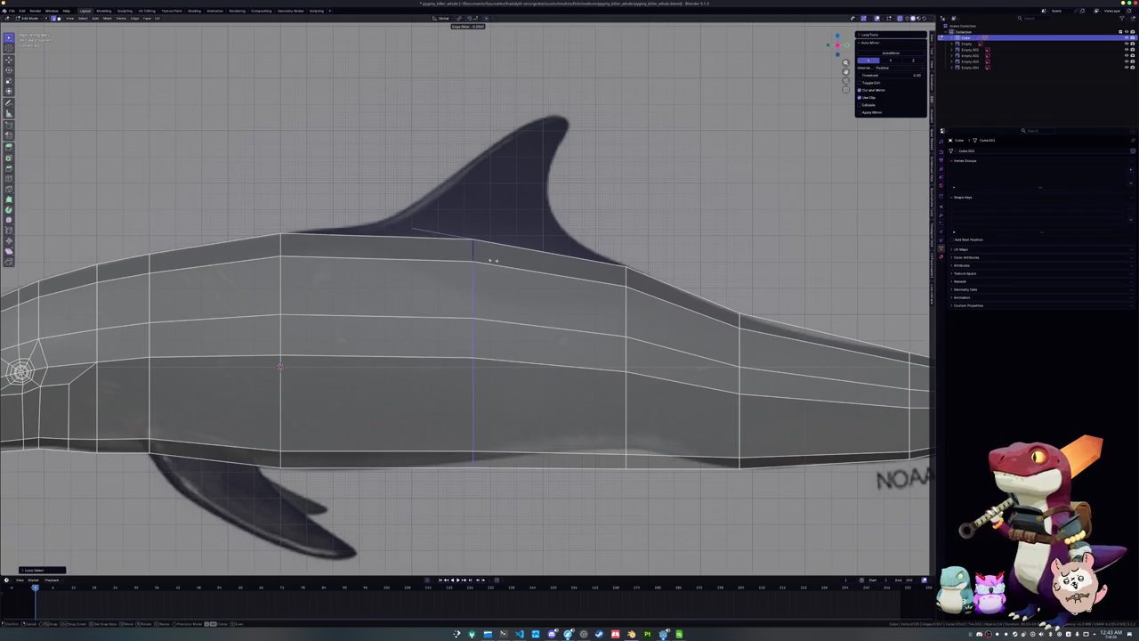
click(492, 260)
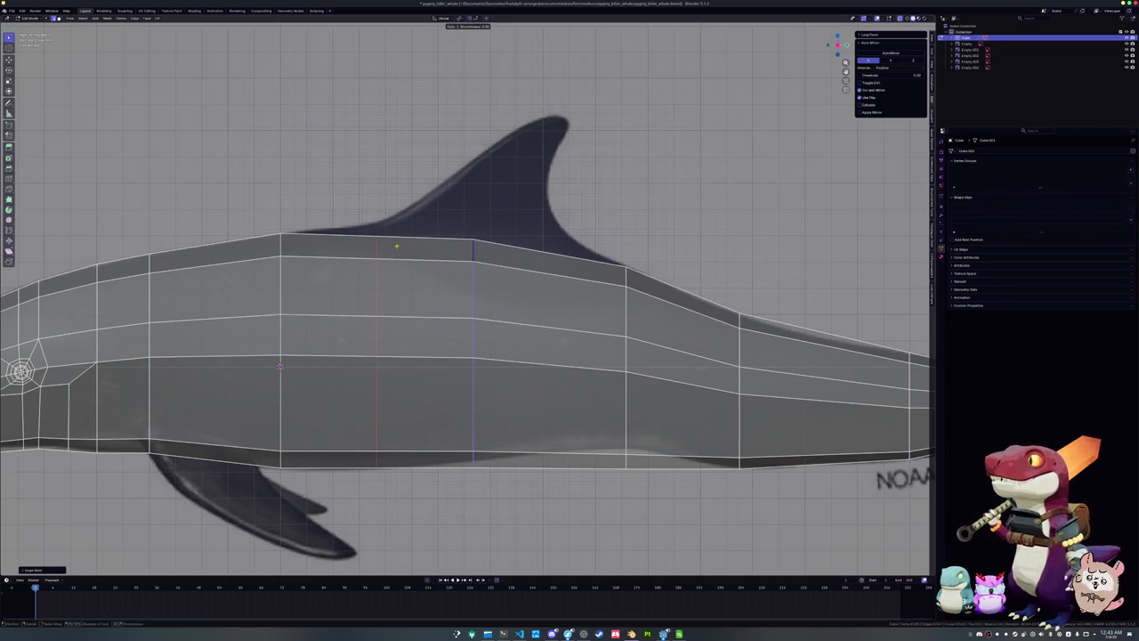
Add loop cuts under the dorsal fin, behind it, and at the front of its base
key(ctrl+r)
click(552, 263)
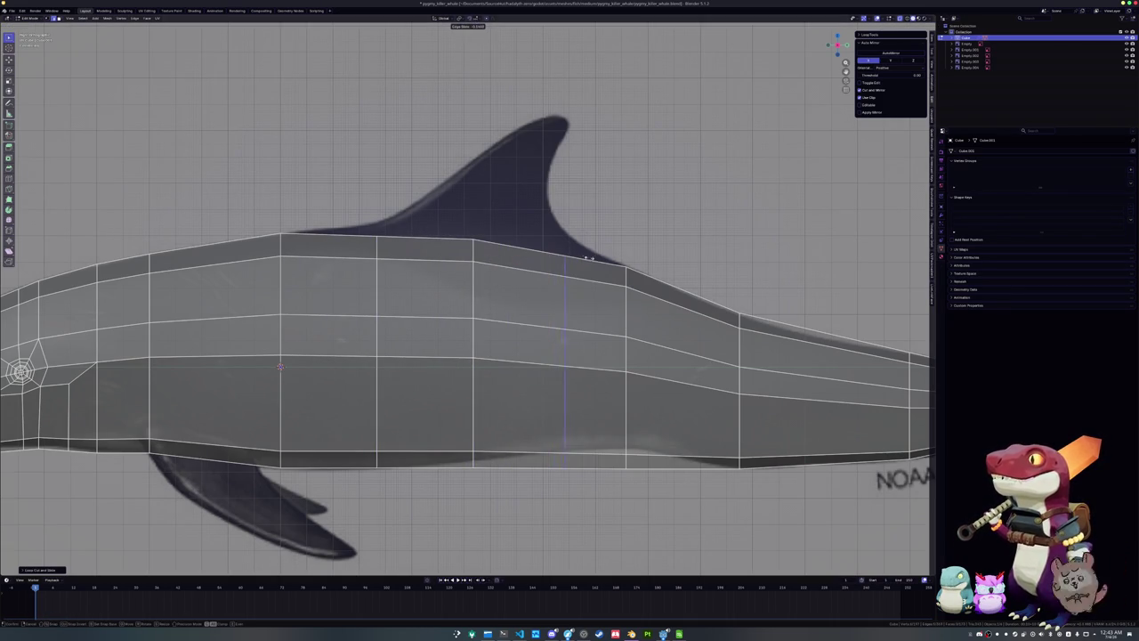
click(605, 259)
click(603, 349)
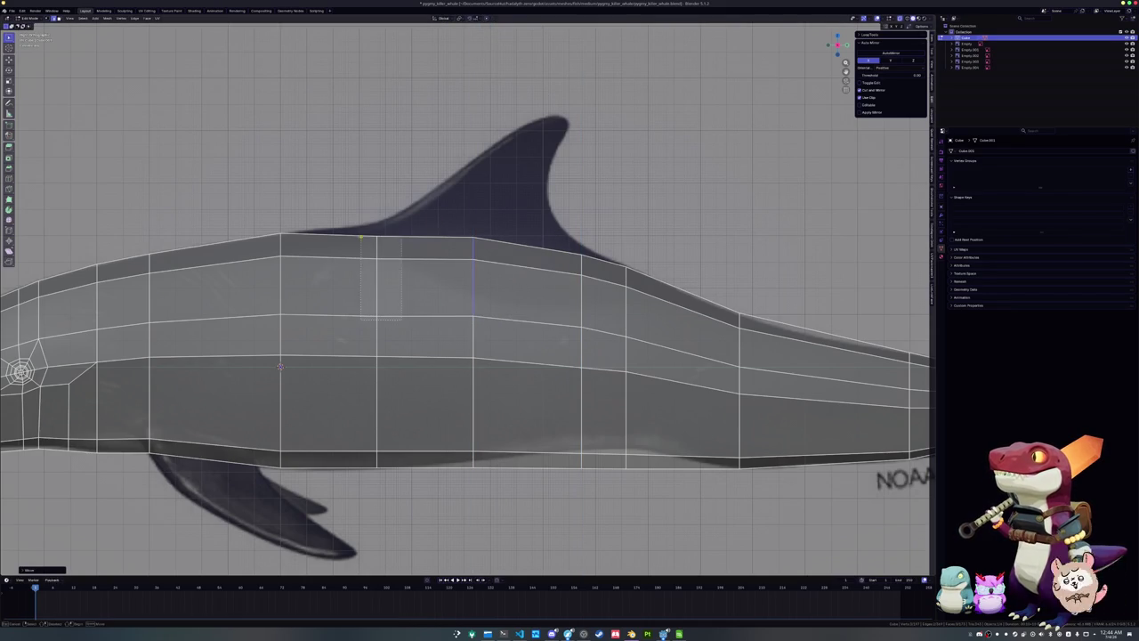
click(361, 239)
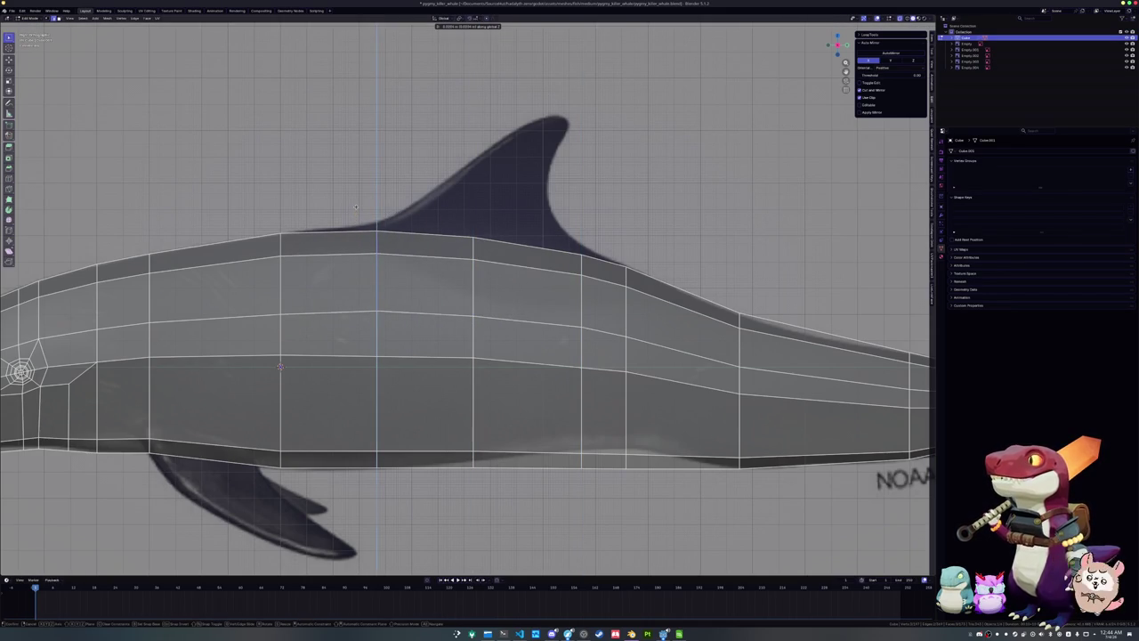
click(355, 207)
Switch to face select and pick the top faces under the fin base
key(3)
click(328, 244)
shift+click(425, 245)
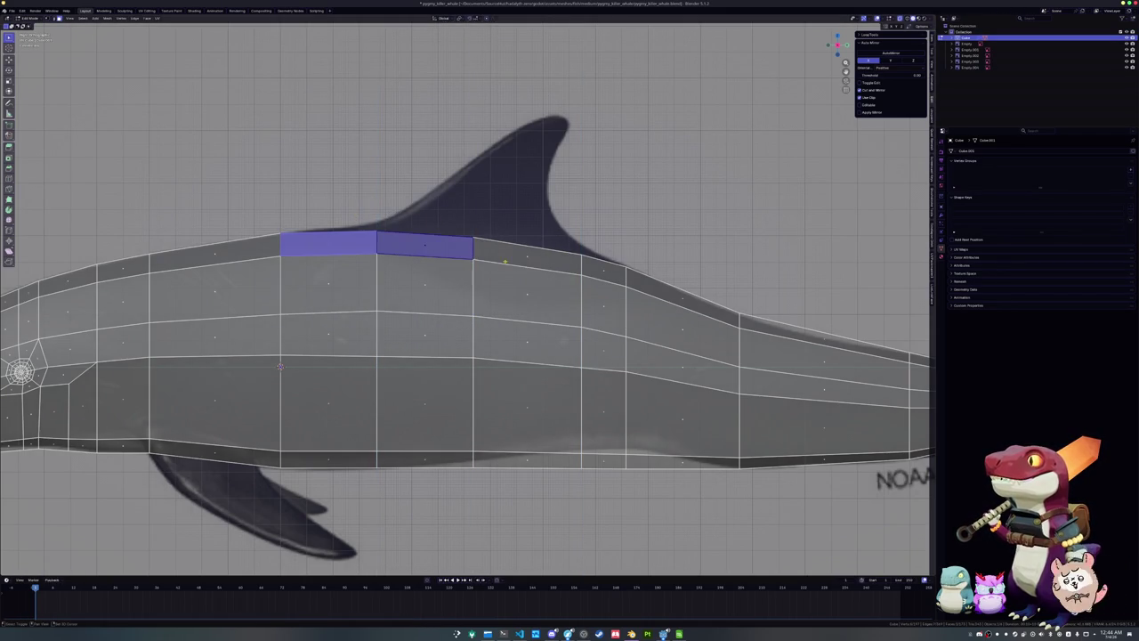
Add the remaining top faces under the fin and inset them
shift+click(599, 269)
shift+click(525, 257)
middle_drag(524, 257, 597, 293)
key(i)
click(582, 294)
click(55, 566)
key(ctrl+z)
key(i)
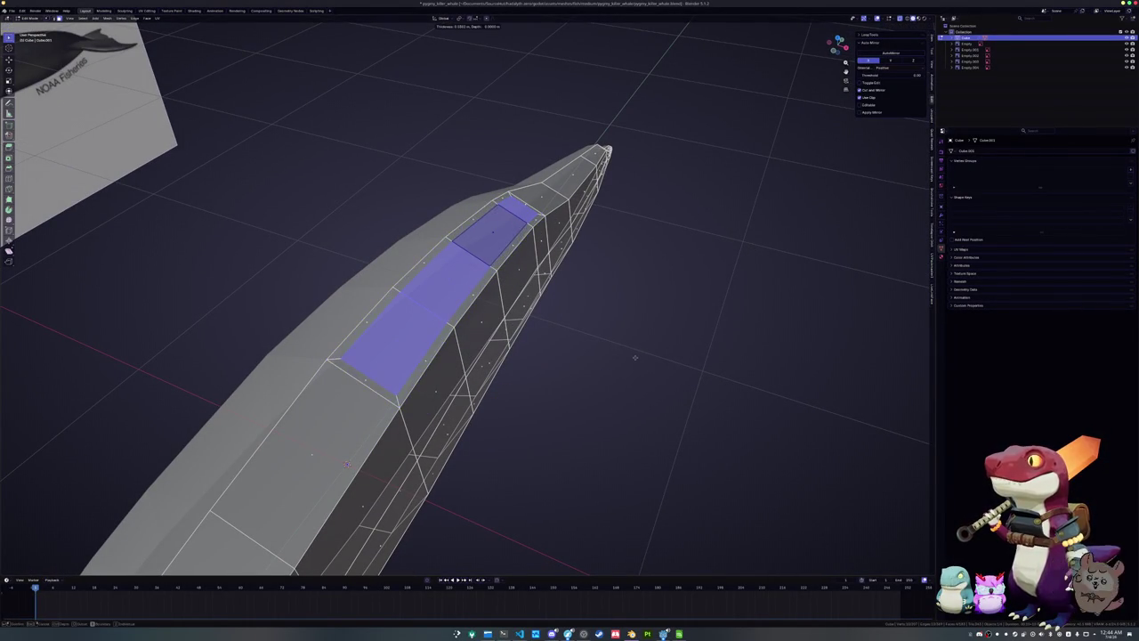
click(423, 410)
click(39, 569)
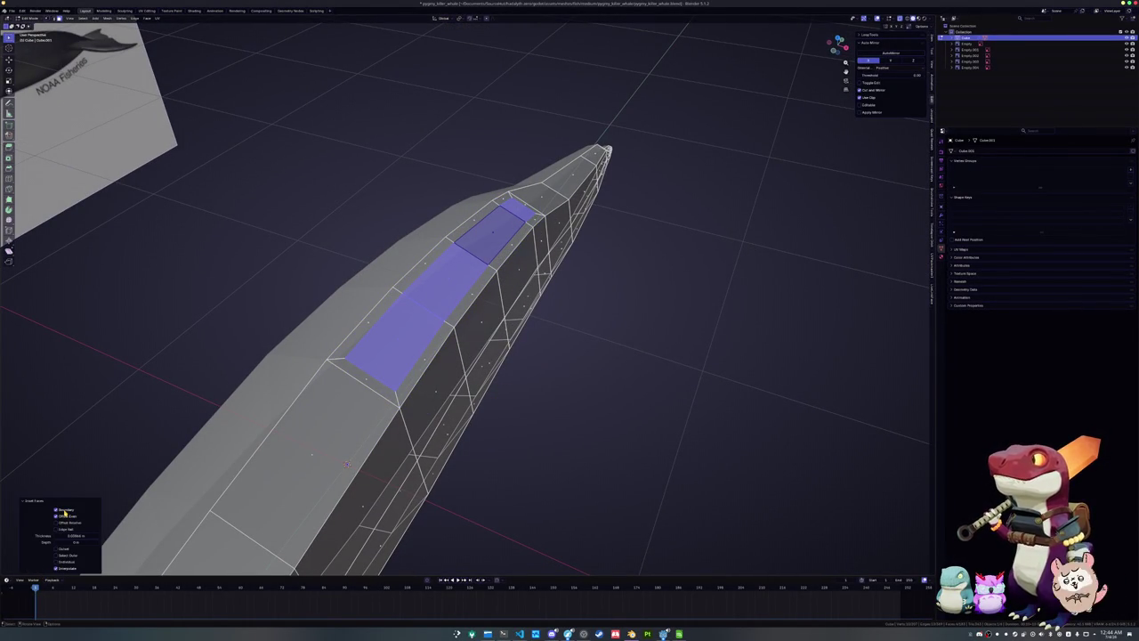
middle_drag(142, 485, 412, 370)
Slide the fin-base edge loop in top orthographic view
alt+click(412, 370)
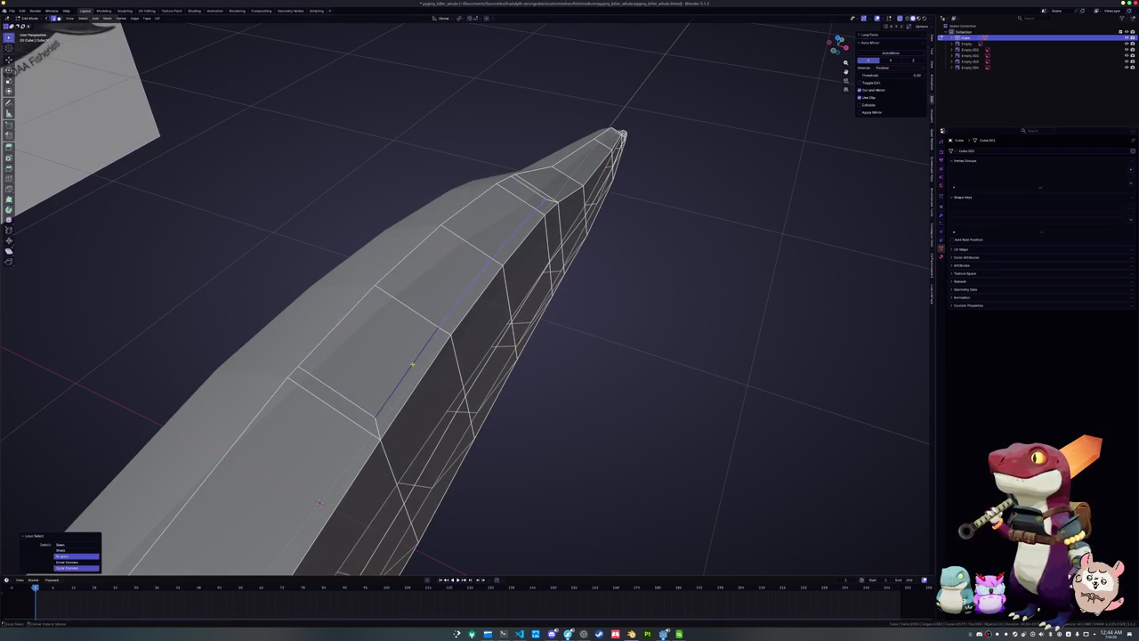
scroll(412, 370, up, 2)
key(KP_7)
key(g)
key(g)
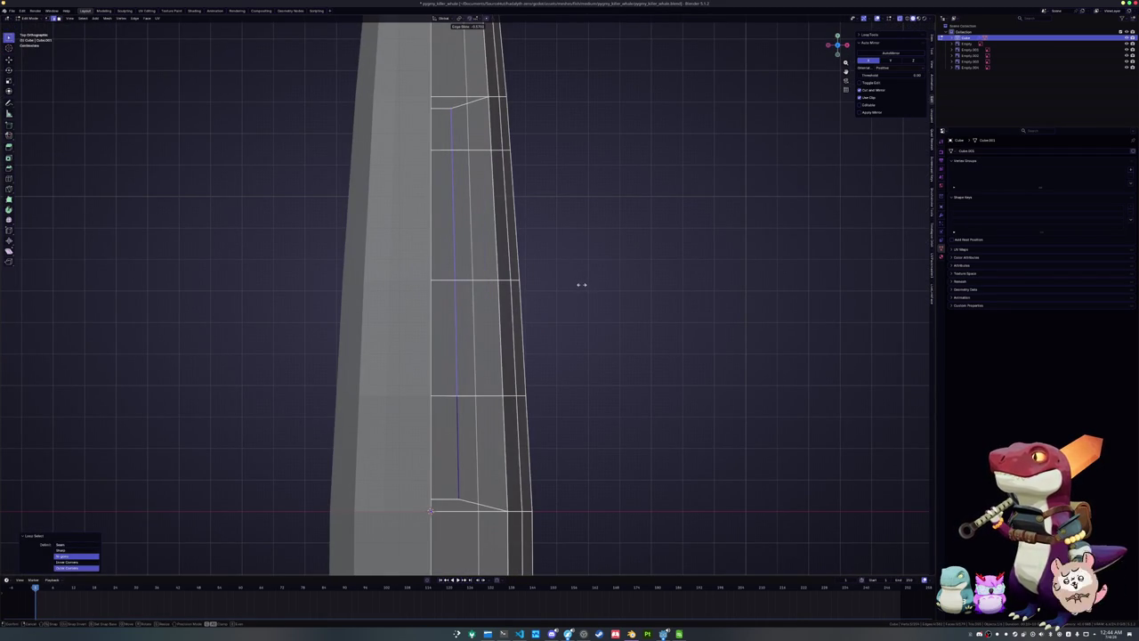
click(581, 285)
Vertex-slide the end, next and middle vertices along the fin base
click(457, 496)
key(g)
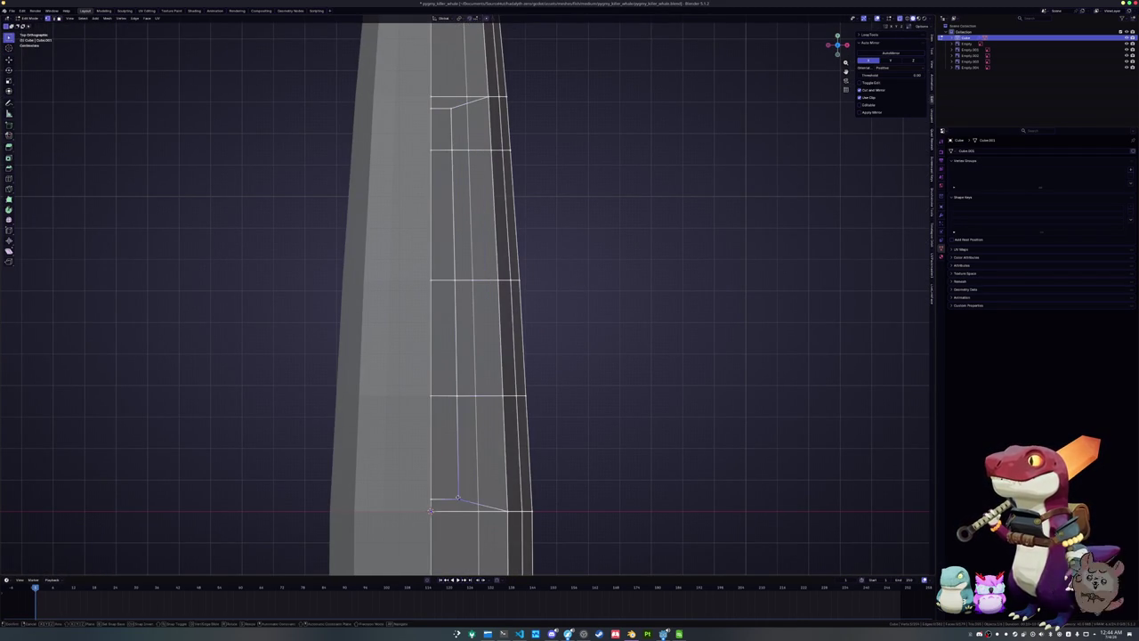
click(461, 454)
click(456, 397)
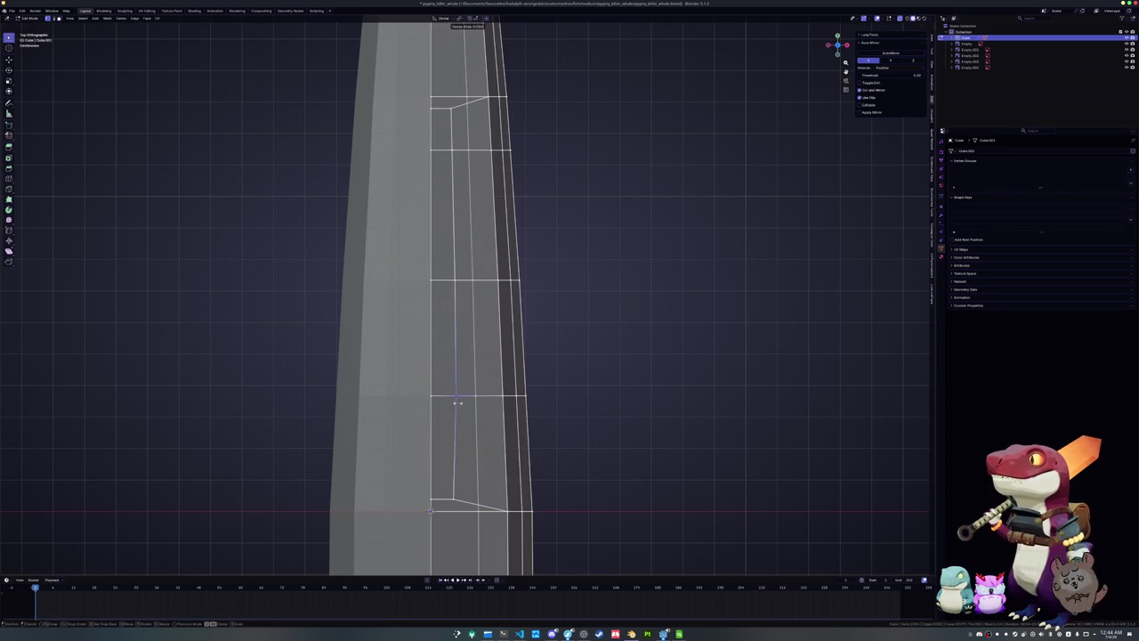
key(g)
key(g)
click(450, 356)
click(453, 282)
key(g)
key(g)
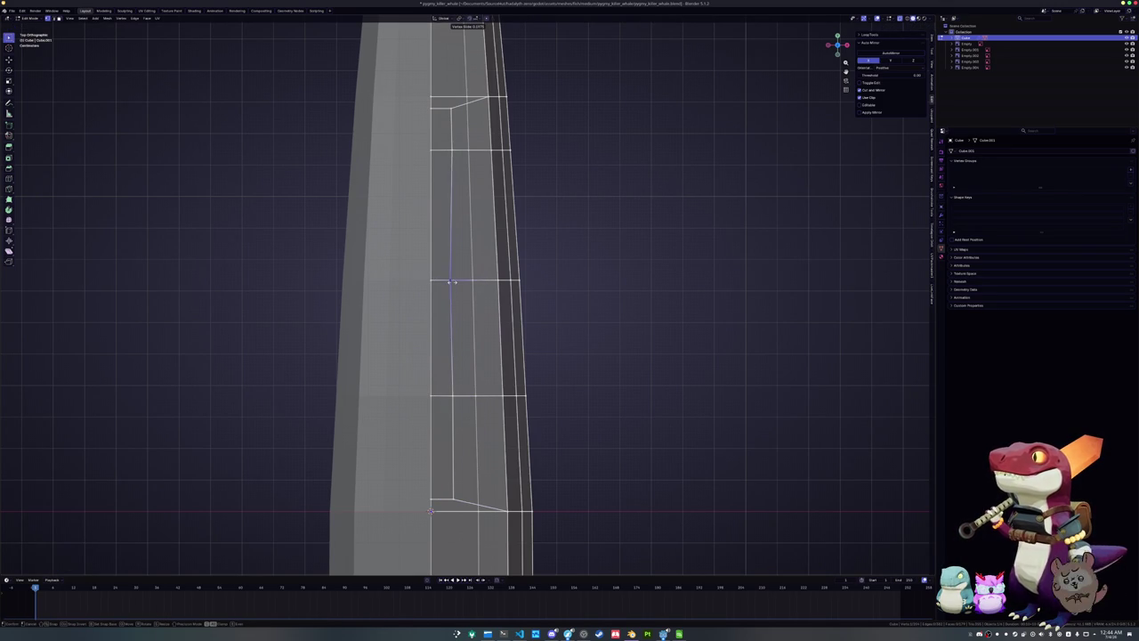
click(453, 282)
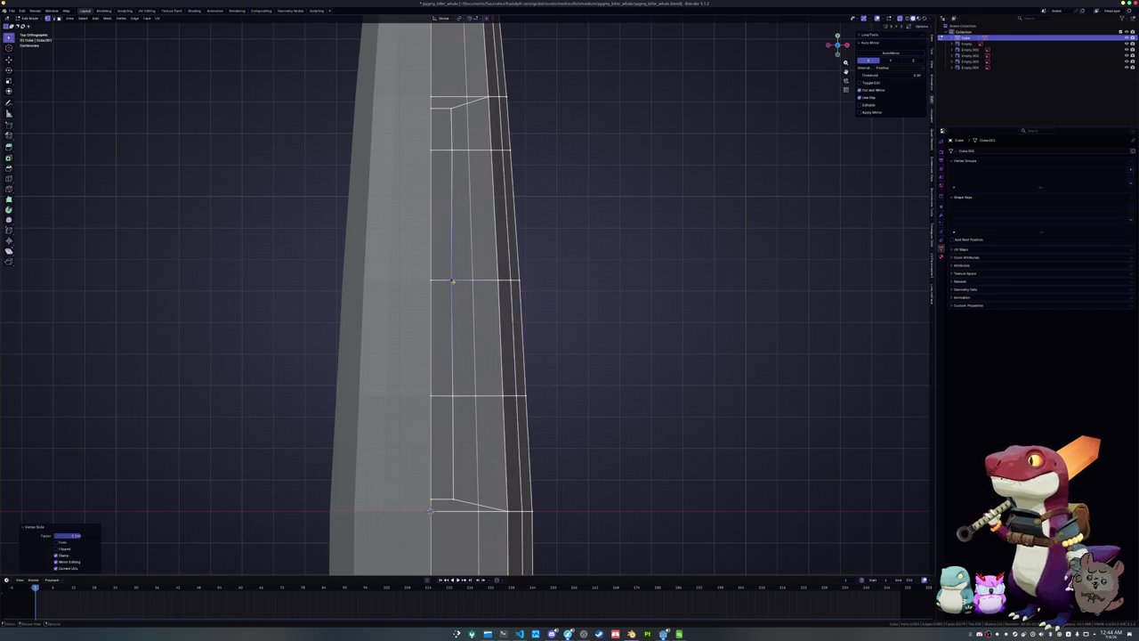
Slide further vertices on the back along their edges toward the spine
key(shift+v)
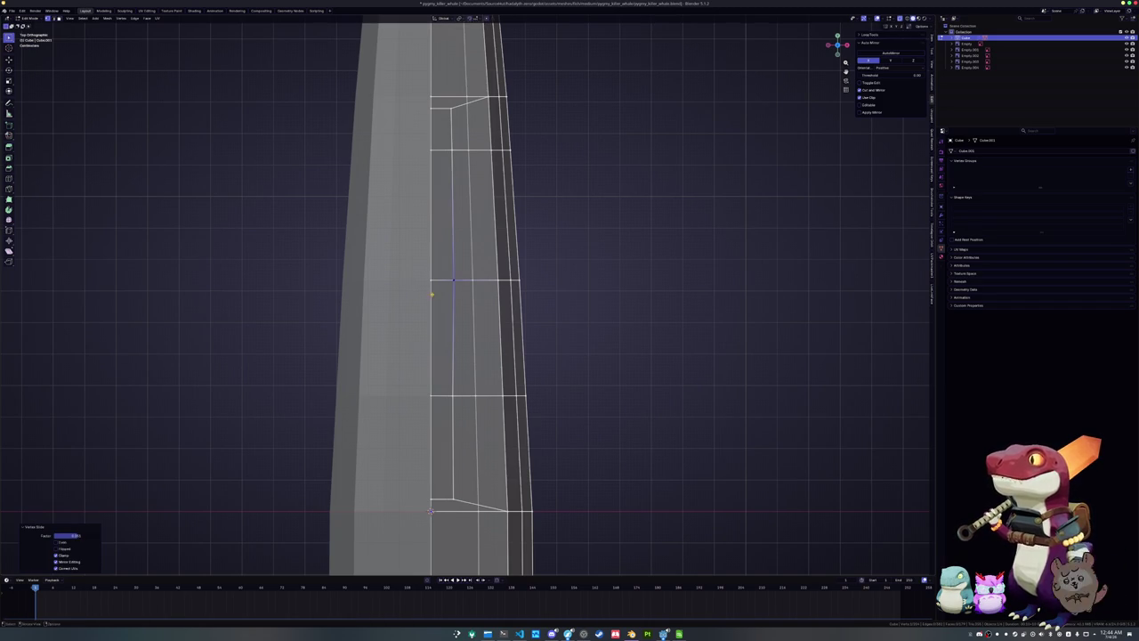
shift+middle_drag(453, 282, 459, 357)
click(457, 190)
key(shift+v)
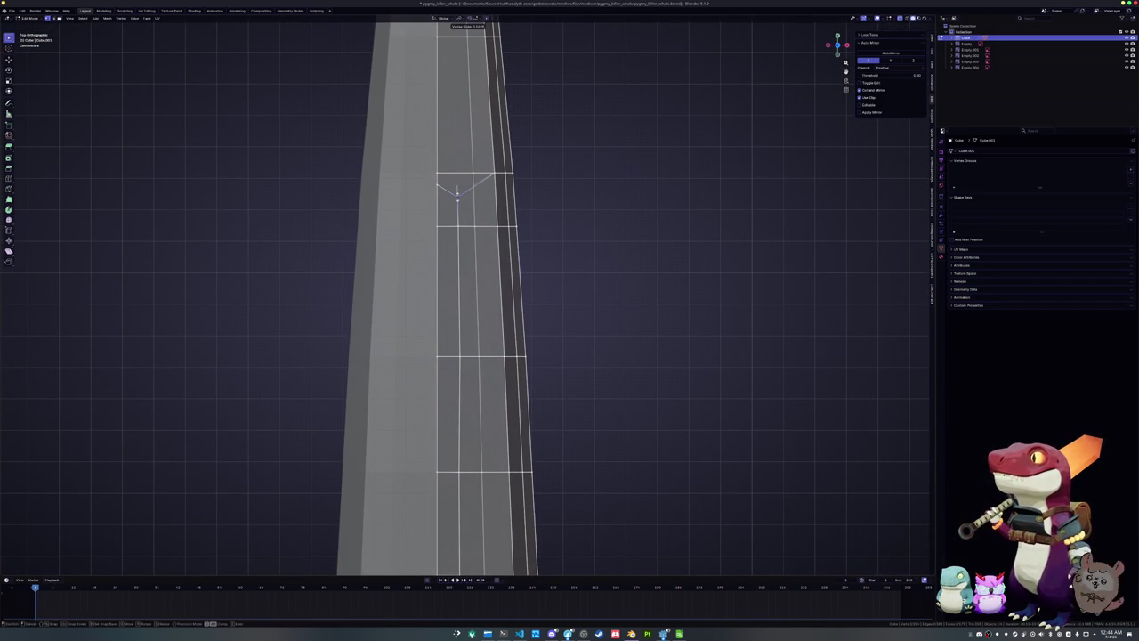
click(456, 195)
shift+middle_drag(456, 195, 450, 365)
key(g)
key(x)
key(g)
click(425, 372)
Orbit to a perspective view and slide the top vertex along its edge
middle_drag(425, 372, 295, 319)
key(g)
key(g)
click(392, 352)
click(660, 257)
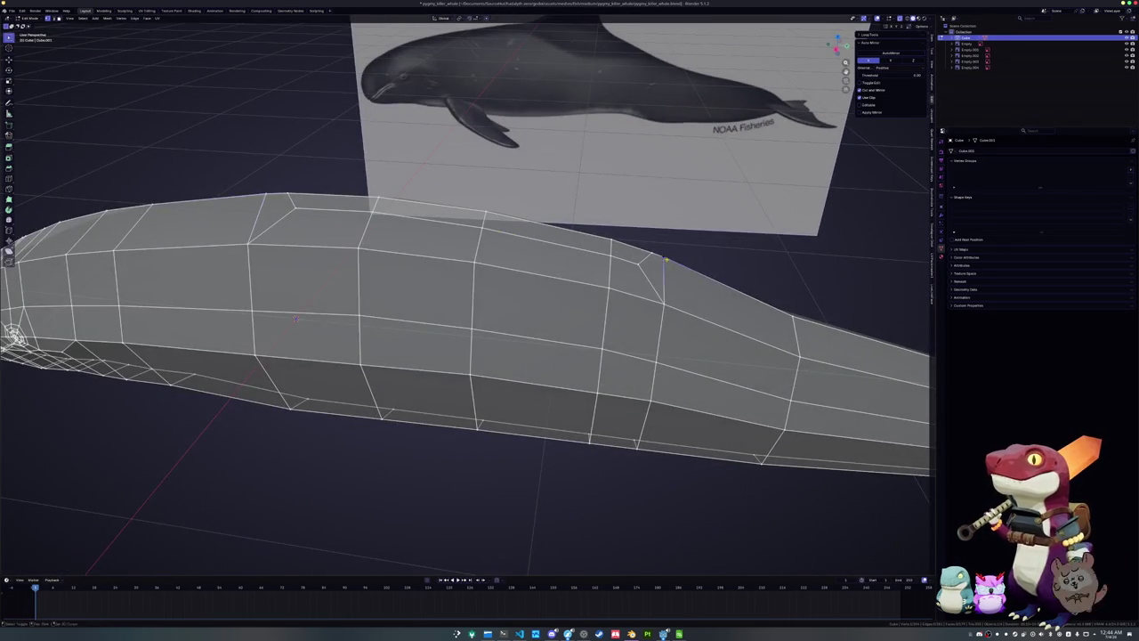
Slide the top vertex on the back into its final position
middle_drag(660, 258, 614, 253)
key(g)
key(g)
click(617, 254)
Select the fin-base face strip and extrude it upward in side view
key(3)
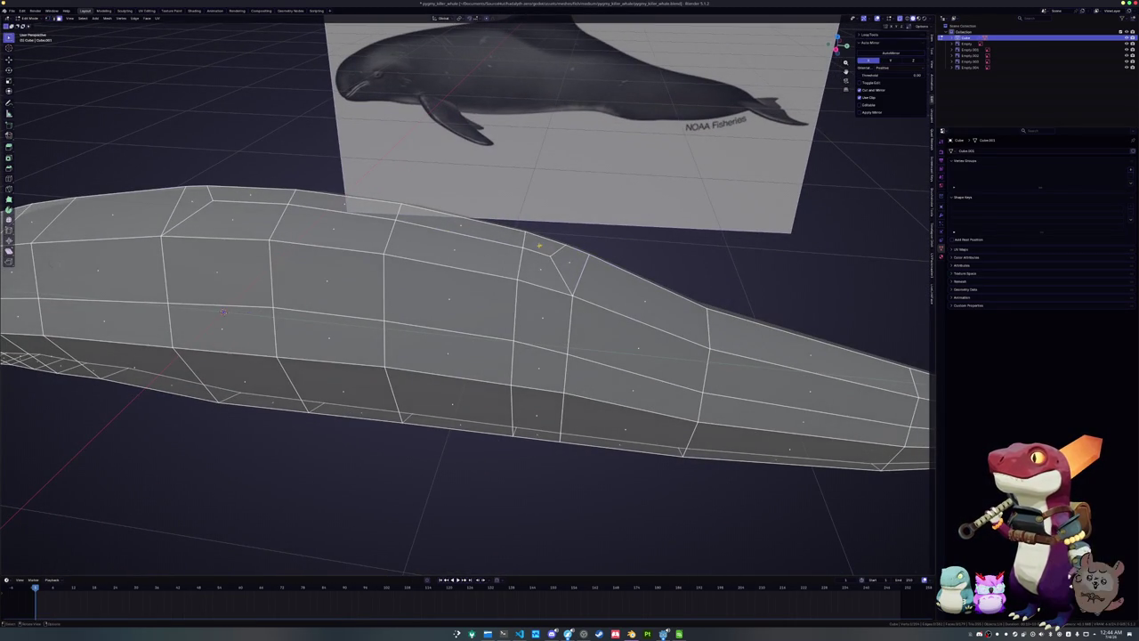
ctrl+click(248, 196)
key(KP_1)
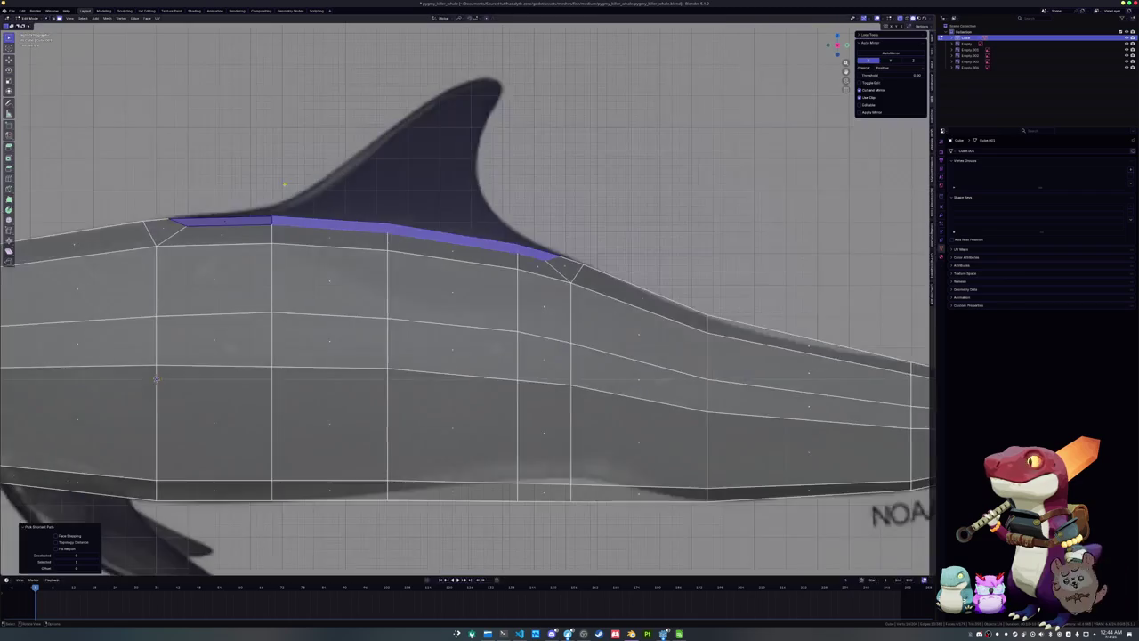
scroll(314, 193, down, 1)
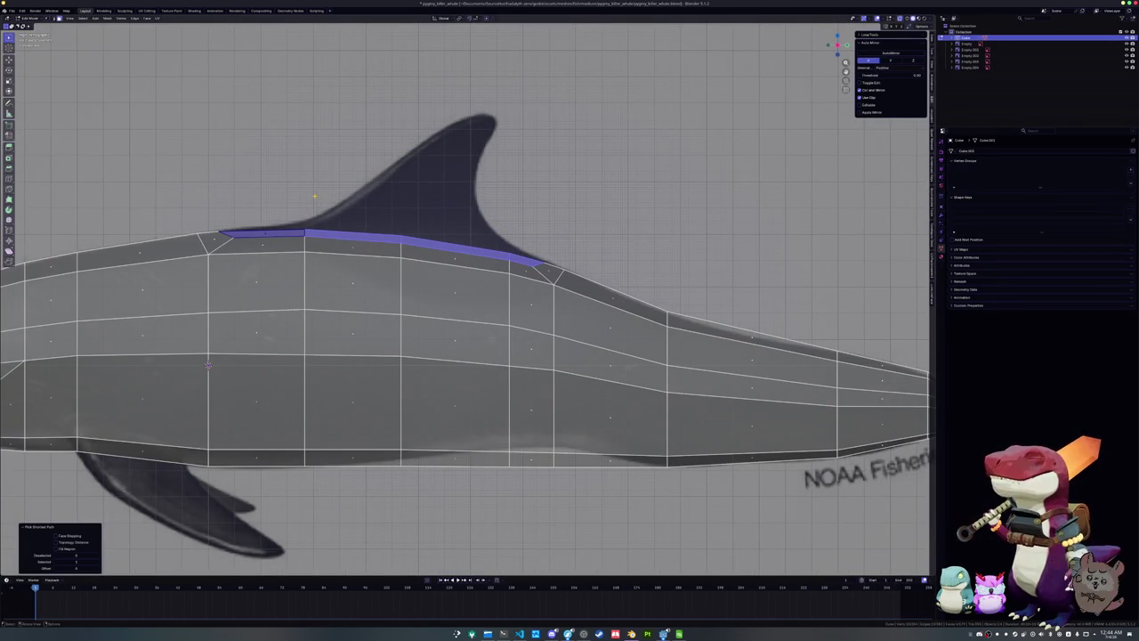
scroll(314, 195, up, 1)
scroll(314, 196, up, 1)
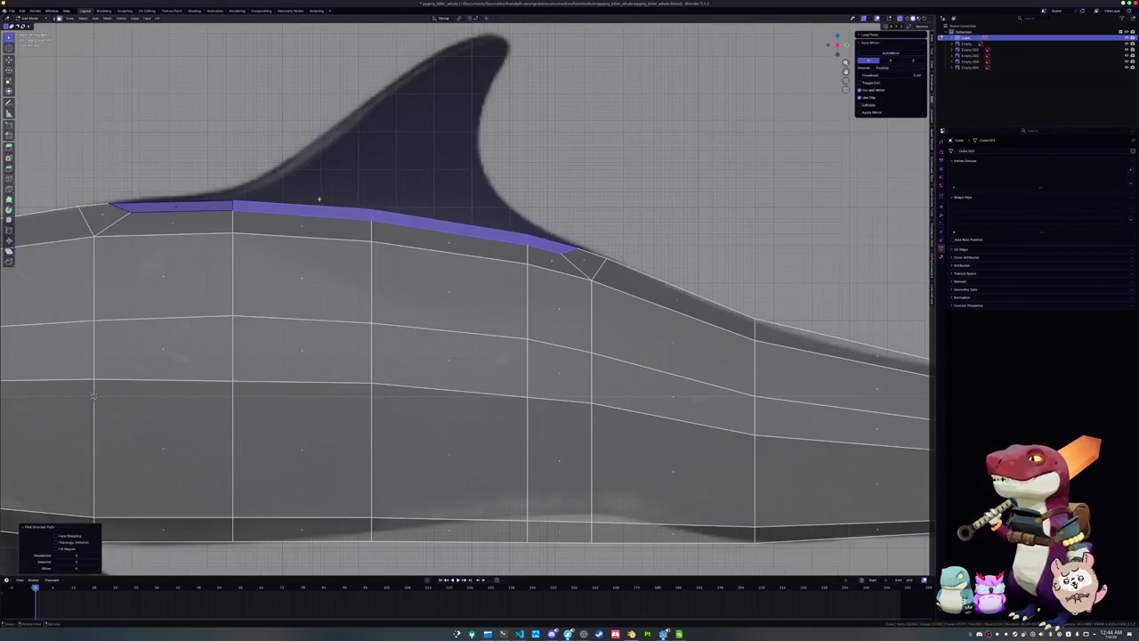
shift+middle_drag(314, 196, 358, 236)
key(e)
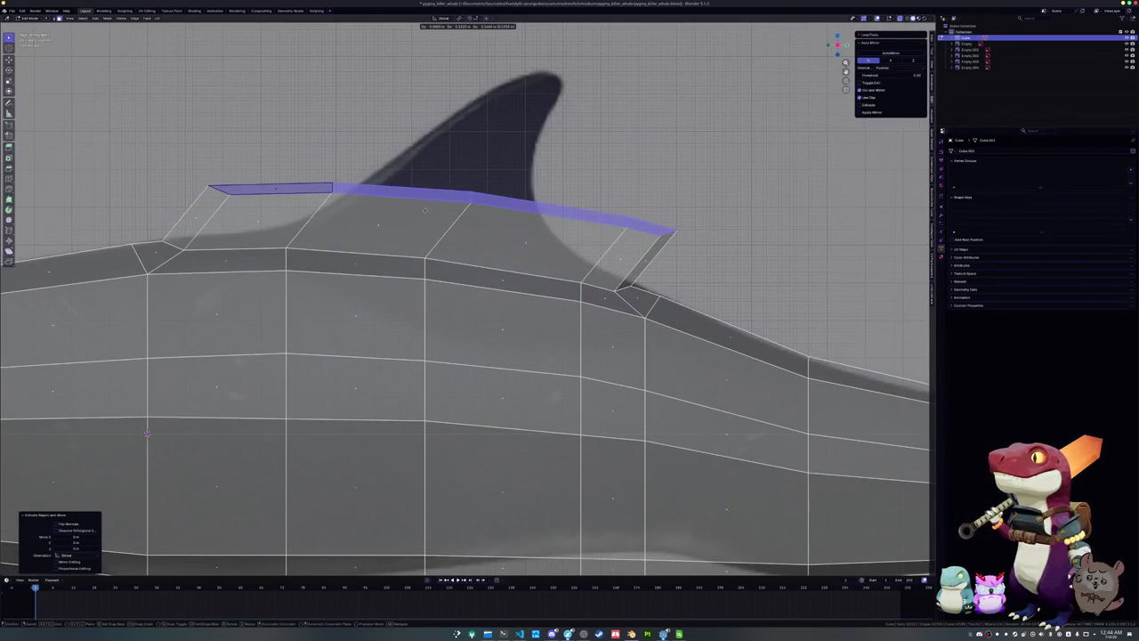
click(419, 194)
Slide and lower the fin-top edge to match the reference silhouette
key(g)
key(g)
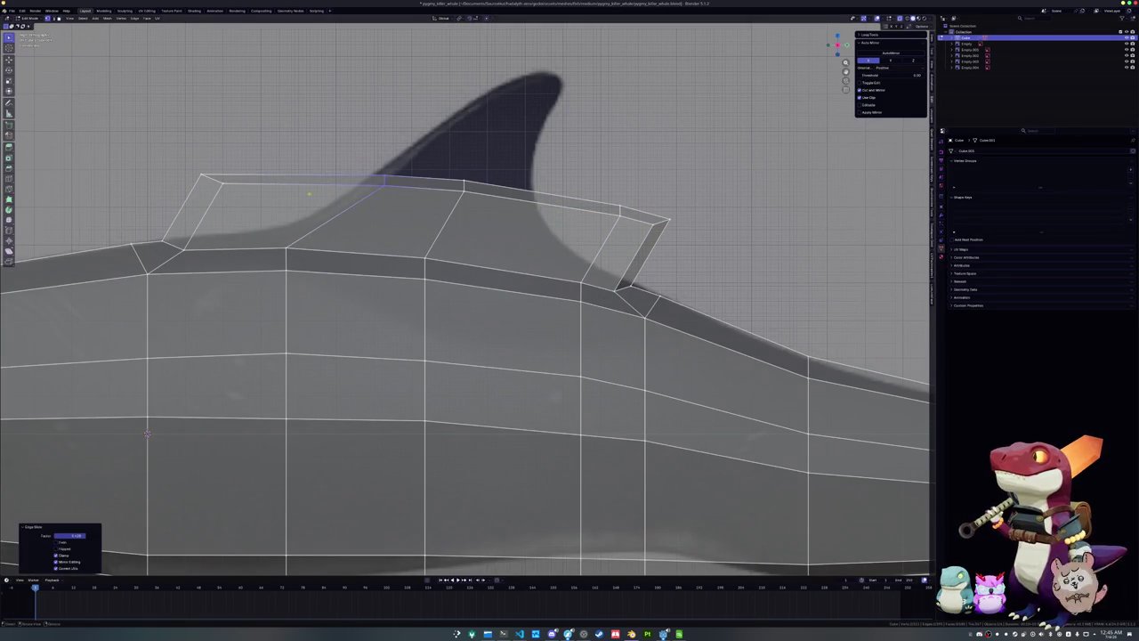
click(289, 180)
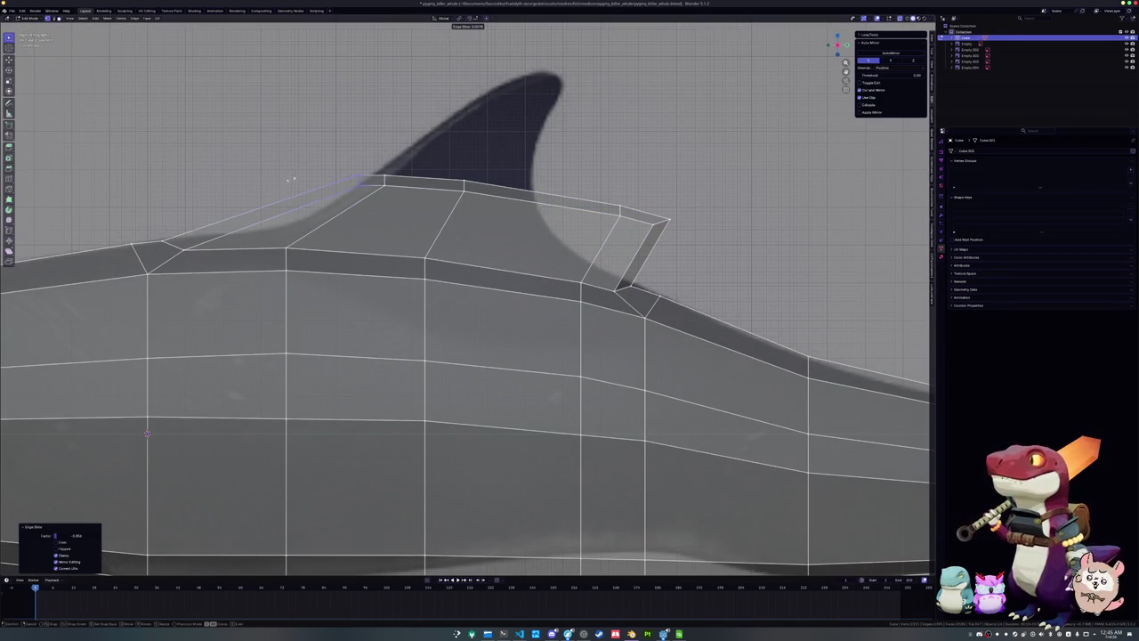
key(g)
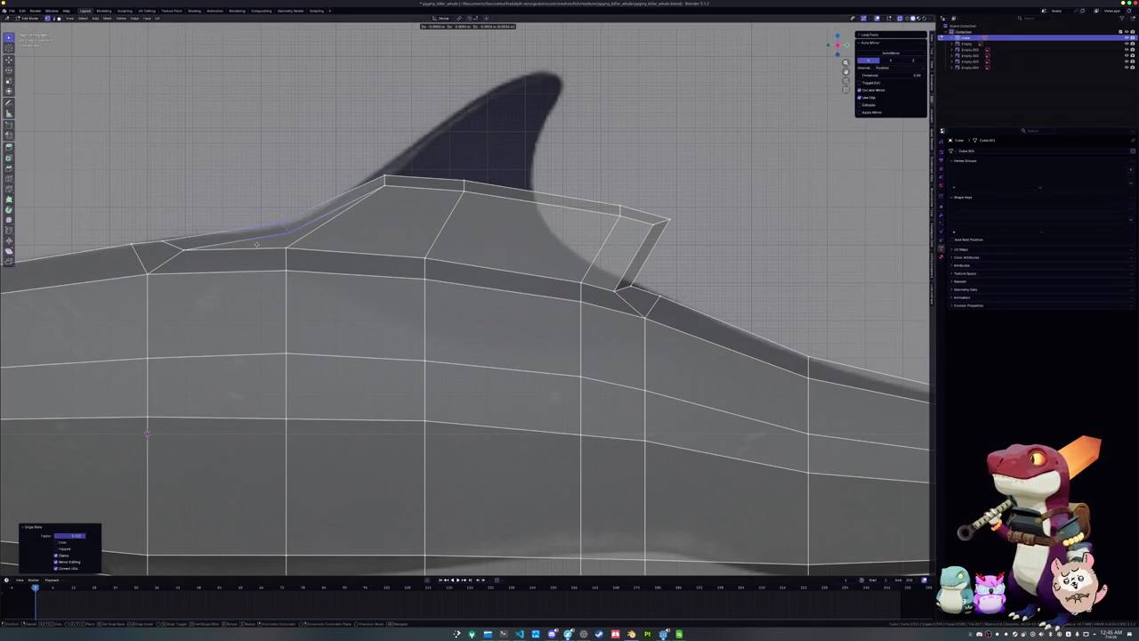
click(276, 237)
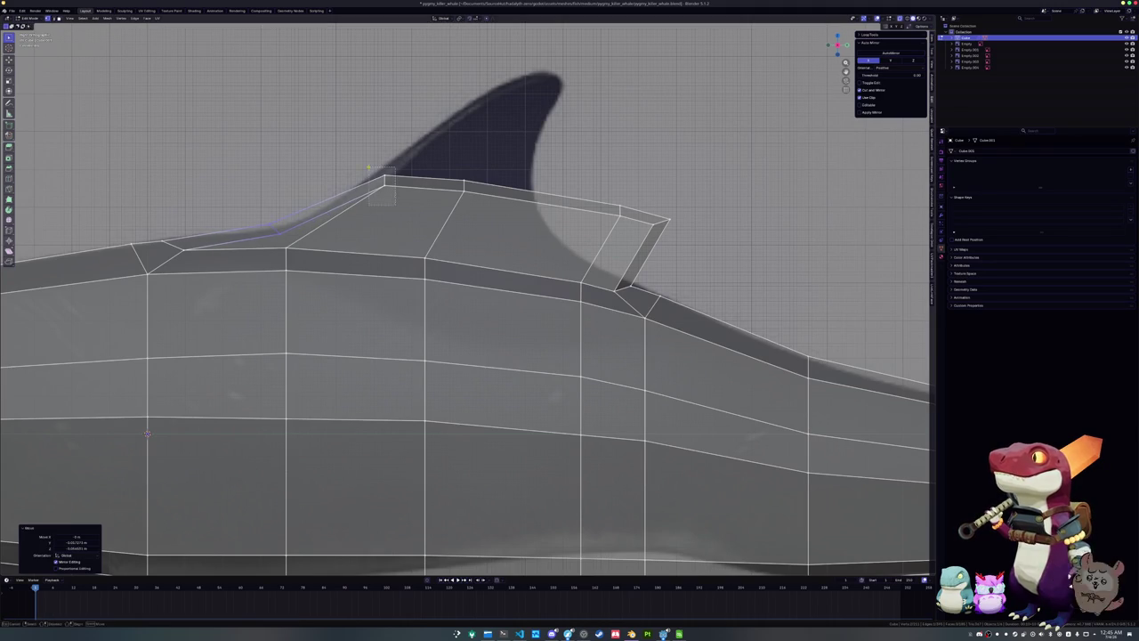
key(g)
click(353, 162)
Slide the fin's vertical edge forward and its upper trailing edge toward the base
click(449, 213)
key(g)
key(g)
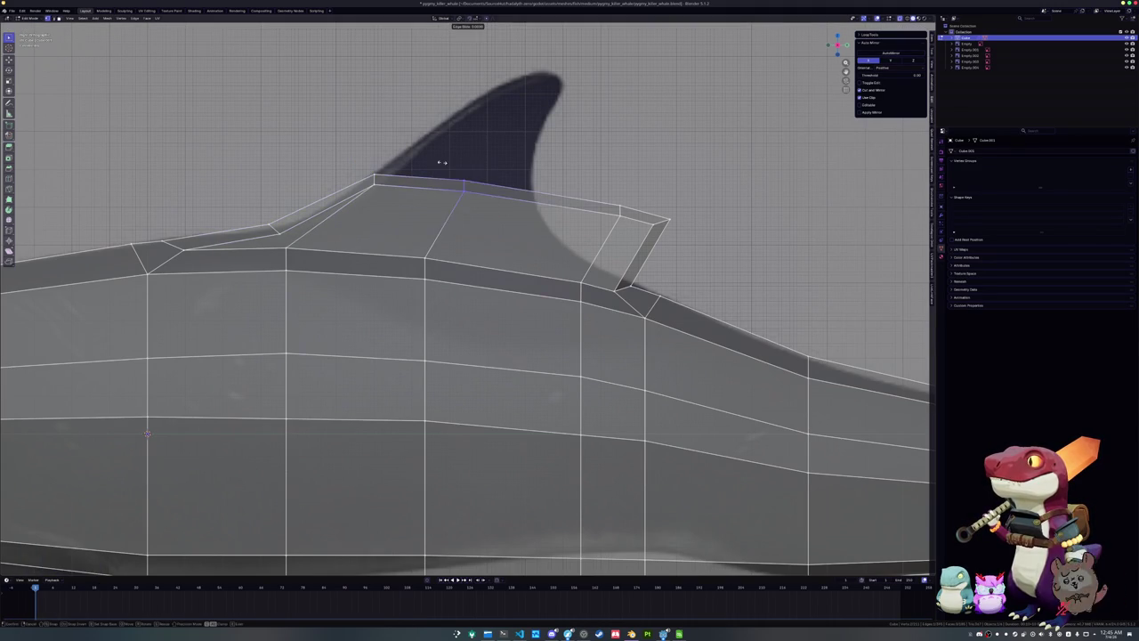
click(552, 200)
key(g)
key(g)
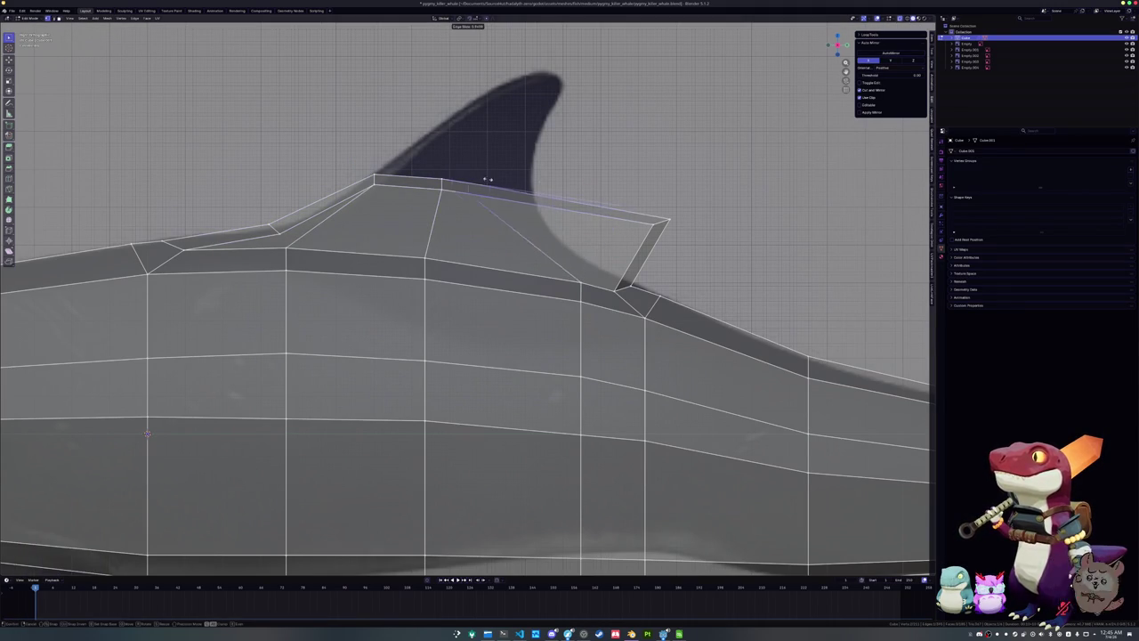
click(504, 176)
click(678, 234)
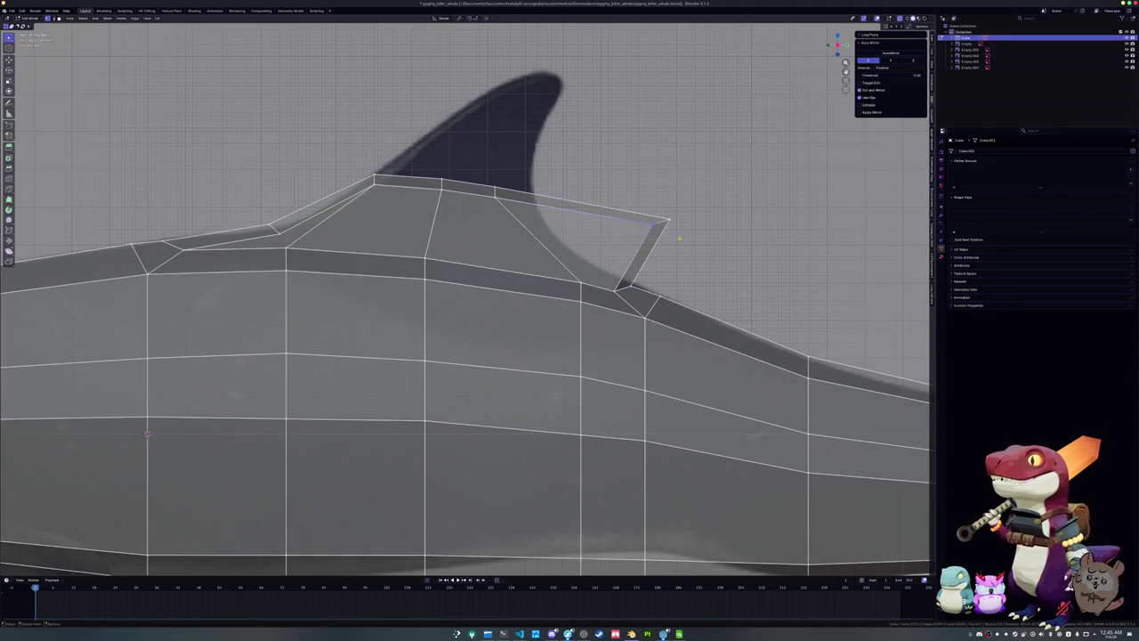
key(g)
key(g)
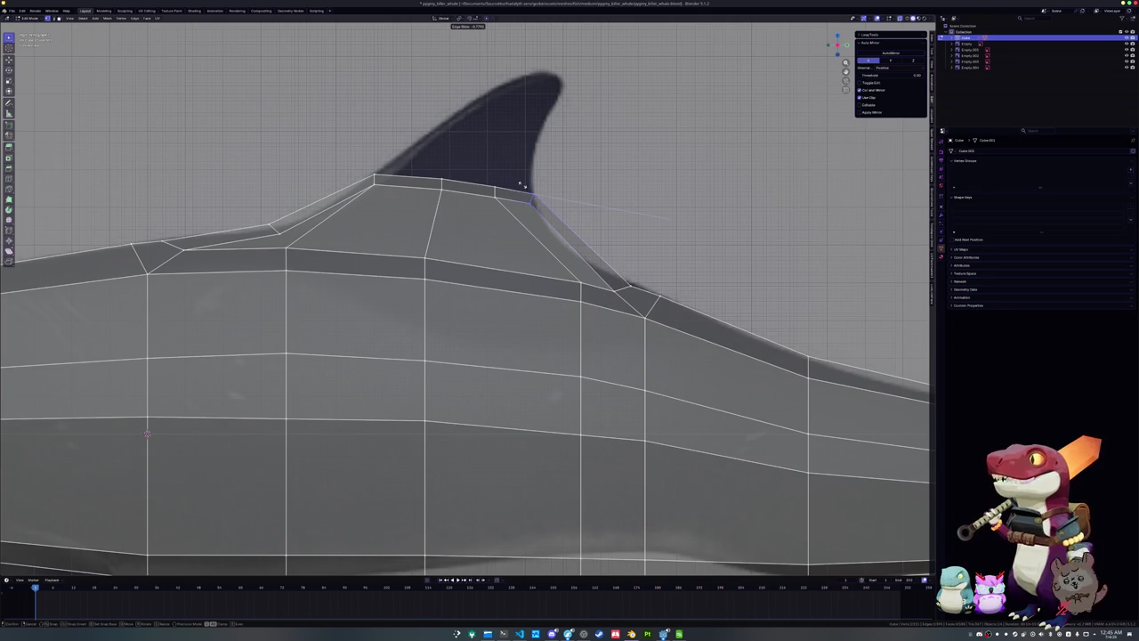
click(522, 184)
Refine the fin's trailing edge position with repeated slides and moves
key(ctrl+r)
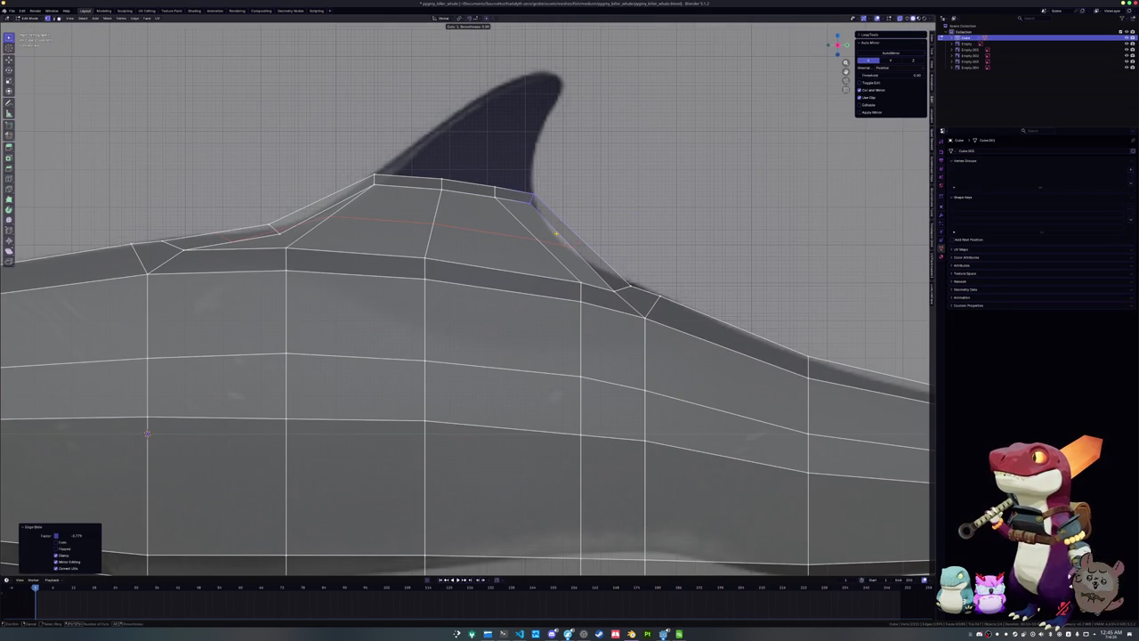
right_click(534, 203)
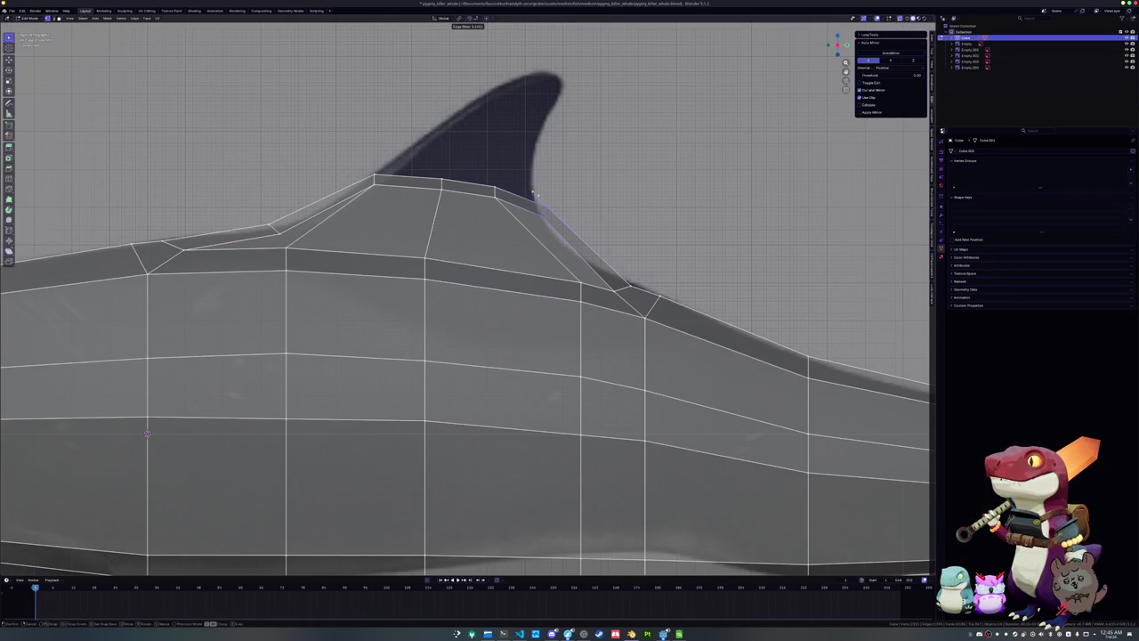
scroll(541, 197, up, 1)
shift+middle_drag(540, 198, 566, 256)
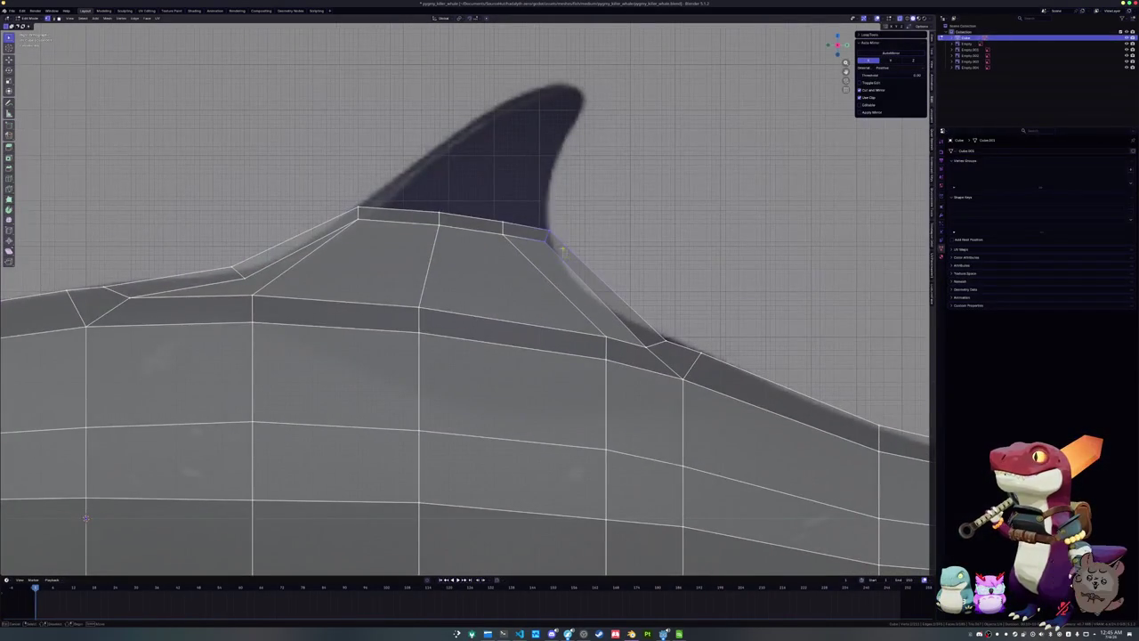
key(g)
key(g)
click(564, 218)
key(g)
key(g)
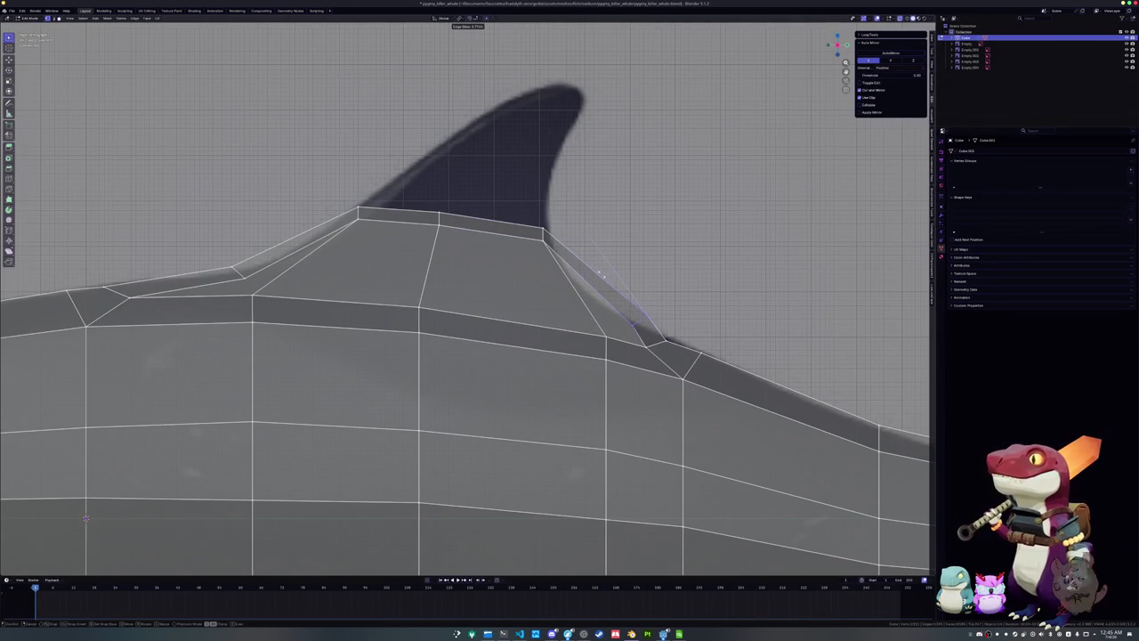
click(574, 259)
key(g)
key(g)
key(g)
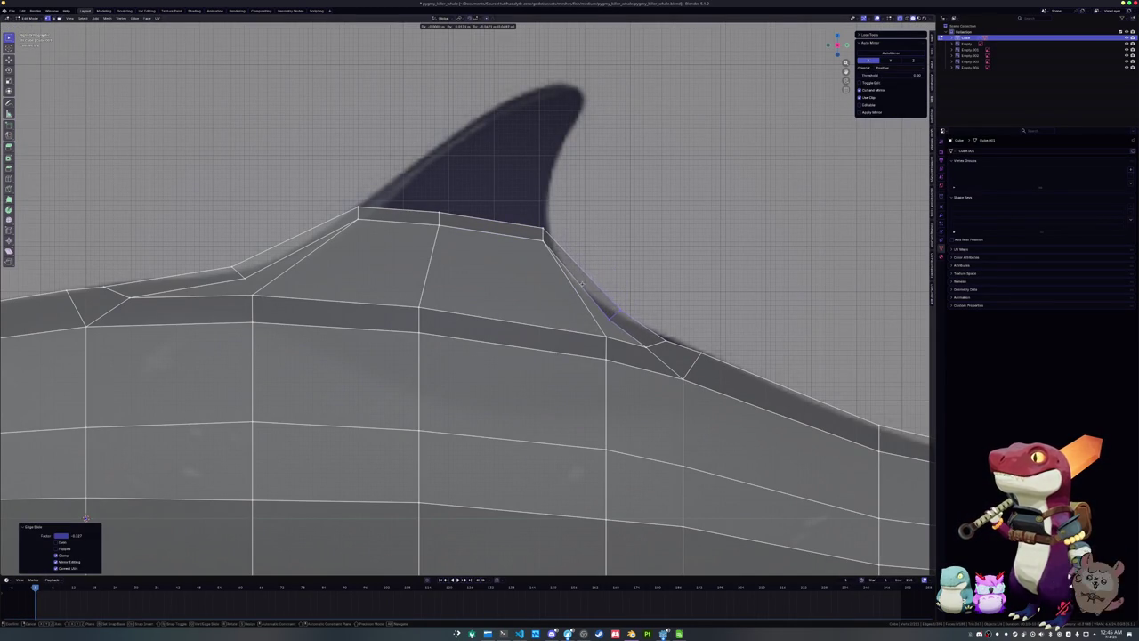
click(582, 285)
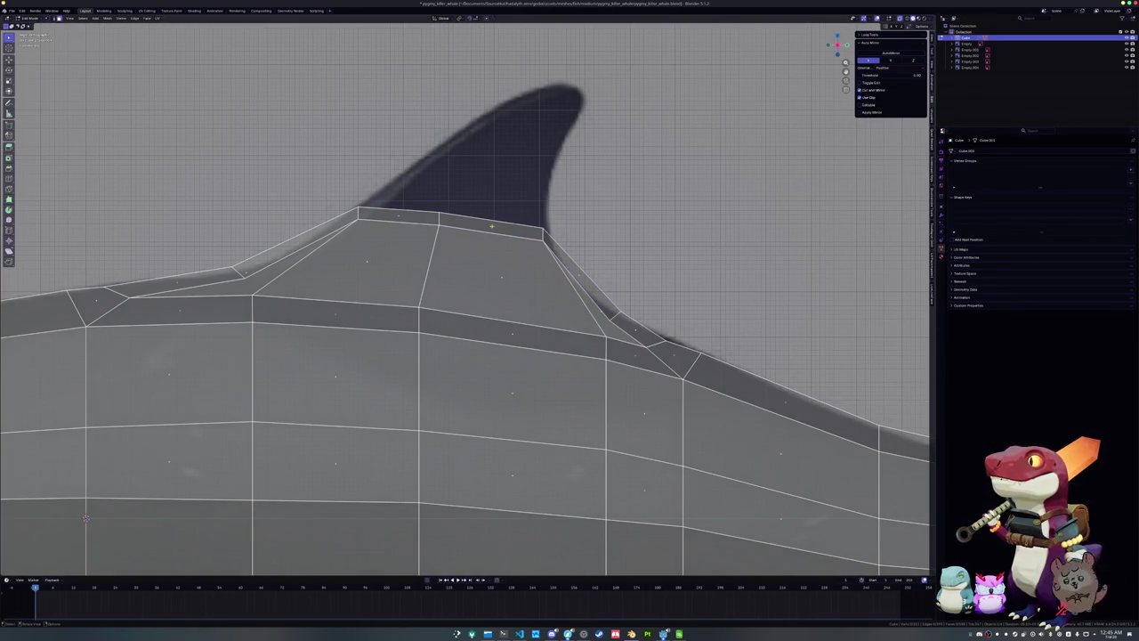
Select the faces along the top of the fin base
click(514, 220)
shift+click(435, 214)
shift+middle_drag(434, 213, 373, 275)
Extrude the fin tip upward and move its edges onto the reference fin outline
key(e)
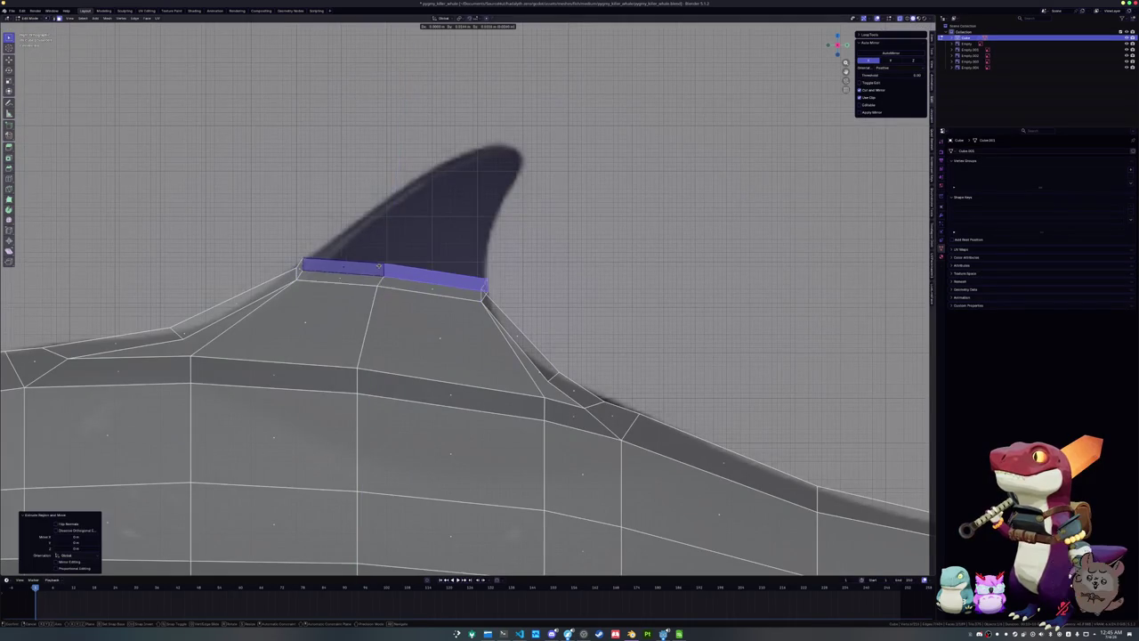
click(473, 153)
click(580, 170)
key(g)
click(485, 148)
key(g)
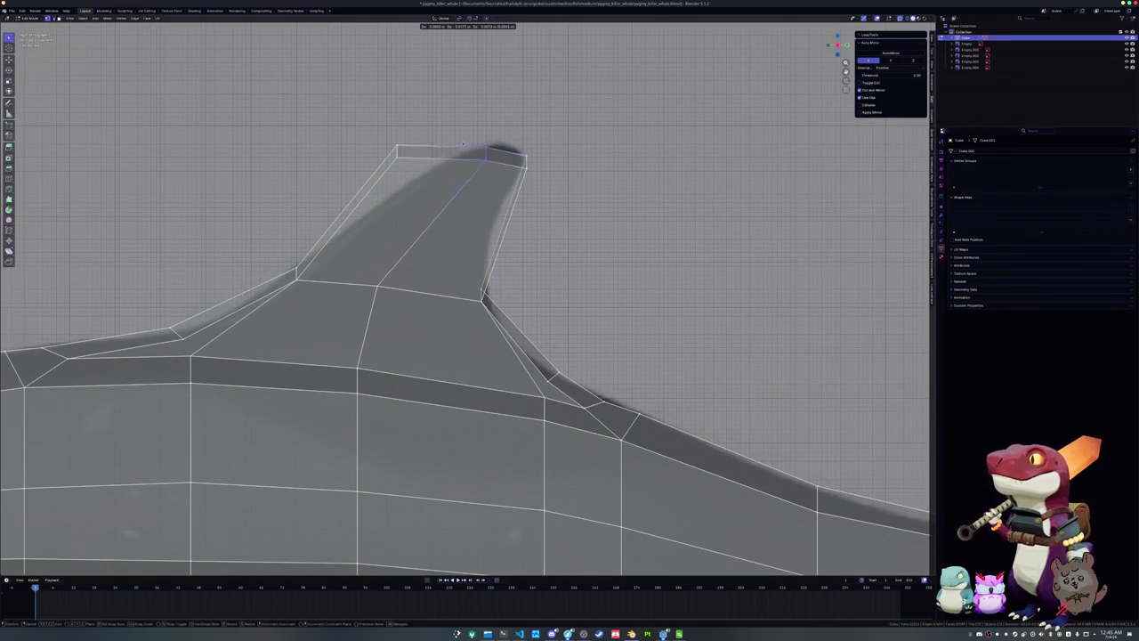
click(484, 142)
key(g)
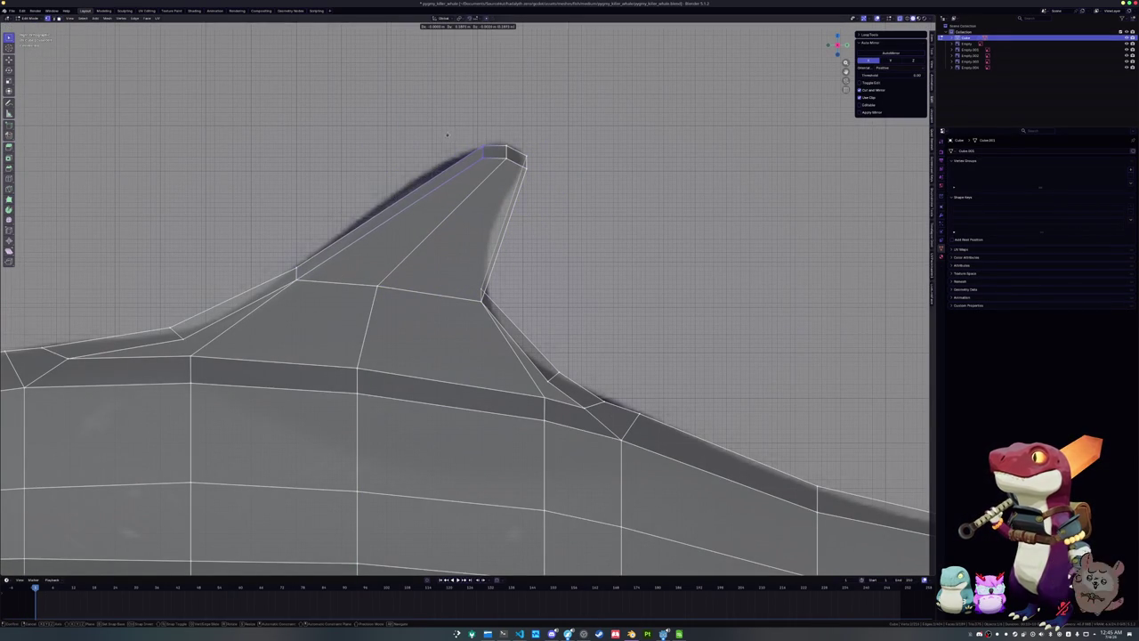
click(480, 211)
Add edge loops across the fin at mid-height and raise the upper leading-edge vertex
key(ctrl+r)
click(481, 210)
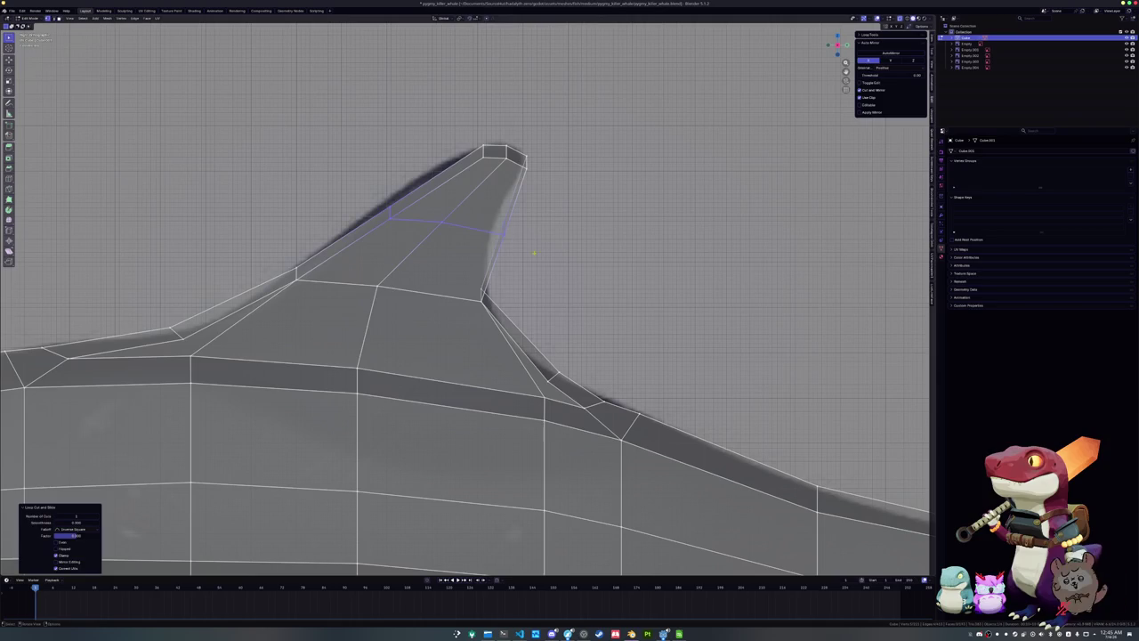
key(g)
click(477, 209)
key(ctrl+r)
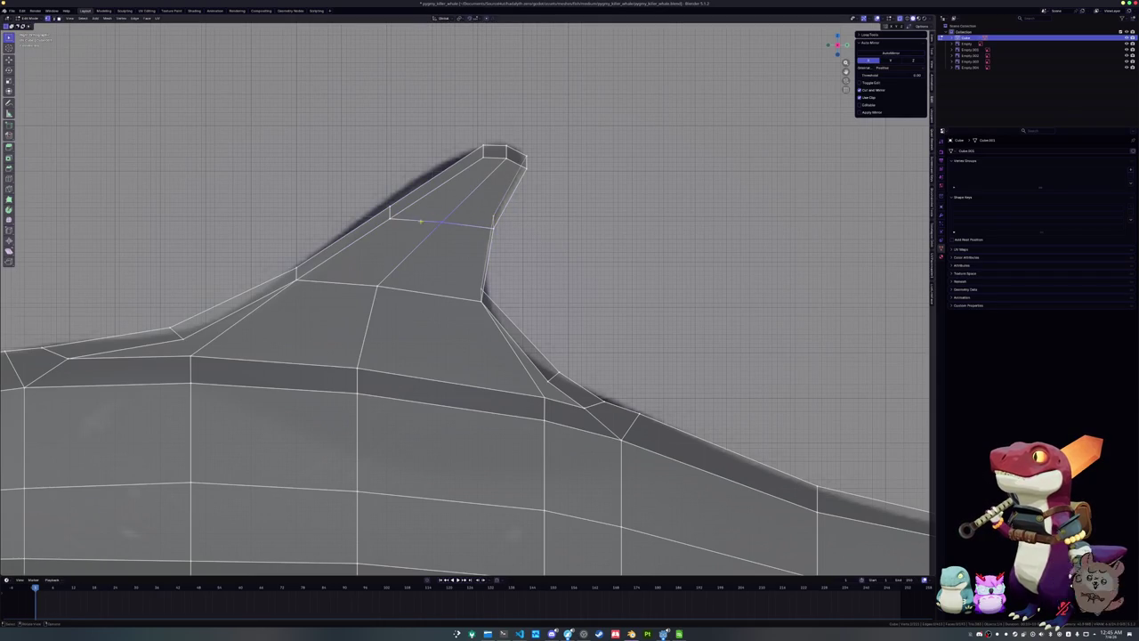
key(g)
click(367, 188)
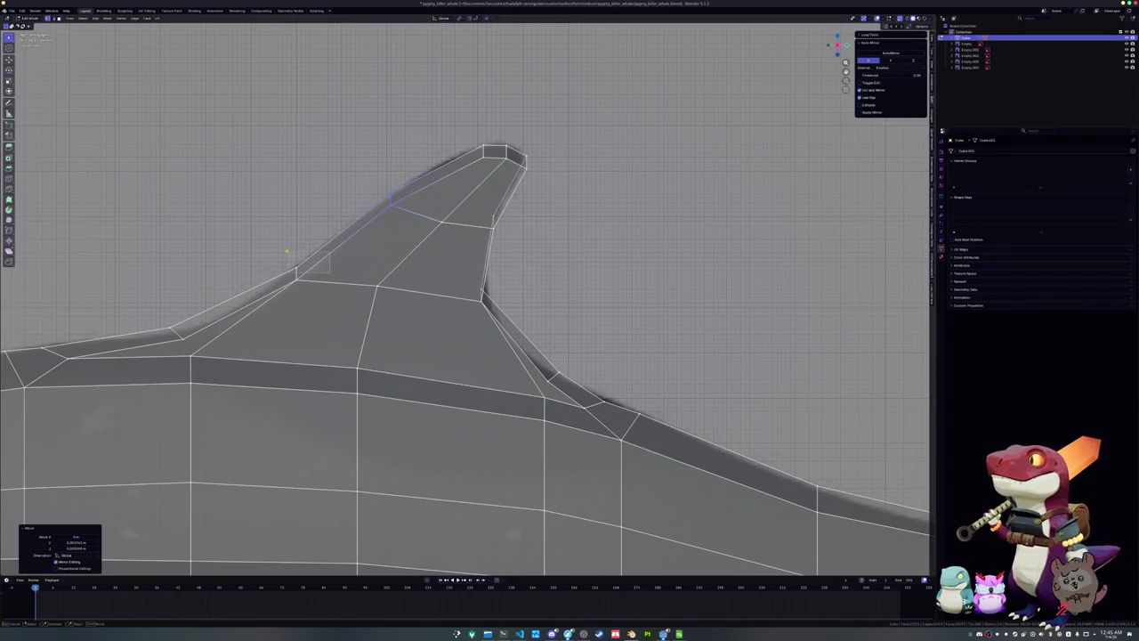
key(g)
click(375, 223)
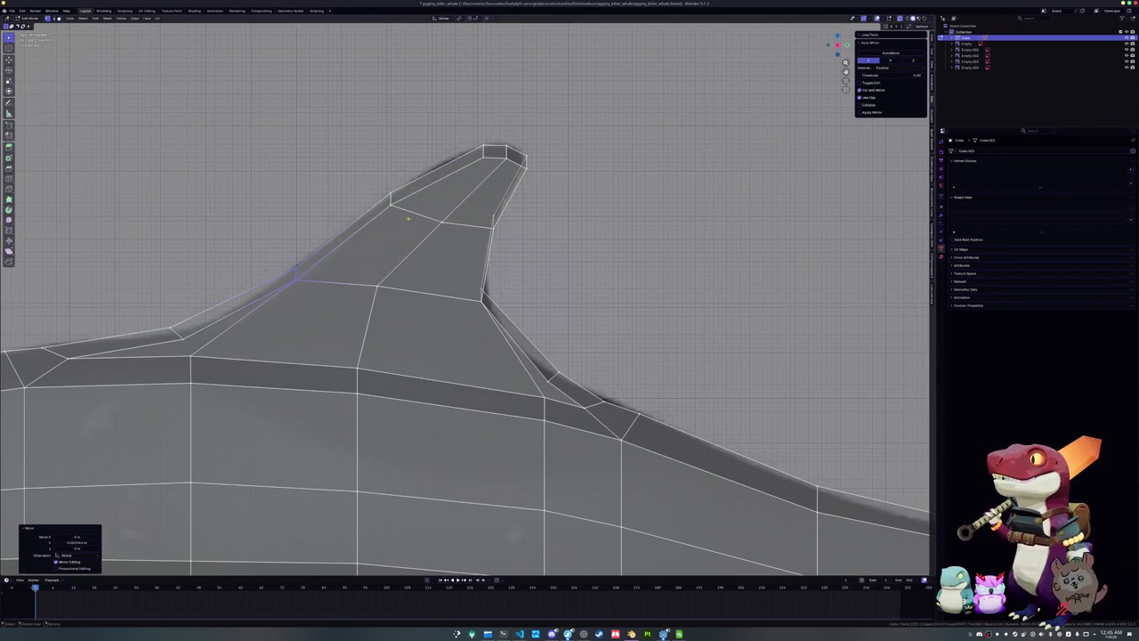
Move the trailing-edge and tip vertices back so the fin hooks along the outline
click(490, 222)
key(g)
click(476, 220)
key(g)
click(491, 227)
click(508, 194)
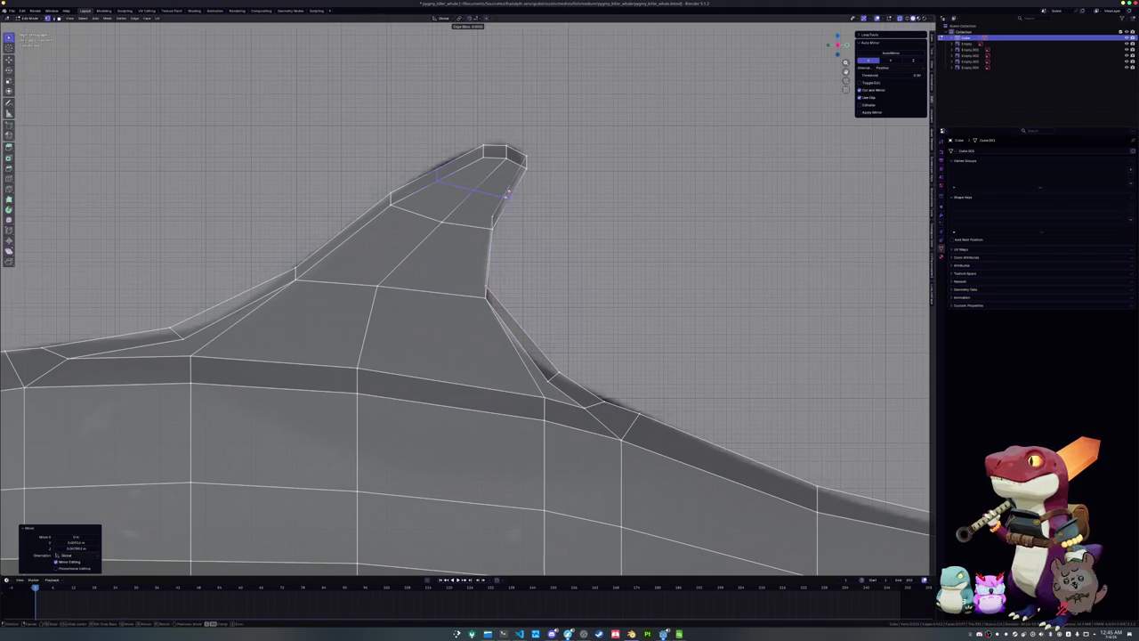
key(g)
click(528, 191)
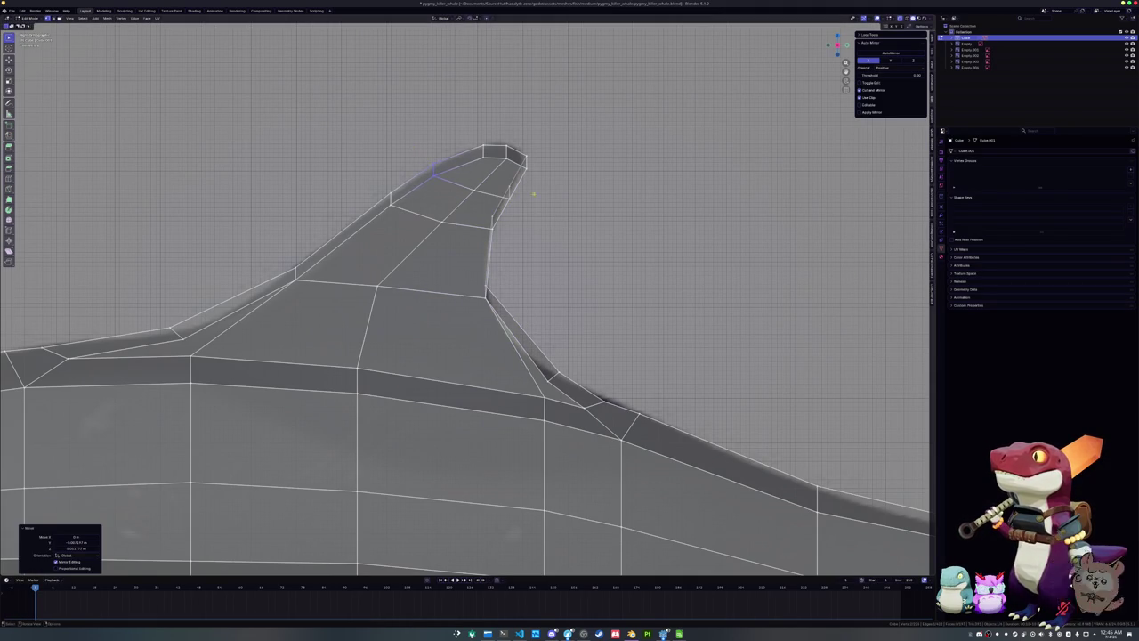
key(g)
key(g)
click(525, 178)
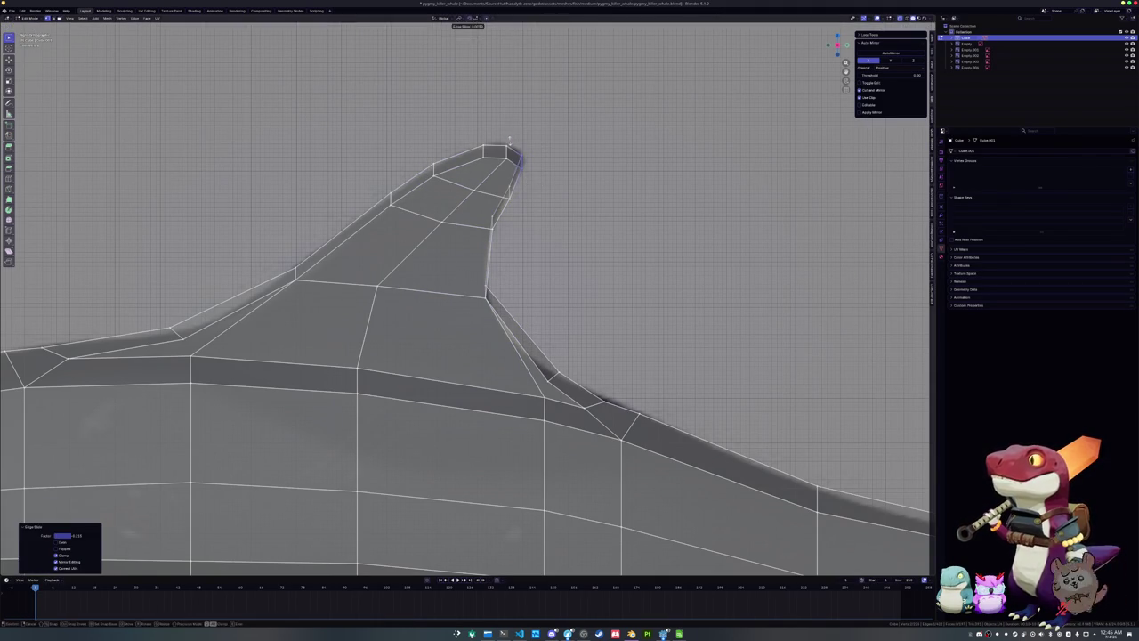
Mirror the fin-tip geometry, then loop-select the fin's trailing edge in edge mode
key(ctrl+m)
key(Return)
middle_drag(533, 205, 462, 215)
key(2)
alt+click(523, 249)
mouse_move(524, 249)
middle_down()
mouse_move(282, 400)
mouse_move(311, 447)
middle_up()
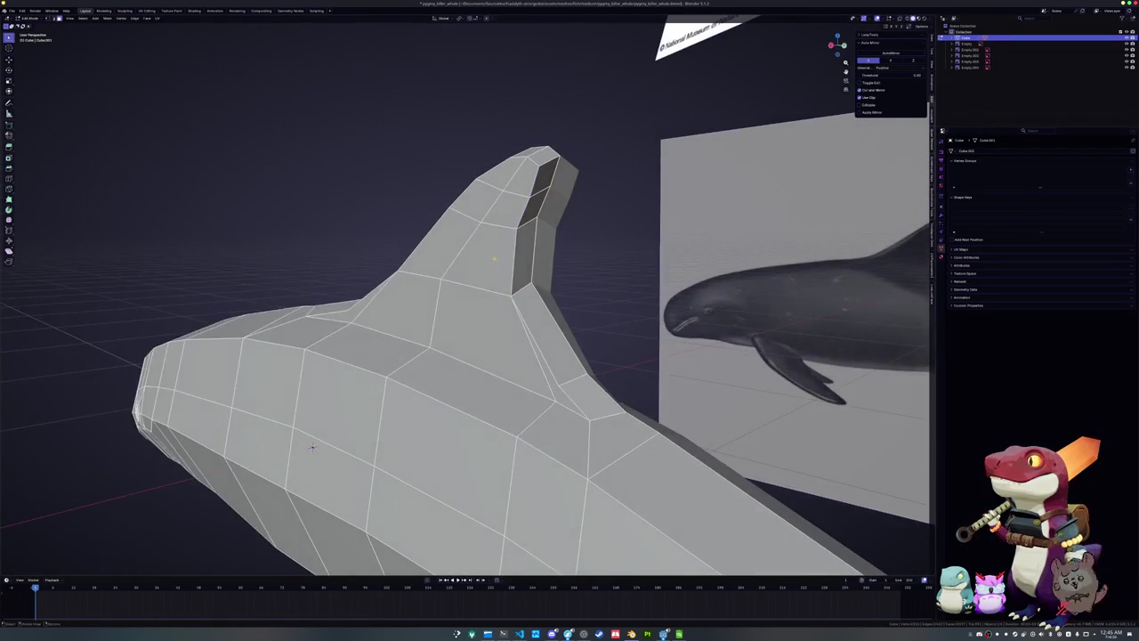
Select the dorsal fin's faces up to the tip in face mode
key(f)
shift+click(504, 205)
shift+click(520, 174)
shift+click(463, 240)
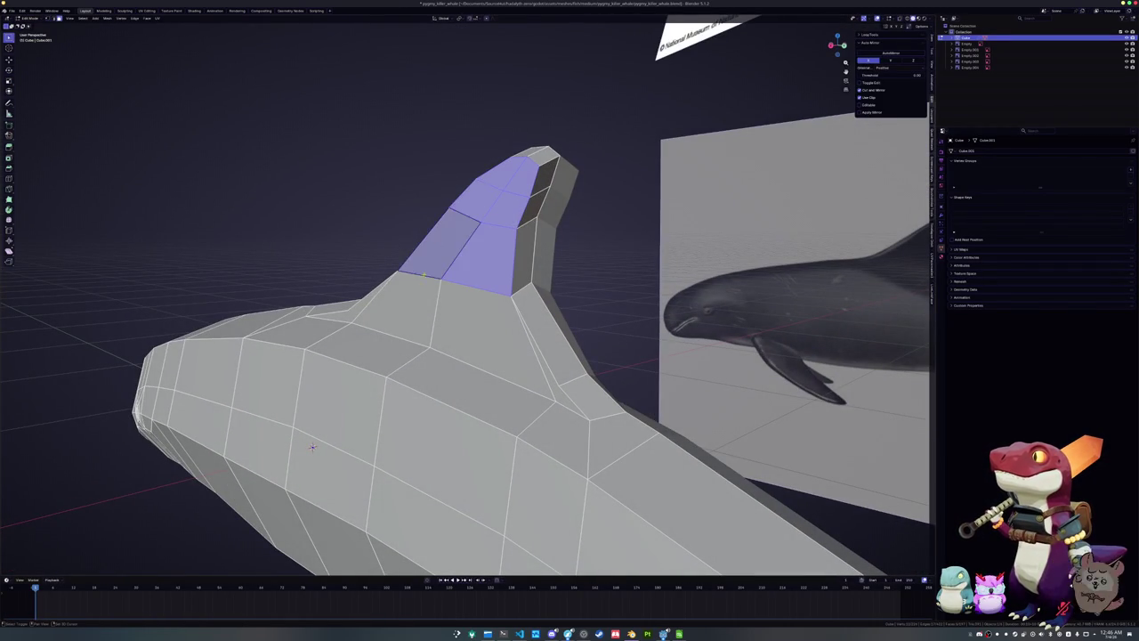
shift+click(396, 307)
shift+click(467, 315)
middle_drag(467, 316, 370, 406)
key(ctrl+z)
key(ctrl+z)
Mirror the fin faces on X, then scale them on X in Front view to taper
key(ctrl+m)
key(x)
key(Return)
key(KP_1)
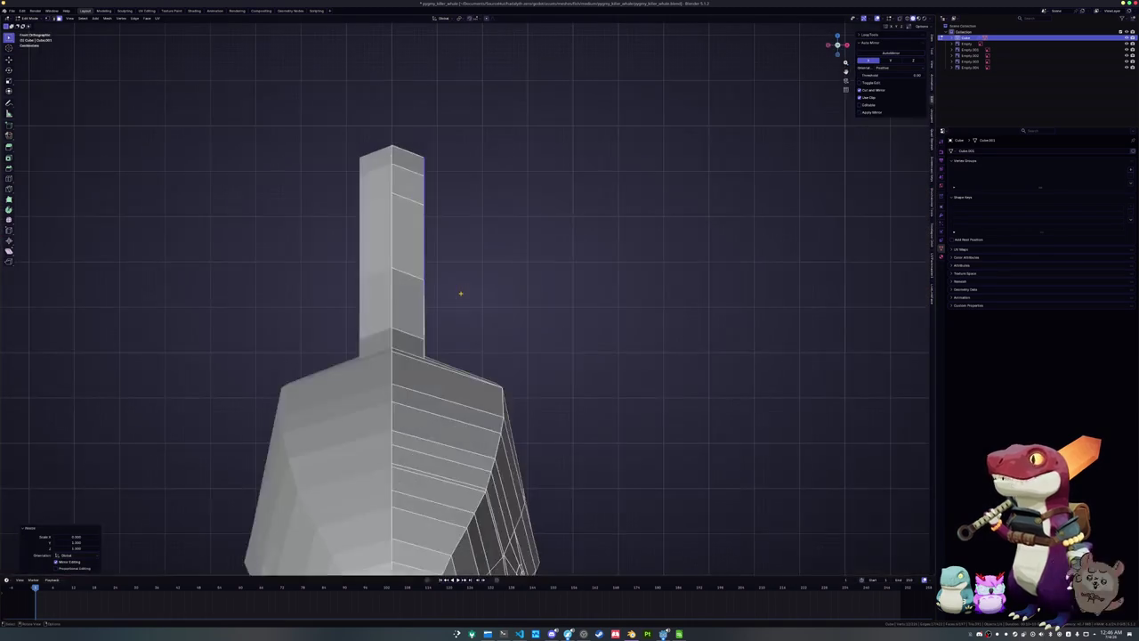
key(s)
key(x)
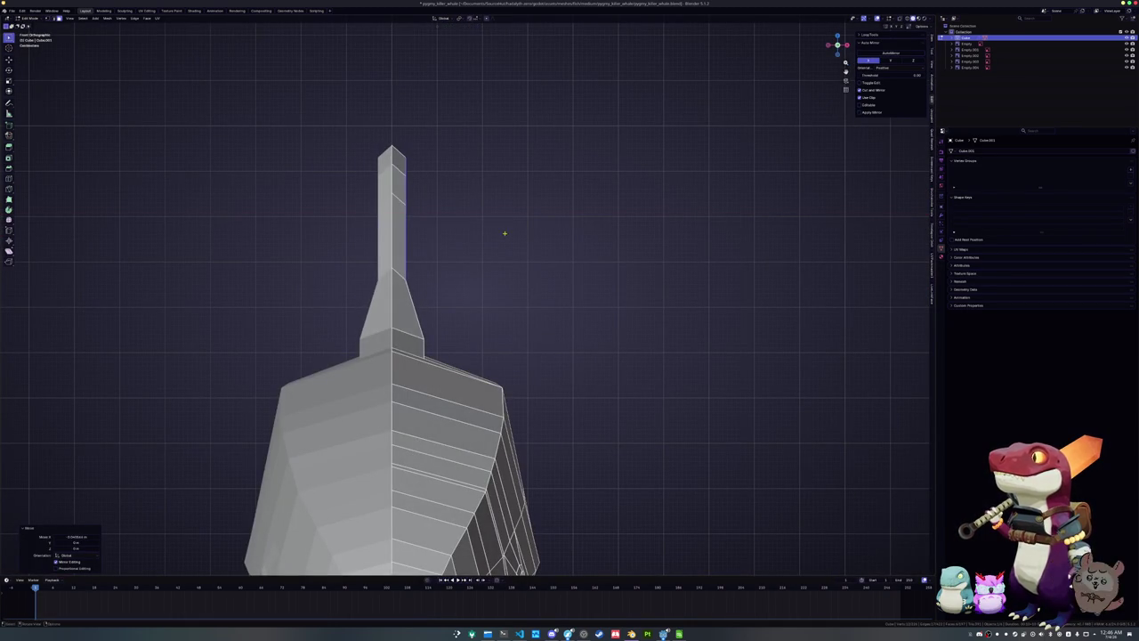
click(511, 214)
Shift the thinned fin along X and start a vertex slide on a fin vertex
key(g)
key(x)
key(x)
key(x)
click(509, 227)
mouse_move(509, 227)
middle_down()
mouse_move(360, 331)
mouse_move(423, 353)
middle_up()
click(418, 351)
key(shift+v)
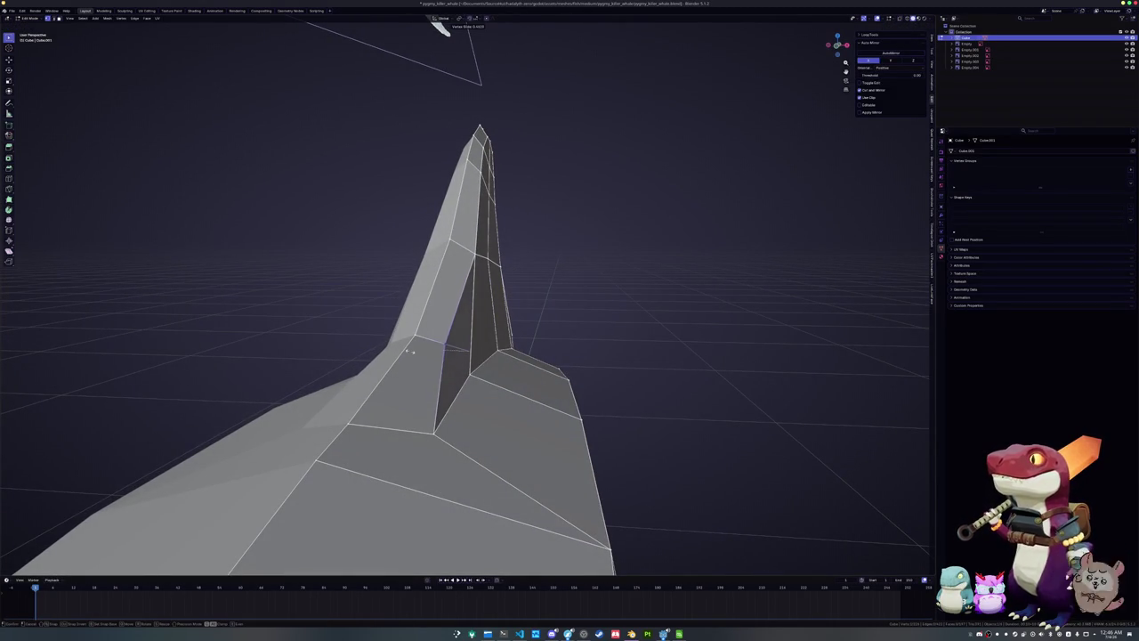
Slide the fin-base vertices along their edges, one up the fin edge
click(410, 352)
middle_drag(410, 352, 417, 340)
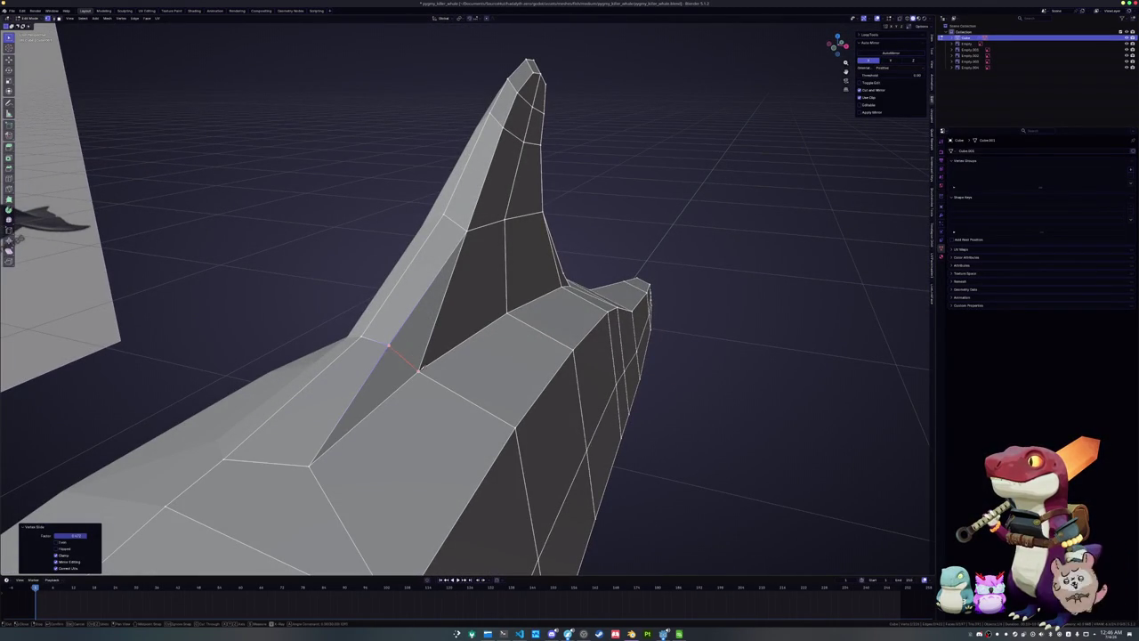
shift+click(418, 370)
mouse_move(419, 371)
middle_down()
mouse_move(495, 367)
mouse_move(412, 375)
middle_up()
key(shift+v)
click(472, 356)
key(shift+v)
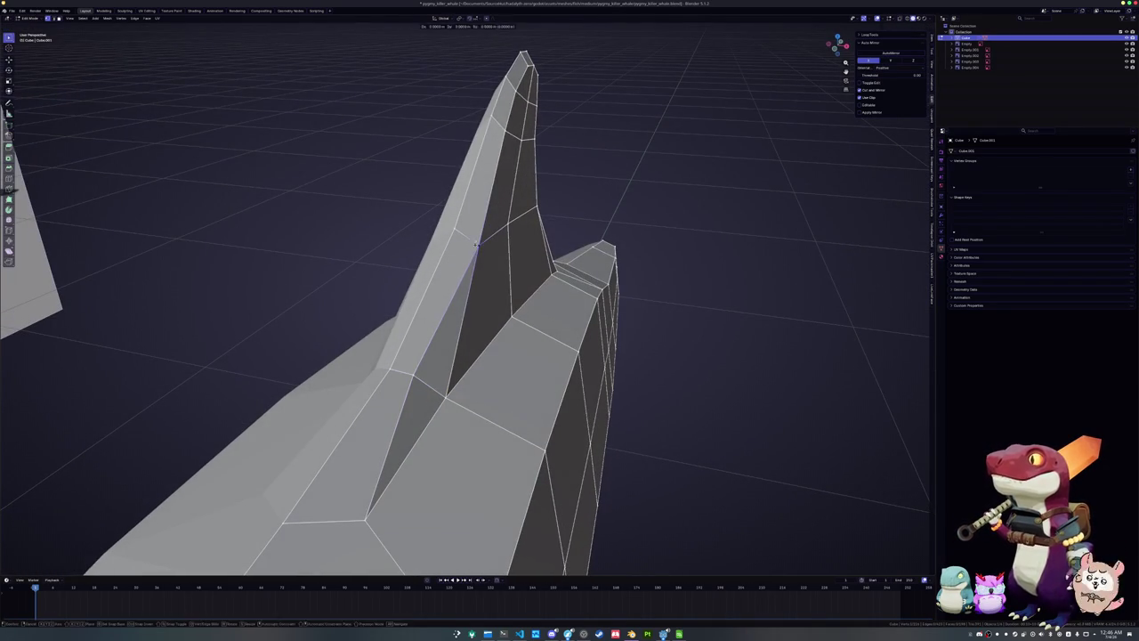
click(472, 238)
mouse_move(472, 238)
middle_down()
mouse_move(499, 287)
mouse_move(584, 270)
mouse_move(472, 280)
mouse_move(496, 282)
mouse_move(265, 492)
mouse_move(89, 512)
middle_up()
click(579, 267)
Slide an edge and vertices on the fin's side to smooth the junction
key(g)
key(g)
click(78, 514)
mouse_move(424, 216)
middle_down()
mouse_move(330, 350)
mouse_move(329, 407)
middle_up()
click(328, 407)
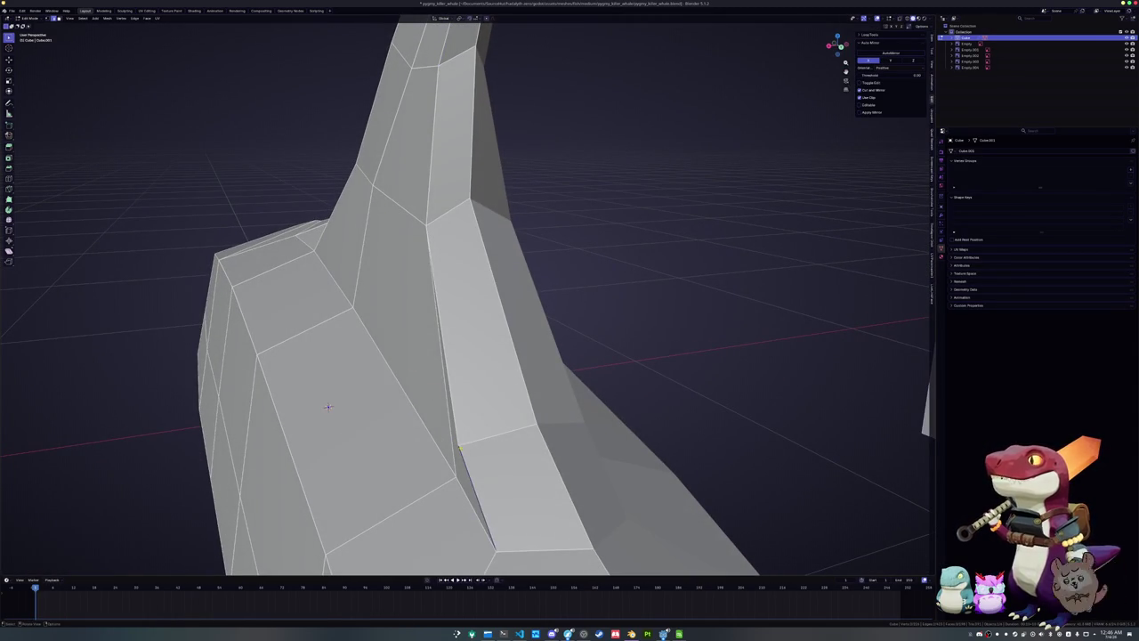
key(g)
key(g)
click(329, 406)
middle_drag(328, 407, 368, 471)
click(432, 193)
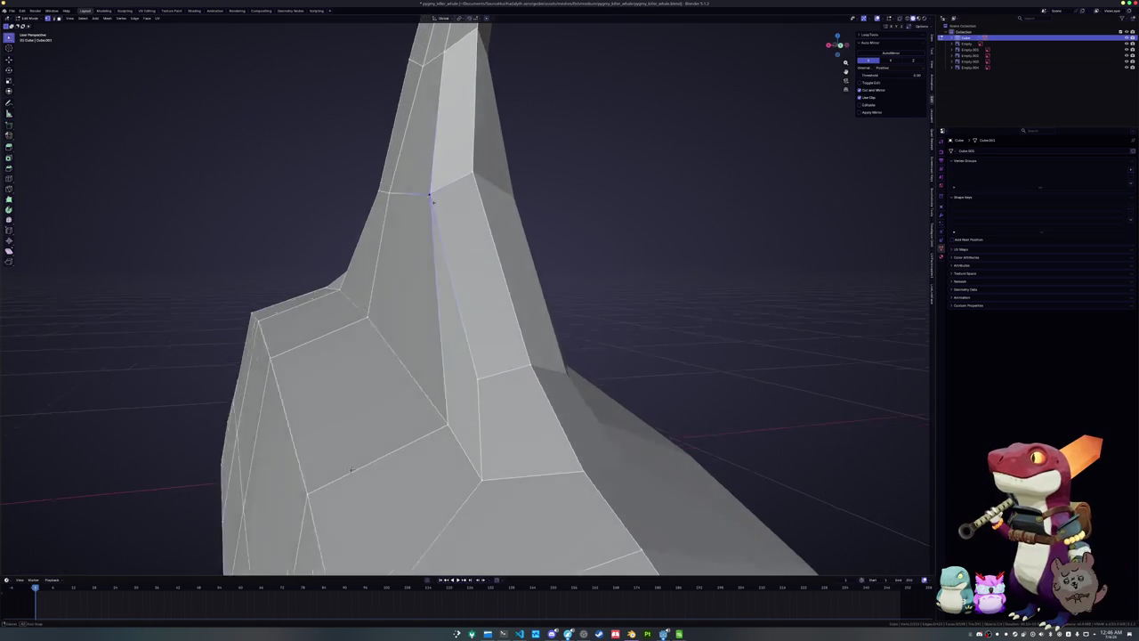
key(KP_Decimal)
key(g)
key(g)
click(449, 203)
Slide more fin vertices down their edges, checking the fin against the reference
mouse_move(450, 203)
middle_down()
mouse_move(454, 313)
mouse_move(443, 324)
middle_up()
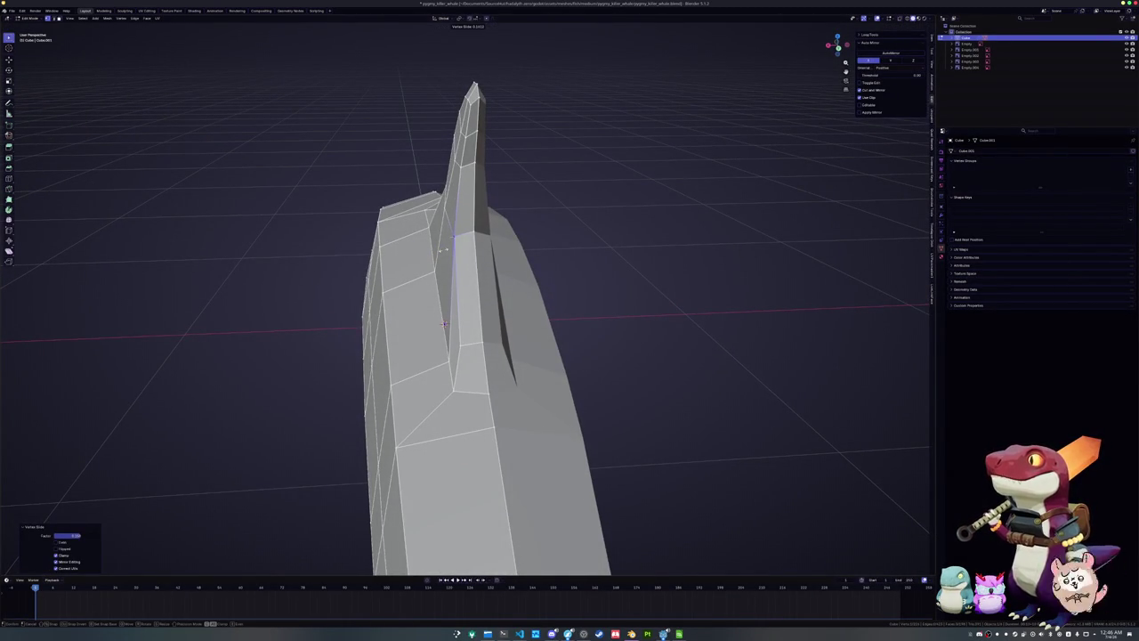
key(g)
key(g)
scroll(443, 323, up, 3)
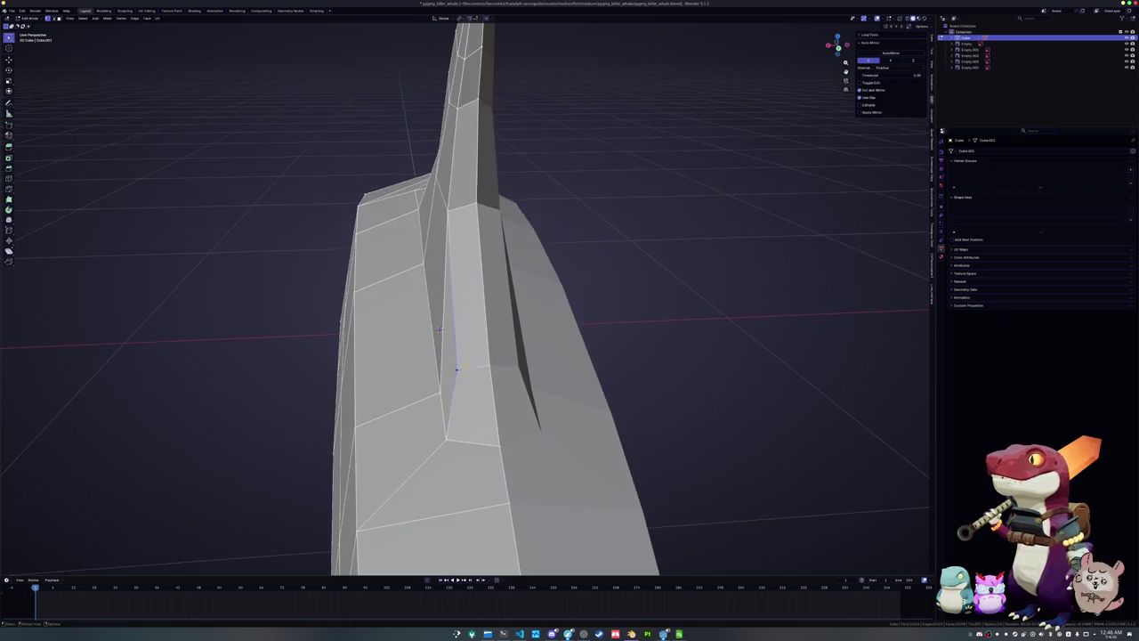
click(419, 338)
middle_drag(420, 338, 239, 455)
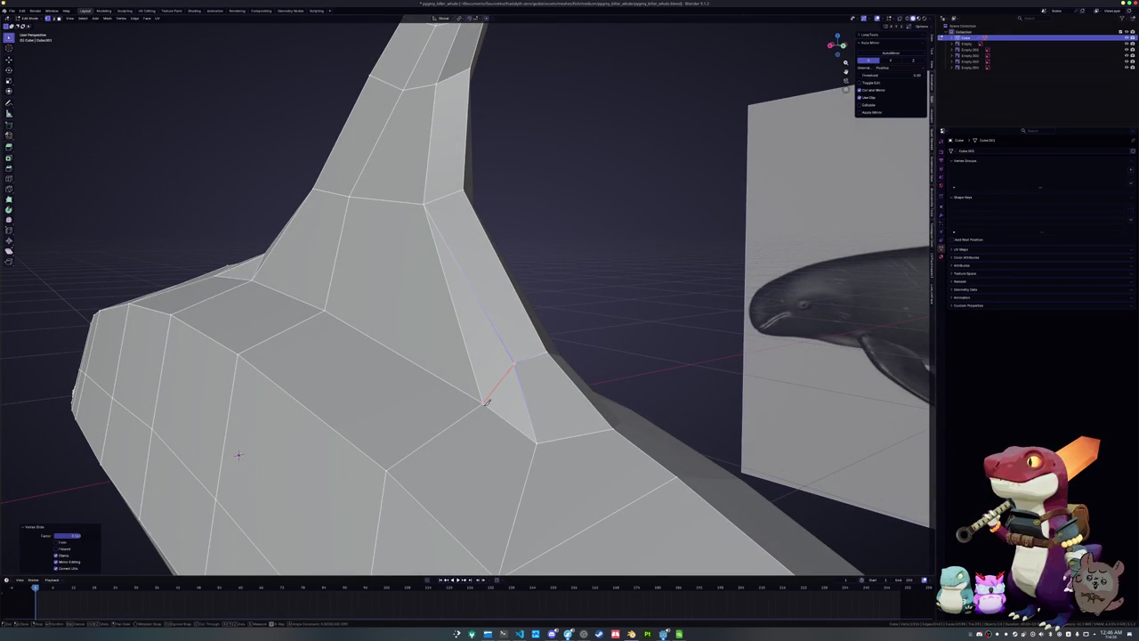
middle_drag(239, 455, 495, 365)
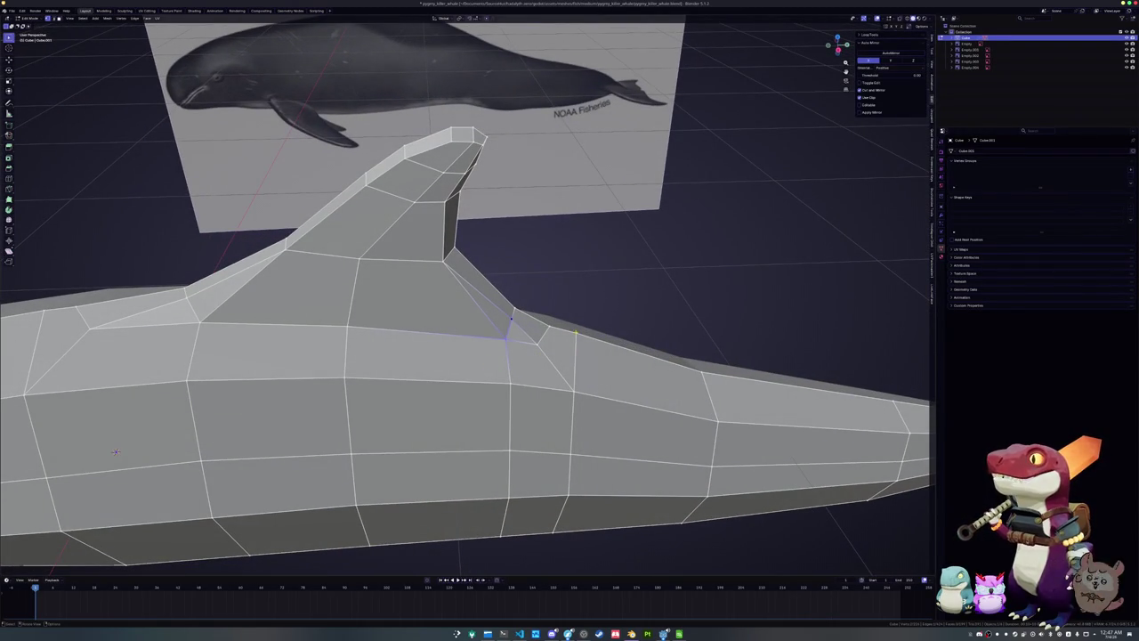
click(115, 451)
middle_drag(114, 451, 306, 416)
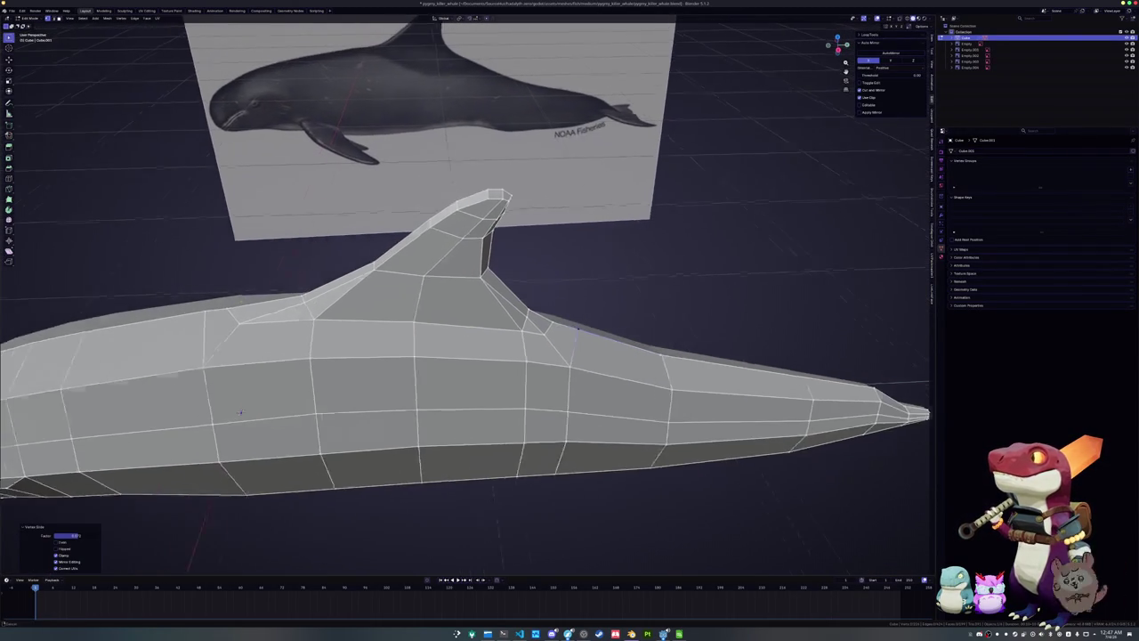
key(shift+v)
click(307, 416)
Slide the small fin-base edge and its vertex to merge the fin into the back
mouse_move(307, 417)
middle_down()
mouse_move(332, 561)
mouse_move(423, 350)
mouse_move(370, 347)
middle_up()
click(423, 350)
key(shift+v)
click(370, 347)
middle_drag(370, 347, 298, 349)
key(g)
key(g)
click(298, 348)
key(1)
key(shift+v)
click(298, 348)
Compare the fin with the reference and return to Object Mode with the whole whale visible
mouse_move(298, 349)
middle_down()
mouse_move(501, 354)
mouse_move(464, 513)
mouse_move(374, 313)
mouse_move(415, 433)
mouse_move(421, 379)
middle_up()
key(Tab)
key(Tab)
key(Tab)
scroll(421, 379, down, 2)
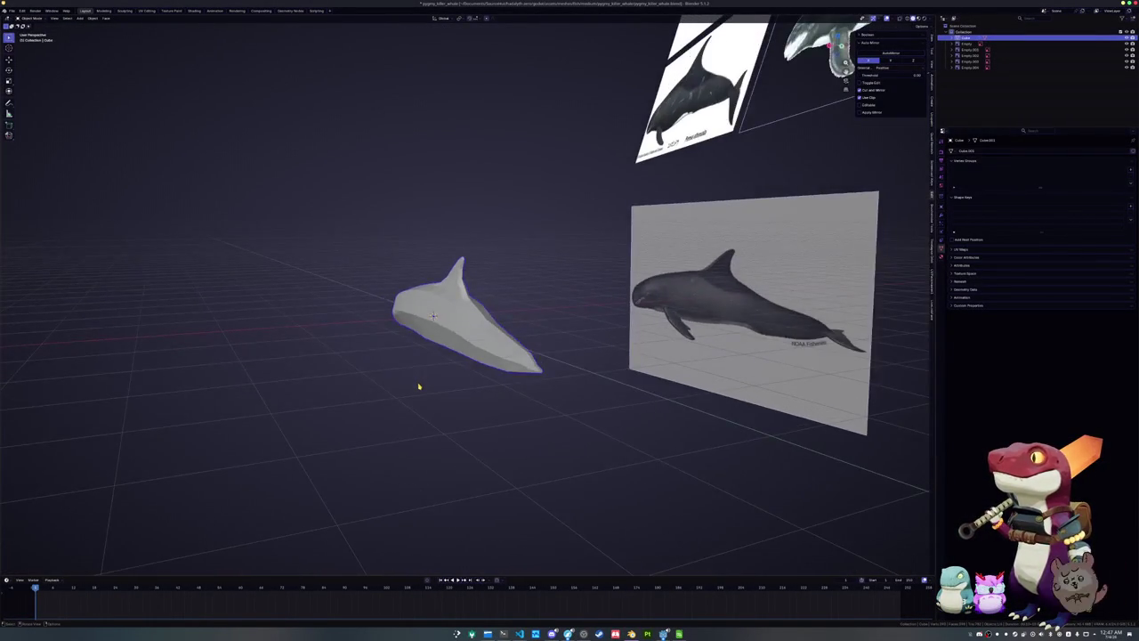
In side view, extend the tail-tip loop backward along Y and shrink it narrower
key(KP_3)
key(Tab)
scroll(634, 384, up, 3)
scroll(633, 384, up, 3)
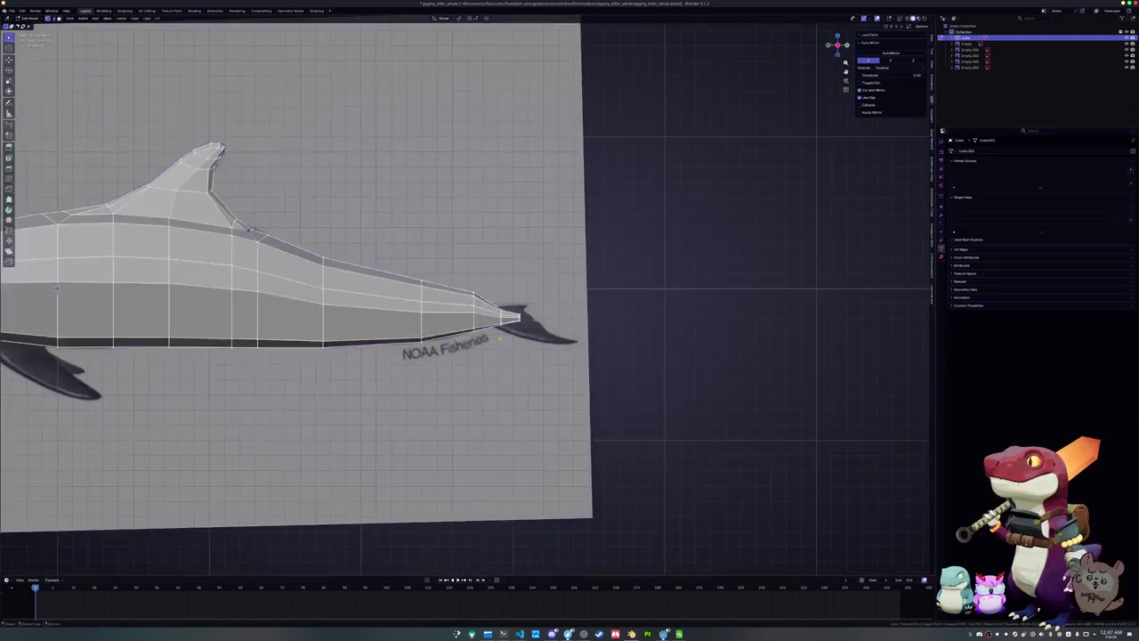
scroll(633, 384, up, 3)
scroll(633, 384, up, 2)
scroll(628, 374, up, 2)
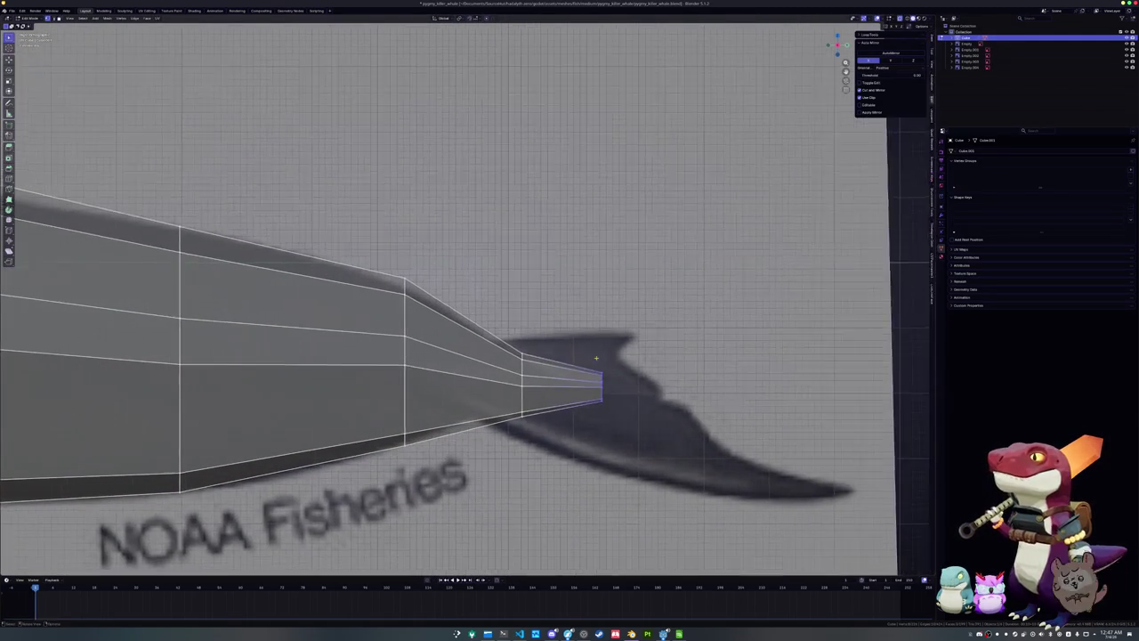
alt+click(622, 361)
key(g)
key(y)
click(652, 362)
key(s)
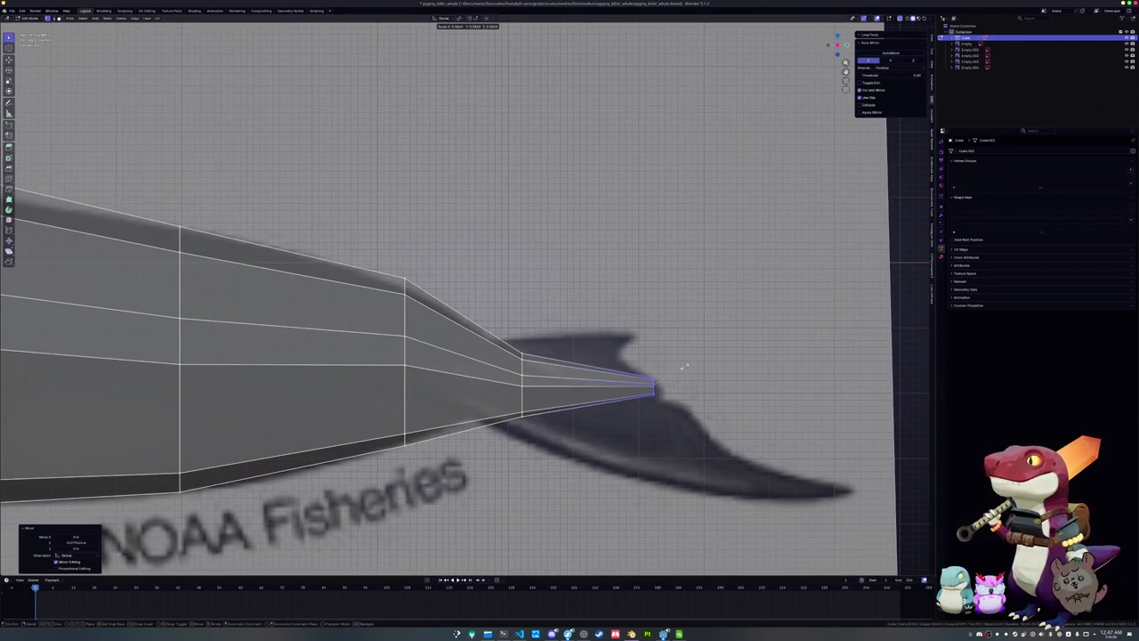
click(665, 375)
Shift the tail vertices along X and dissolve the selected tail edges
mouse_move(665, 375)
middle_down()
mouse_move(616, 374)
mouse_move(482, 407)
middle_up()
key(g)
key(x)
click(557, 384)
shift+click(447, 358)
mouse_move(449, 358)
middle_down()
mouse_move(382, 367)
mouse_move(491, 388)
middle_up()
right_click(379, 363)
click(379, 363)
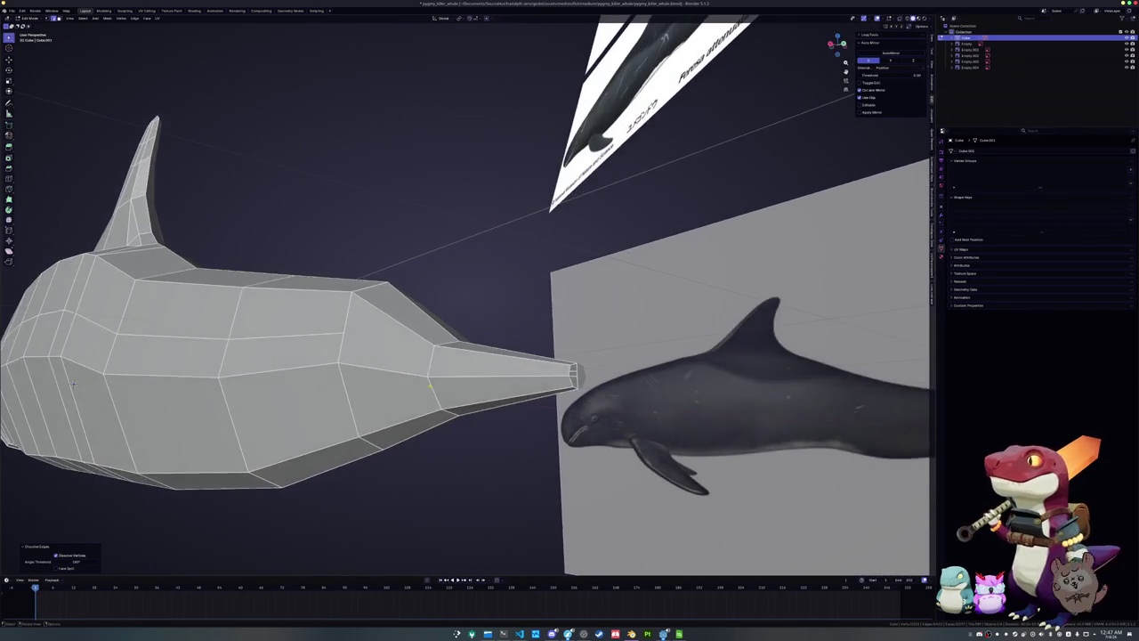
Select two snout faces, check them from top view, and exit Edit Mode
click(491, 389)
shift+click(478, 366)
key(KP_7)
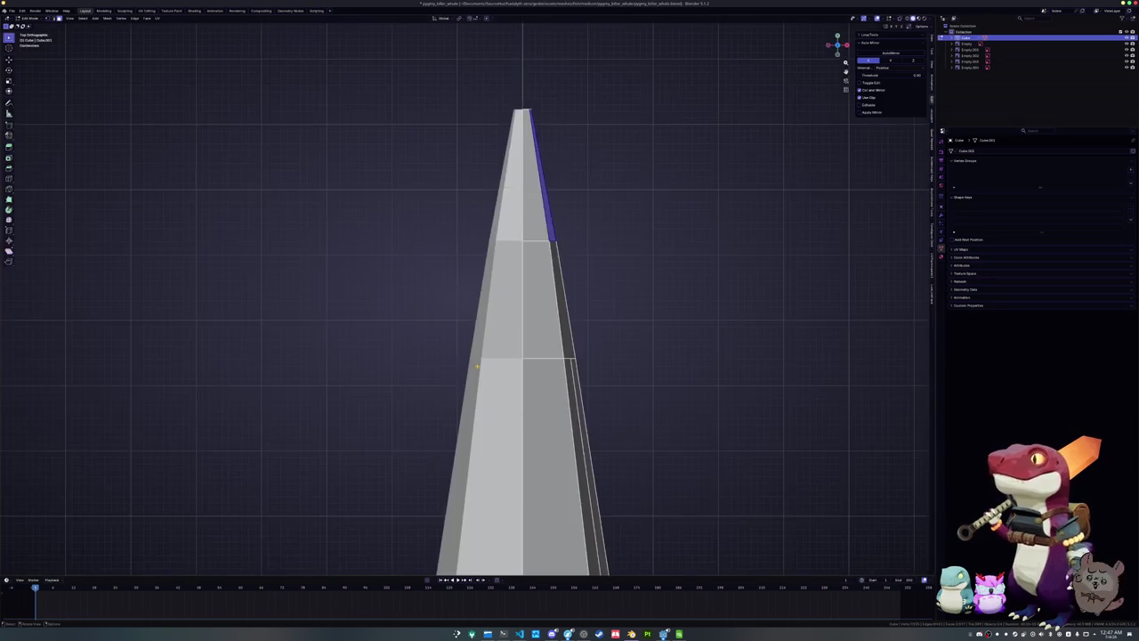
key(Tab)
scroll(516, 375, down, 5)
scroll(520, 374, up, 2)
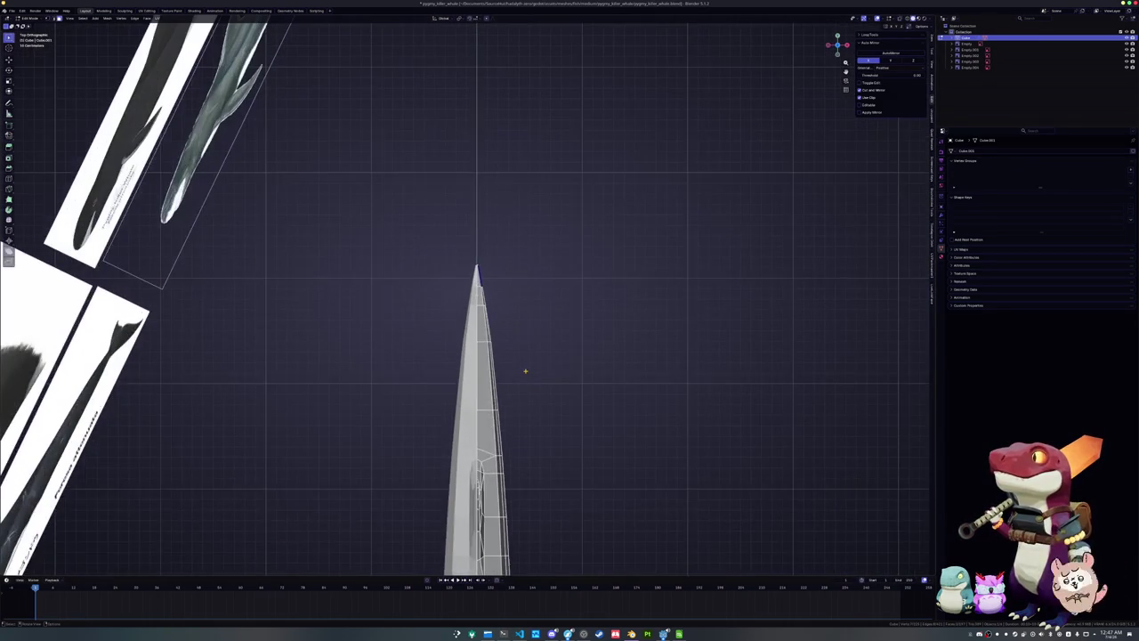
Back in side view Edit Mode, zoom in and begin a loop cut on the tail
key(KP_3)
key(Tab)
scroll(498, 339, up, 5)
scroll(493, 345, up, 4)
key(ctrl+r)
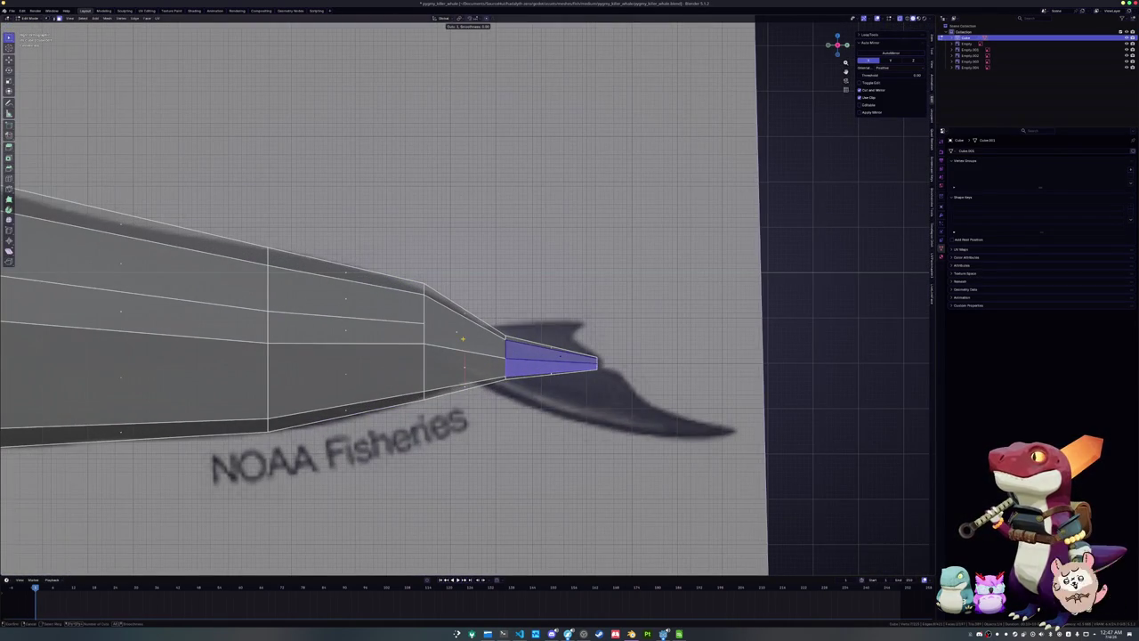
Place the new loop near the tail tip, then select the tip faces and try an inset, cancelling it
click(463, 338)
click(466, 322)
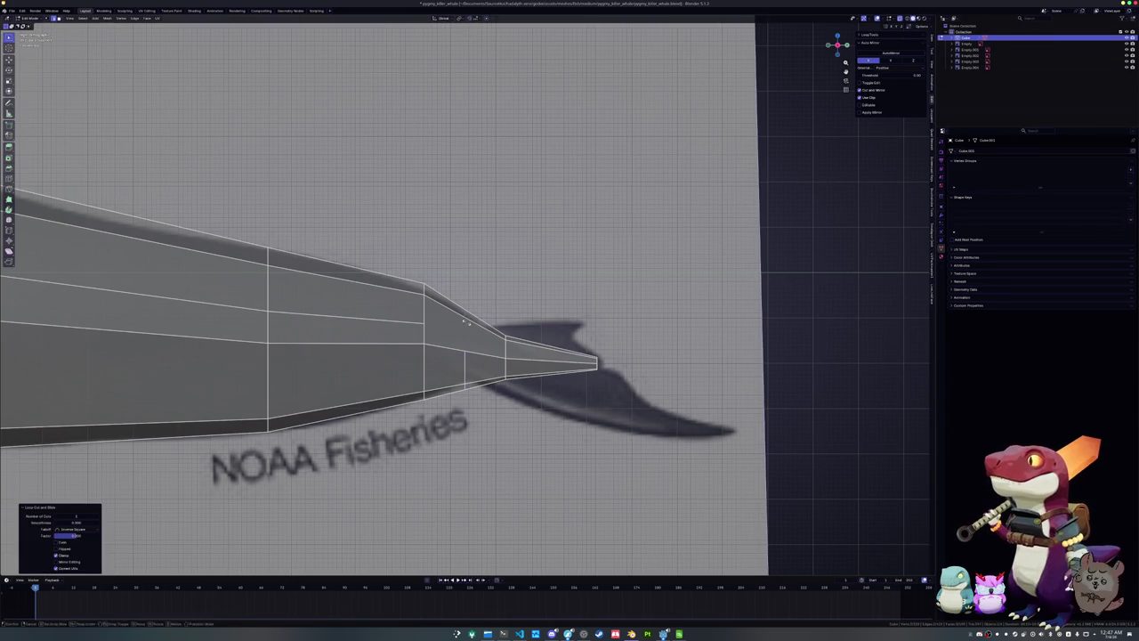
scroll(467, 328, up, 1)
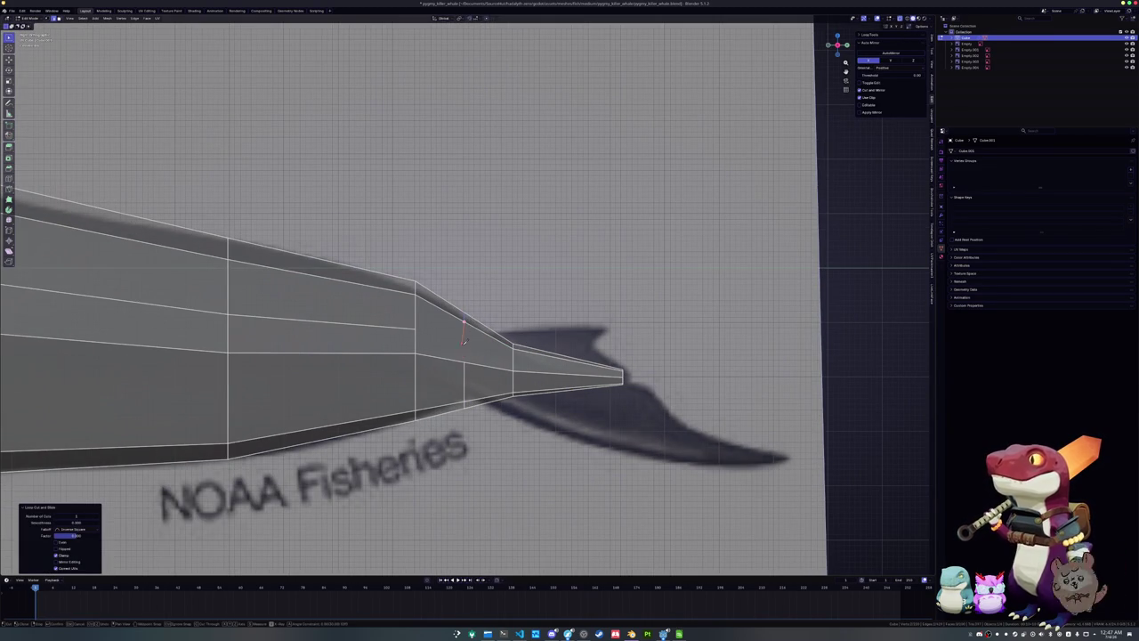
click(464, 360)
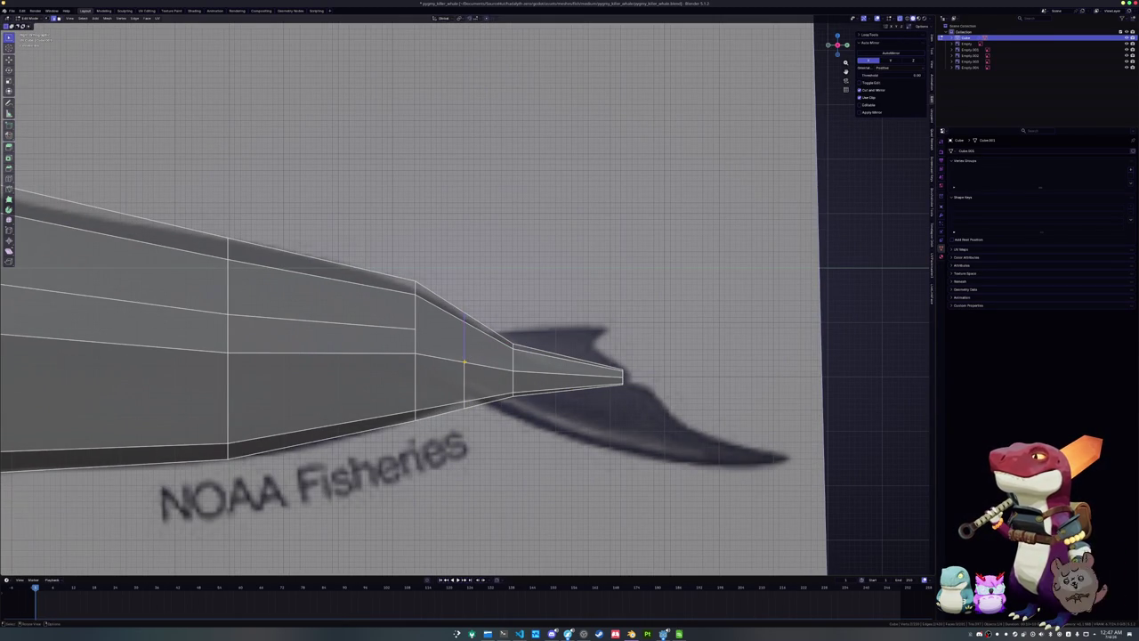
shift+click(496, 383)
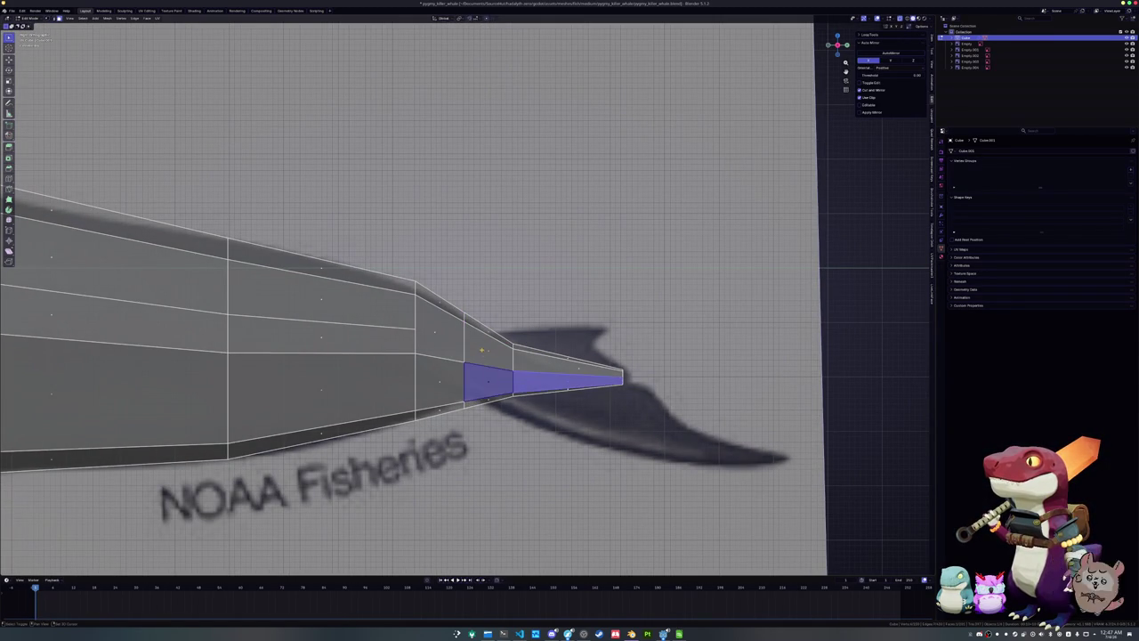
shift+click(574, 366)
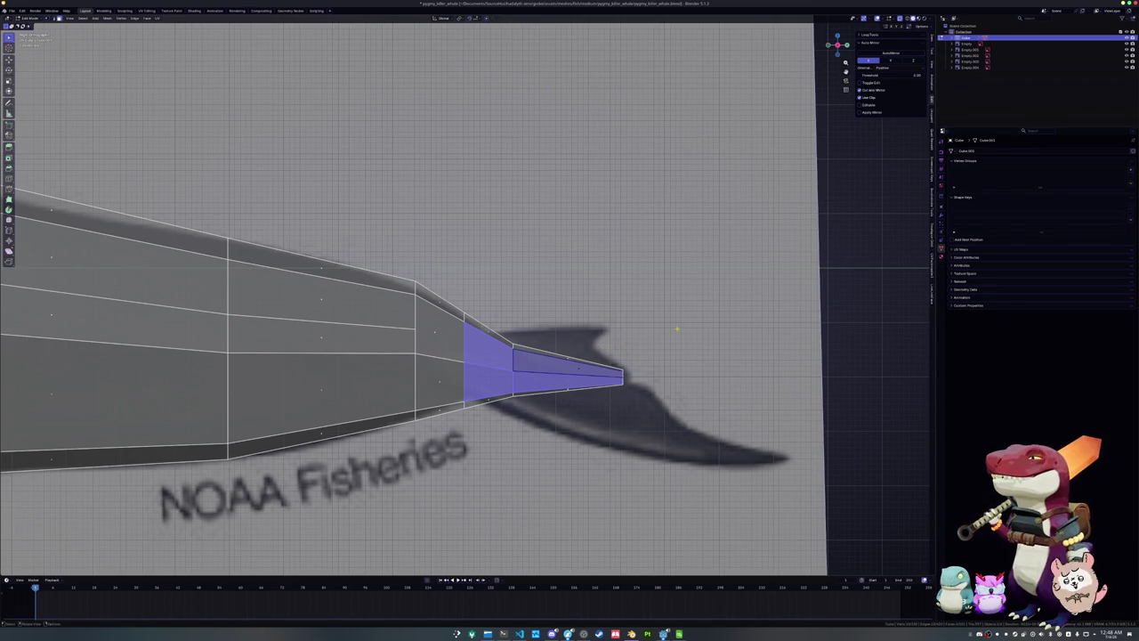
key(i)
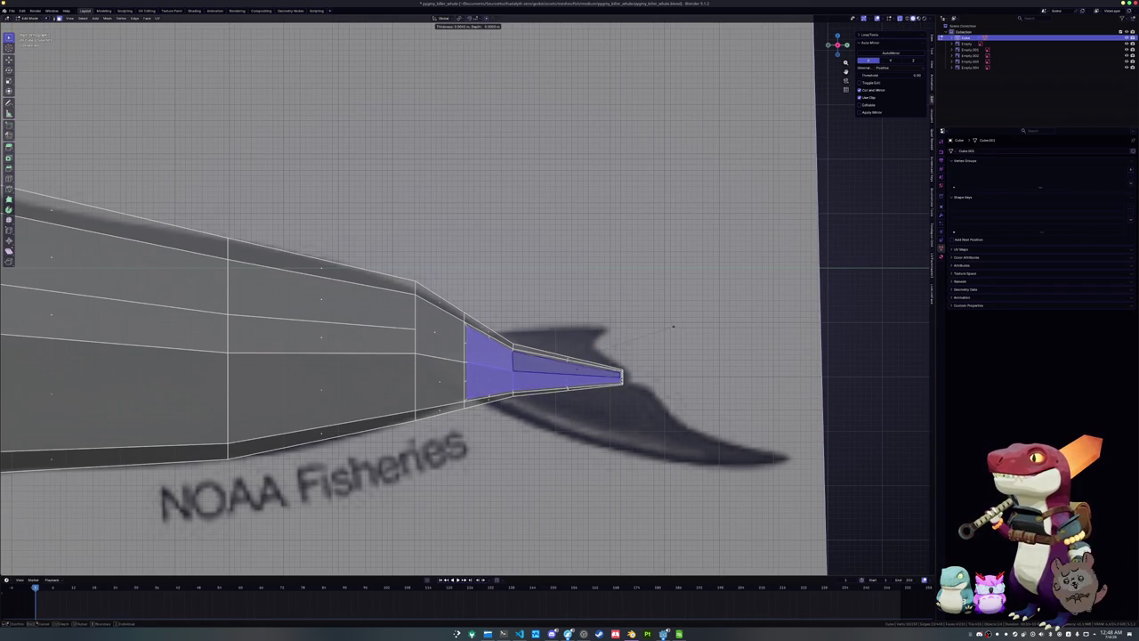
right_click(672, 326)
scroll(673, 326, up, 3)
Vertex-slide the upper and lower vertices of the new tail loop along their edges
click(463, 343)
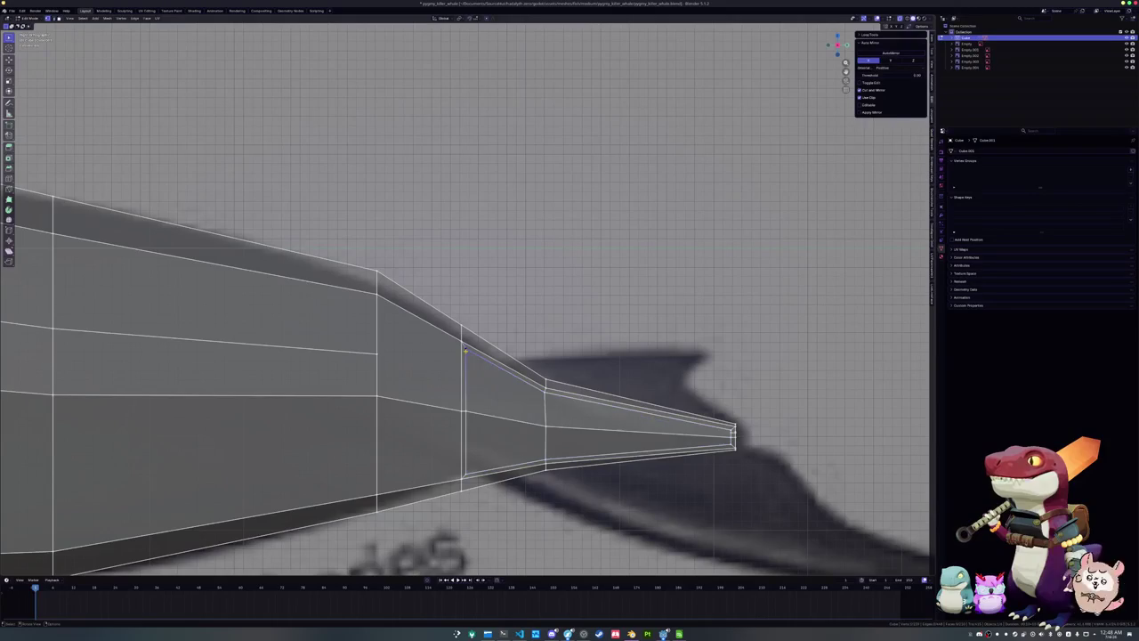
key(shift+v)
click(473, 384)
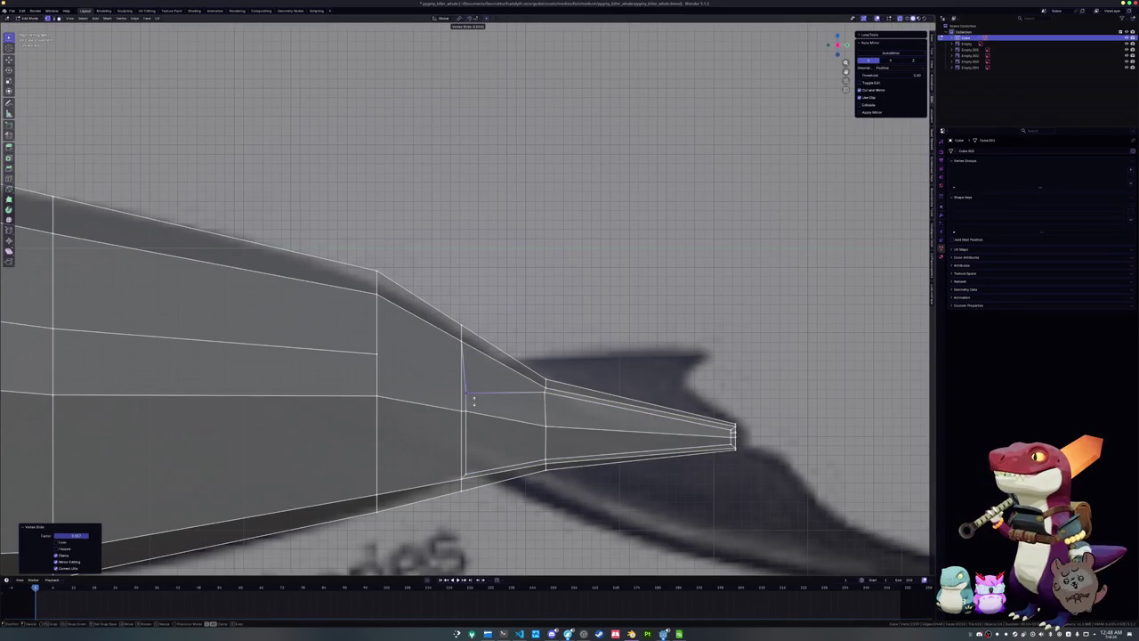
click(462, 481)
key(shift+v)
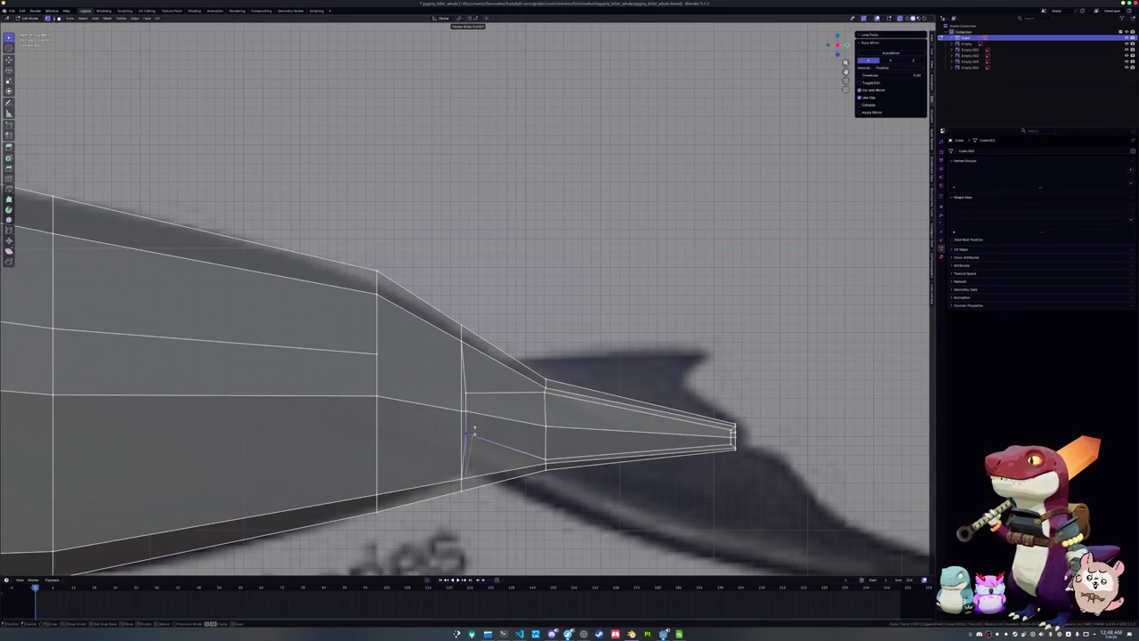
click(473, 428)
key(ctrl+z)
key(ctrl+z)
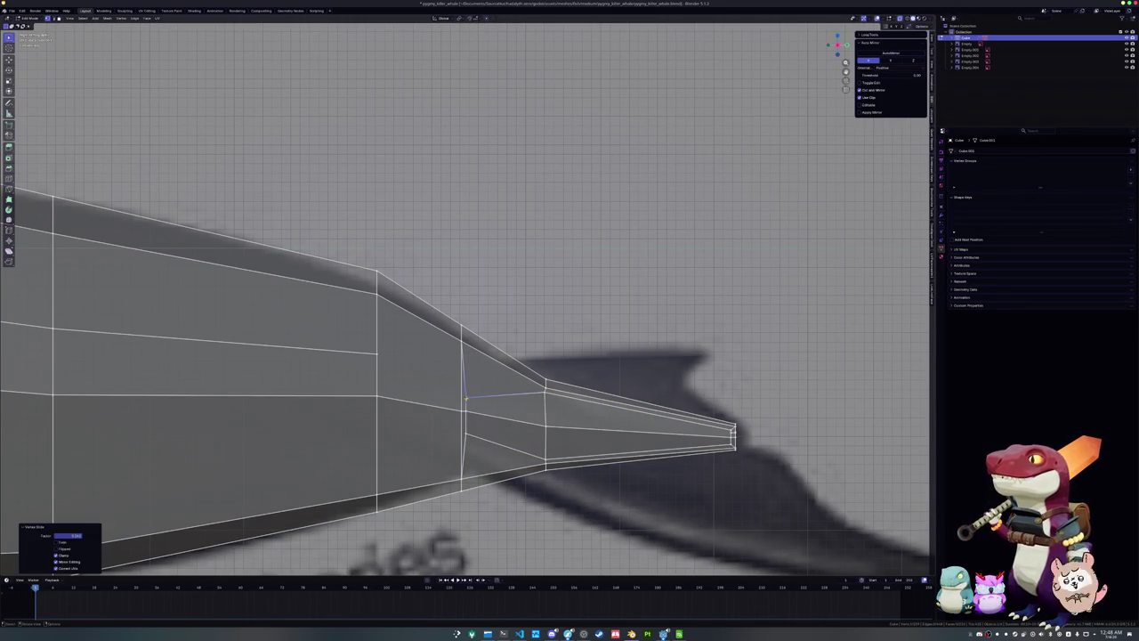
key(shift+v)
click(466, 412)
Refine the loop's vertex slides, redoing one, so the inner loop comes to a point
key(shift+v)
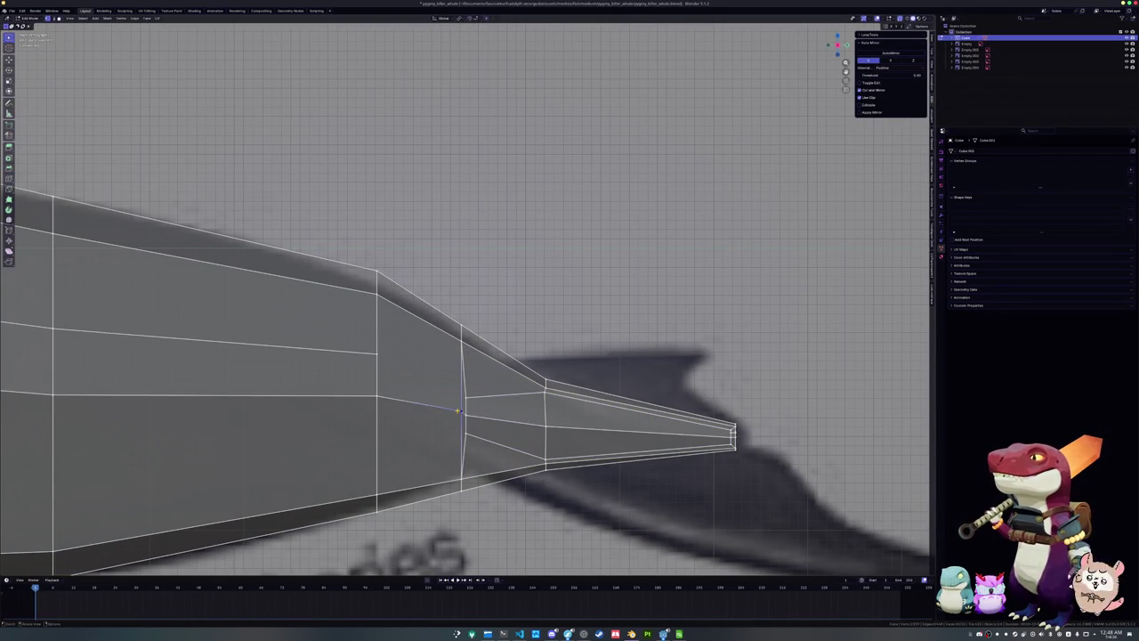
click(447, 411)
key(shift+v)
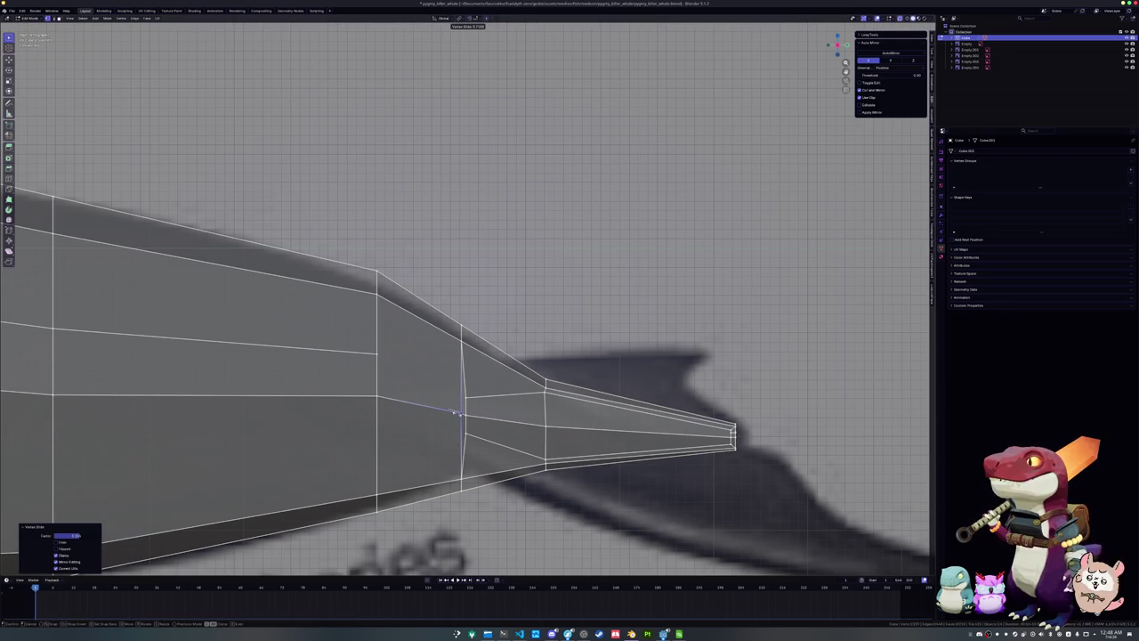
click(453, 413)
key(ctrl+z)
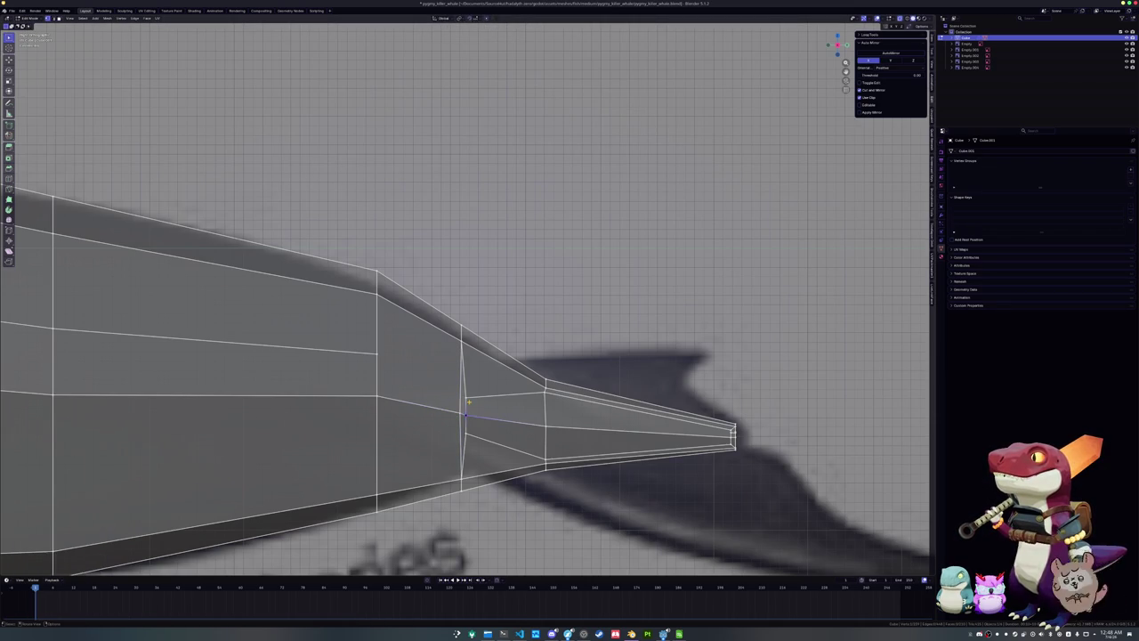
key(shift+v)
click(473, 402)
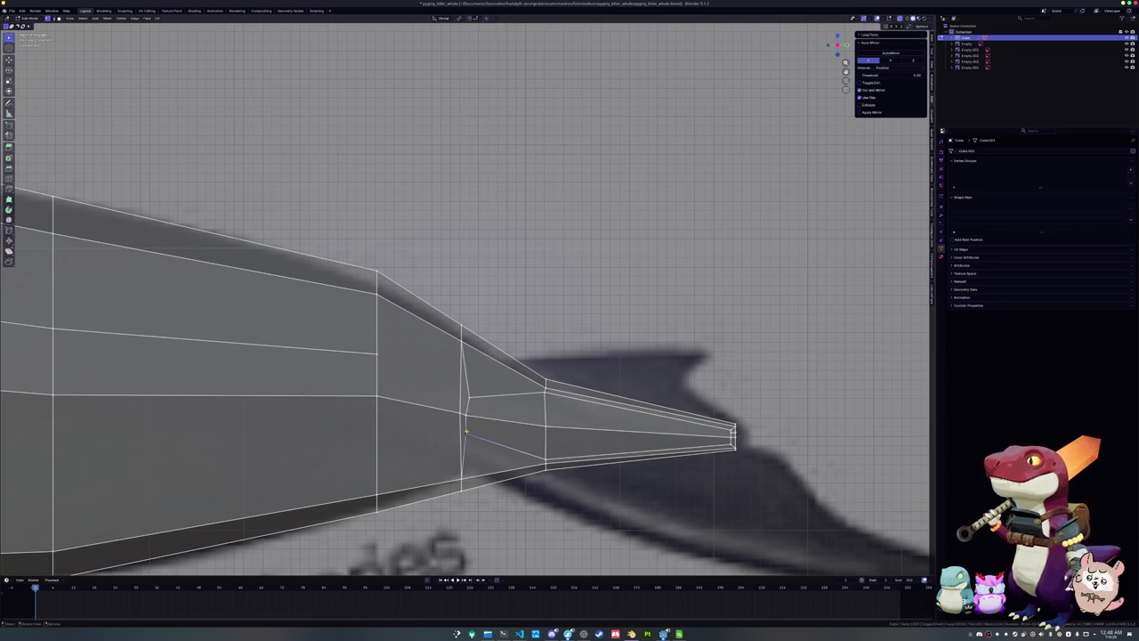
click(465, 433)
key(shift+v)
click(471, 433)
Slide the next loop's bottom vertex up and top vertex down to taper it
click(545, 458)
key(shift+v)
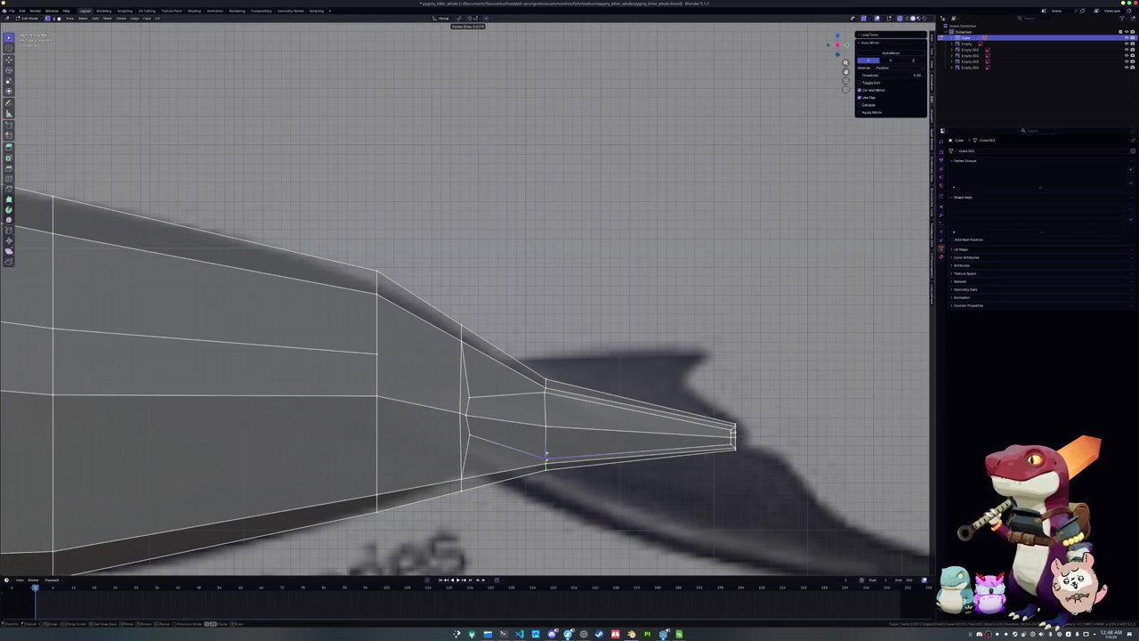
click(549, 443)
click(545, 383)
key(shift+v)
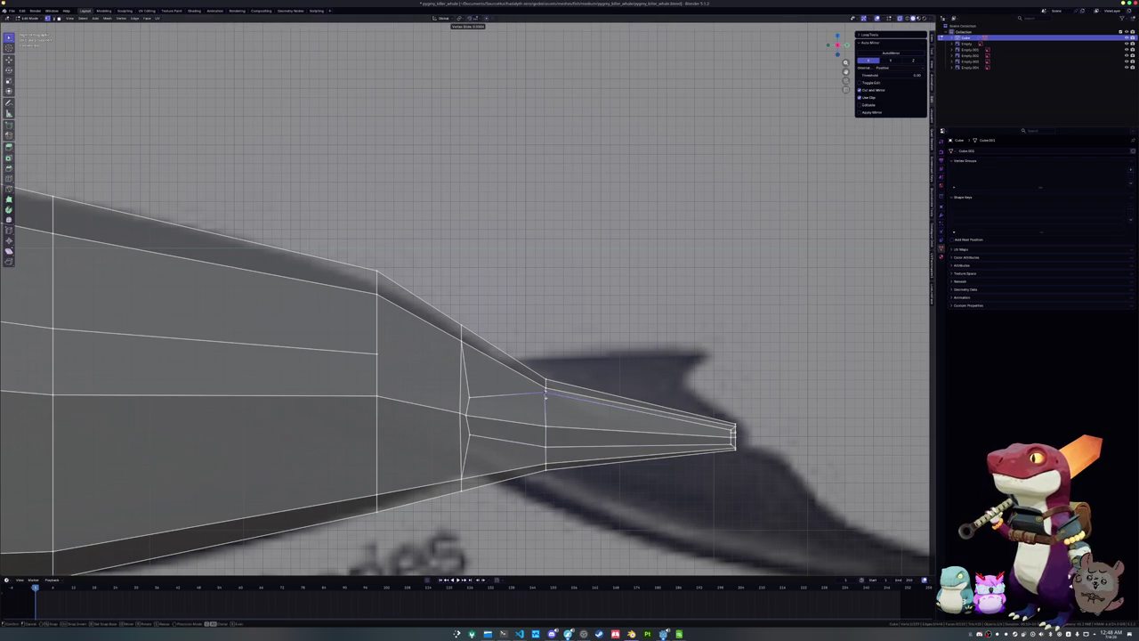
click(546, 406)
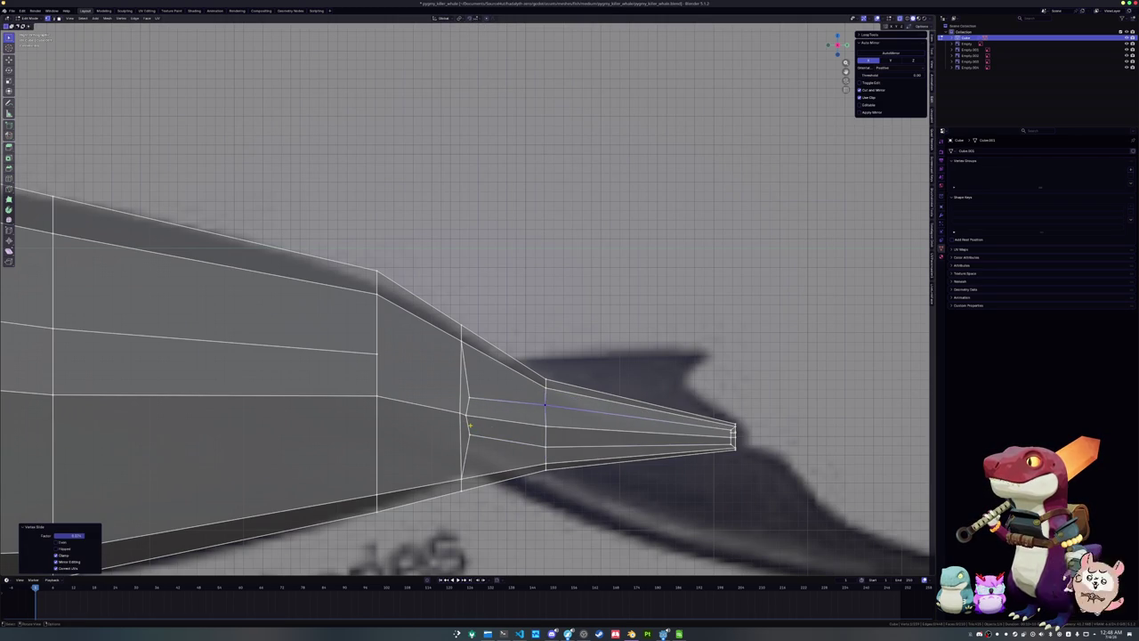
click(732, 443)
scroll(660, 352, up, 2)
Select the long tail-tip faces and the inner faces in face mode and mirror them
scroll(660, 351, up, 2)
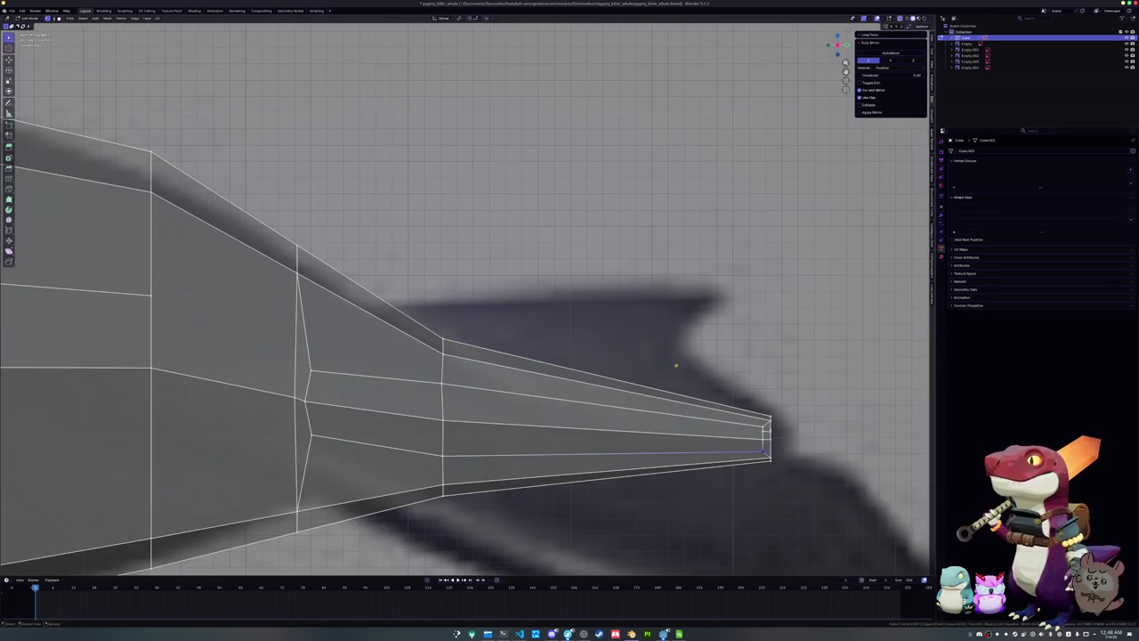
key(3)
click(598, 441)
shift+click(638, 421)
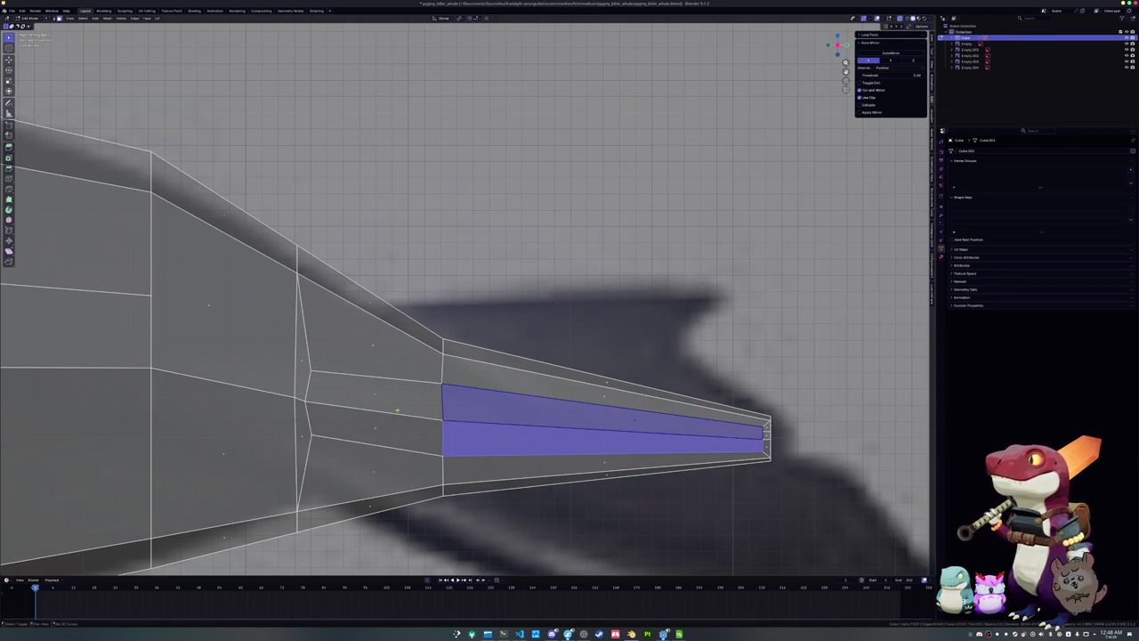
shift+click(381, 394)
middle_drag(381, 393, 351, 410)
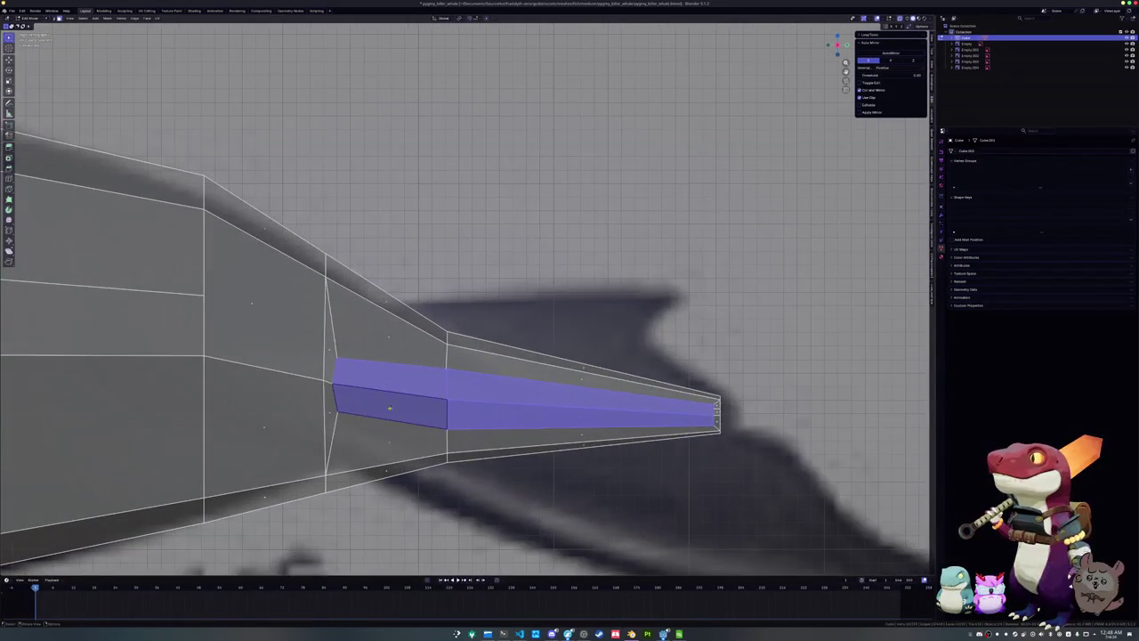
key(ctrl+m)
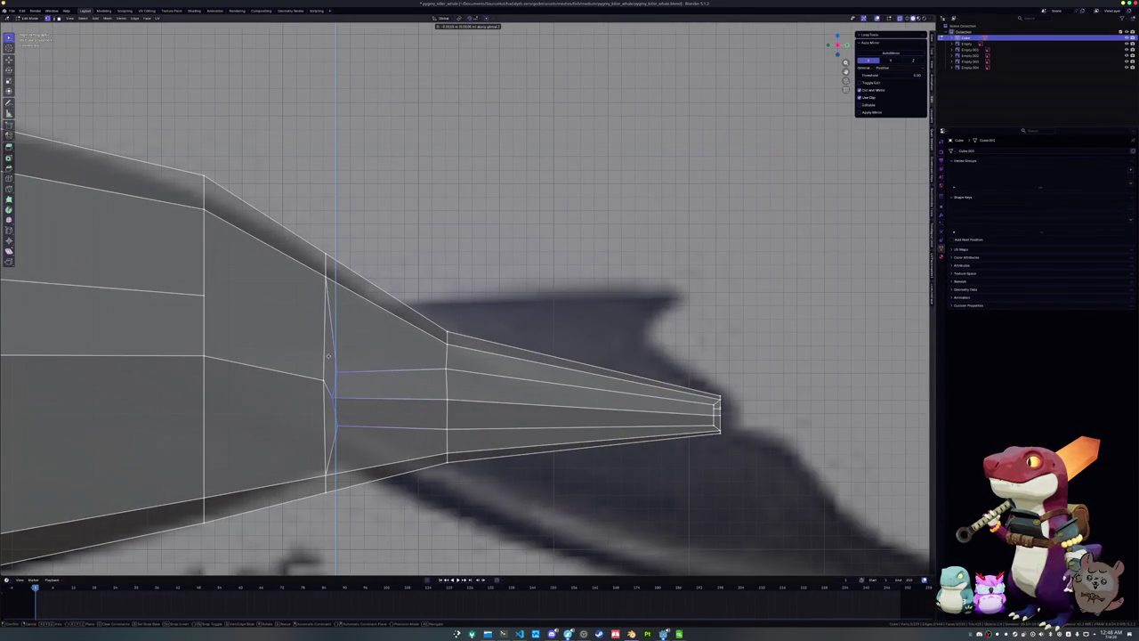
click(329, 356)
Vertex-slide two loop vertices, then move the vertical tail-stock edge loop along Z
key(shift+v)
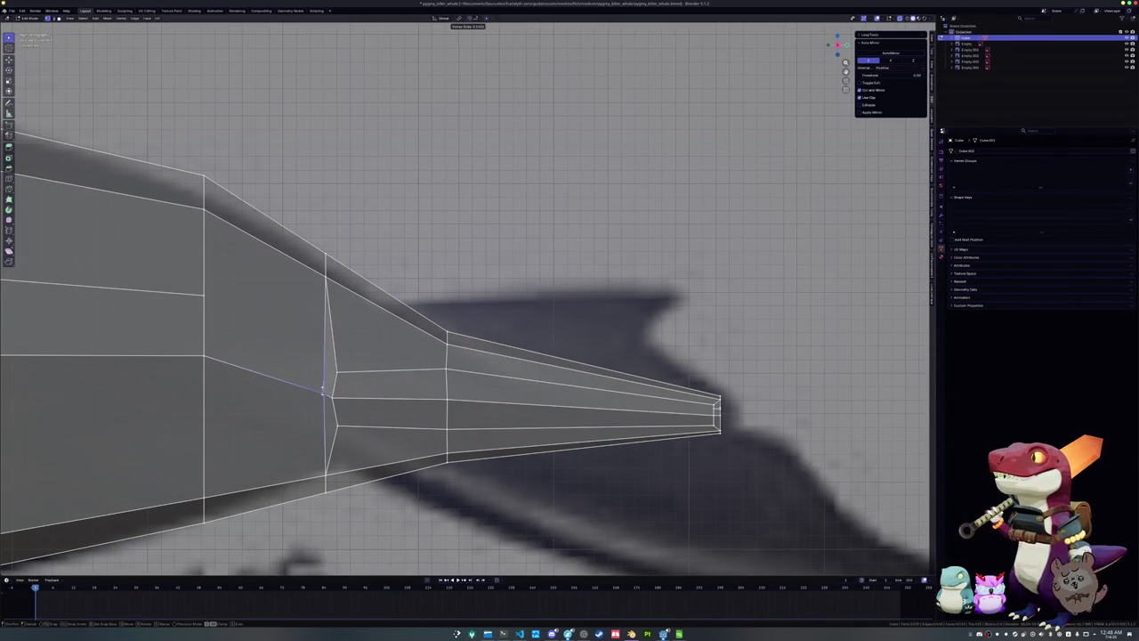
click(310, 388)
key(shift+v)
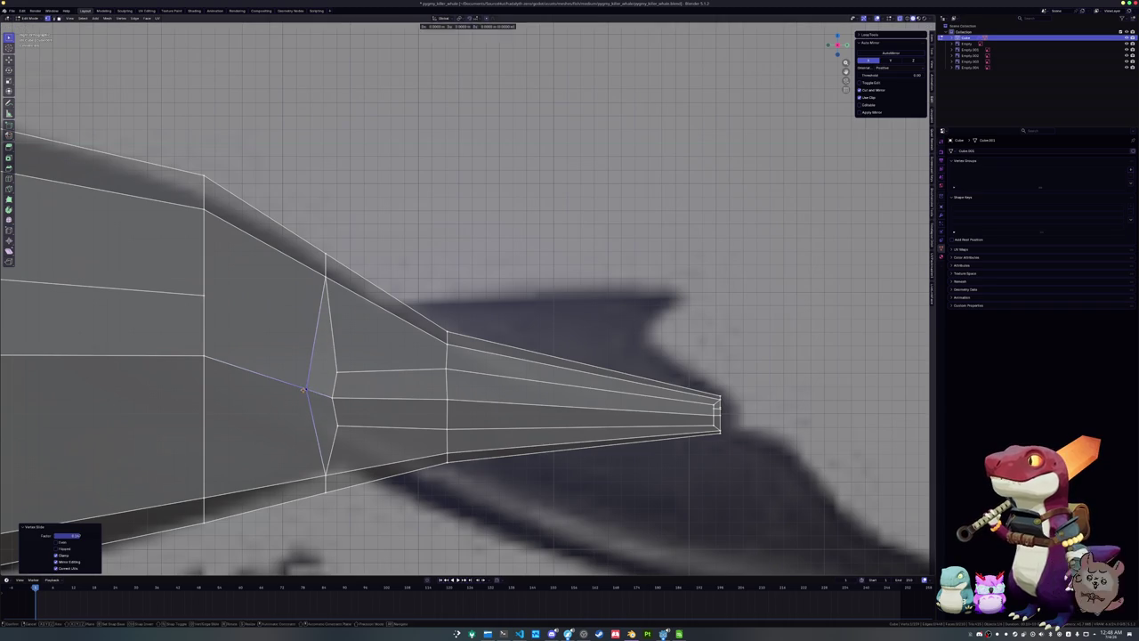
click(301, 394)
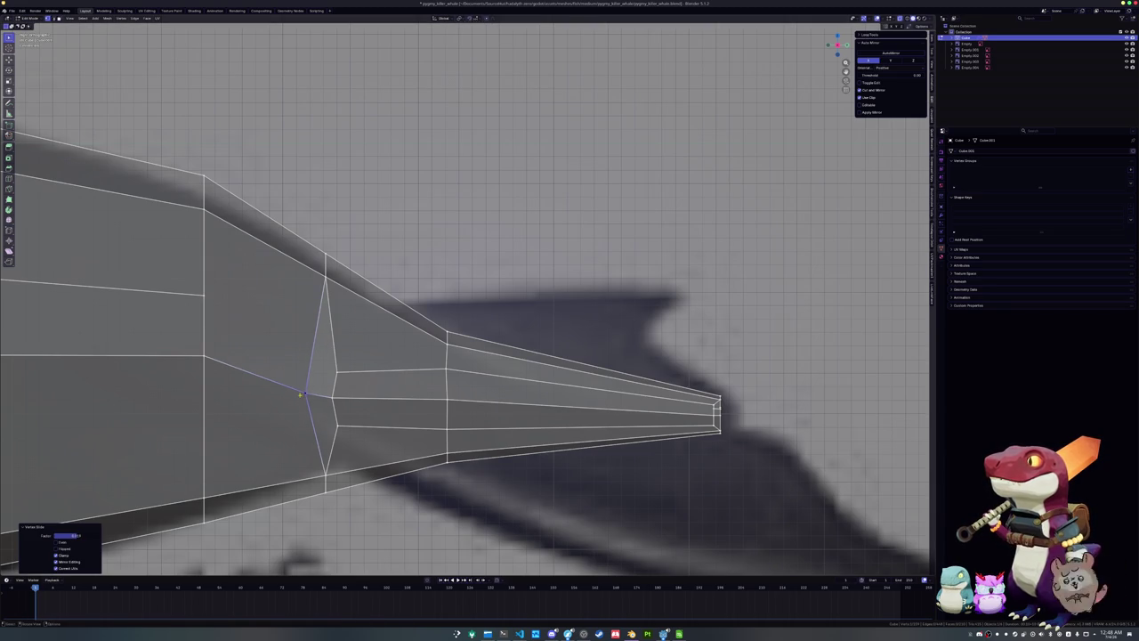
alt+click(427, 402)
key(g)
key(z)
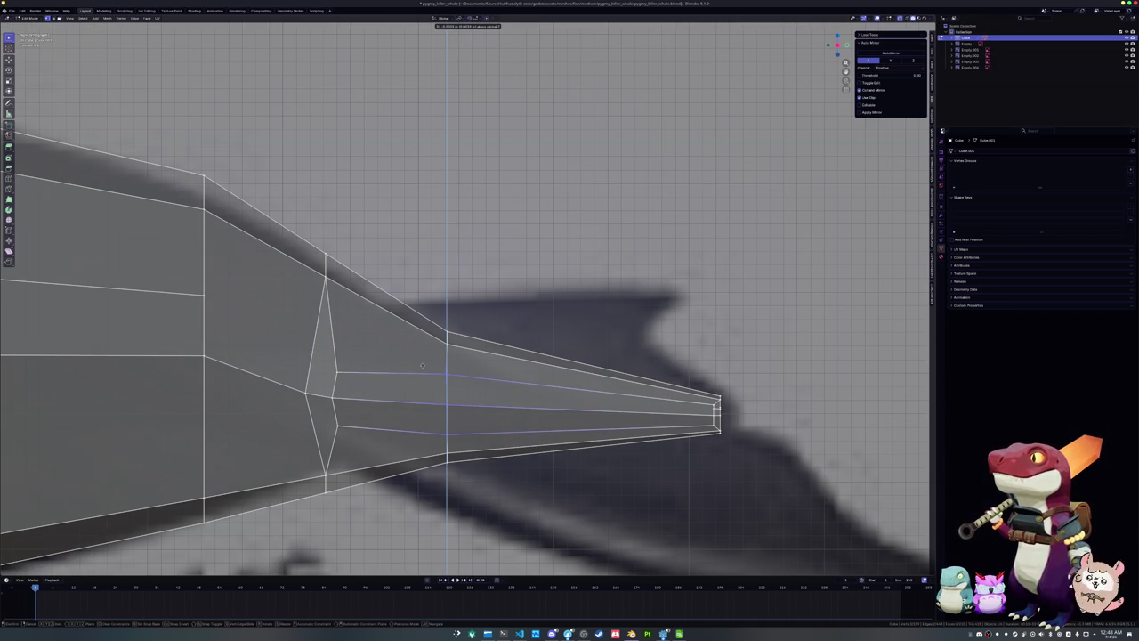
click(422, 365)
Select the horizontal edge running to the tail tip and dissolve it
drag(327, 359, 326, 362)
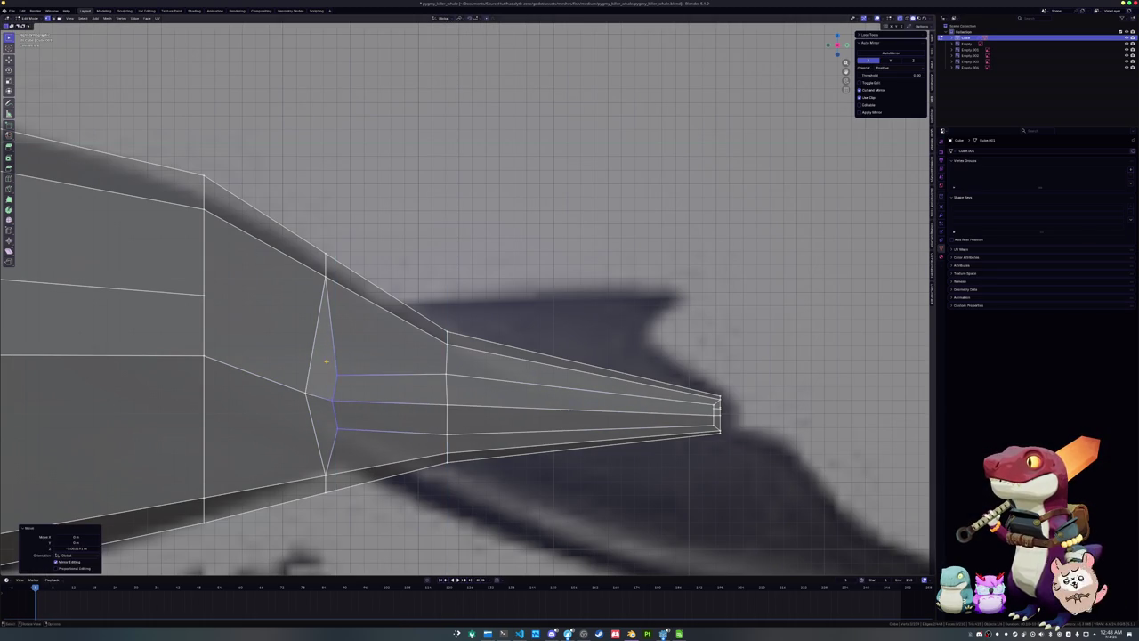
click(338, 402)
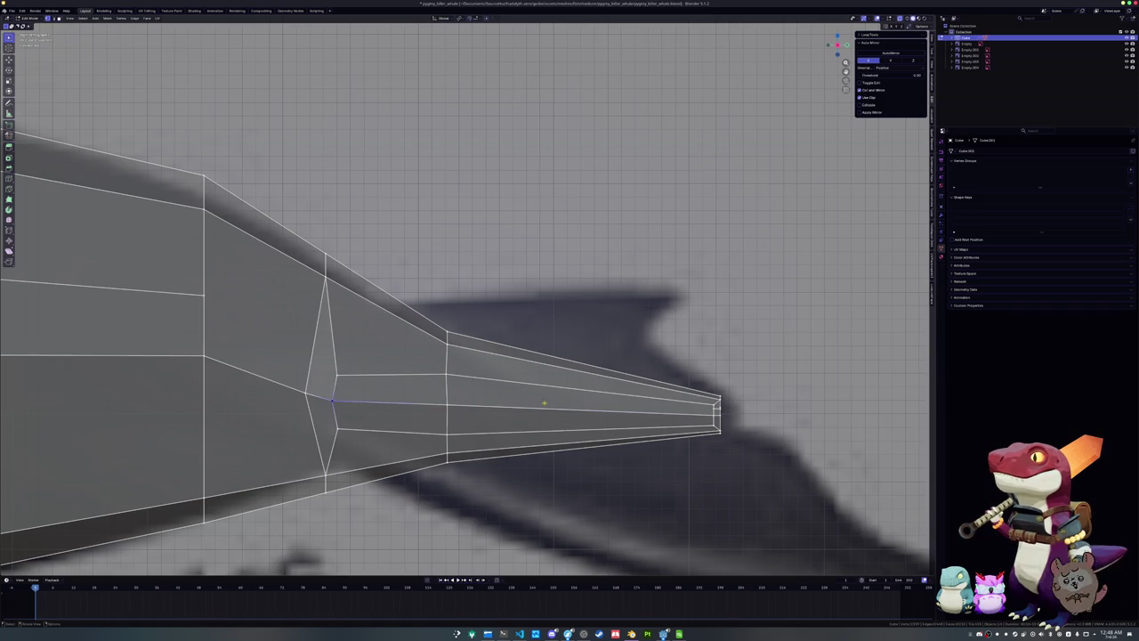
ctrl+click(712, 411)
mouse_move(712, 411)
middle_down()
mouse_move(471, 421)
mouse_move(361, 370)
middle_up()
key(x)
click(587, 415)
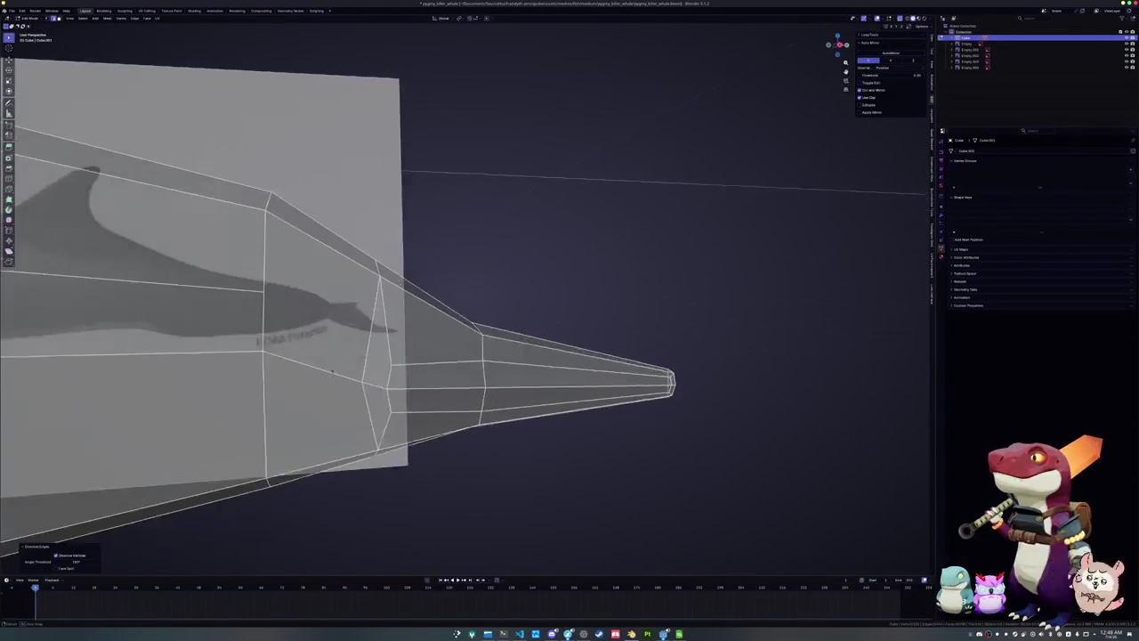
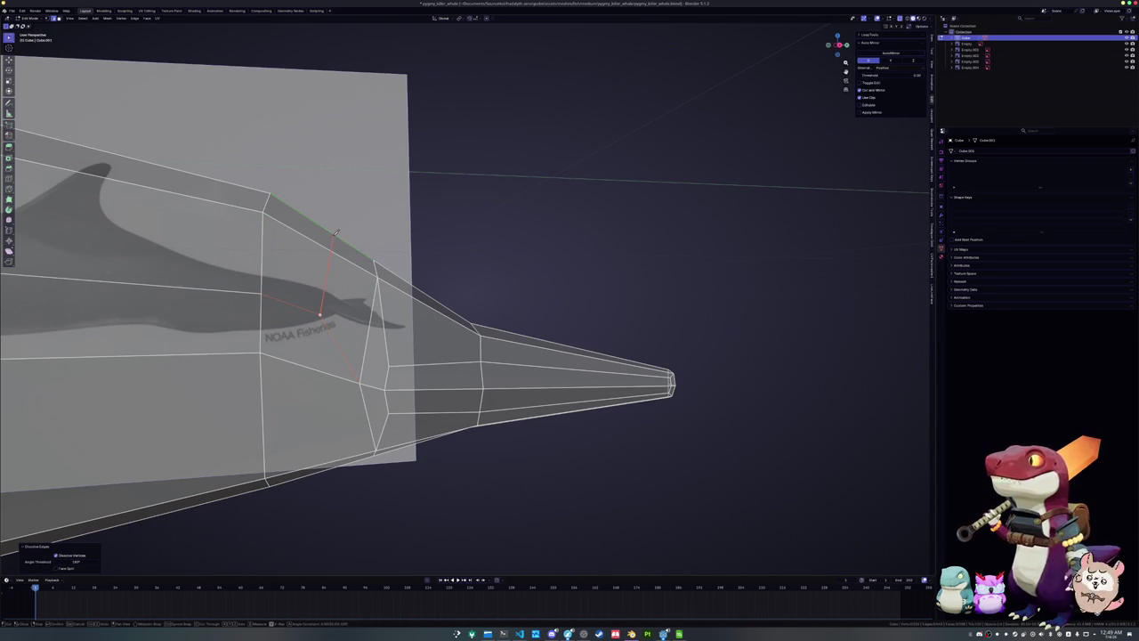
Confirm the knife cut and select the tail-tip faces on the top and lower strips
key(Return)
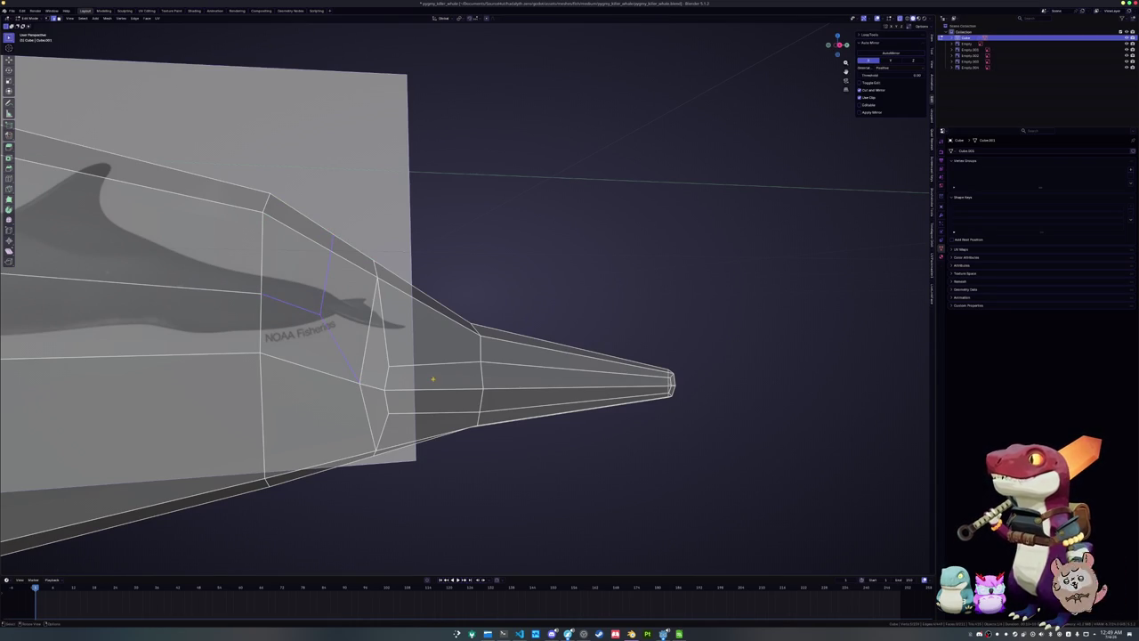
middle_drag(431, 370, 419, 382)
click(383, 393)
shift+click(382, 367)
ctrl+click(552, 378)
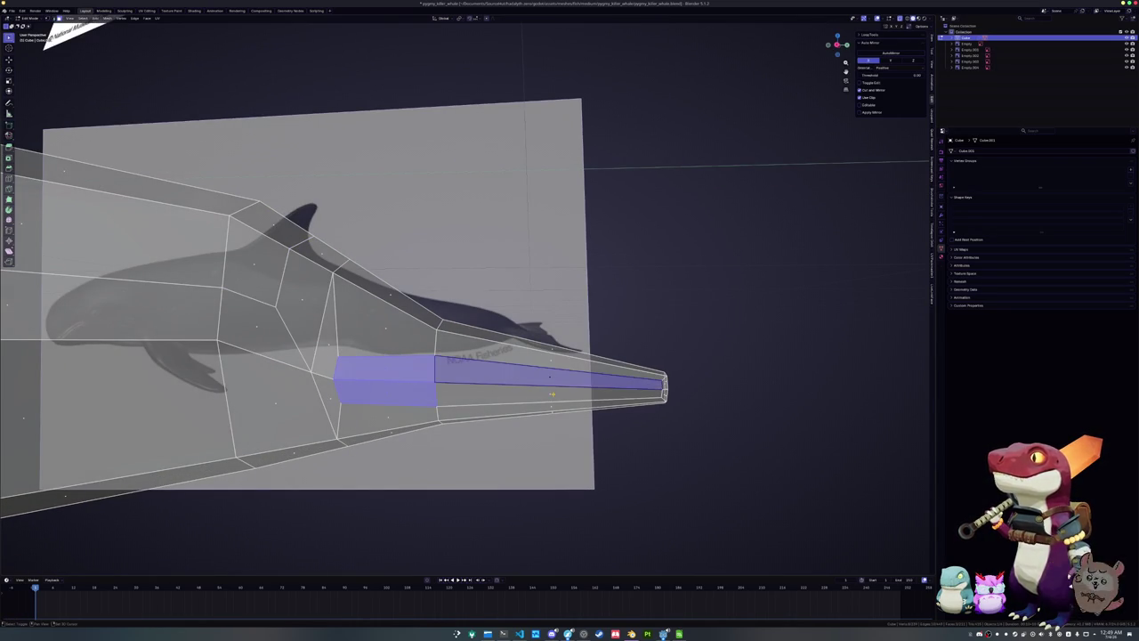
ctrl+click(552, 394)
key(KP_7)
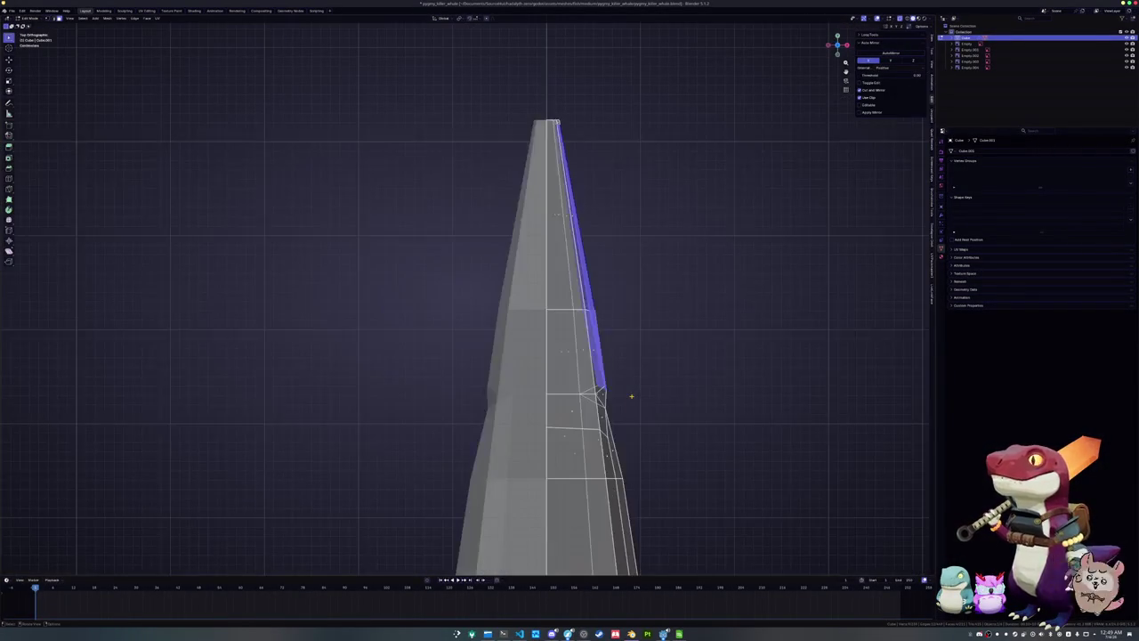
Extrude the tail-tip faces sideways along the X axis in top view
click(684, 397)
scroll(667, 410, down, 2)
scroll(658, 413, down, 2)
scroll(623, 383, down, 3)
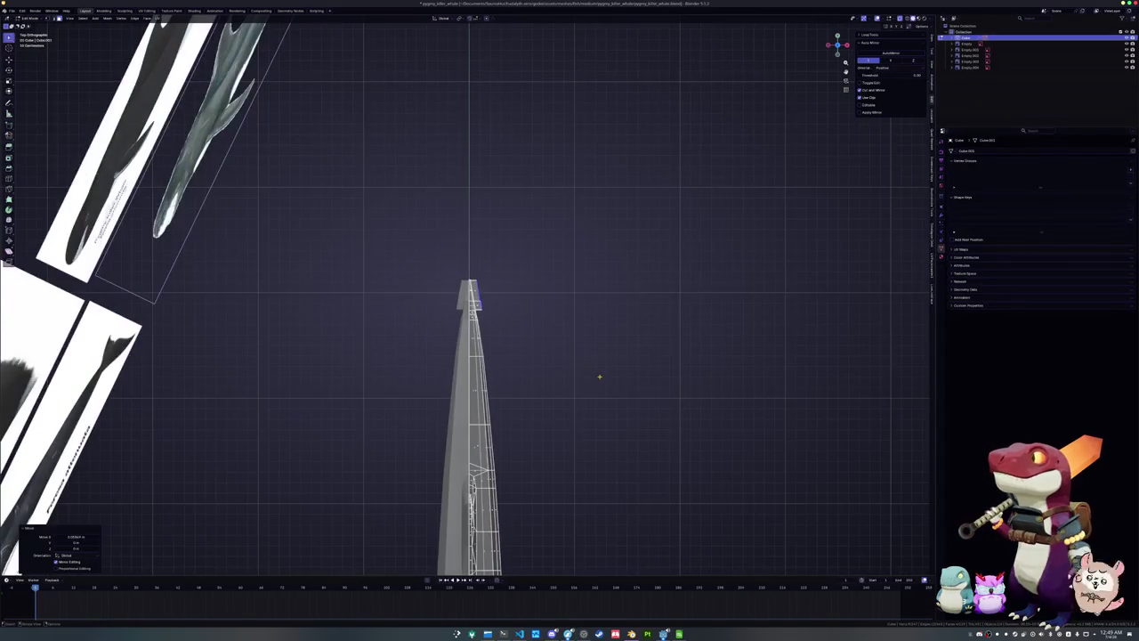
key(e)
key(x)
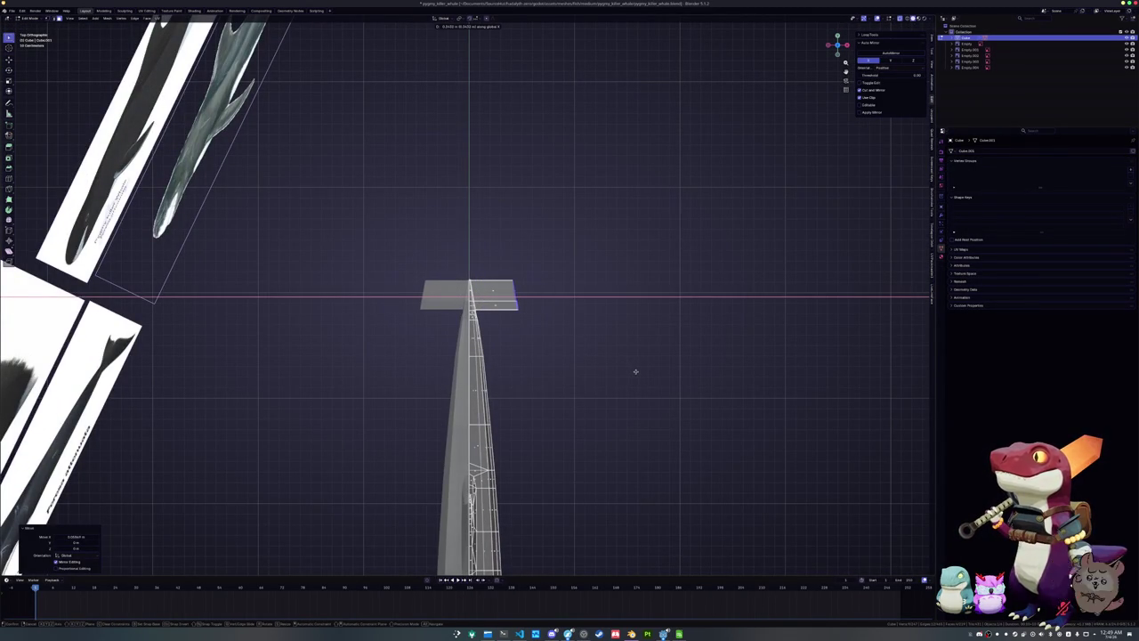
click(635, 371)
scroll(623, 378, down, 4)
scroll(605, 387, up, 4)
mouse_move(594, 393)
middle_down()
mouse_move(521, 348)
mouse_move(560, 356)
middle_up()
Widen the extruded fluke slab along the X axis
key(g)
key(x)
click(559, 360)
key(KP_7)
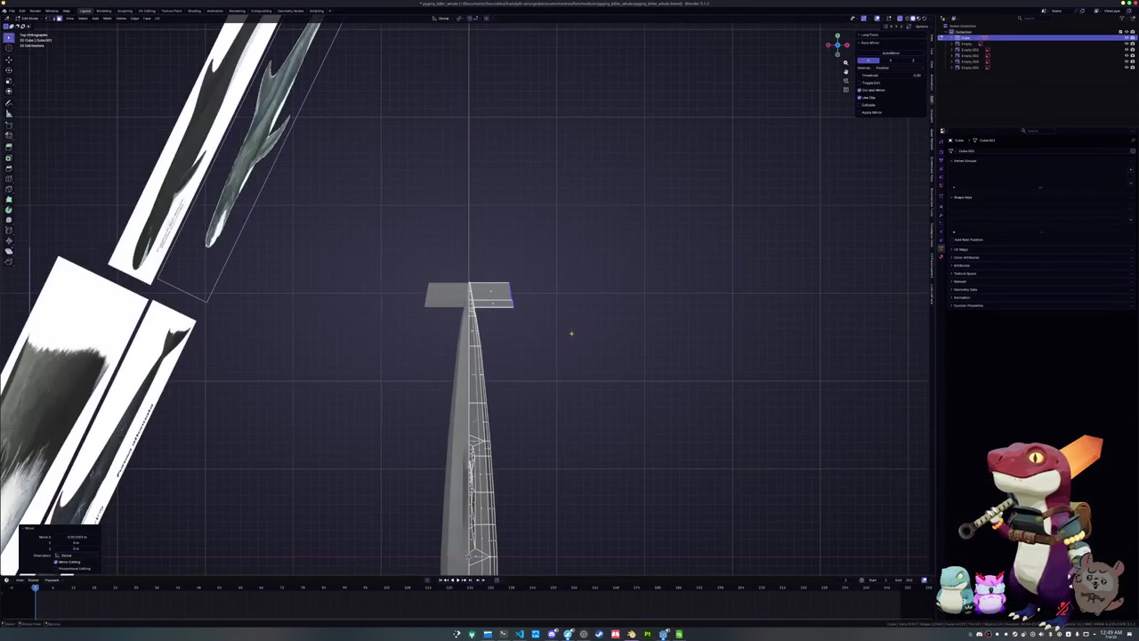
scroll(566, 342, up, 5)
scroll(566, 341, up, 2)
key(g)
key(x)
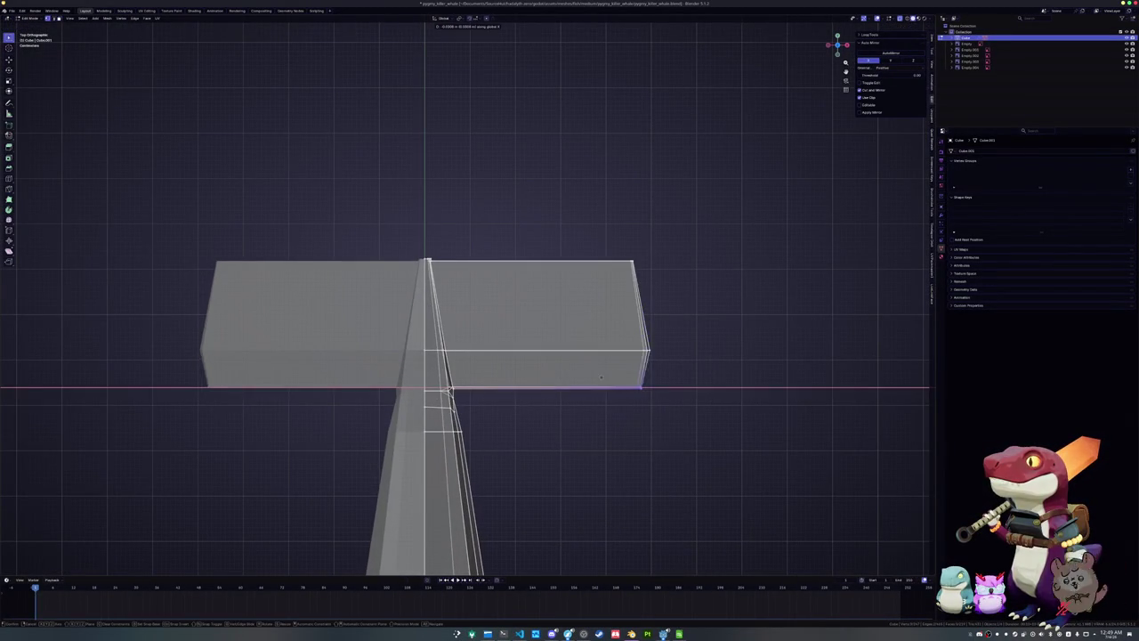
click(594, 378)
Reshape the fluke into a swept-back triangle by moving its outer corner and bottom edge
click(605, 342)
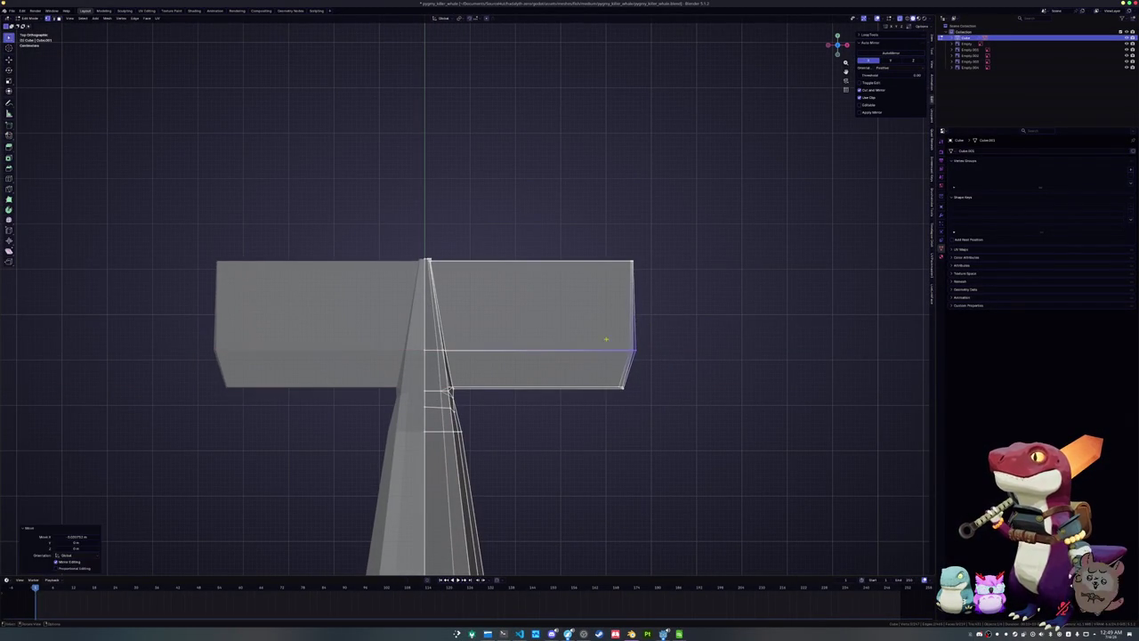
key(g)
click(636, 265)
click(626, 263)
key(g)
key(x)
click(605, 249)
click(624, 391)
key(g)
click(593, 255)
Add two loop cuts across the fluke and lift their vertices onto the fluke's top edge
key(ctrl+r)
click(541, 312)
click(541, 313)
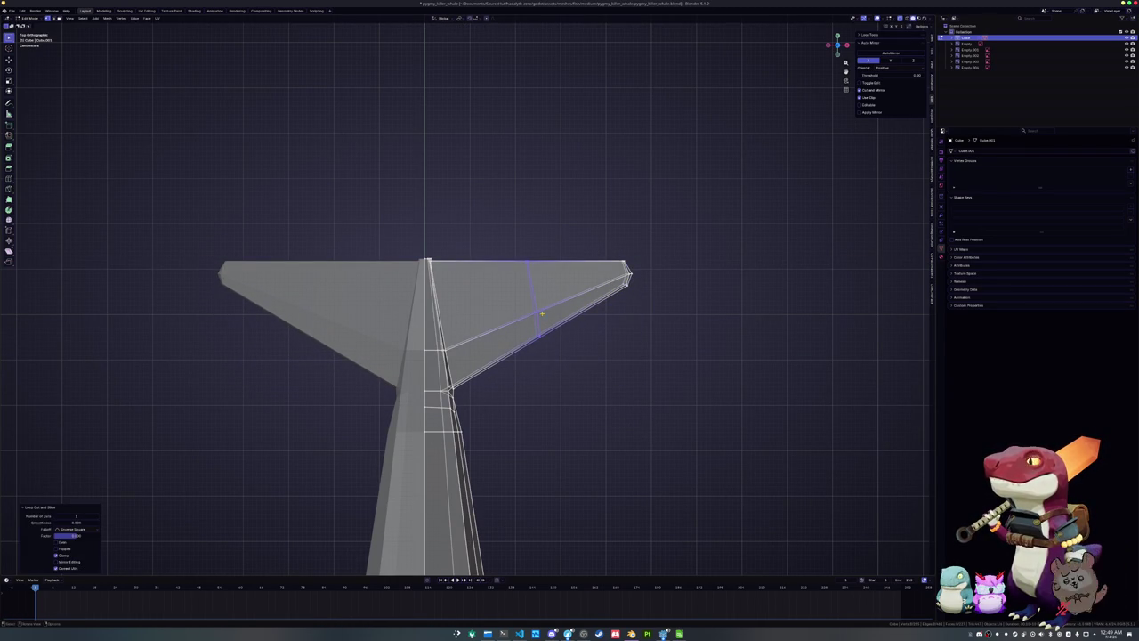
key(g)
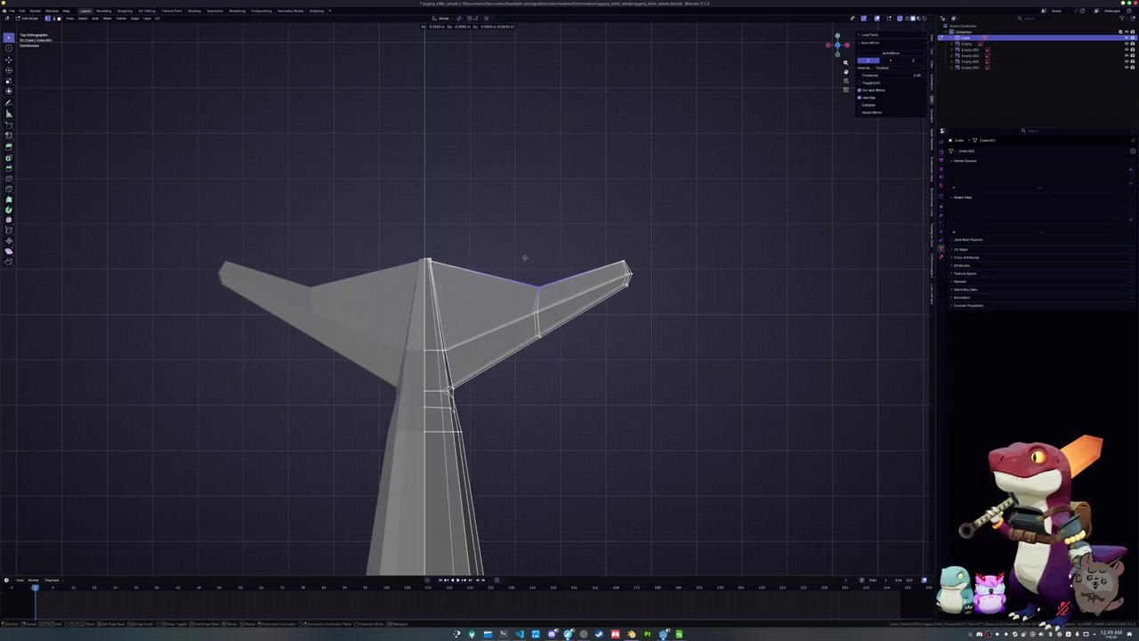
click(524, 257)
key(ctrl+r)
click(494, 321)
click(493, 321)
key(g)
click(488, 250)
click(539, 288)
key(g)
click(531, 251)
Move the vertex at the tail's spine top along the Y axis
key(ctrl+r)
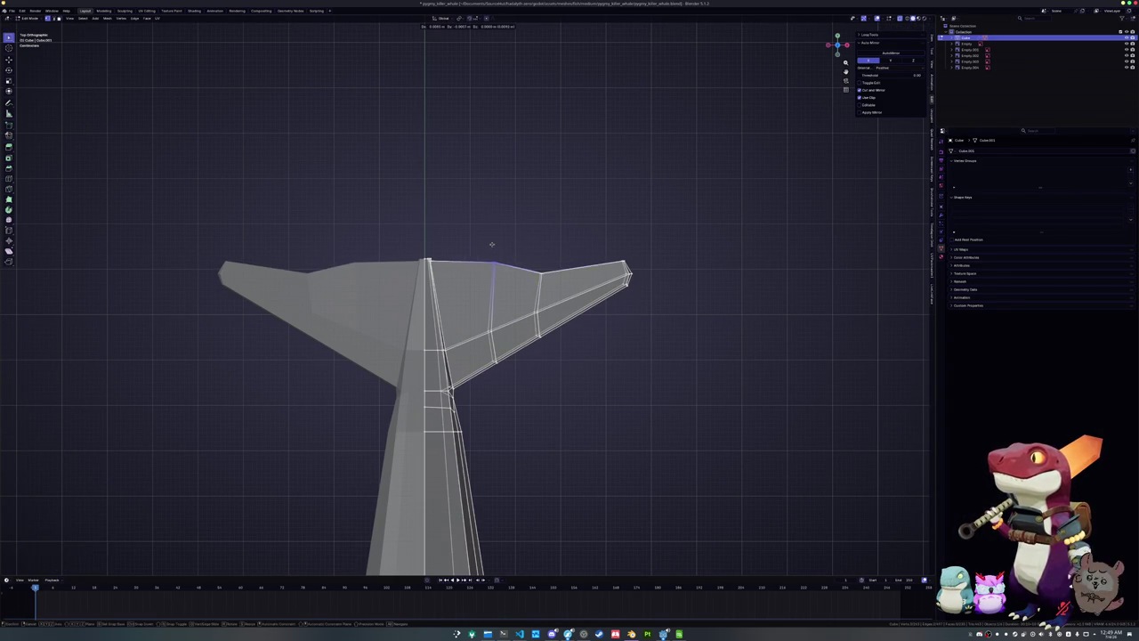
scroll(492, 244, up, 2)
scroll(436, 242, up, 1)
shift+middle_drag(415, 240, 492, 285)
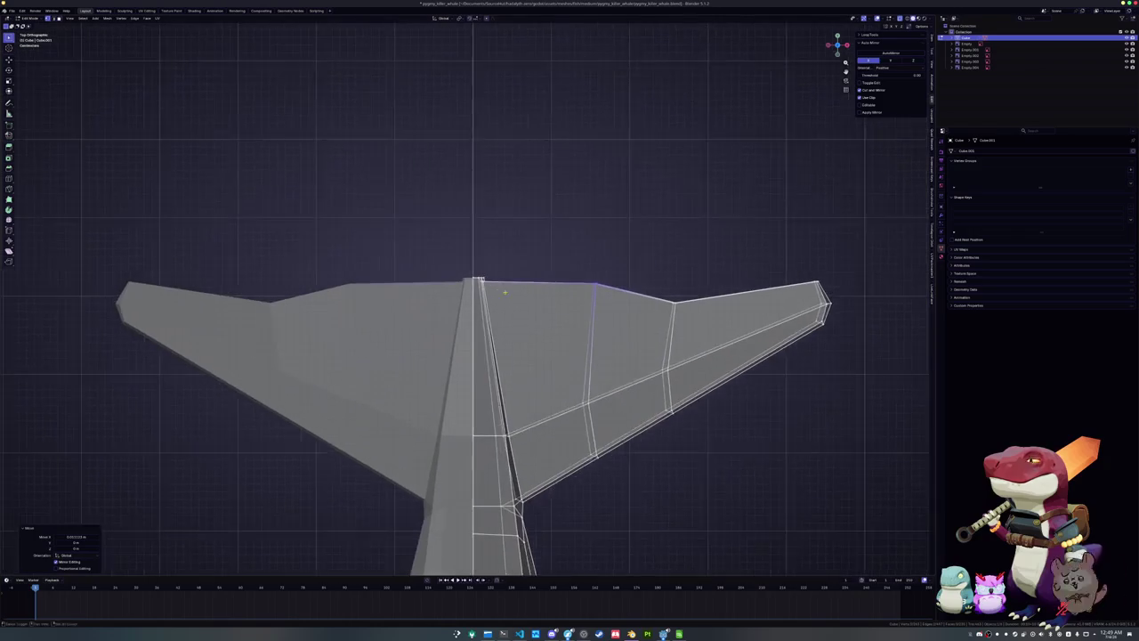
scroll(485, 271, up, 3)
click(485, 269)
key(g)
key(y)
click(428, 247)
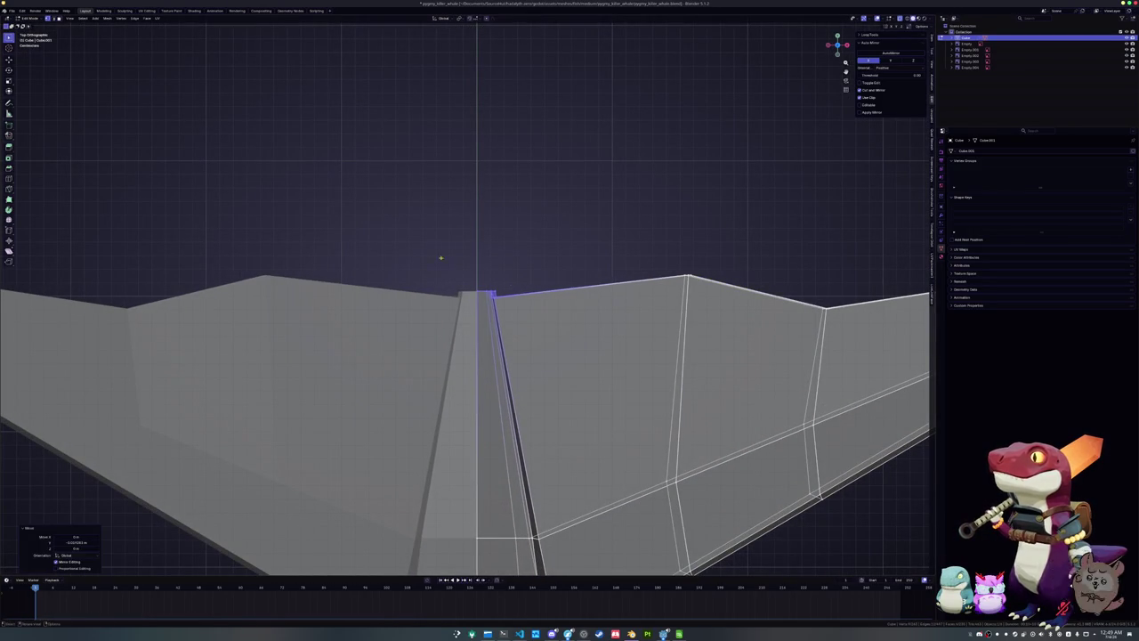
Add another loop cut across the fluke face and raise its top vertex
key(ctrl+r)
click(505, 307)
key(g)
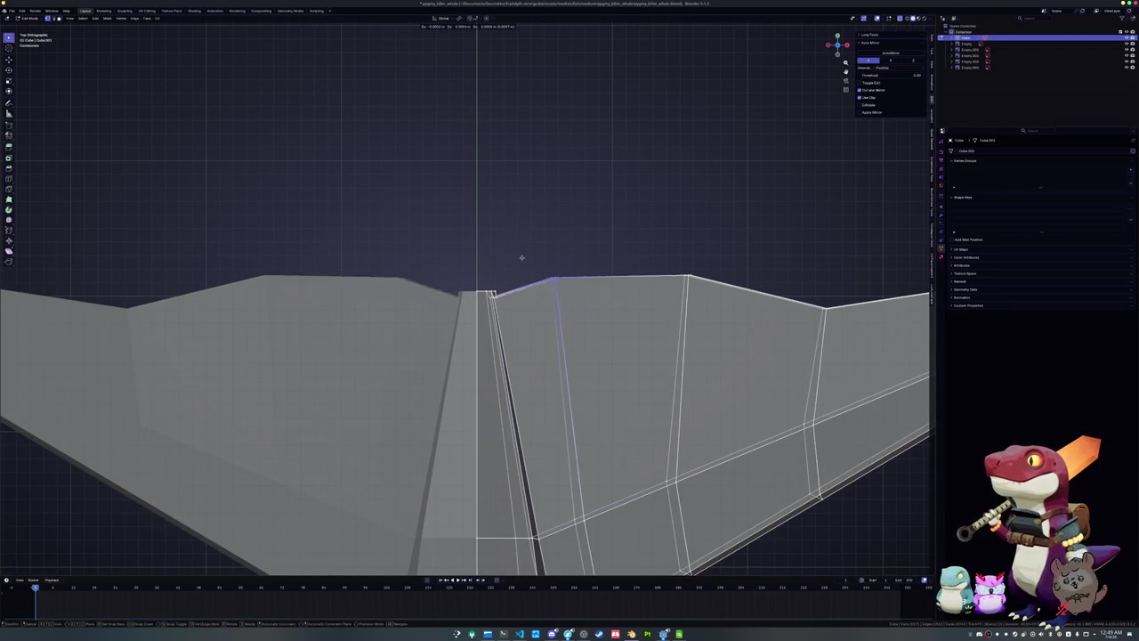
click(519, 246)
mouse_move(518, 247)
middle_down()
mouse_move(395, 440)
mouse_move(312, 355)
mouse_move(206, 409)
middle_up()
alt+click(312, 356)
click(492, 329)
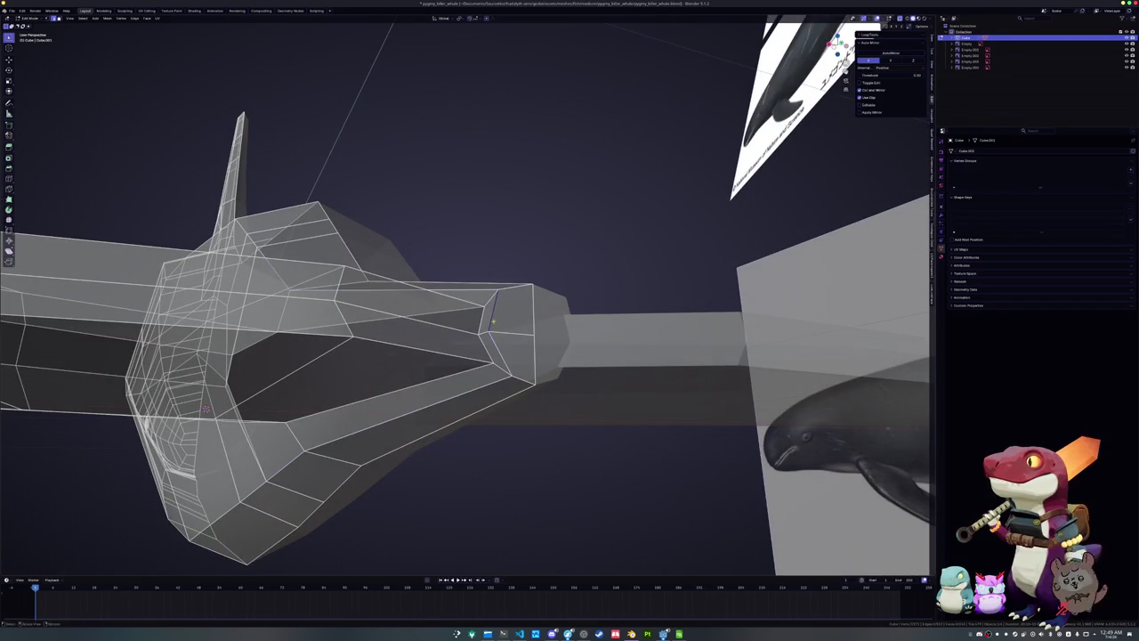
Edge-slide the fluke's end-face edge and switch back to opaque solid display
middle_drag(492, 329, 509, 355)
key(g)
key(g)
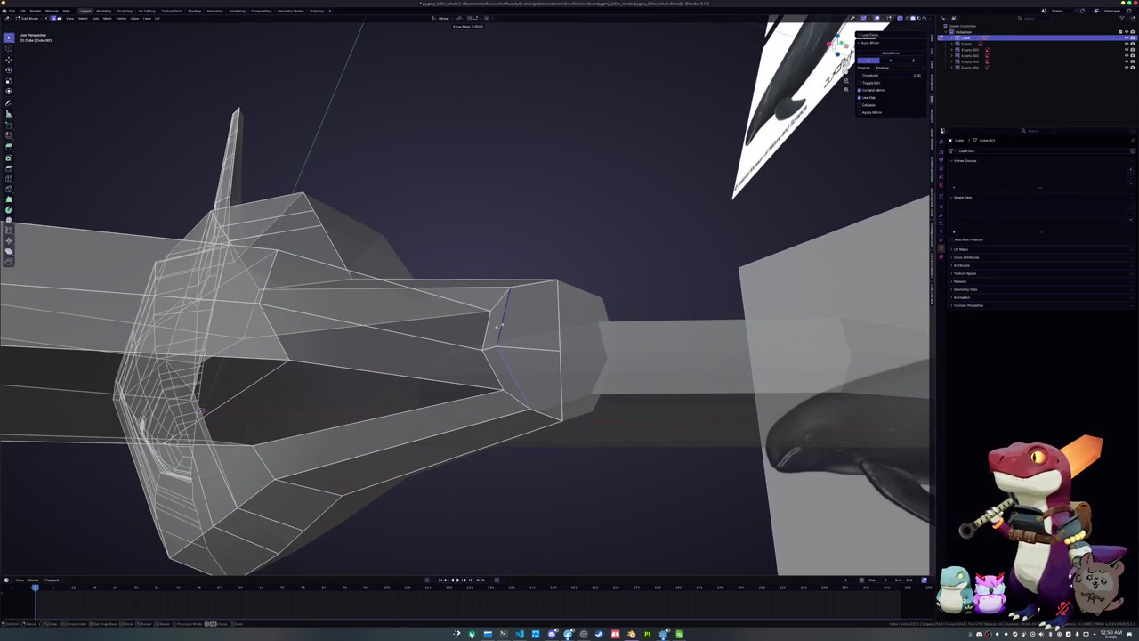
click(498, 328)
key(g)
key(g)
click(498, 327)
key(alt+z)
middle_drag(498, 327, 445, 267)
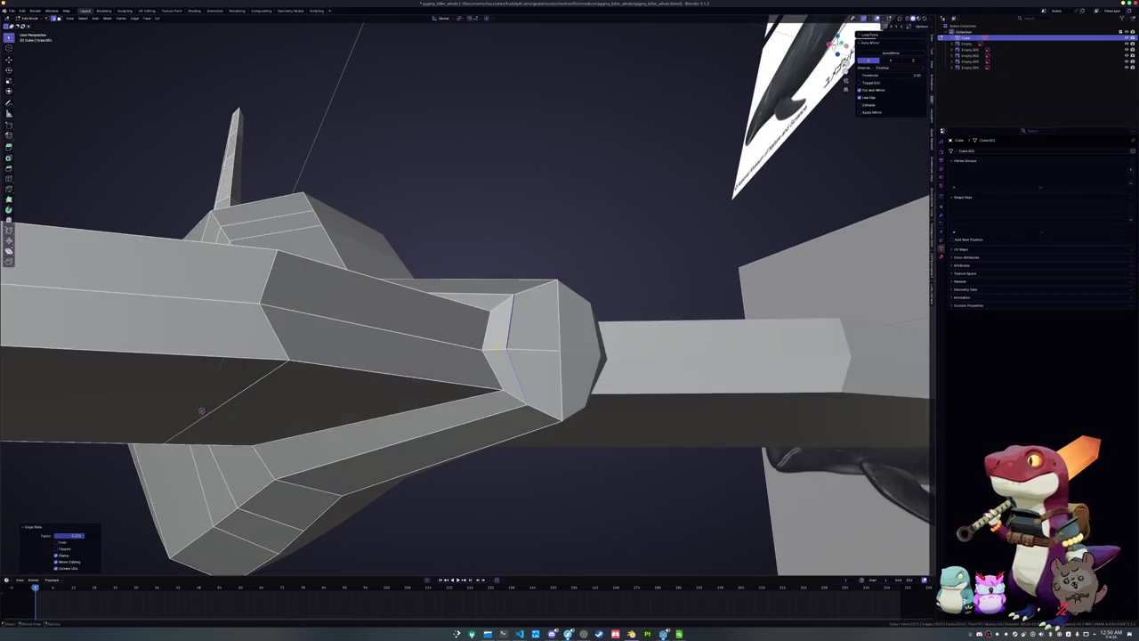
scroll(445, 267, up, 3)
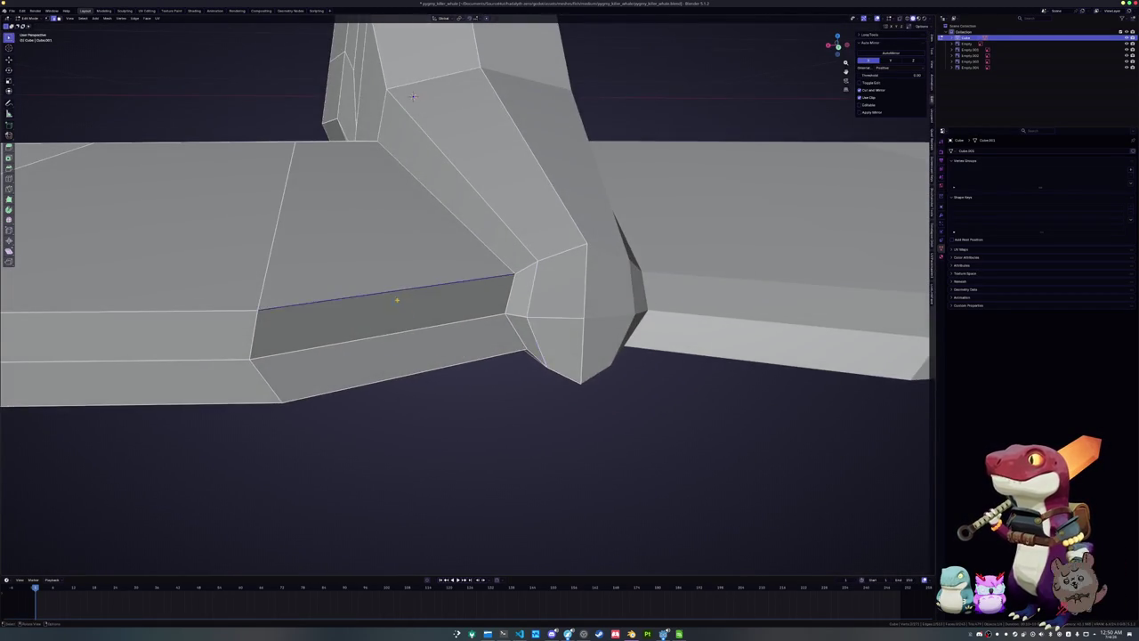
mouse_move(463, 354)
middle_down()
mouse_move(465, 313)
mouse_move(528, 330)
middle_up()
Slide two fluke edge loops inward to thin the blade
alt+click(465, 313)
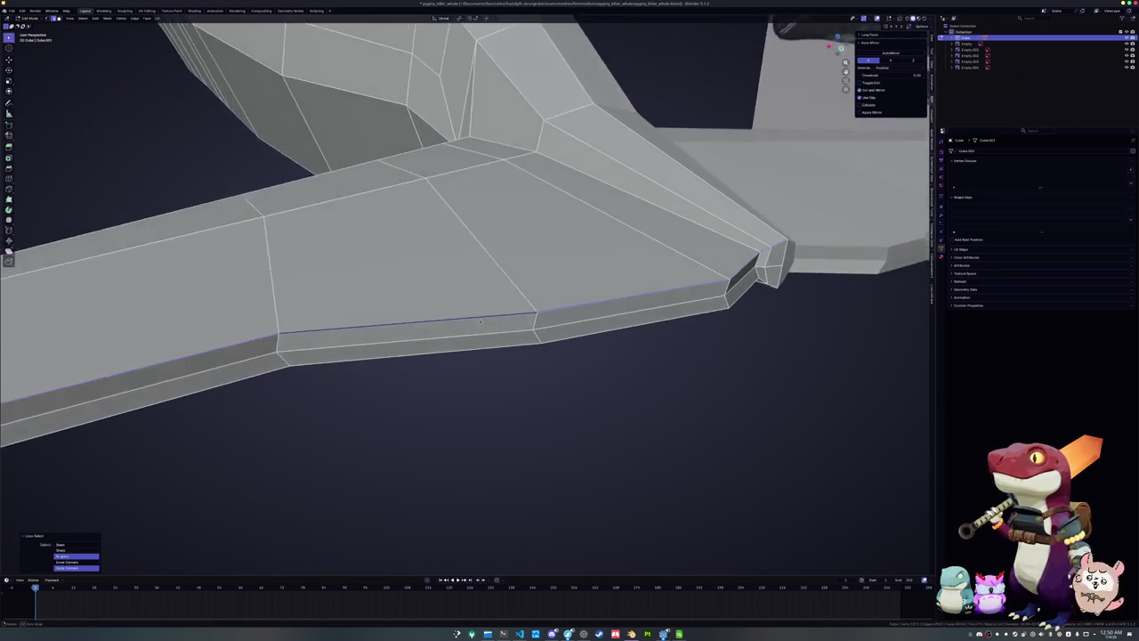
key(g)
key(g)
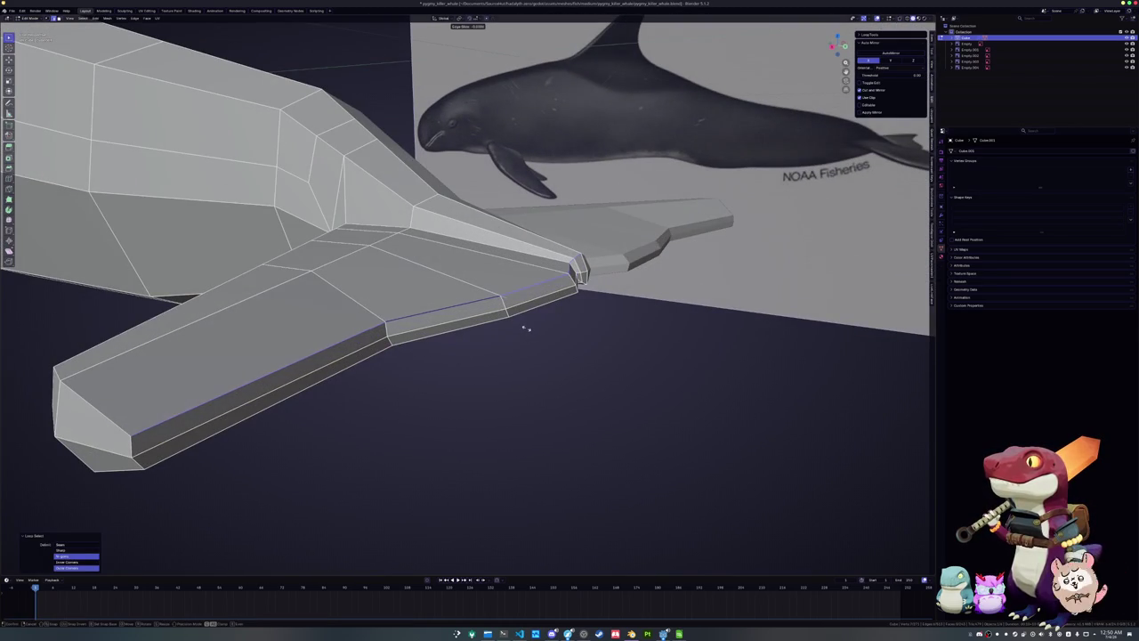
click(526, 327)
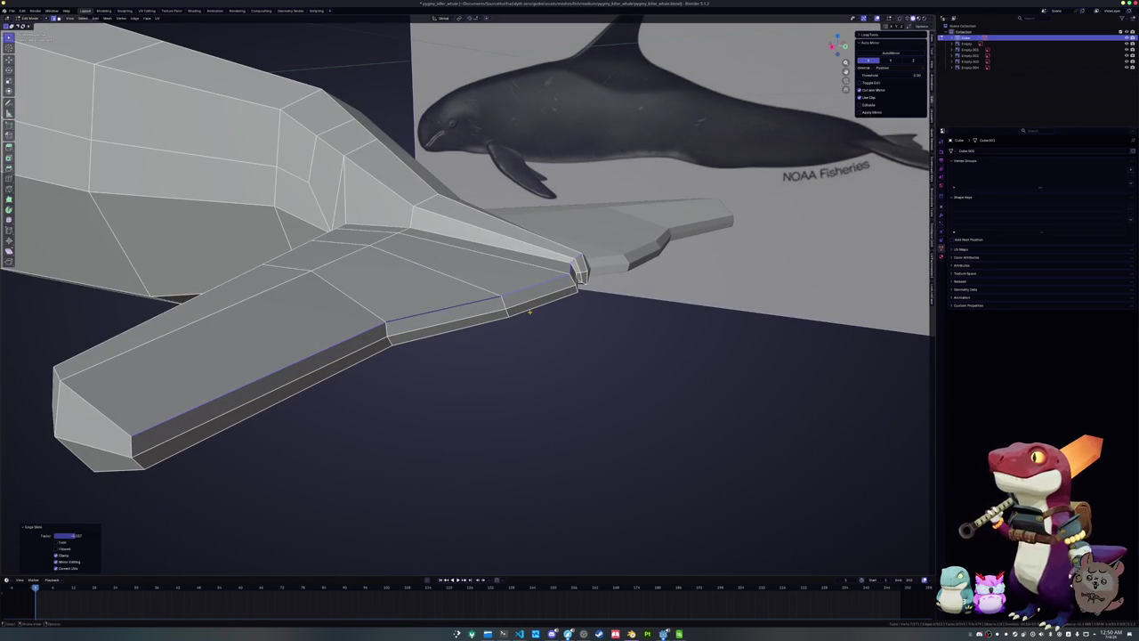
middle_drag(526, 328, 540, 308)
key(g)
key(g)
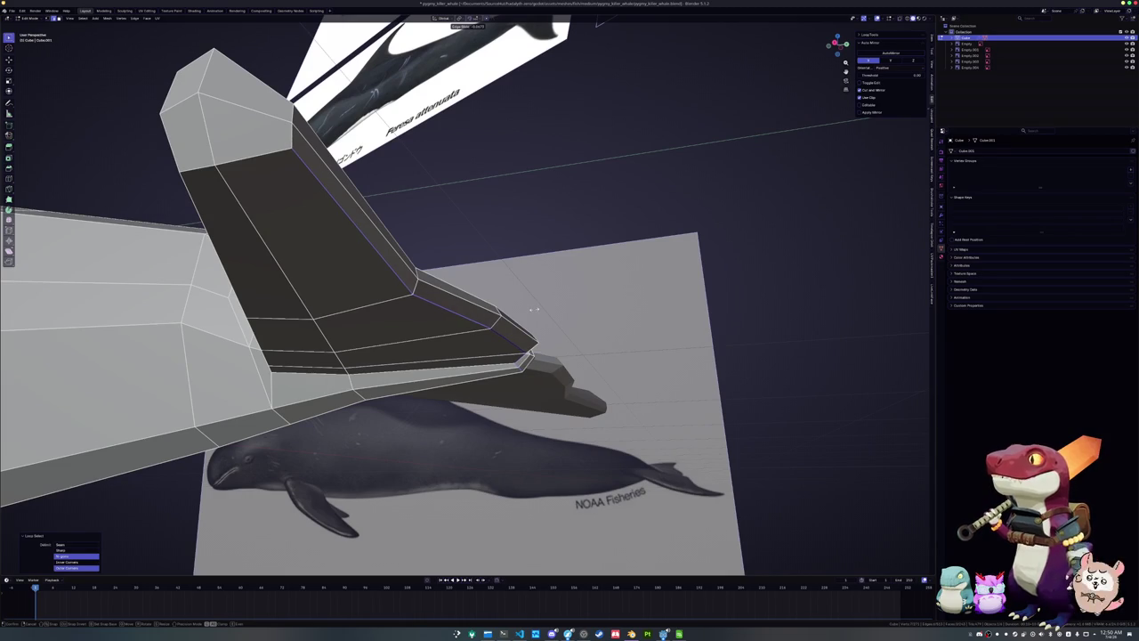
click(534, 308)
Select the fluke's edge run and lower it along Z
mouse_move(533, 309)
middle_down()
mouse_move(421, 328)
mouse_move(452, 310)
mouse_move(434, 309)
mouse_move(469, 320)
middle_up()
alt+click(418, 302)
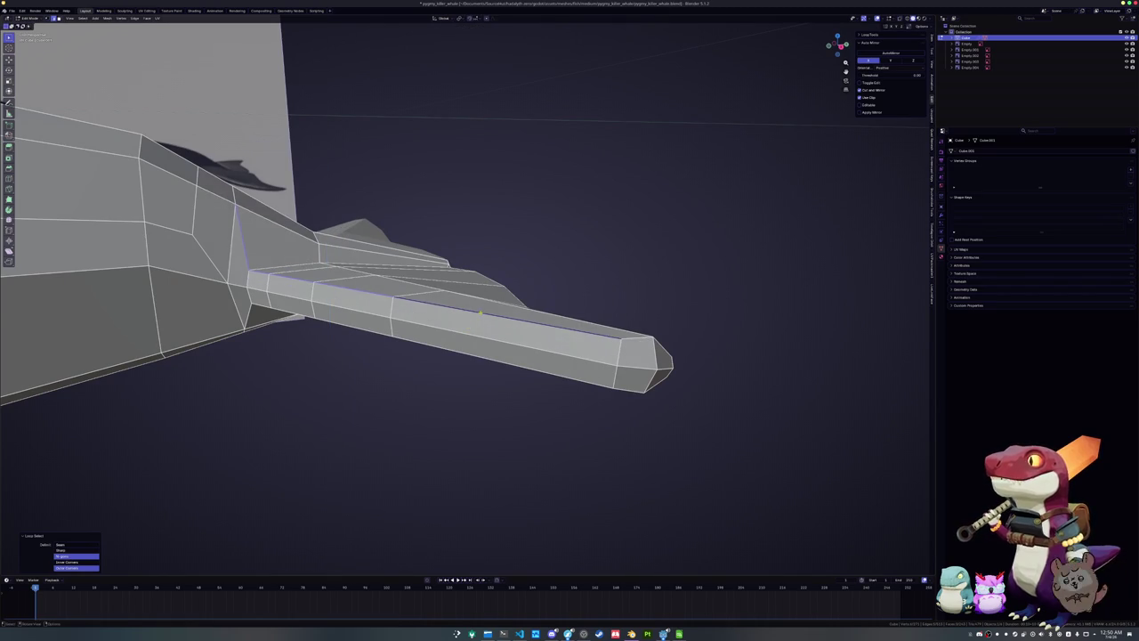
click(469, 317)
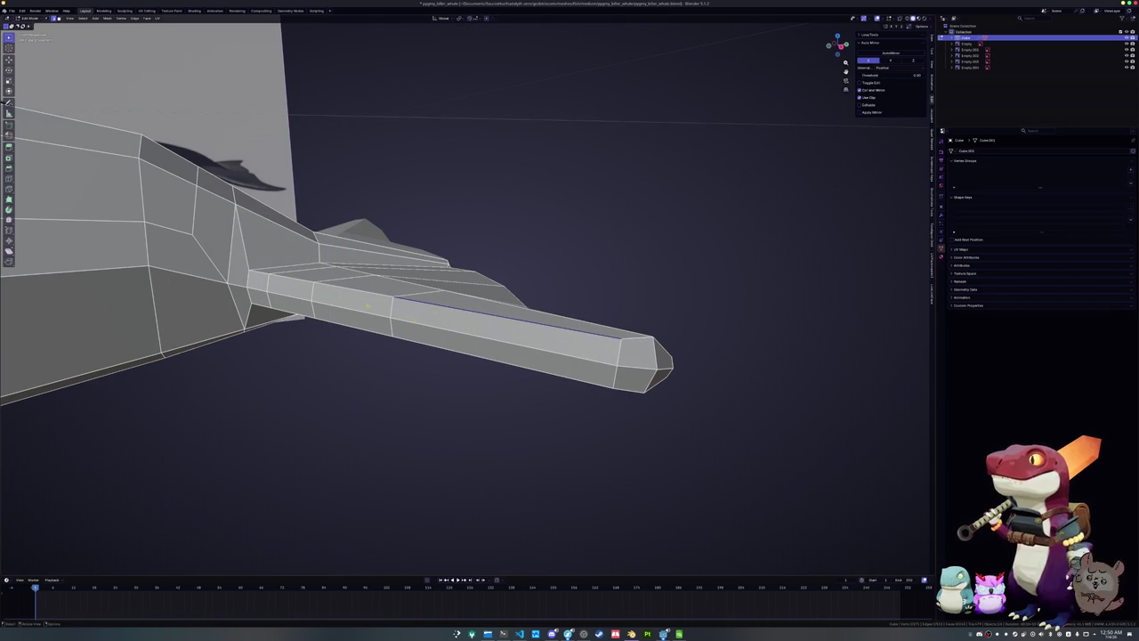
ctrl+click(264, 275)
mouse_move(534, 360)
middle_down()
mouse_move(565, 374)
mouse_move(606, 357)
middle_up()
key(g)
key(z)
click(605, 354)
Select the fluke underside edges and adjust their height along Z
middle_drag(620, 352, 440, 283)
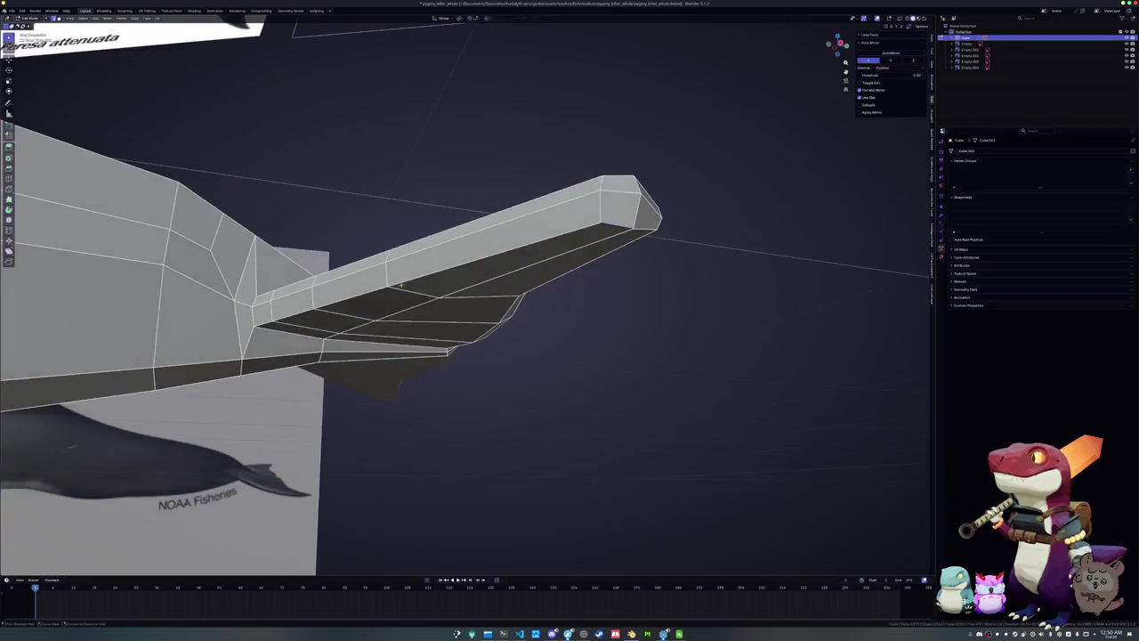
ctrl+click(449, 350)
mouse_move(449, 349)
middle_down()
mouse_move(394, 355)
mouse_move(372, 339)
middle_up()
key(g)
key(z)
click(394, 355)
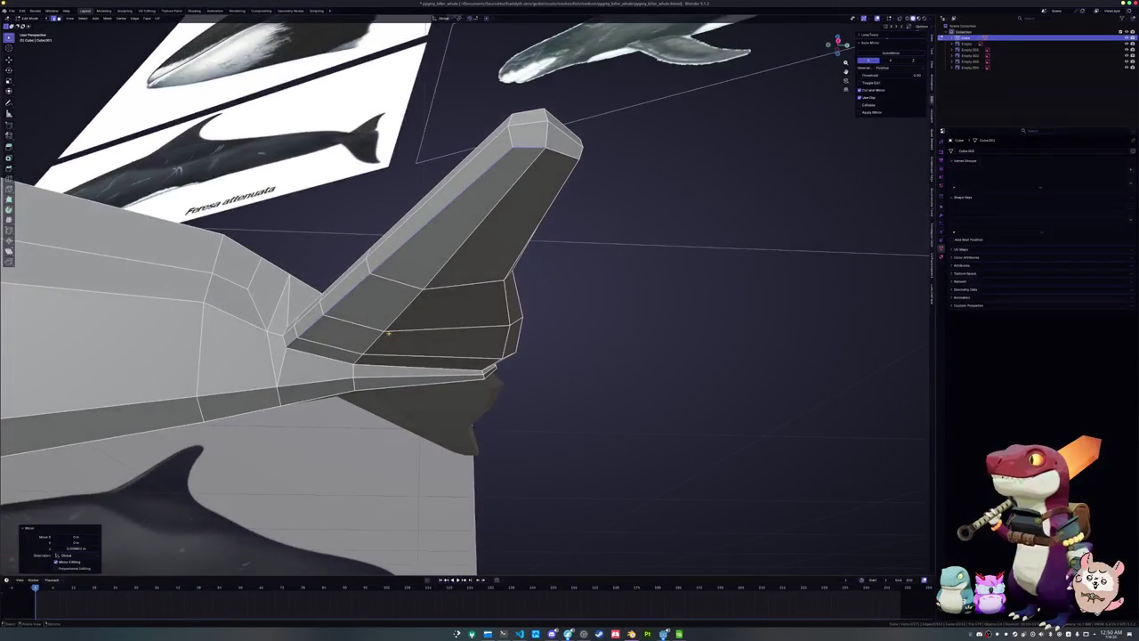
middle_drag(418, 297, 480, 326)
key(g)
key(z)
click(481, 324)
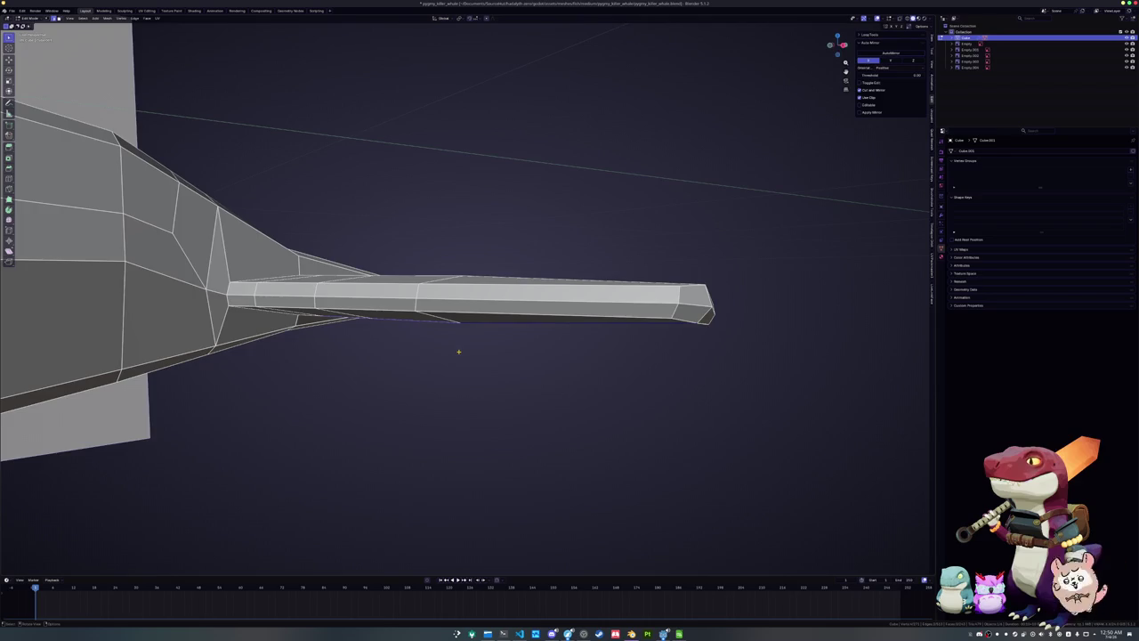
Flatten the fluke with a Z scale in front view, then set its edge height in side view
key(KP_1)
key(s)
key(z)
click(458, 351)
key(KP_3)
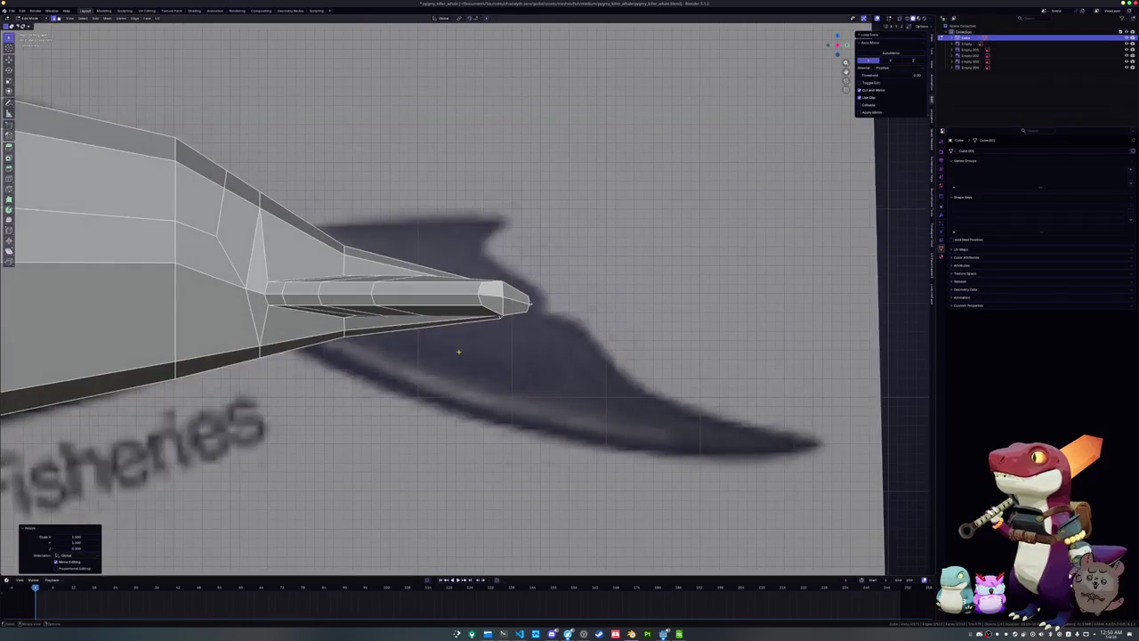
scroll(458, 352, up, 2)
key(g)
key(z)
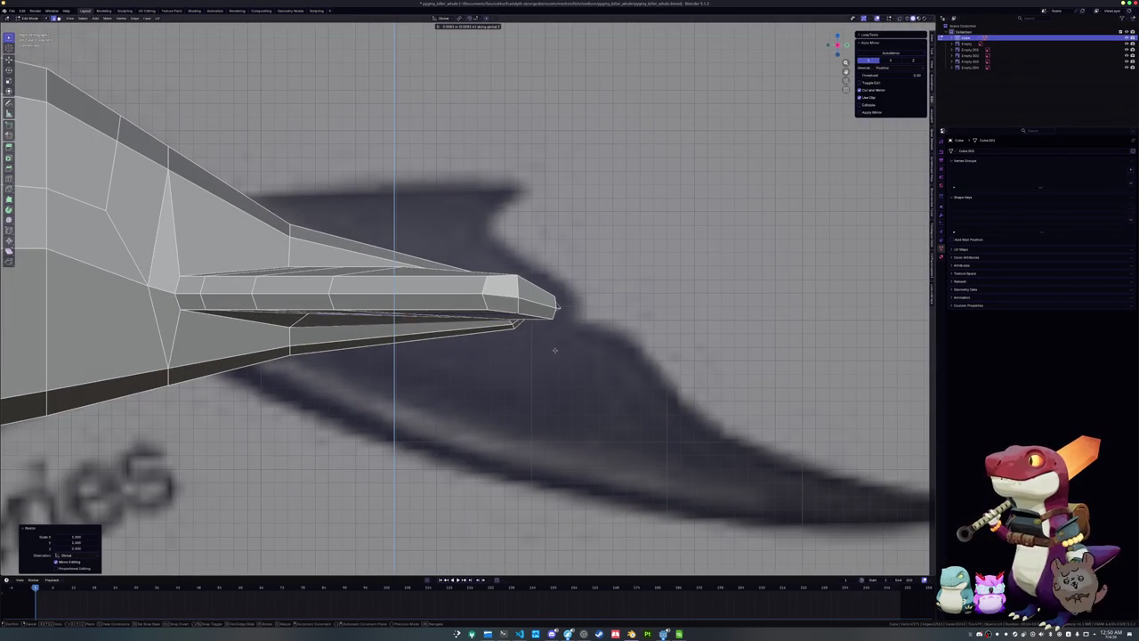
click(554, 358)
middle_drag(555, 358, 458, 353)
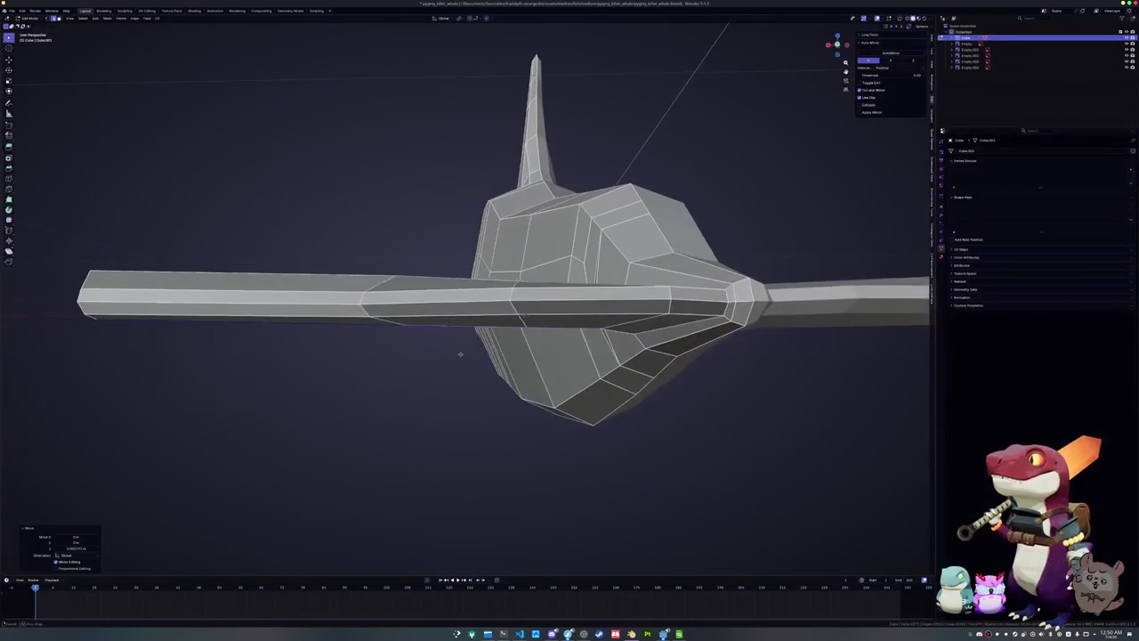
In front X-ray view, flatten the fin's top edge by scaling it along Z
key(KP_1)
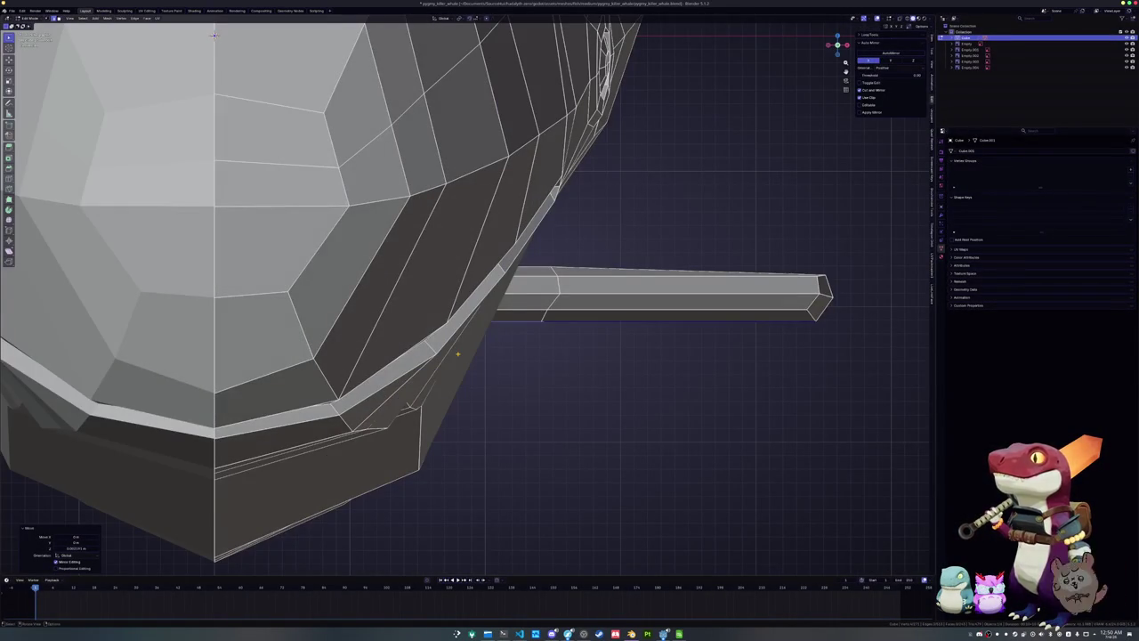
key(alt+z)
click(560, 272)
key(s)
key(z)
click(626, 258)
Select the fluke's two top edges and edge-slide them along the fluke
mouse_move(626, 257)
middle_down()
mouse_move(383, 297)
mouse_move(396, 235)
middle_up()
key(alt+z)
alt+click(384, 294)
key(alt+z)
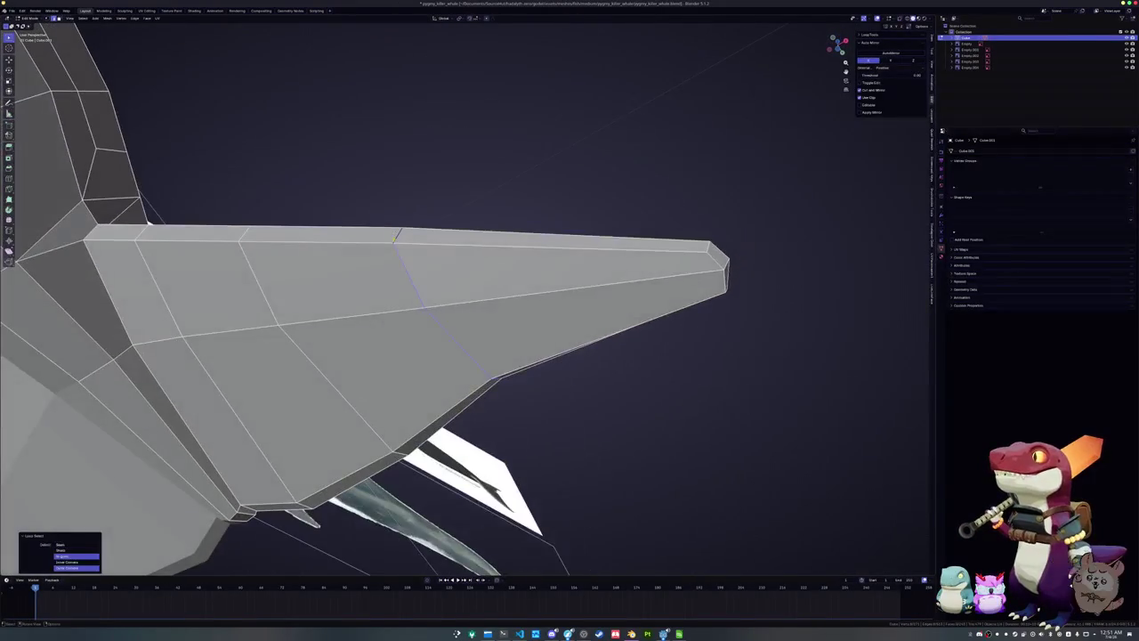
click(329, 239)
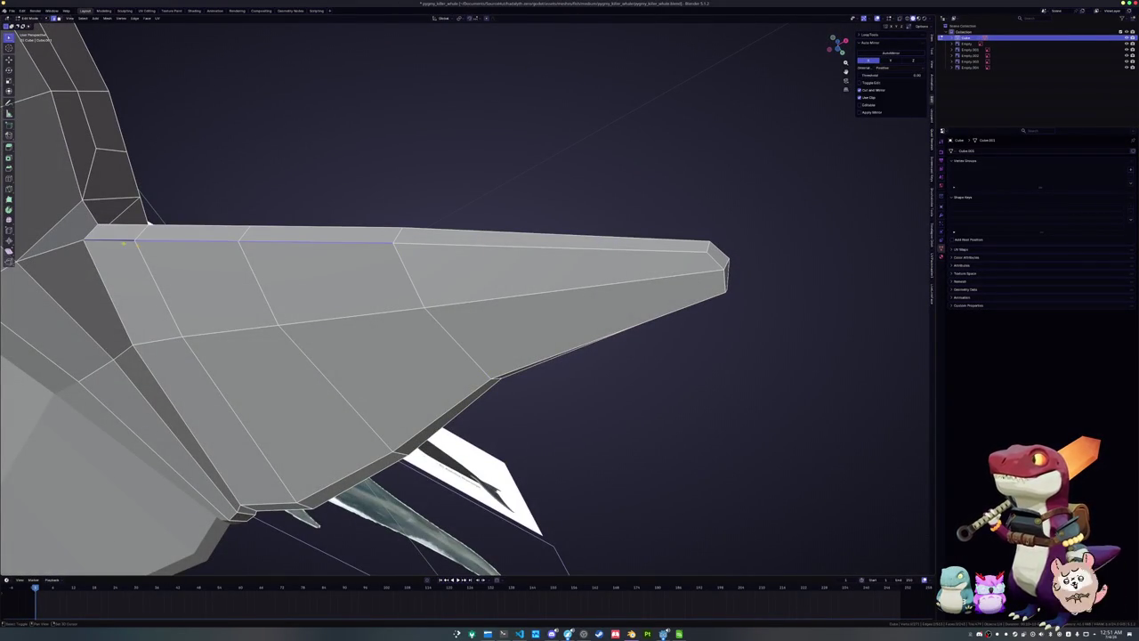
shift+click(493, 248)
key(g)
key(g)
click(493, 254)
From the side, adjust the height of a fluke edge and an edge loop along Z
mouse_move(493, 254)
middle_down()
mouse_move(343, 341)
mouse_move(259, 330)
mouse_move(247, 348)
mouse_move(514, 259)
mouse_move(569, 295)
mouse_move(557, 258)
mouse_move(546, 260)
mouse_move(623, 256)
mouse_move(559, 229)
middle_up()
alt+click(514, 259)
key(g)
key(z)
click(570, 296)
alt+click(557, 258)
key(g)
key(z)
click(616, 256)
key(g)
key(z)
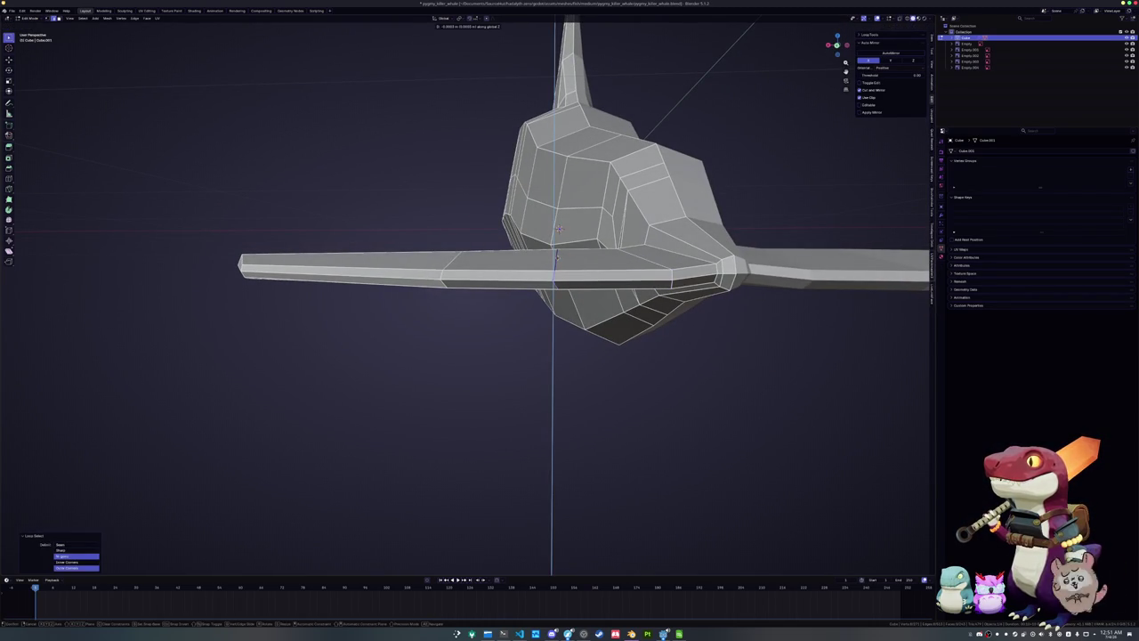
key(Return)
Add a centred loop cut across the fluke and reposition the new edge in top X-ray view
scroll(354, 299, up, 3)
key(ctrl+r)
click(369, 302)
right_click(388, 308)
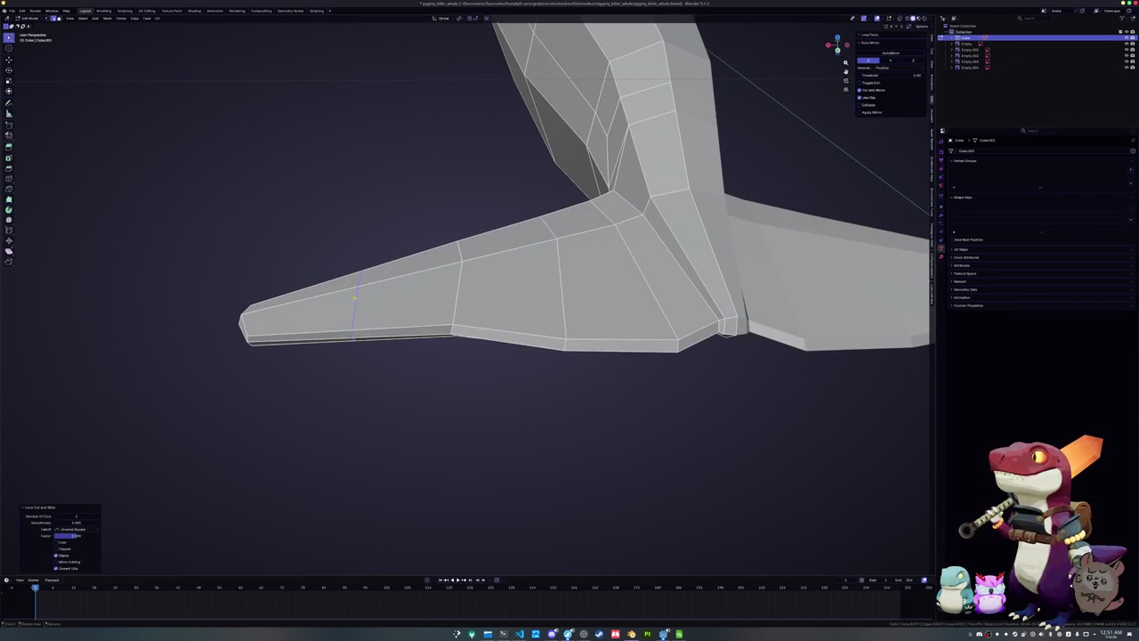
key(KP_7)
key(alt+z)
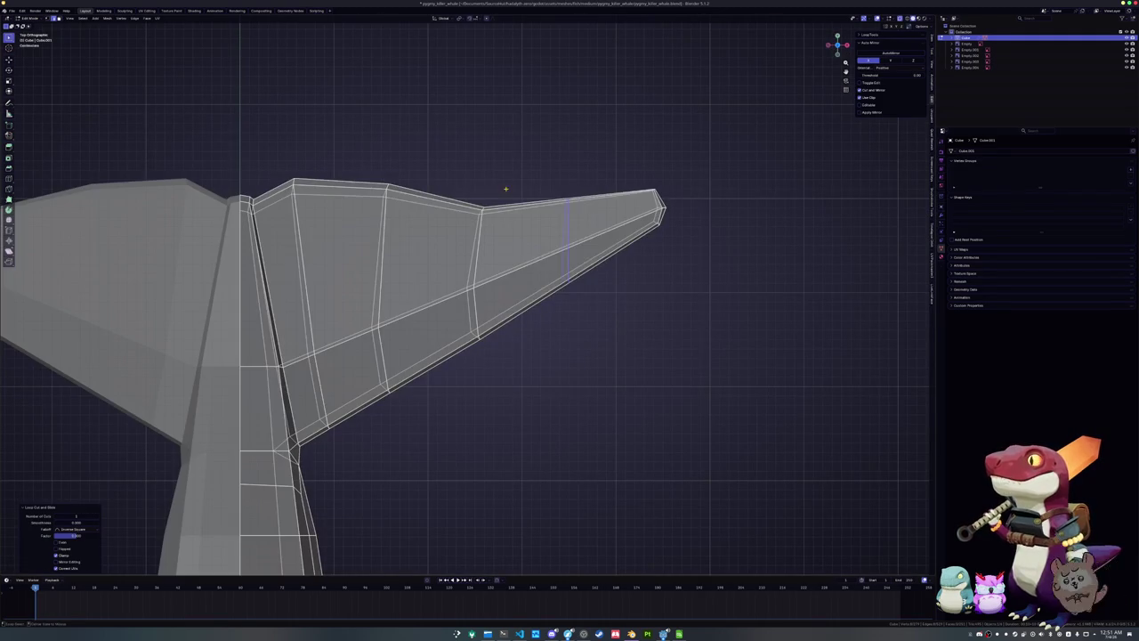
key(g)
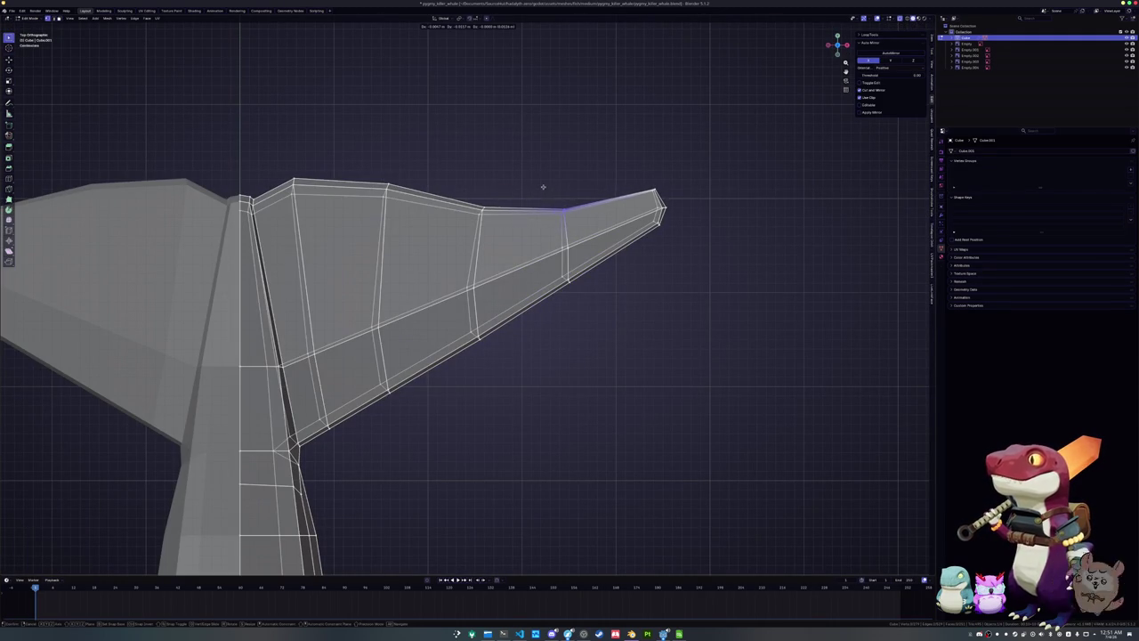
click(543, 187)
In top view, box-select the fluke's outer edge and shift it along the fluke
scroll(552, 191, down, 2)
scroll(563, 236, down, 2)
middle_drag(564, 275, 514, 233)
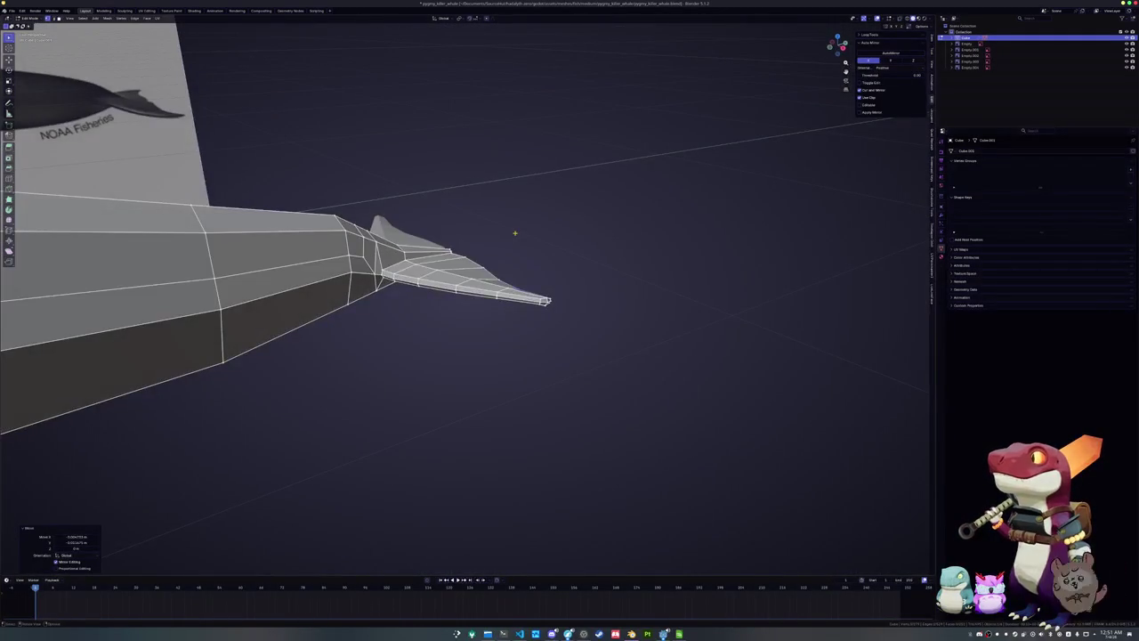
key(alt+z)
key(KP_7)
scroll(514, 234, up, 2)
scroll(530, 238, up, 2)
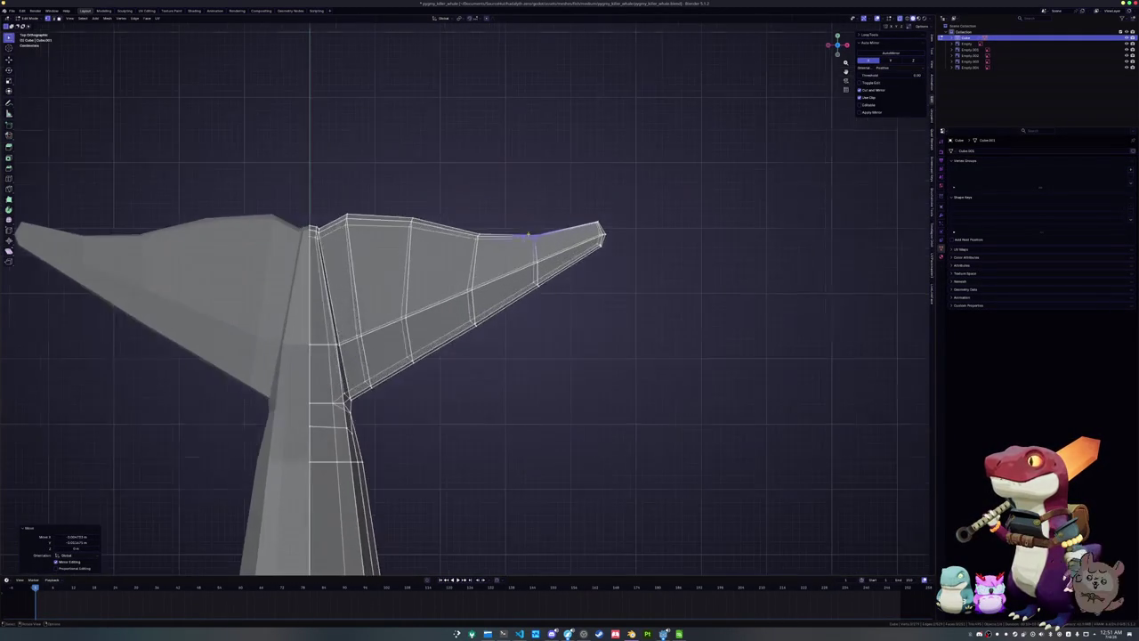
drag(553, 231, 444, 203)
scroll(600, 235, up, 2)
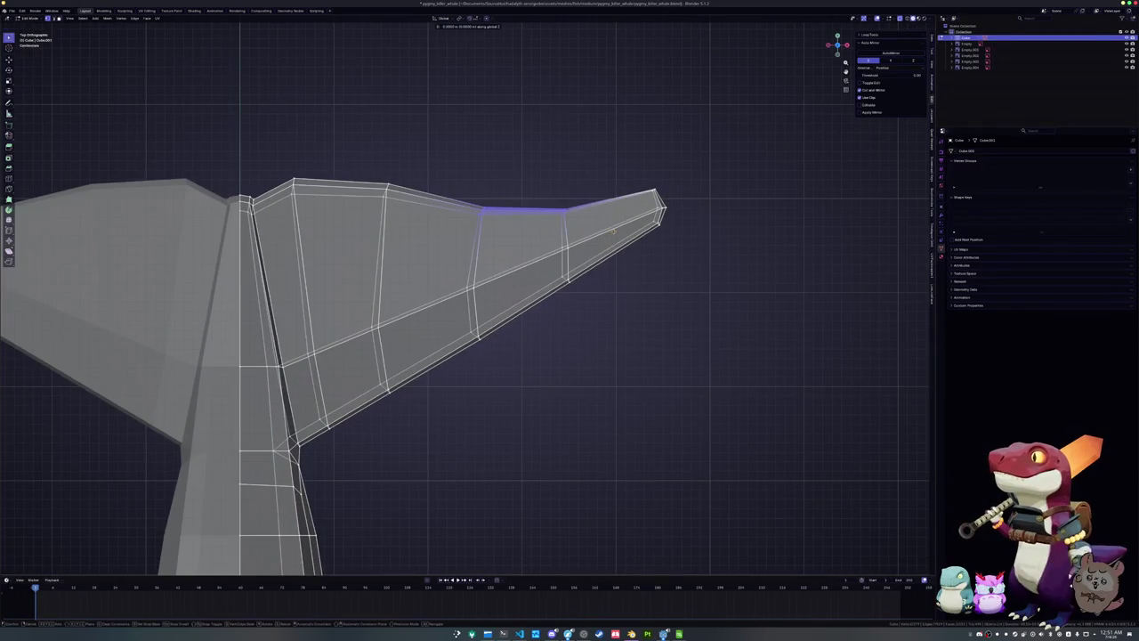
click(666, 237)
Move, rotate and extrude the fluke tip so it sweeps backward
click(657, 197)
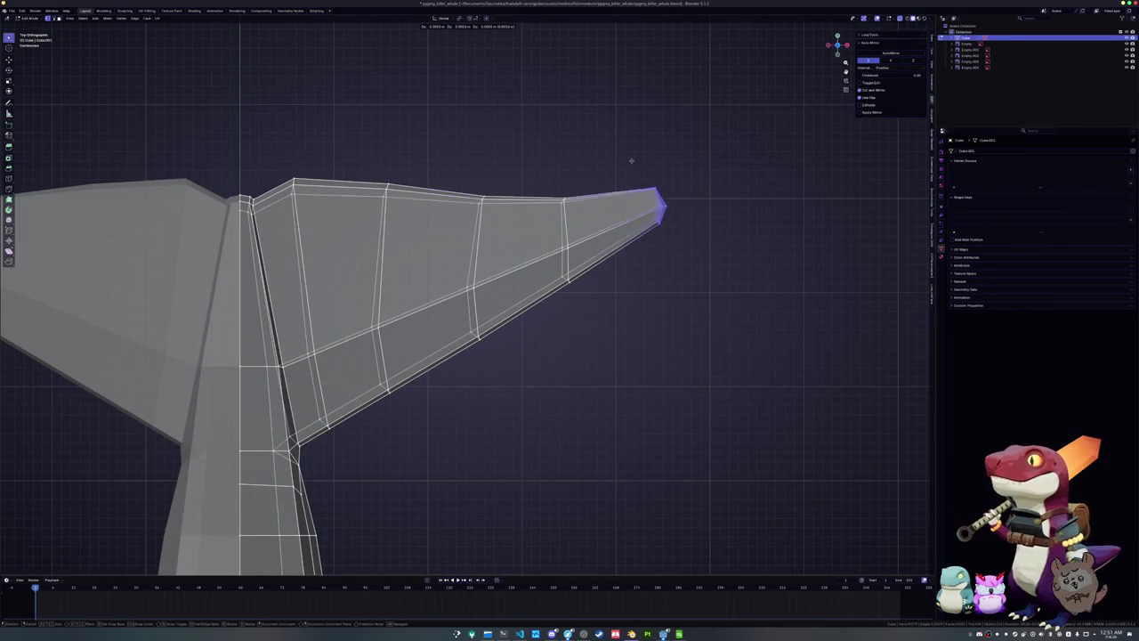
key(g)
click(630, 145)
key(r)
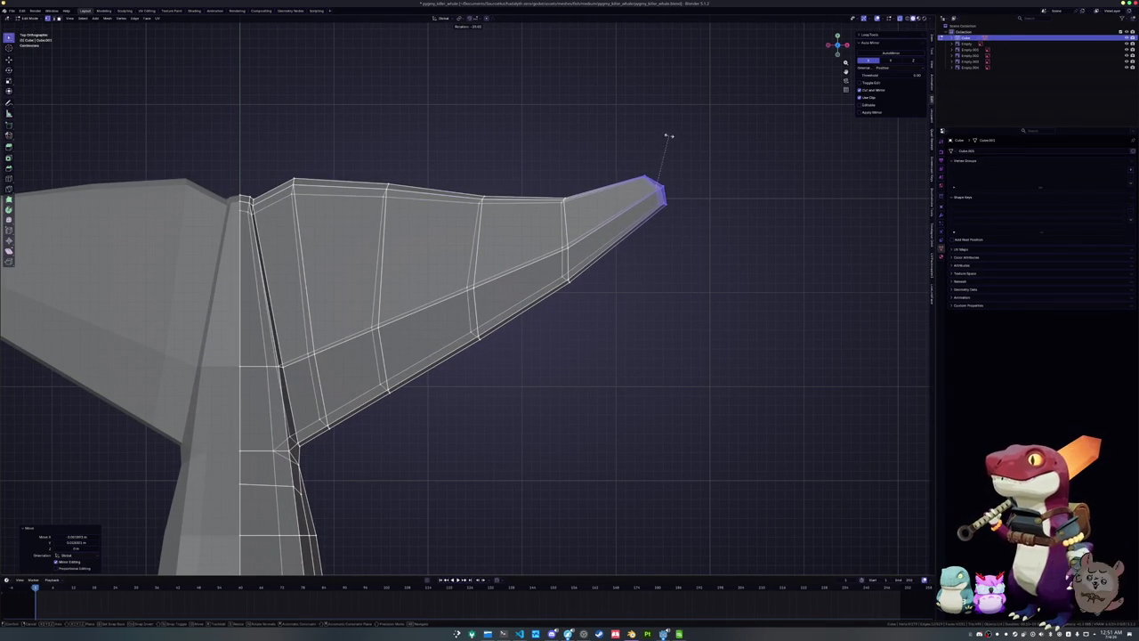
click(669, 136)
key(g)
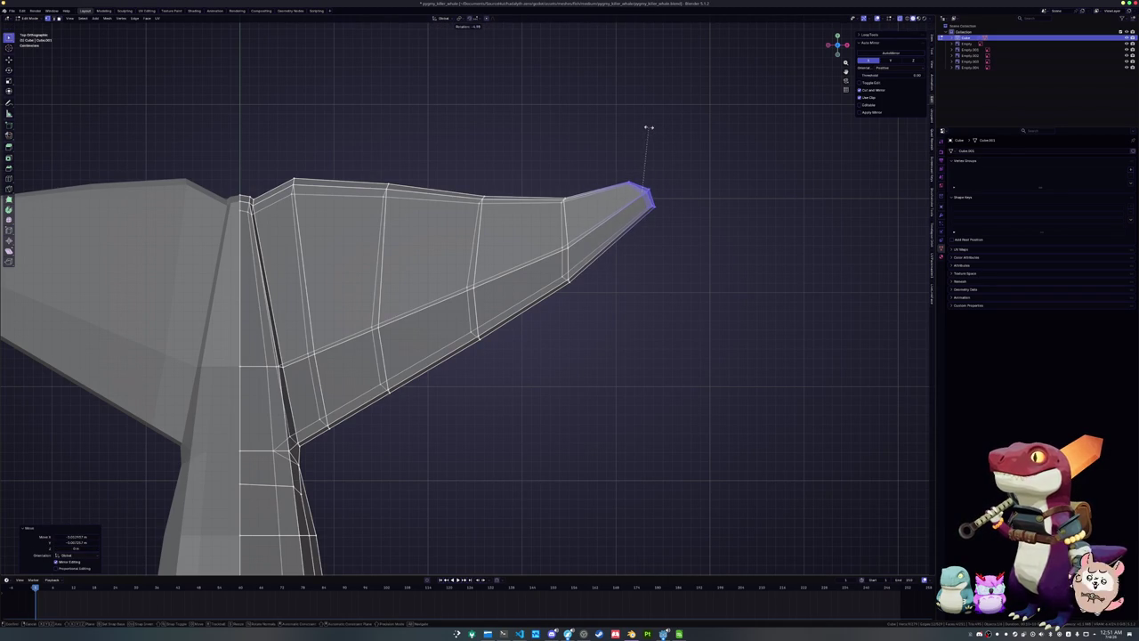
scroll(644, 159, down, 3)
scroll(617, 190, up, 3)
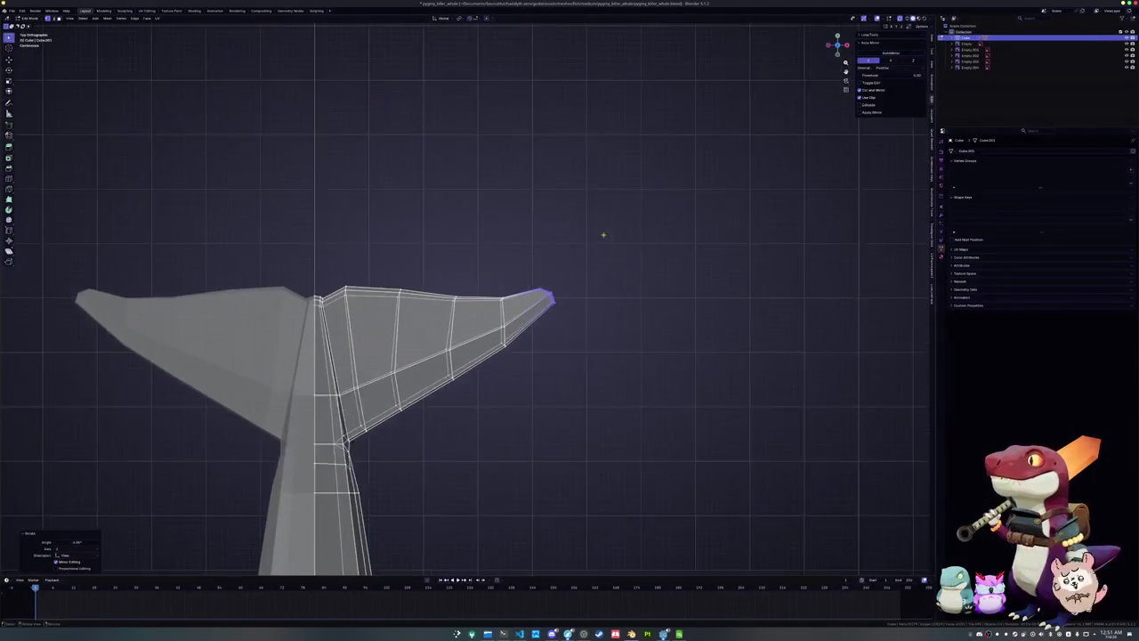
key(e)
right_click(606, 235)
click(615, 214)
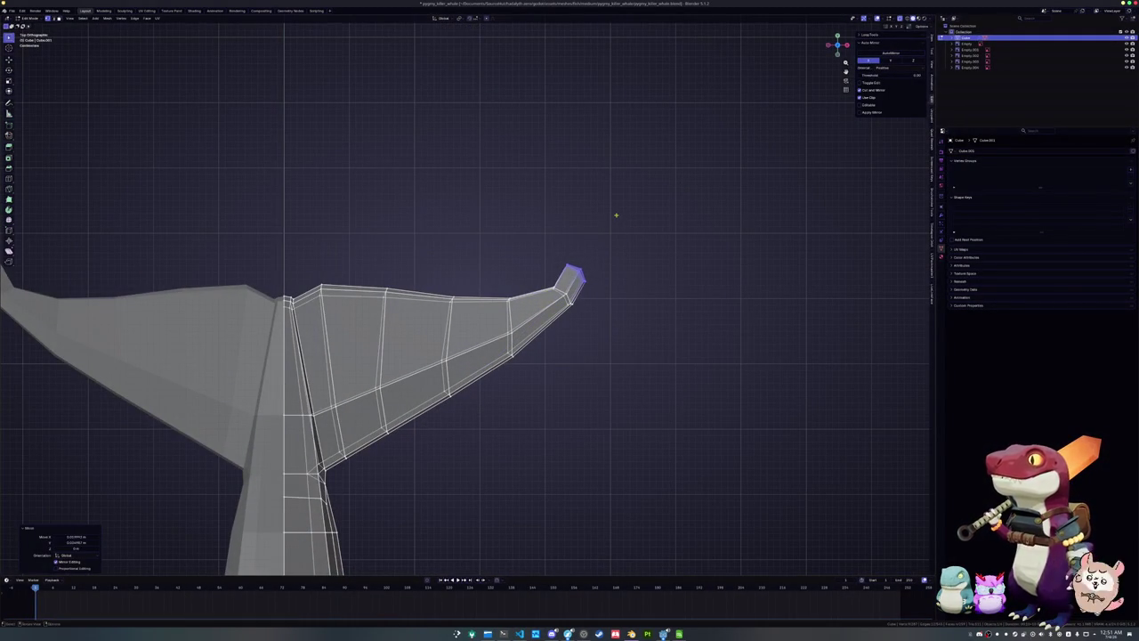
click(601, 194)
Scale the fluke tip down to a narrower point
key(s)
click(611, 229)
key(g)
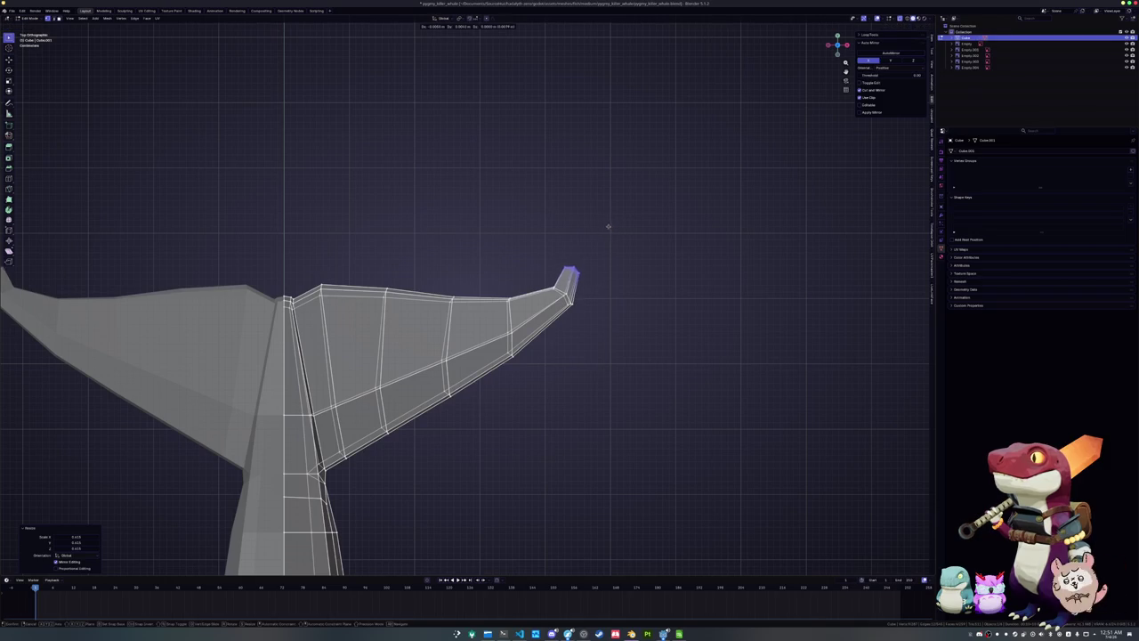
right_click(606, 226)
right_click(597, 229)
scroll(598, 229, up, 2)
scroll(614, 241, up, 2)
Edge-slide the loop near the fluke tip to tighten the tip geometry
alt+click(656, 284)
mouse_move(656, 284)
middle_down()
mouse_move(495, 257)
mouse_move(512, 267)
mouse_move(483, 275)
mouse_move(499, 295)
mouse_move(459, 397)
mouse_move(412, 443)
middle_up()
key(g)
key(g)
click(499, 295)
Vertex-slide (Shift+V) a vertex of the loop around the flipper base
middle_drag(633, 234, 645, 190)
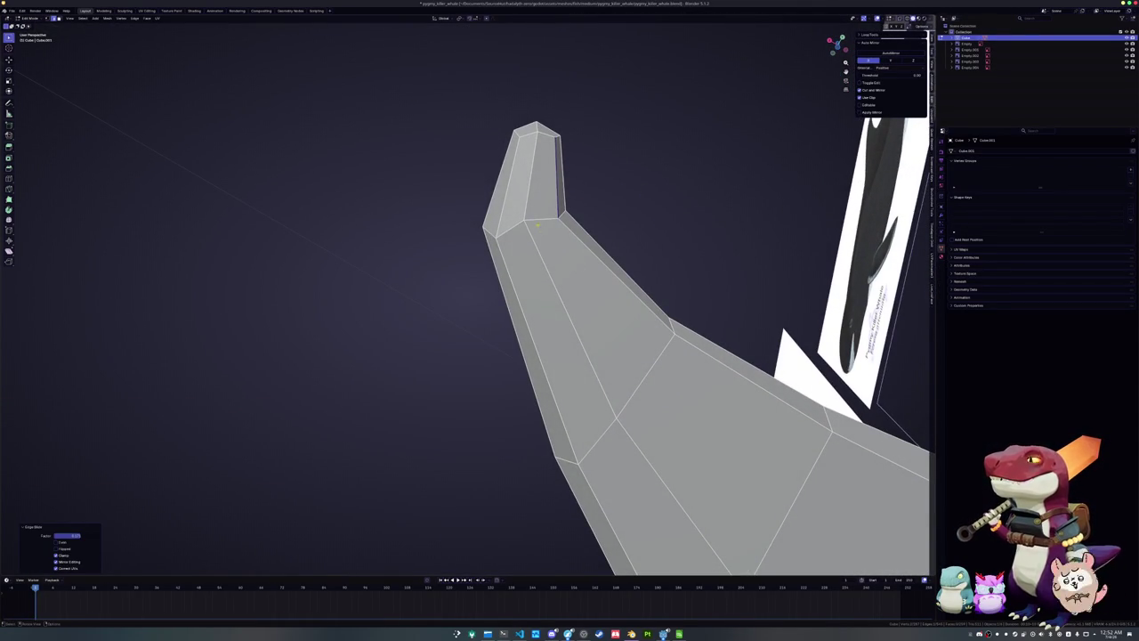
alt+click(523, 222)
key(shift+v)
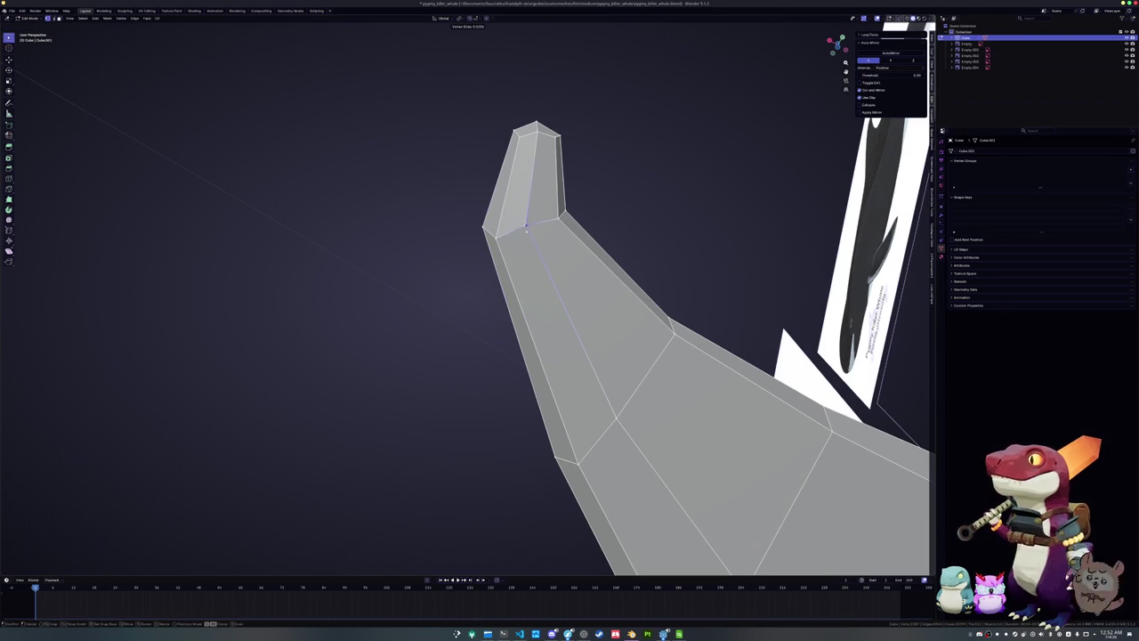
click(526, 229)
mouse_move(526, 229)
middle_down()
mouse_move(575, 250)
mouse_move(498, 264)
middle_up()
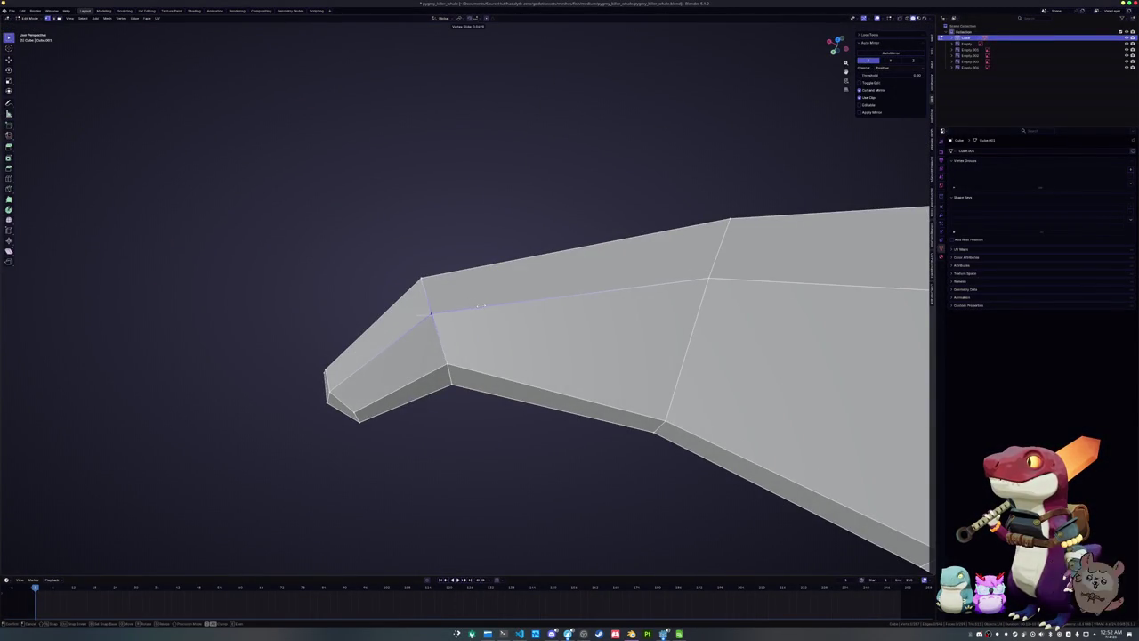
click(479, 306)
Vertex-slide the edge loop running across the flipper
middle_drag(479, 306, 536, 111)
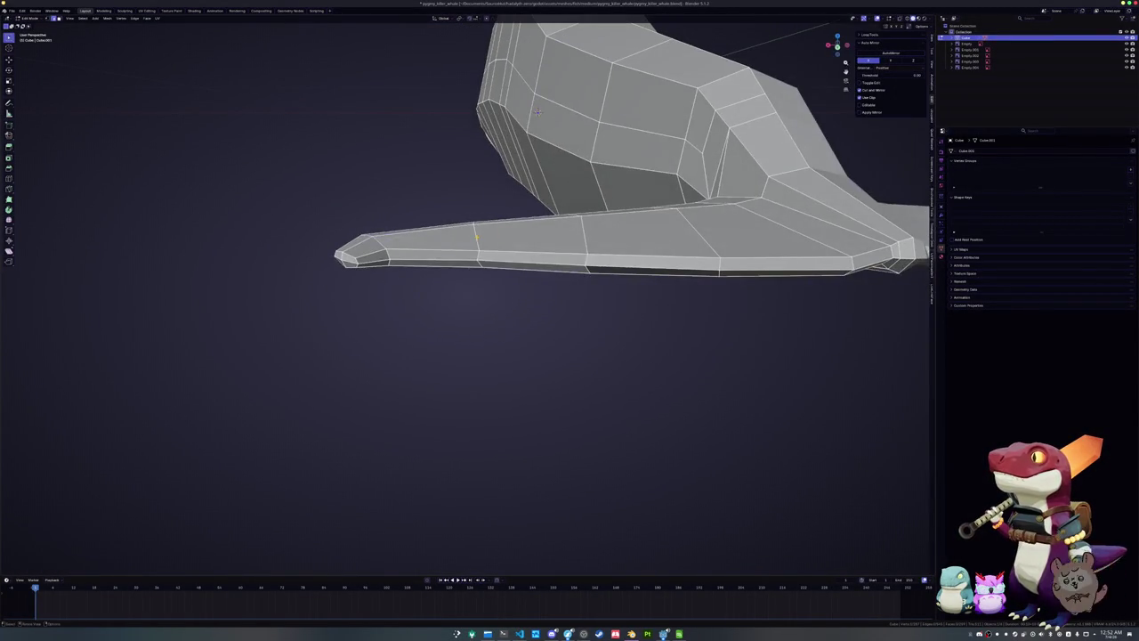
alt+click(477, 253)
scroll(474, 254, up, 3)
scroll(472, 256, up, 2)
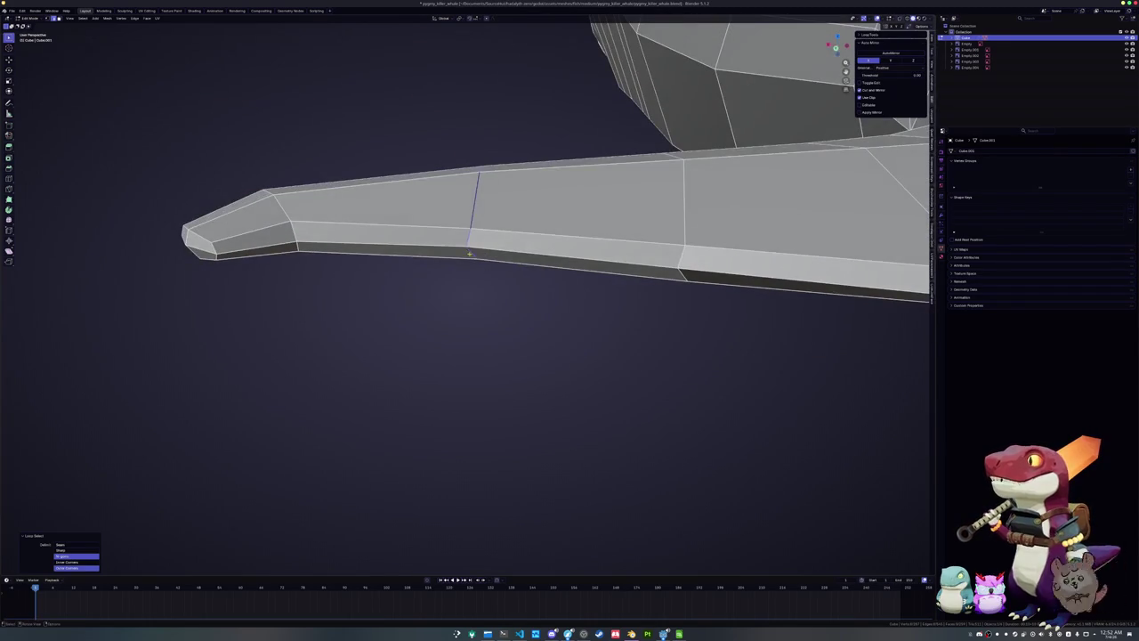
key(shift+v)
scroll(491, 255, up, 3)
scroll(493, 256, up, 2)
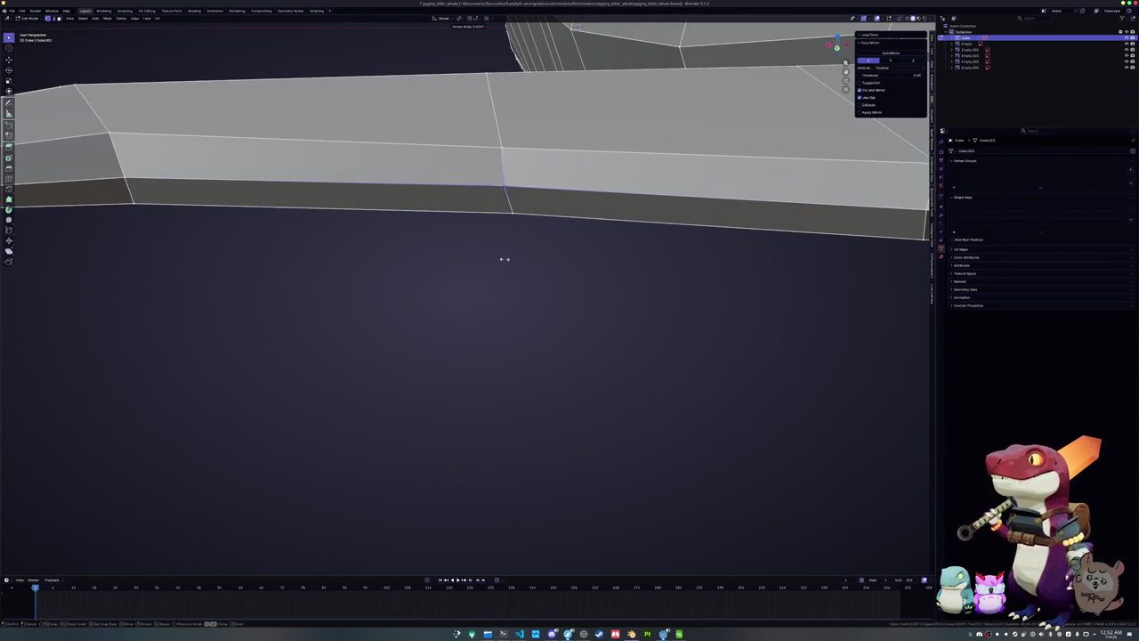
click(506, 259)
Slide a vertex along the flipper's top edge, checking it against the reference image
mouse_move(507, 259)
middle_down()
mouse_move(629, 267)
mouse_move(478, 186)
middle_up()
scroll(478, 186, up, 3)
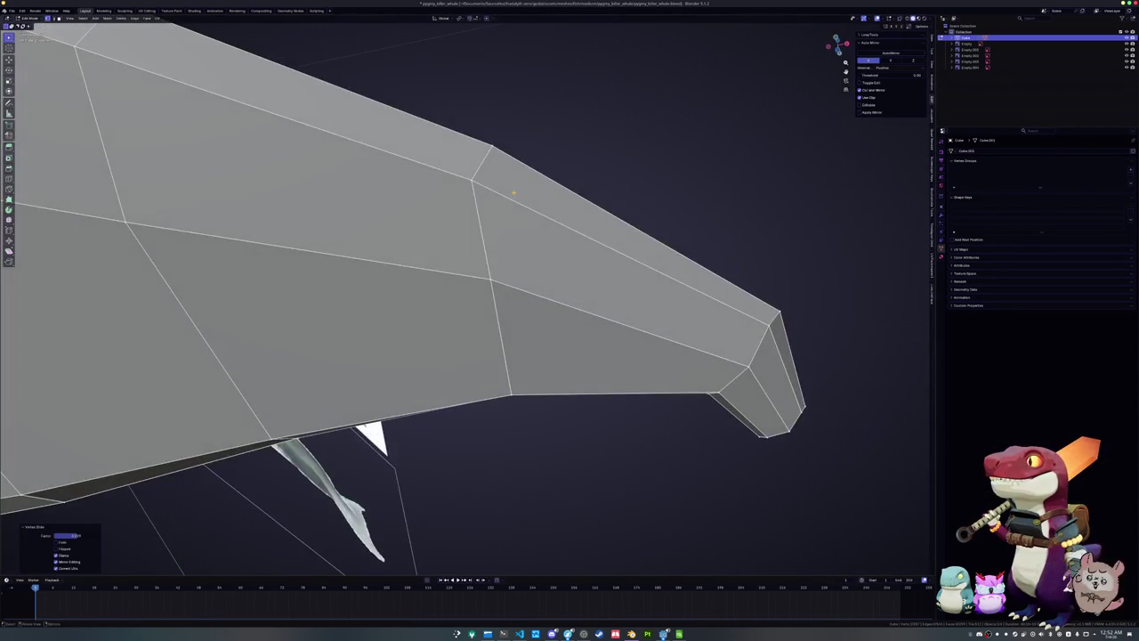
click(489, 186)
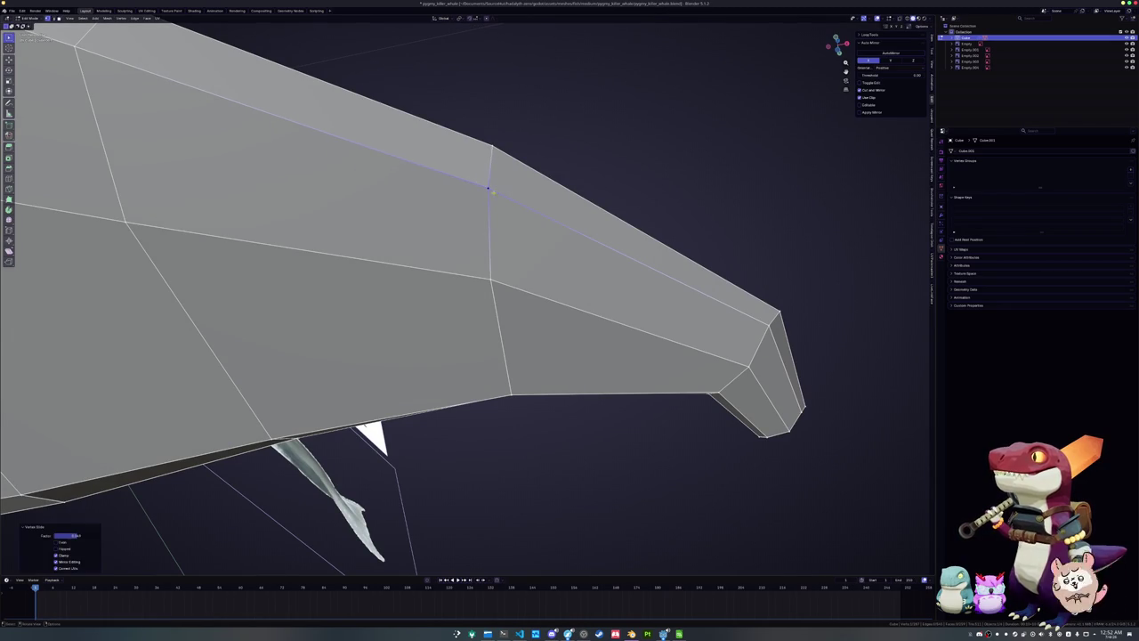
scroll(489, 187, down, 3)
mouse_move(489, 187)
middle_down()
mouse_move(457, 308)
mouse_move(487, 225)
mouse_move(426, 268)
middle_up()
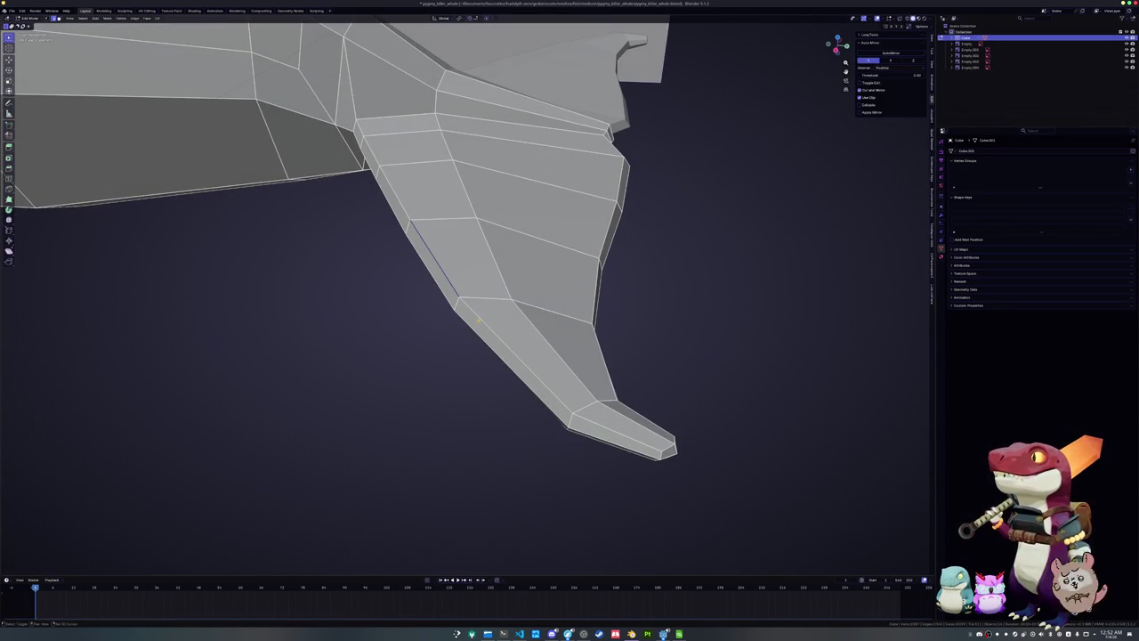
middle_drag(400, 230, 403, 230)
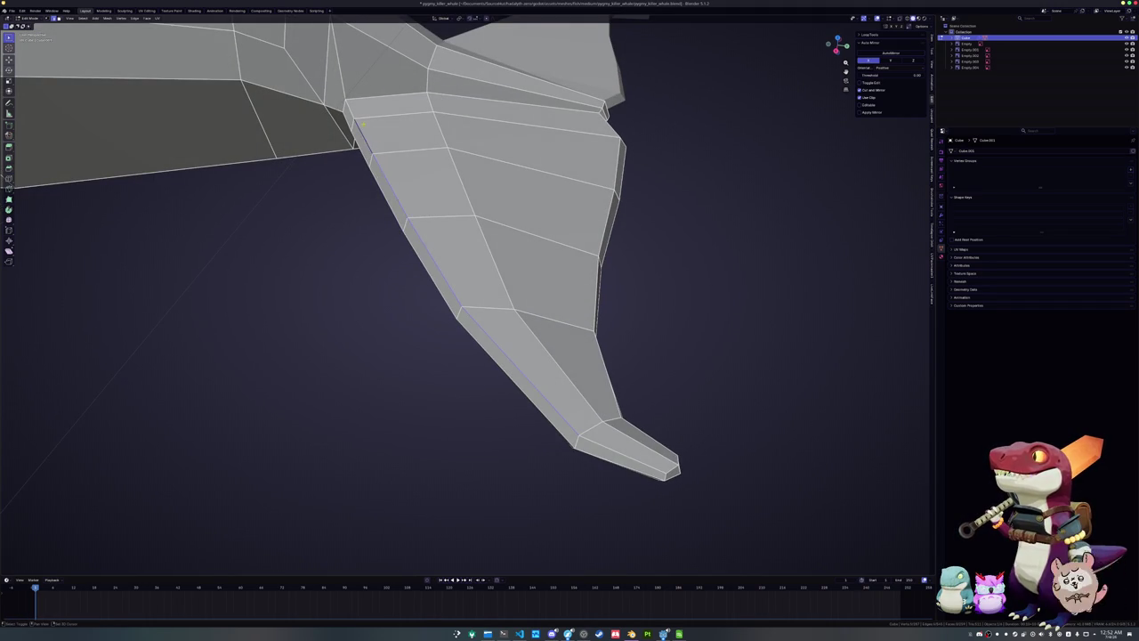
middle_drag(355, 113, 444, 226)
click(439, 212)
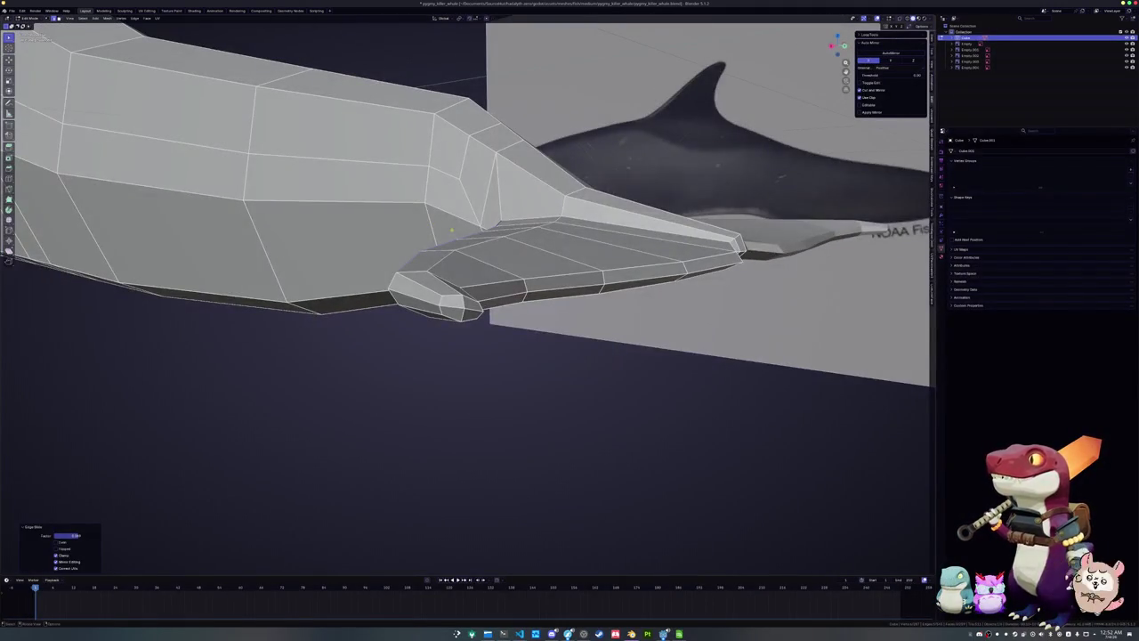
Shift a flipper edge vertically along Z, then return to Object Mode
click(522, 233)
middle_drag(521, 232, 460, 252)
key(g)
key(z)
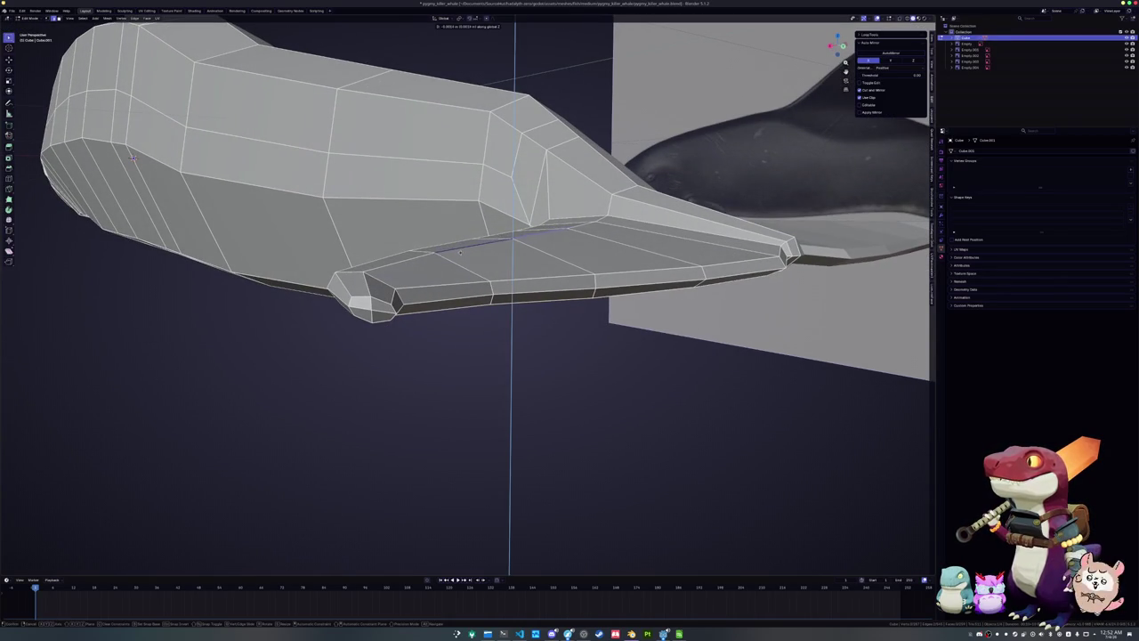
click(460, 253)
mouse_move(460, 254)
middle_down()
mouse_move(527, 251)
mouse_move(476, 269)
mouse_move(418, 258)
mouse_move(267, 198)
mouse_move(480, 287)
mouse_move(501, 272)
middle_up()
key(Tab)
Back in Edit Mode in side view, add a vertical loop cut just behind the eye
scroll(500, 272, down, 3)
scroll(516, 274, down, 3)
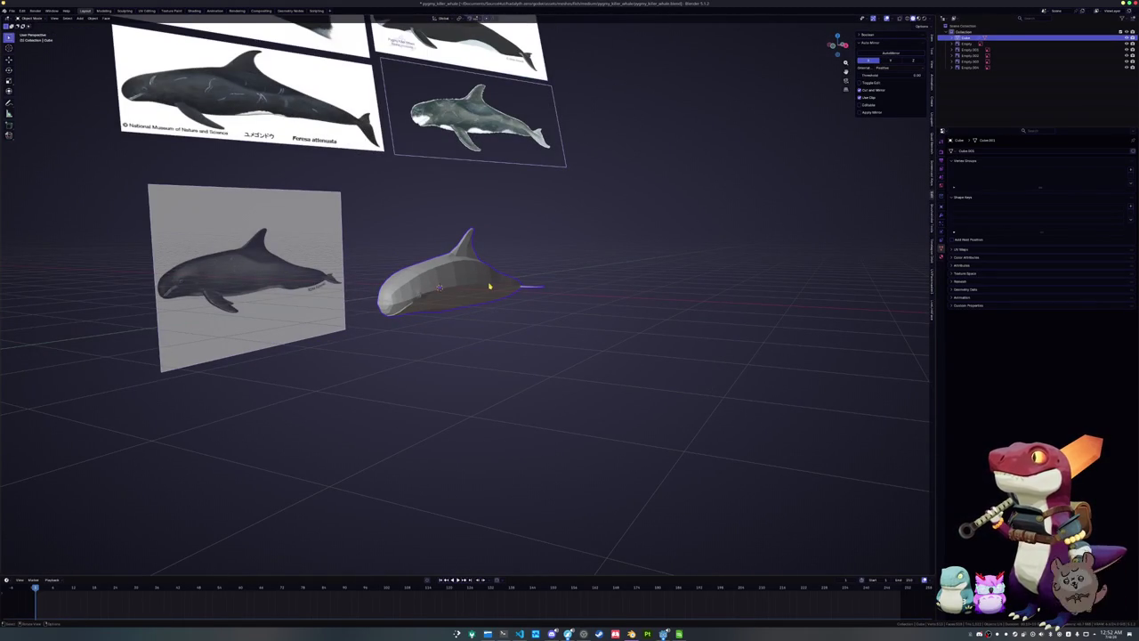
key(1)
key(Tab)
scroll(490, 287, up, 4)
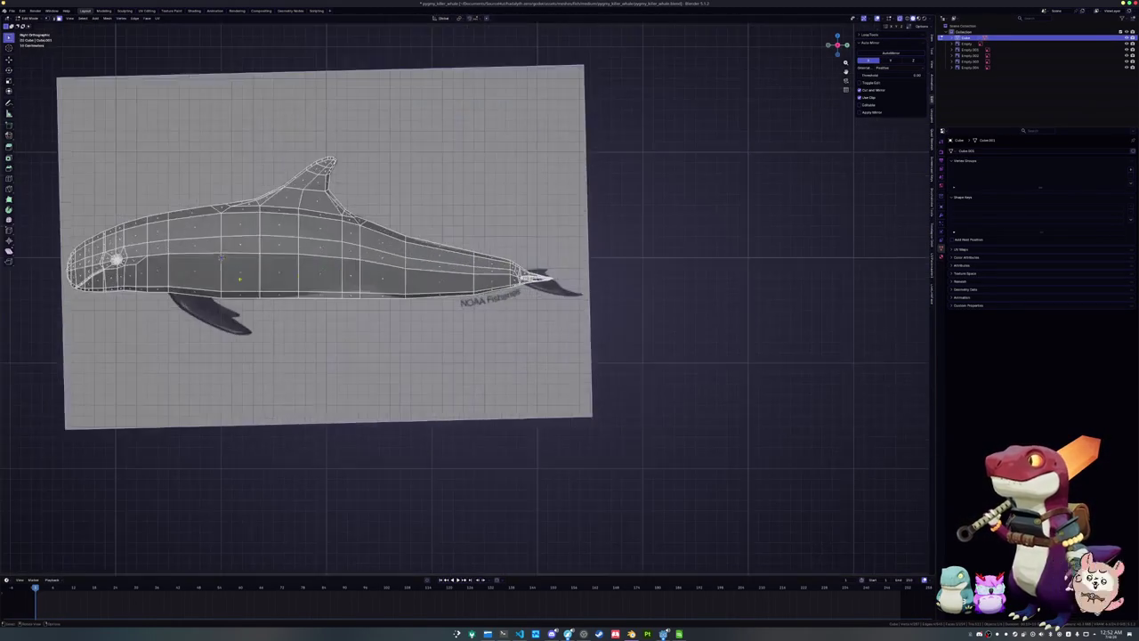
scroll(489, 286, up, 5)
scroll(540, 183, down, 3)
scroll(541, 184, up, 5)
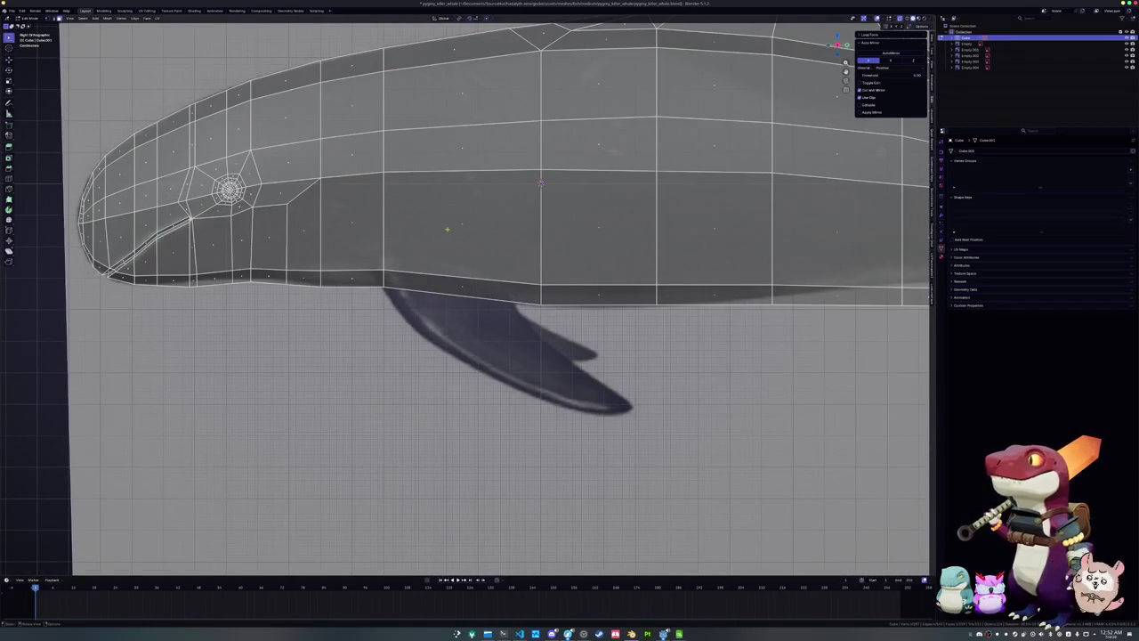
key(ctrl+r)
click(364, 225)
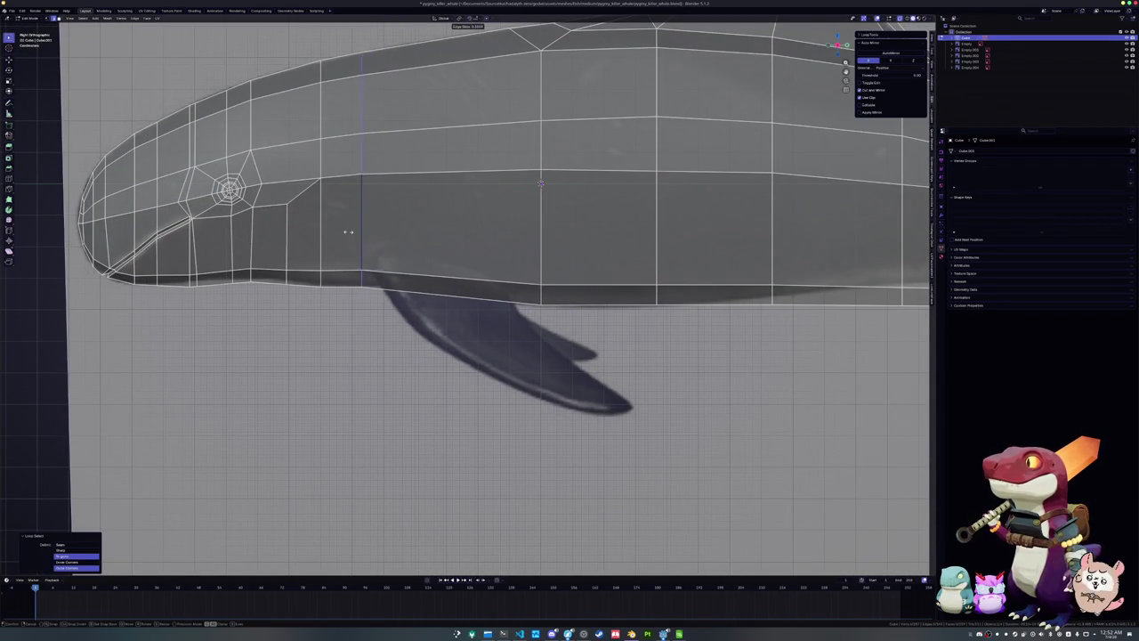
click(336, 234)
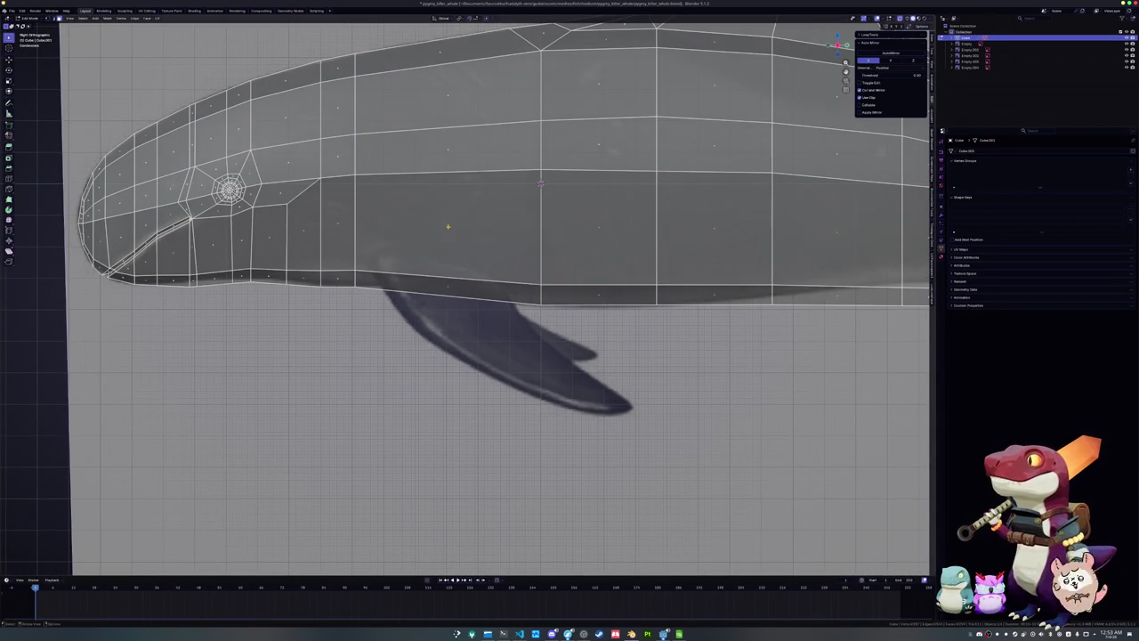
Inset the side face near the fin, nudge it down, and loop-cut across it
key(i)
click(647, 240)
key(g)
click(614, 248)
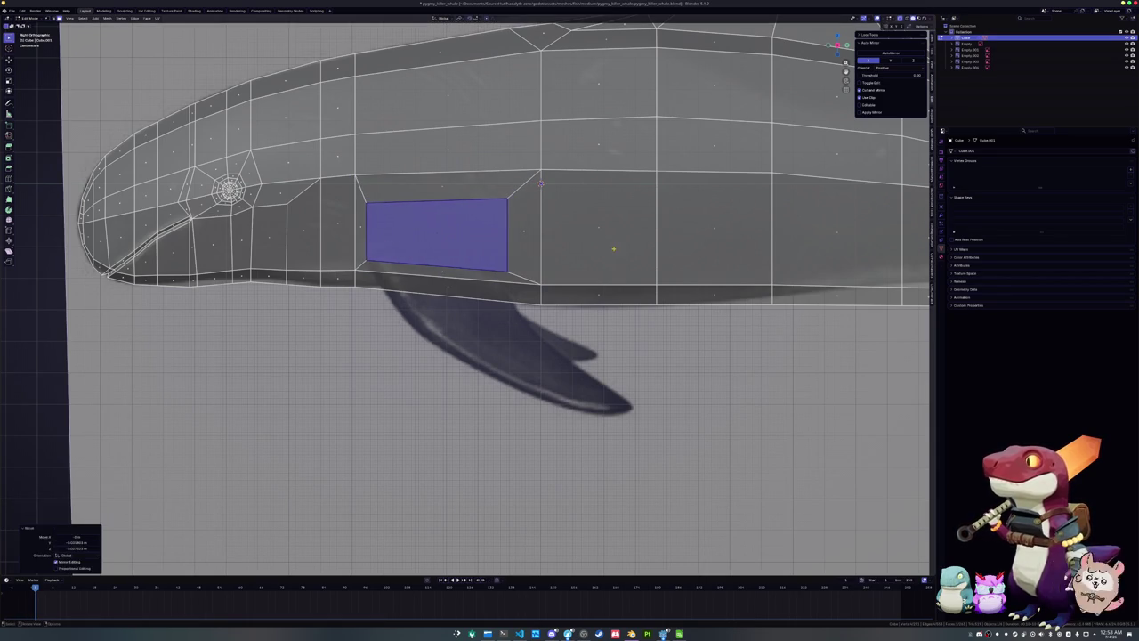
key(ctrl+r)
click(472, 233)
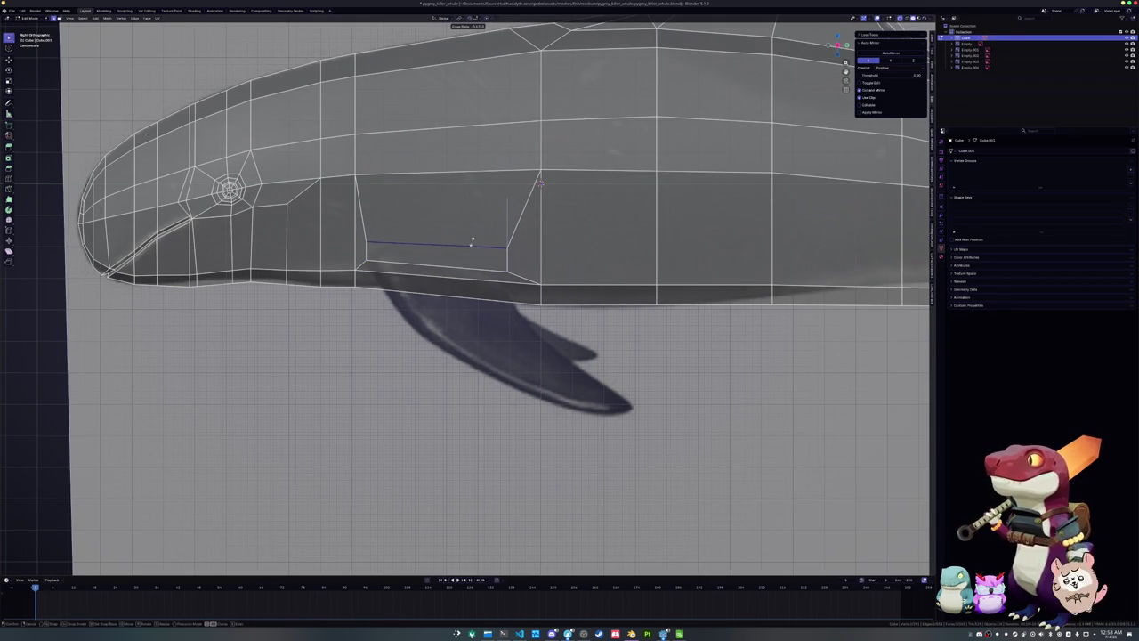
click(472, 241)
Tilt the lower strip face and slide its edge and a vertex along the body
key(1)
click(457, 254)
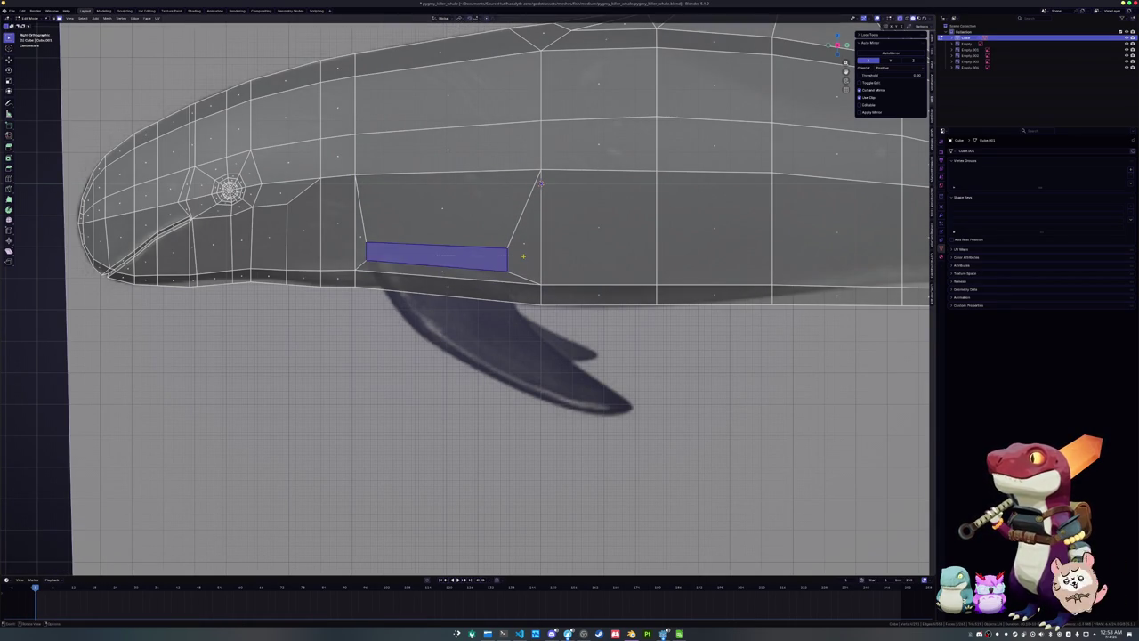
key(r)
click(510, 260)
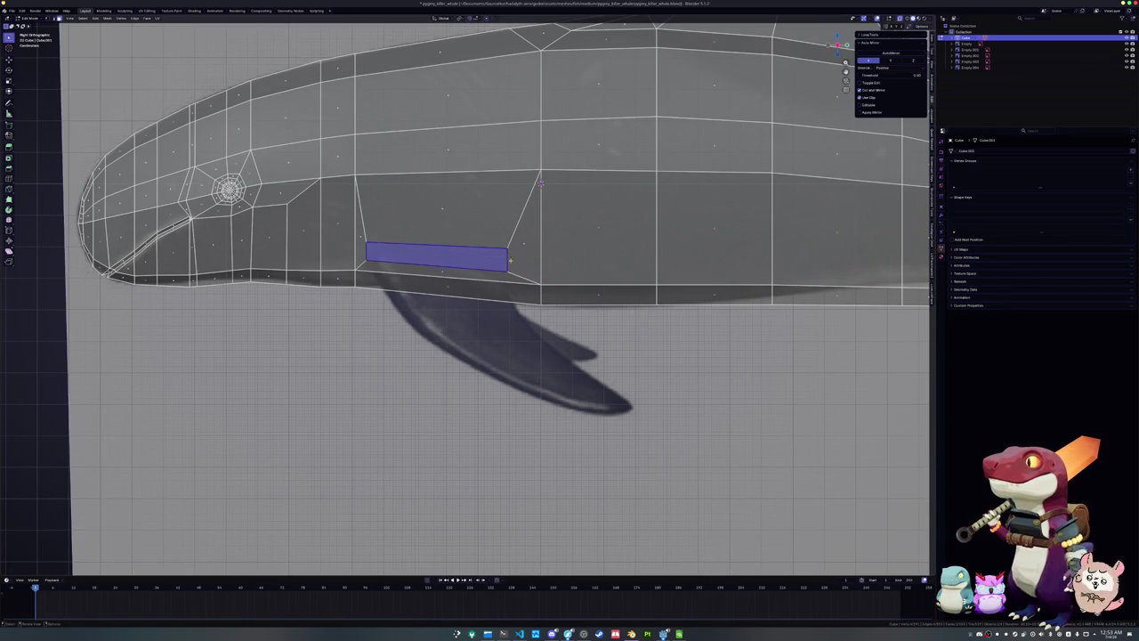
key(g)
key(g)
click(502, 254)
key(g)
key(g)
click(514, 254)
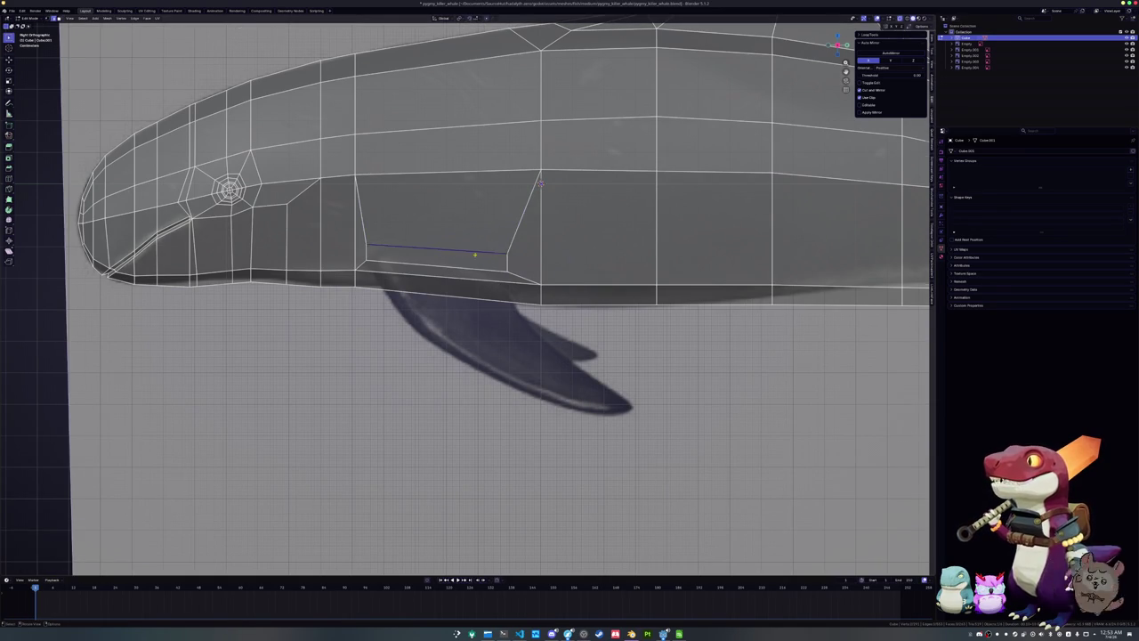
Raise the bottom edge slightly along Z, then extrude it down to the reference fin tip
scroll(451, 259, up, 1)
key(g)
click(501, 251)
key(g)
key(z)
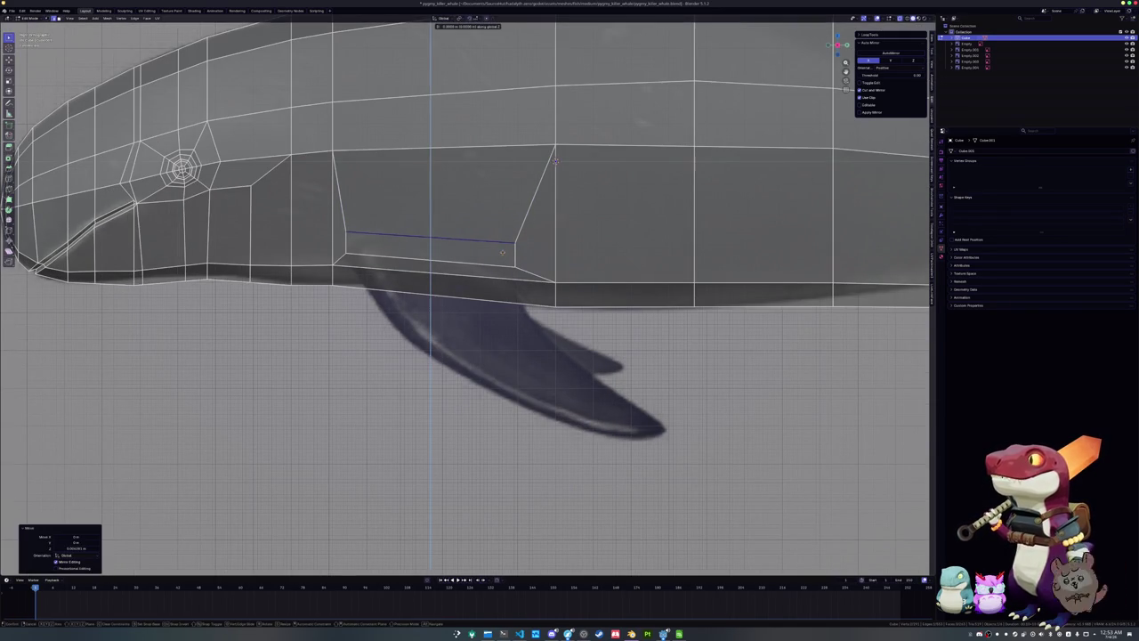
click(502, 250)
scroll(501, 250, down, 4)
key(e)
key(Escape)
key(g)
click(516, 380)
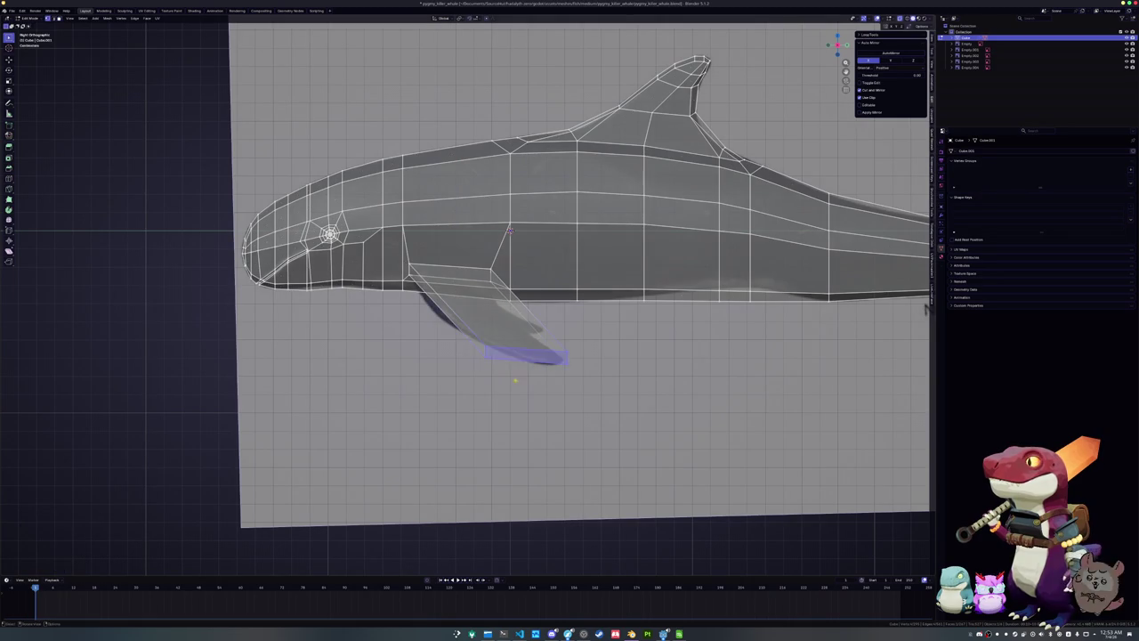
Swing the fin tip edge outward to the side in front view
key(g)
click(521, 334)
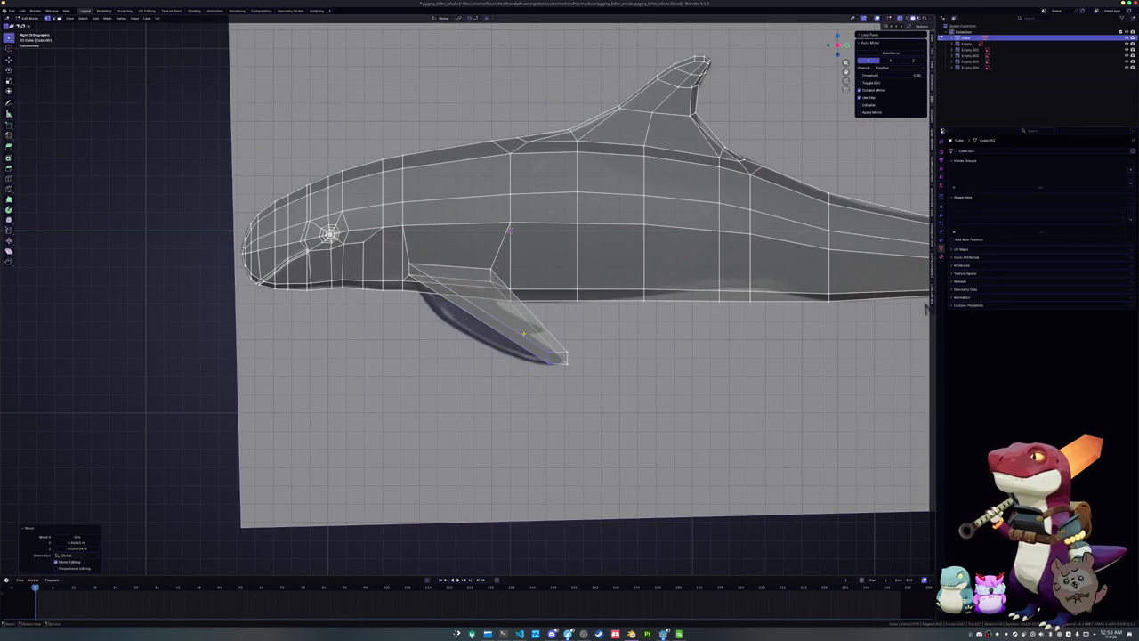
middle_drag(521, 333, 557, 338)
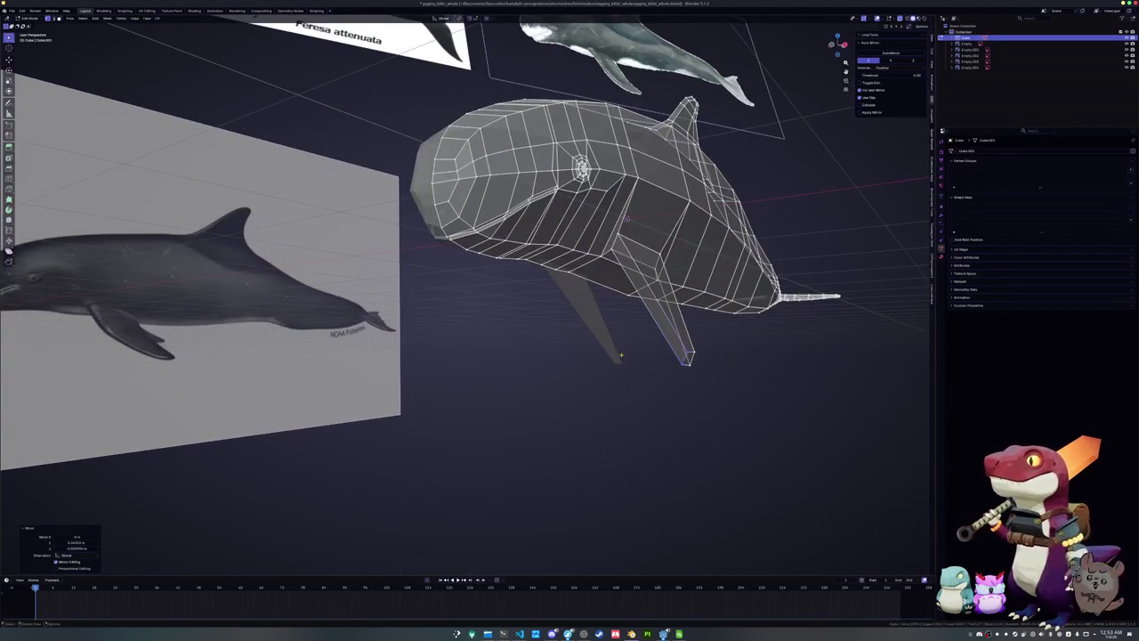
click(656, 348)
key(KP_1)
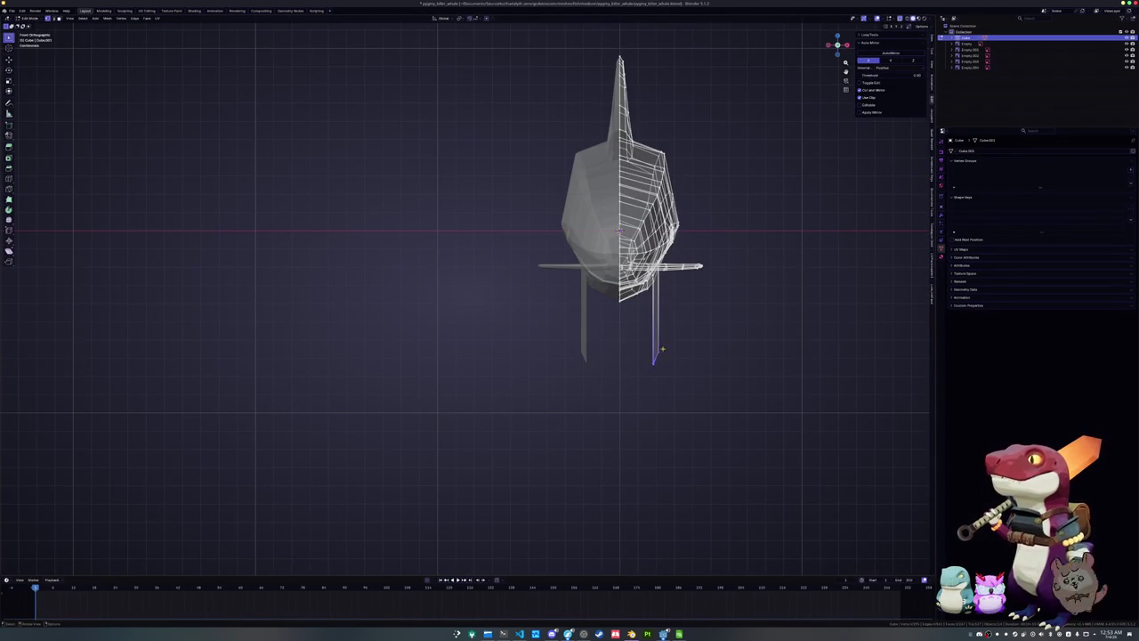
key(g)
click(729, 316)
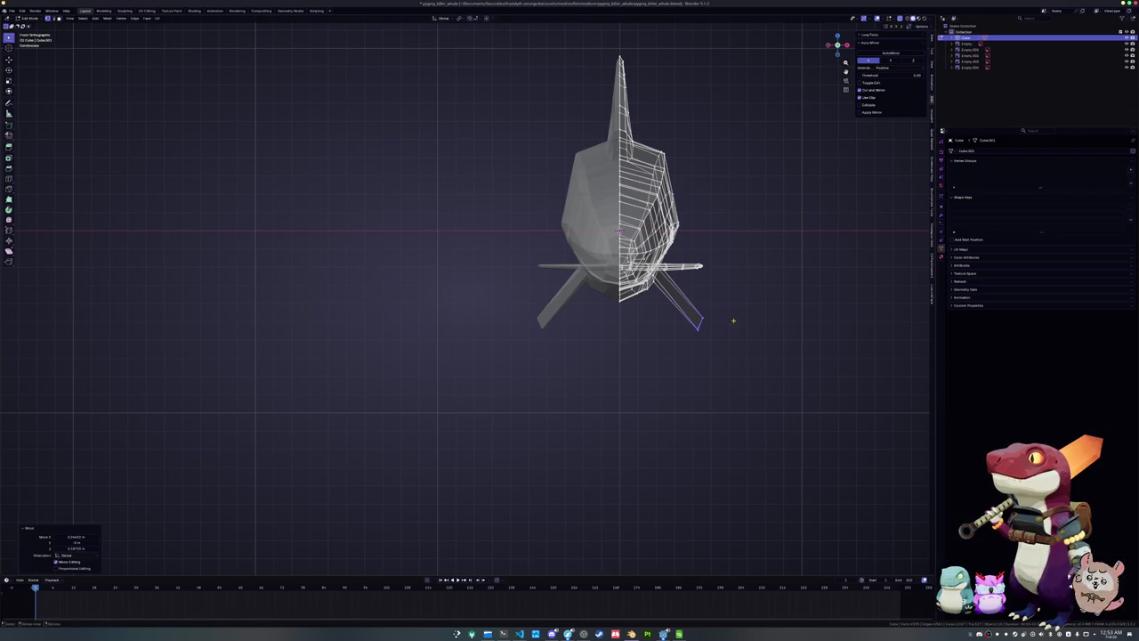
middle_drag(732, 318, 640, 347)
scroll(655, 341, up, 3)
Move the fin tip along Y and rotate it about Y so it angles downward
key(g)
key(y)
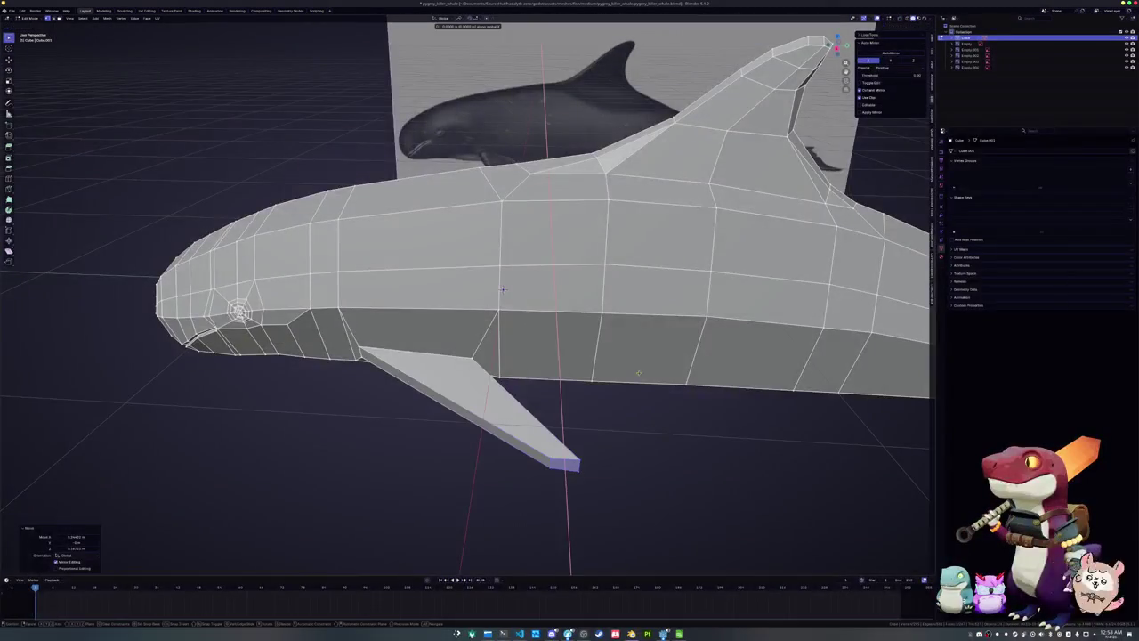
click(569, 387)
mouse_move(568, 387)
middle_down()
mouse_move(407, 376)
mouse_move(496, 366)
middle_up()
key(r)
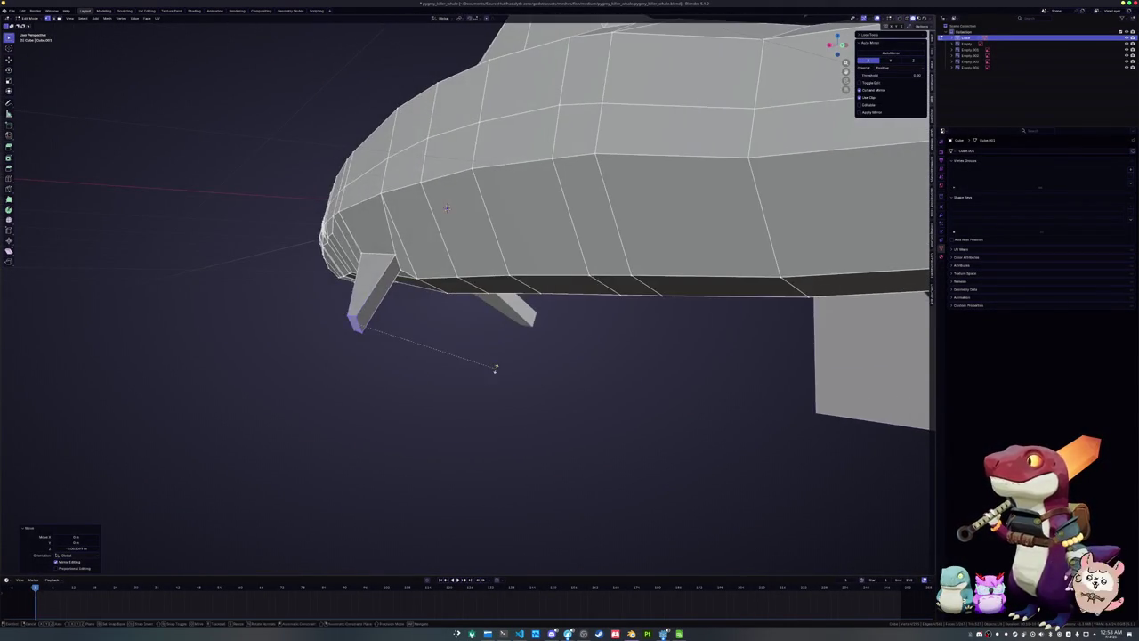
key(y)
click(503, 307)
mouse_move(428, 351)
middle_down()
mouse_move(559, 347)
mouse_move(478, 382)
middle_up()
Fine-tune the fin tip position in front view, then select the entire connected fin
key(KP_1)
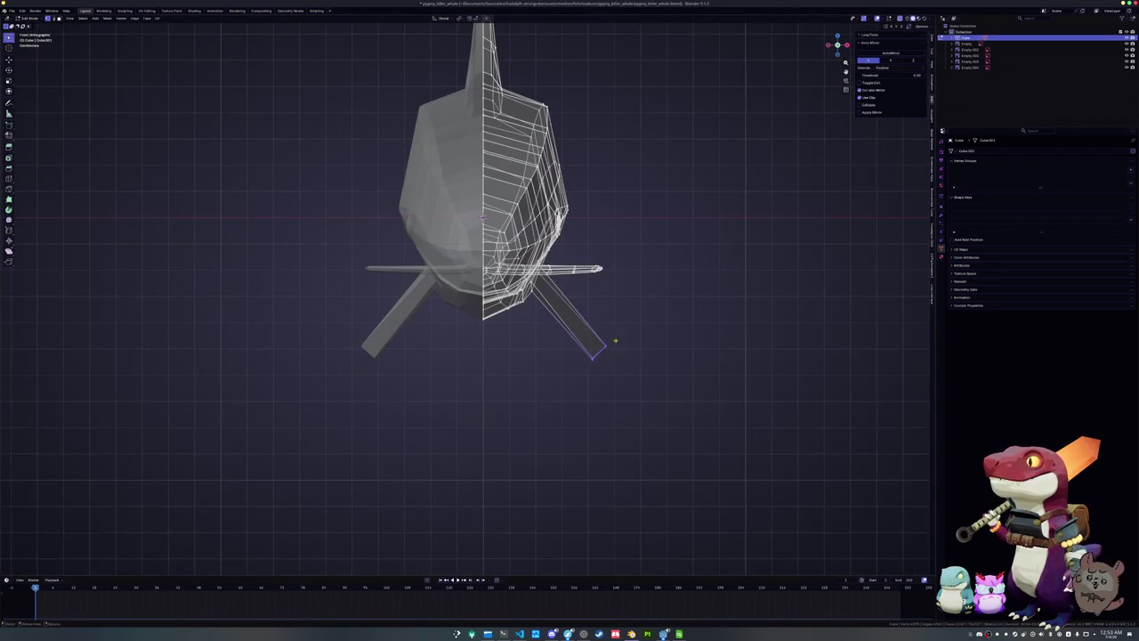
scroll(609, 348, up, 2)
key(g)
click(598, 354)
middle_drag(598, 354, 522, 350)
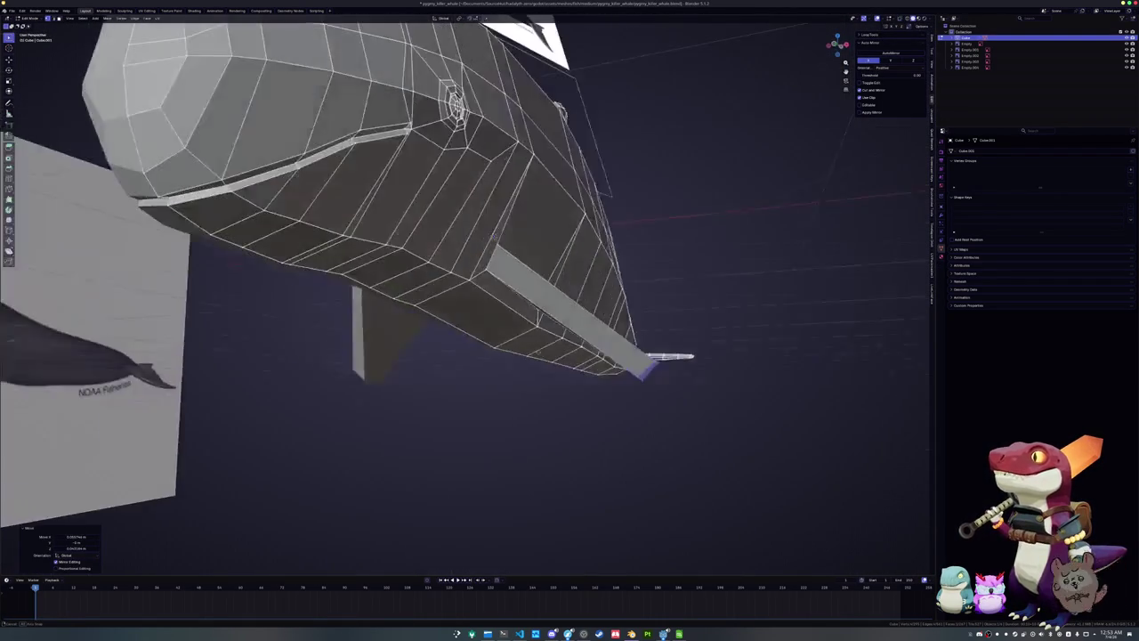
middle_drag(541, 234, 571, 216)
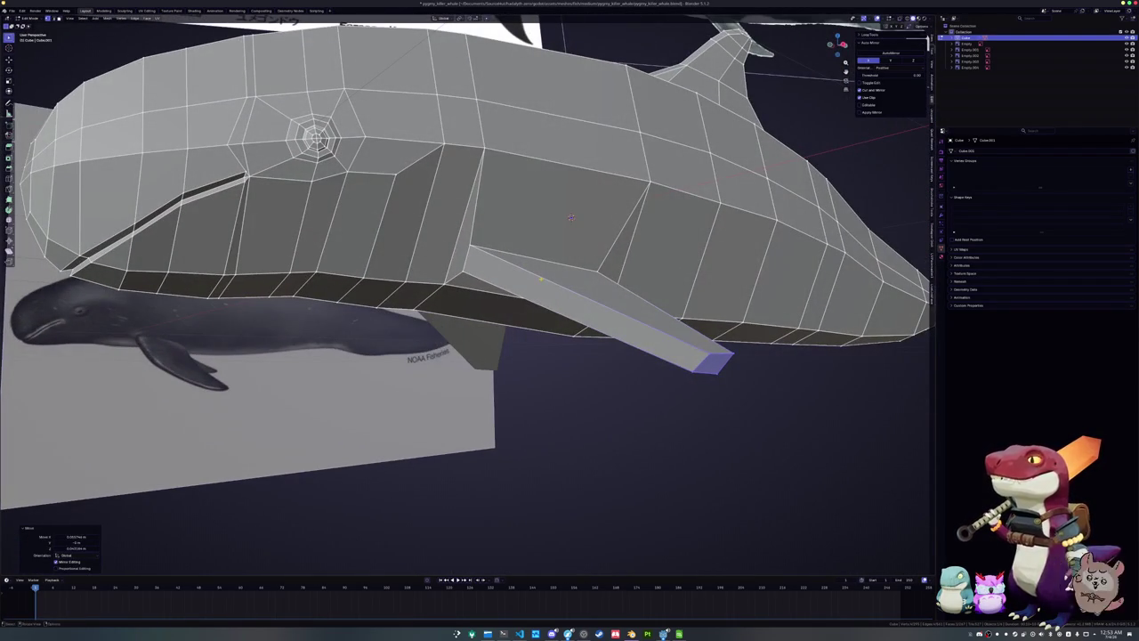
key(ctrl+l)
key(KP_1)
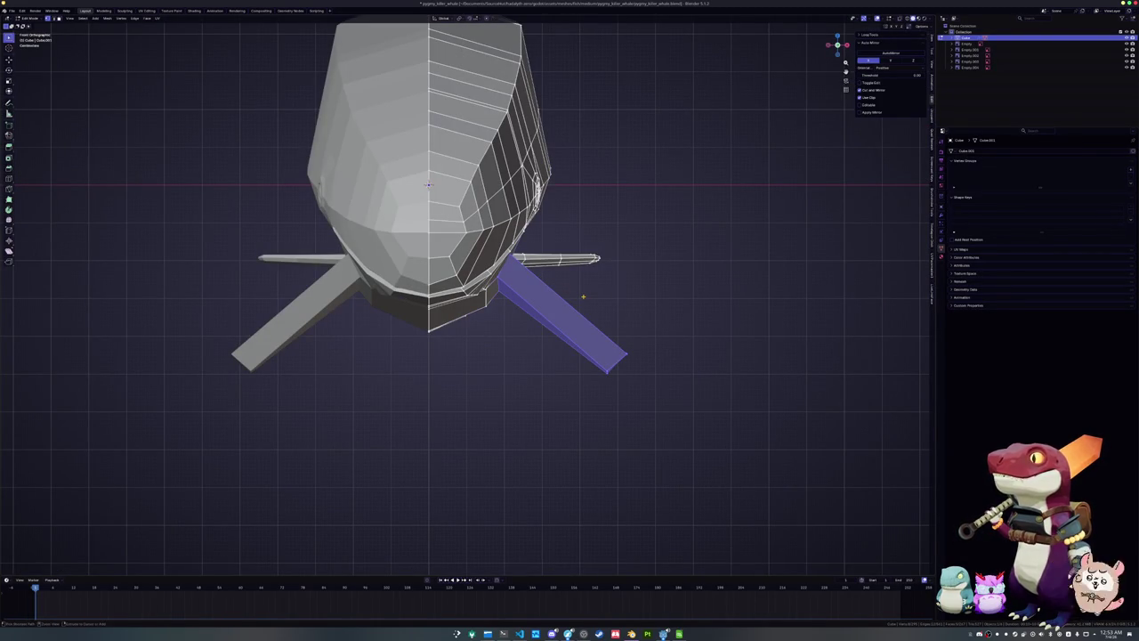
Push the whole pectoral fin further out to the side of the body
key(g)
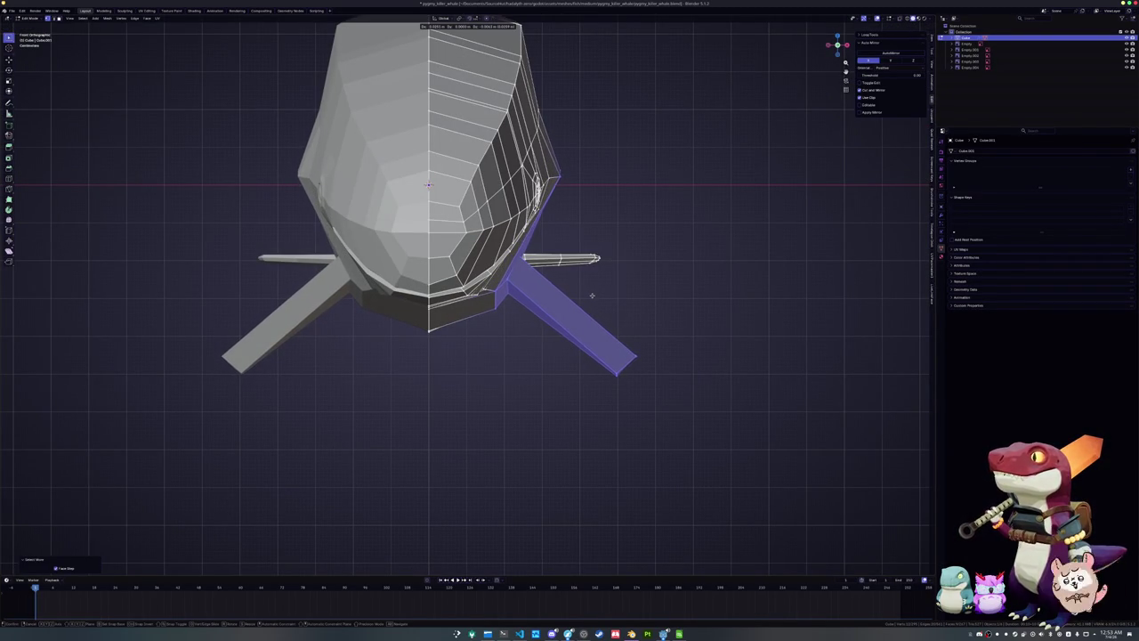
click(592, 295)
alt+click(614, 339)
key(g)
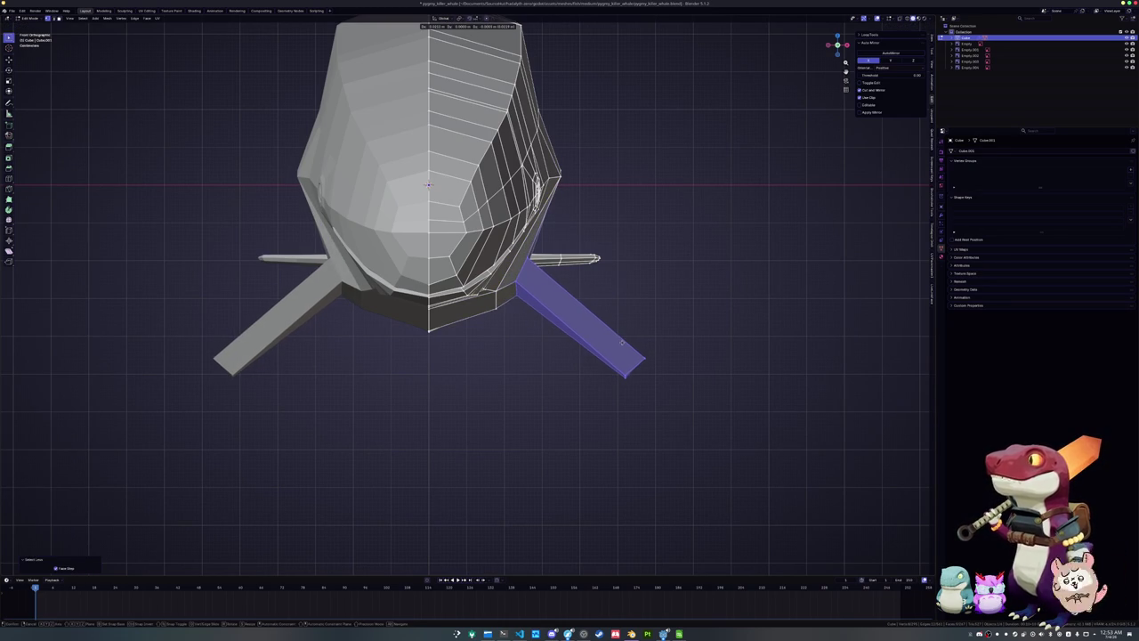
click(621, 342)
mouse_move(618, 328)
middle_down()
mouse_move(598, 189)
mouse_move(752, 304)
middle_up()
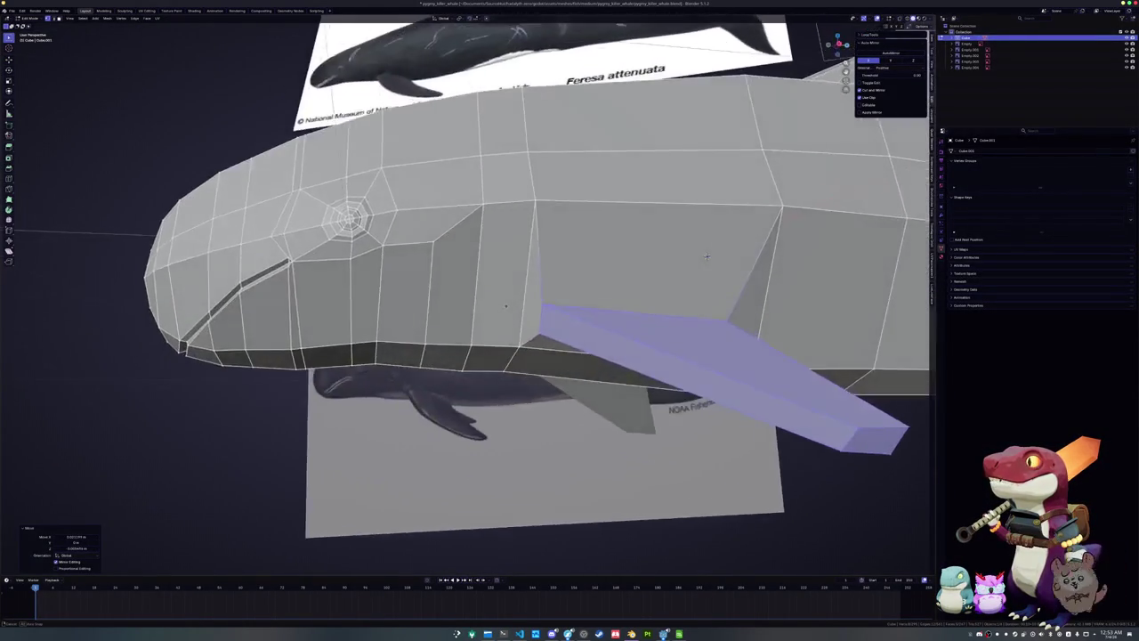
scroll(752, 303, down, 2)
scroll(748, 287, up, 1)
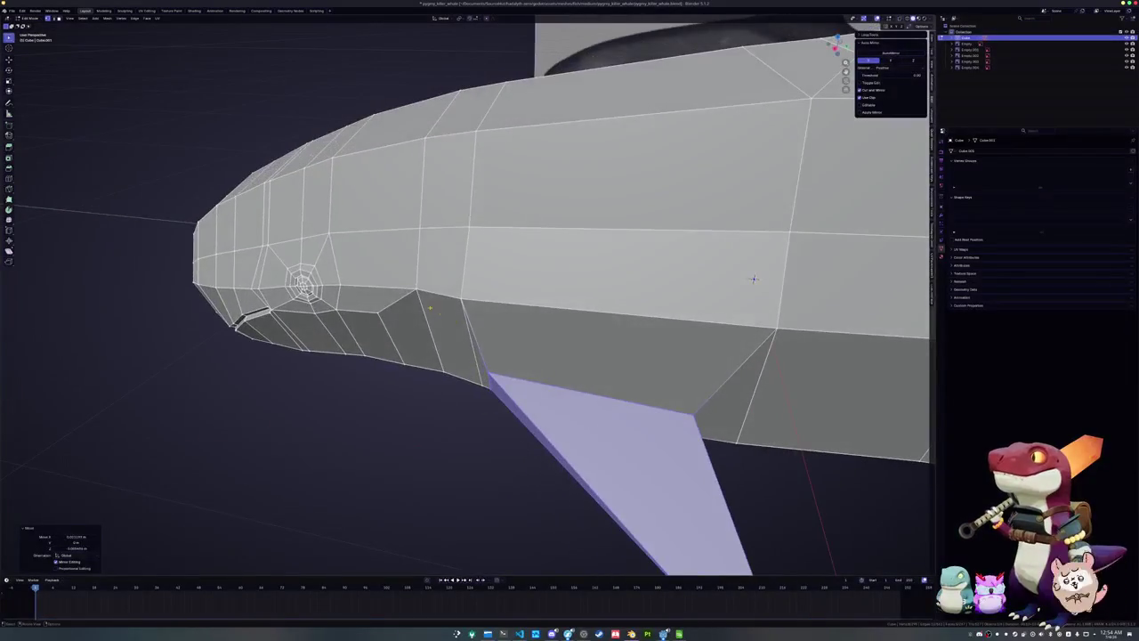
mouse_move(753, 279)
middle_down()
mouse_move(622, 286)
mouse_move(613, 266)
middle_up()
Select shortest edge paths on the body and slide vertices to form diagonal edges toward the fin root
ctrl+click(622, 286)
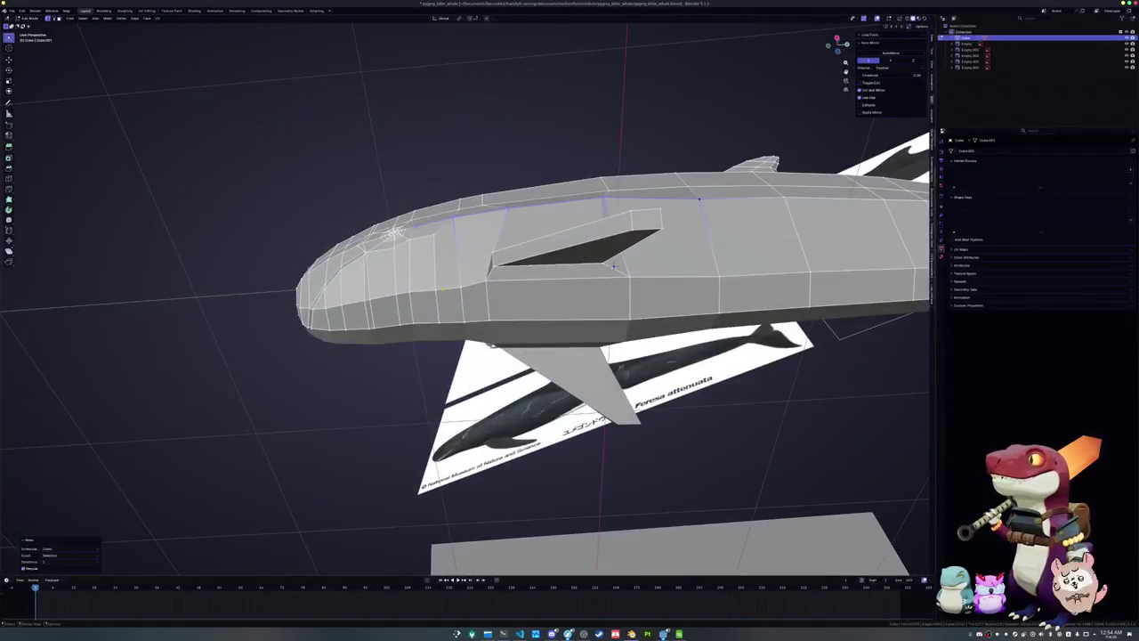
click(436, 289)
ctrl+click(613, 266)
mouse_move(613, 266)
middle_down()
mouse_move(610, 284)
mouse_move(726, 254)
mouse_move(579, 215)
middle_up()
scroll(698, 262, up, 3)
key(g)
key(g)
click(732, 248)
key(g)
key(g)
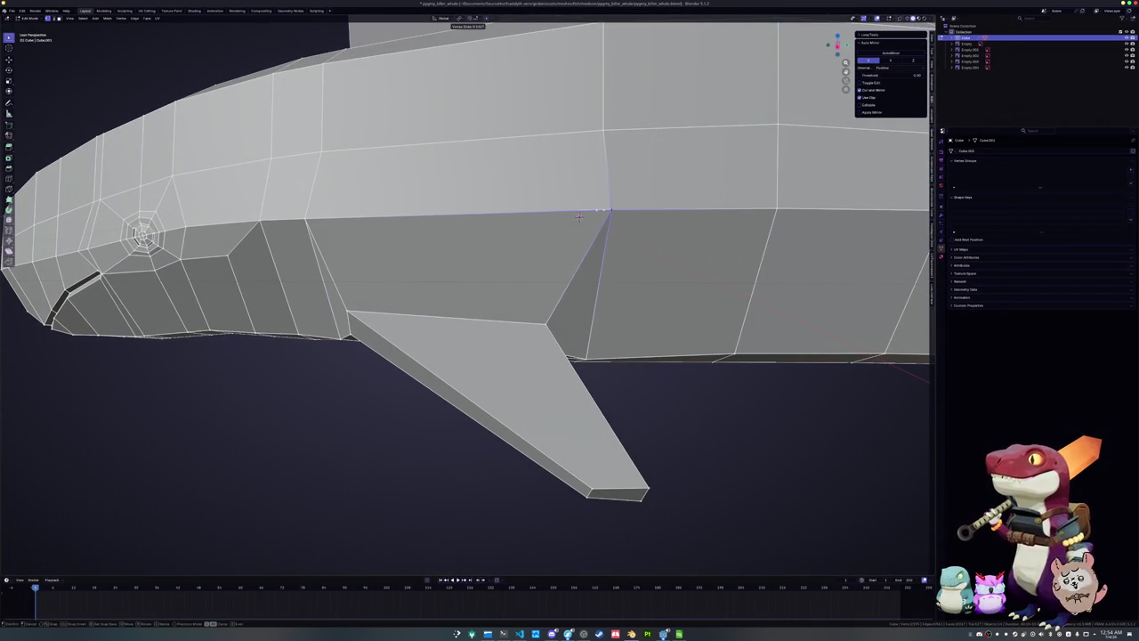
click(578, 216)
mouse_move(579, 216)
middle_down()
mouse_move(548, 220)
mouse_move(552, 279)
middle_up()
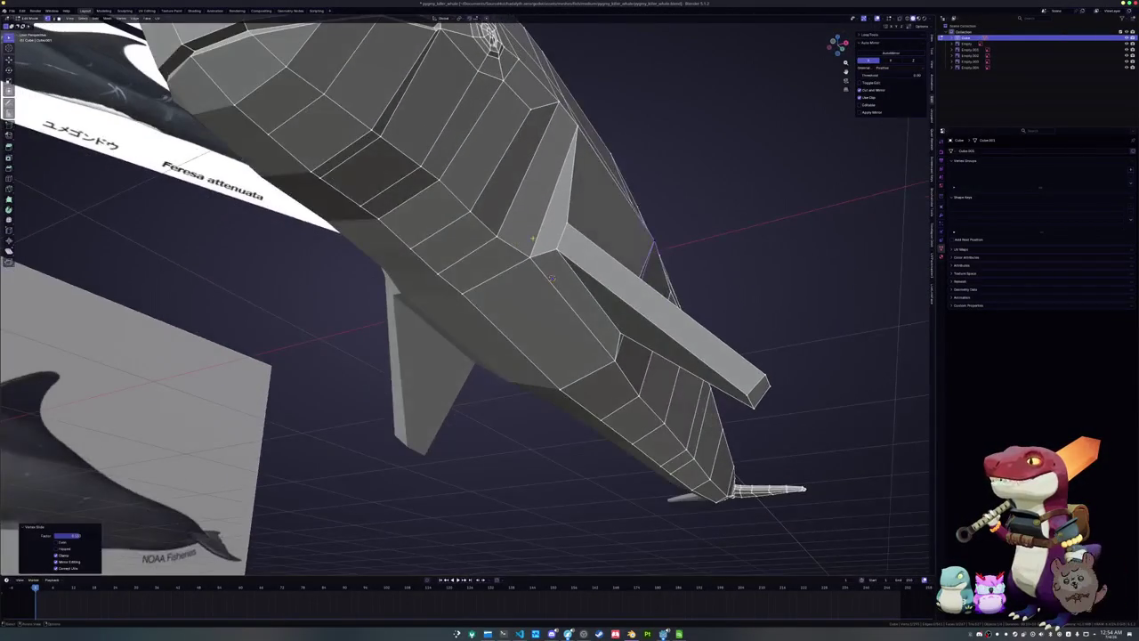
mouse_move(551, 279)
middle_down()
mouse_move(592, 241)
mouse_move(592, 139)
middle_up()
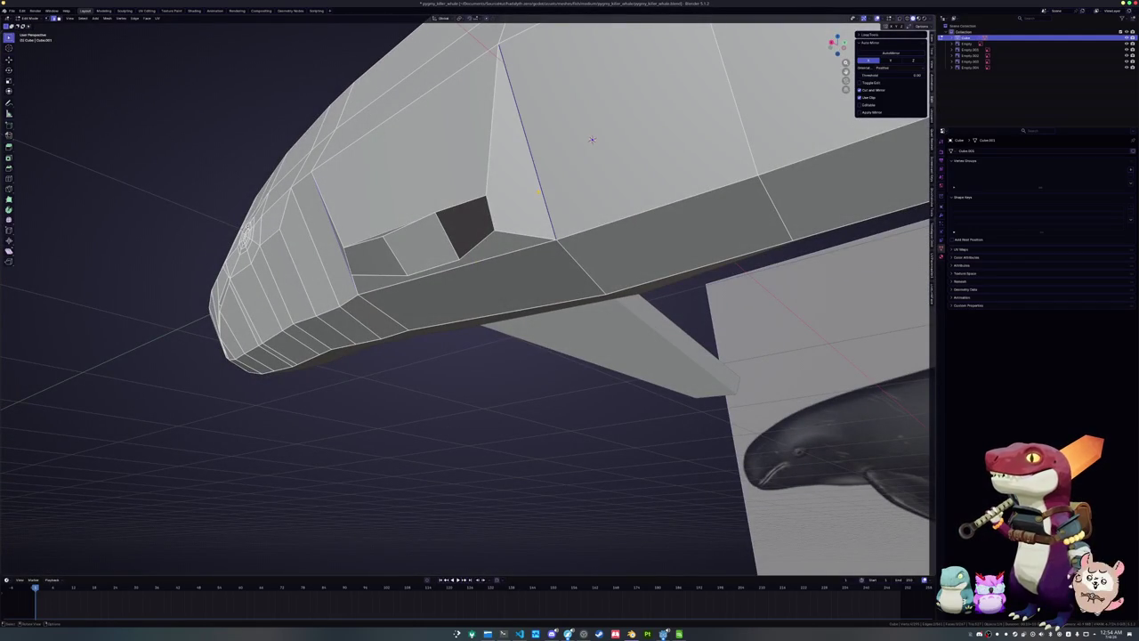
Extrude the selected body edges and vertex-slide the new vertex, undoing a cancelled slide
right_click(538, 190)
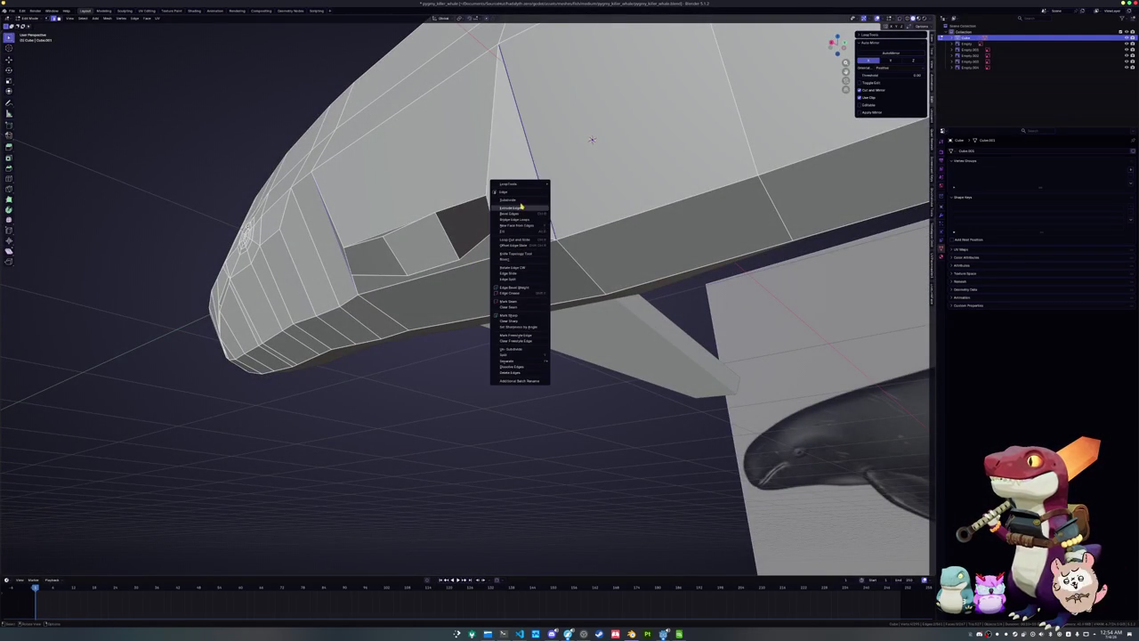
click(522, 206)
mouse_move(593, 140)
middle_down()
mouse_move(601, 146)
mouse_move(580, 136)
middle_up()
key(shift+v)
click(594, 135)
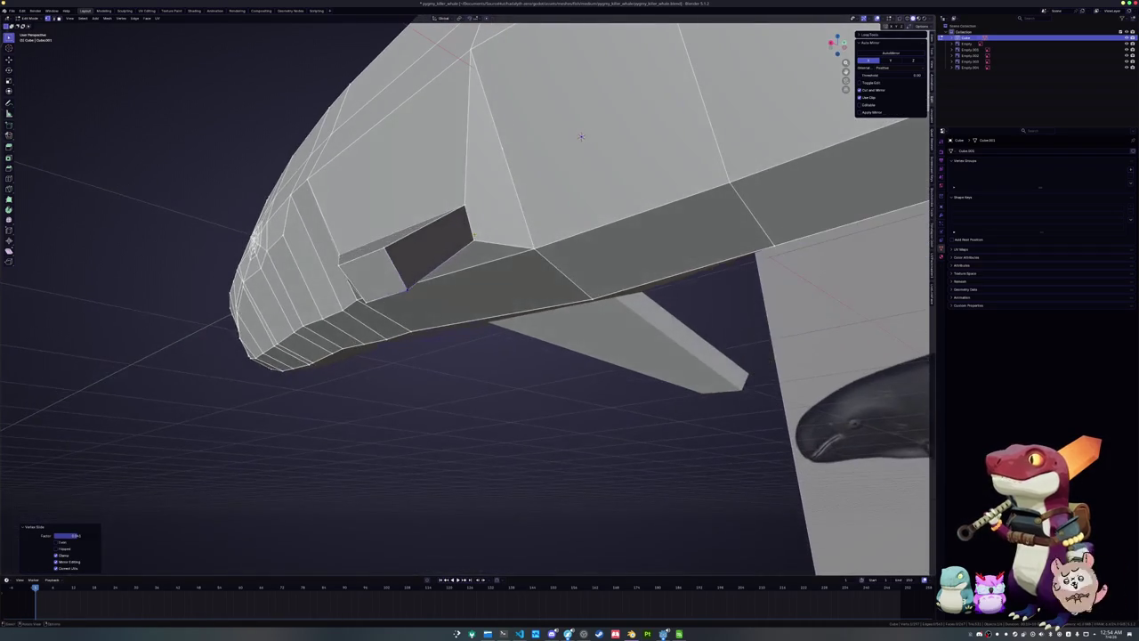
key(shift+v)
key(Escape)
key(ctrl+z)
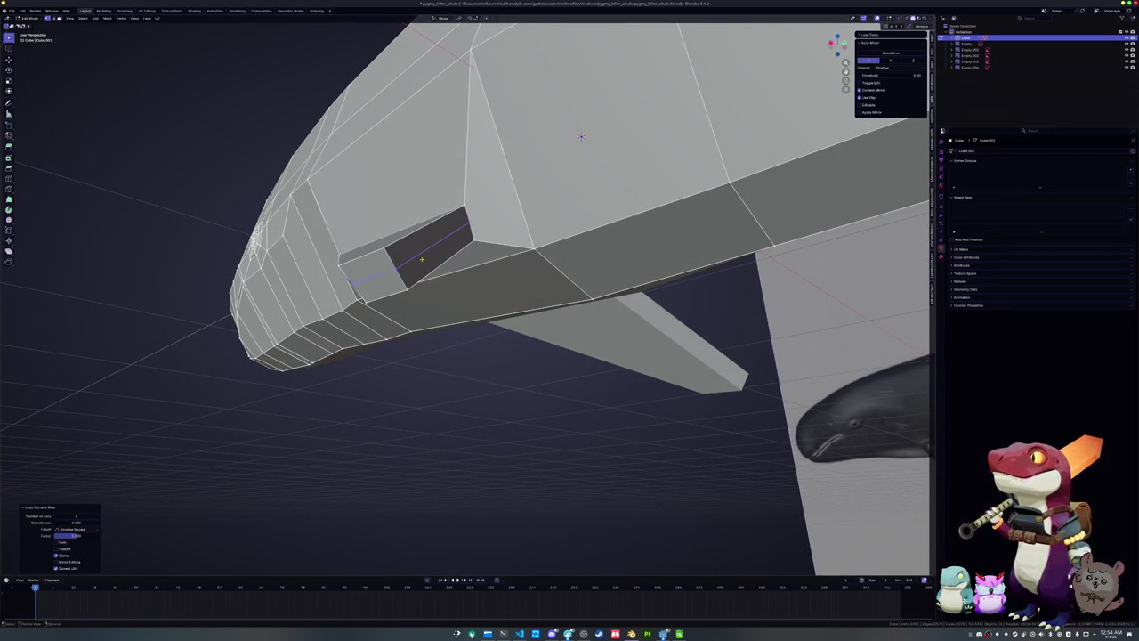
middle_drag(580, 136, 584, 144)
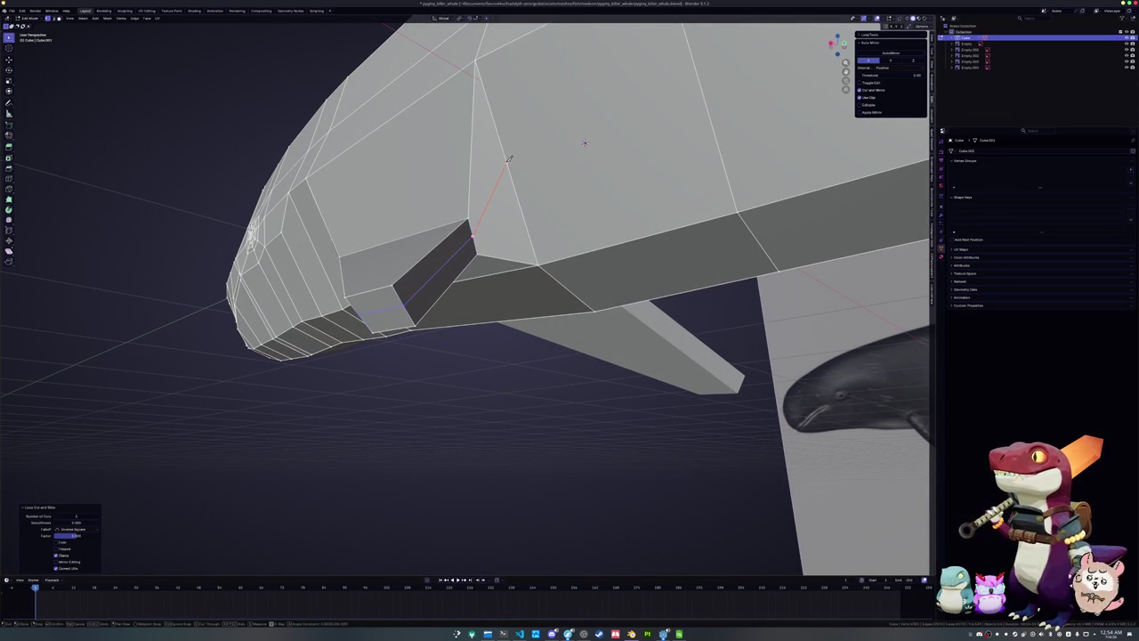
middle_drag(508, 160, 512, 246)
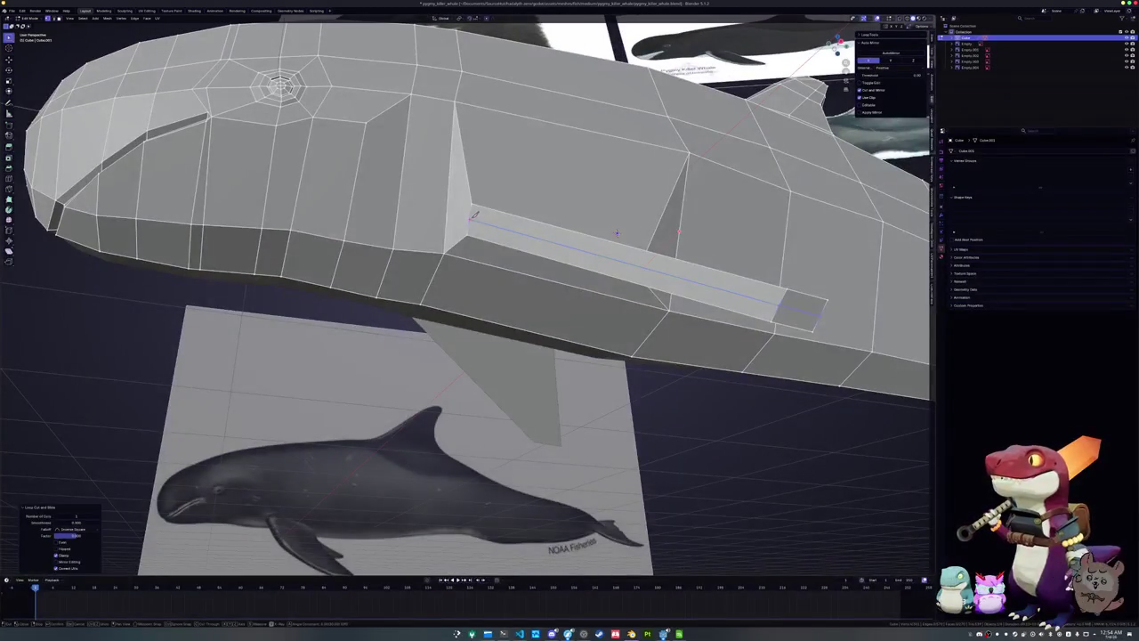
Slide another body vertex near the fin and add an edge loop across the flank
click(451, 178)
key(shift+v)
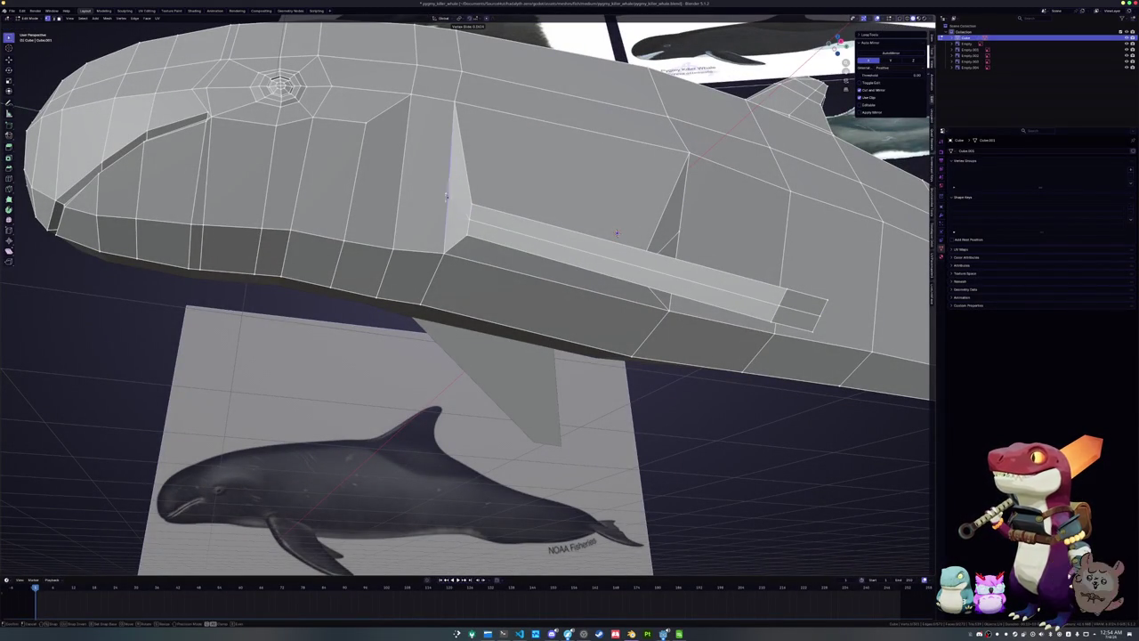
click(615, 234)
middle_drag(616, 233, 576, 131)
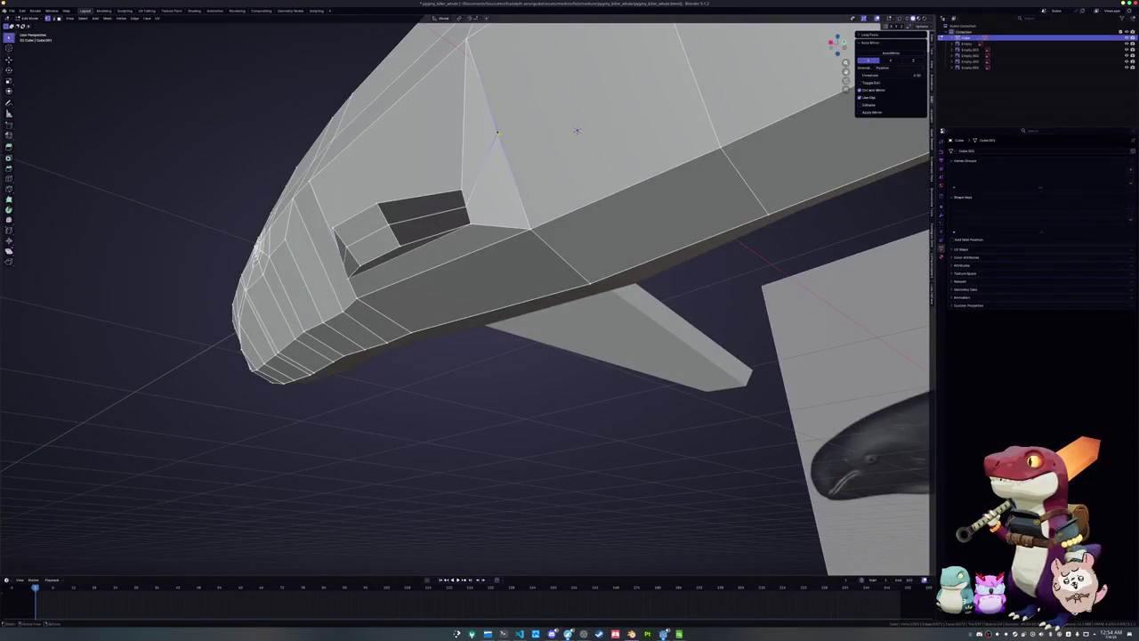
key(g)
key(g)
click(534, 165)
middle_drag(534, 165, 465, 202)
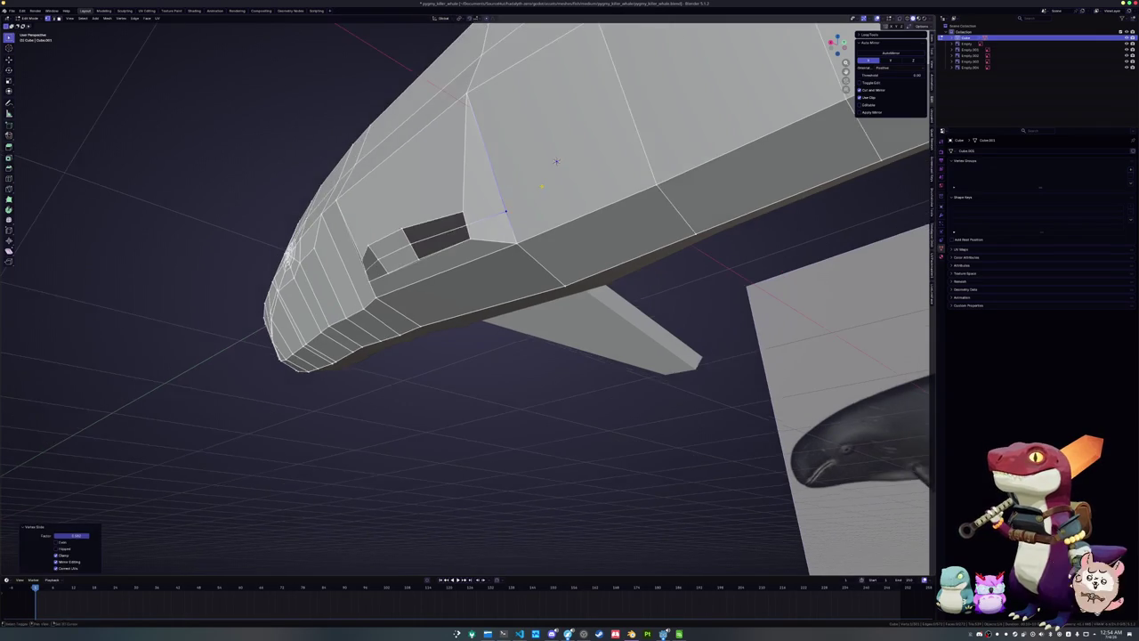
middle_drag(539, 191, 483, 261)
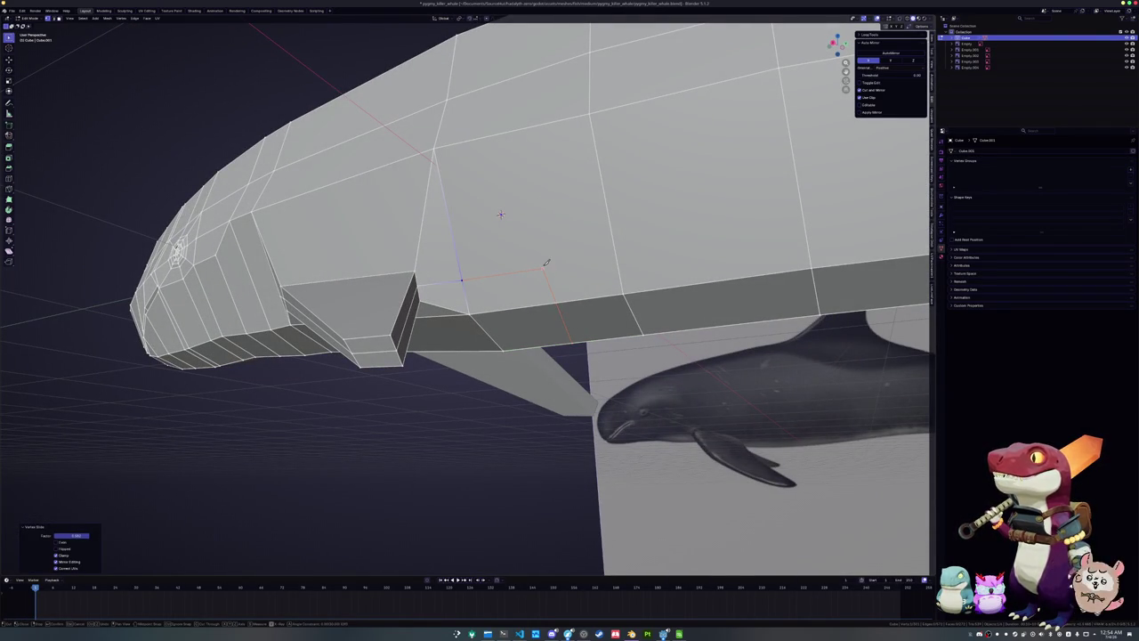
middle_drag(426, 264, 481, 260)
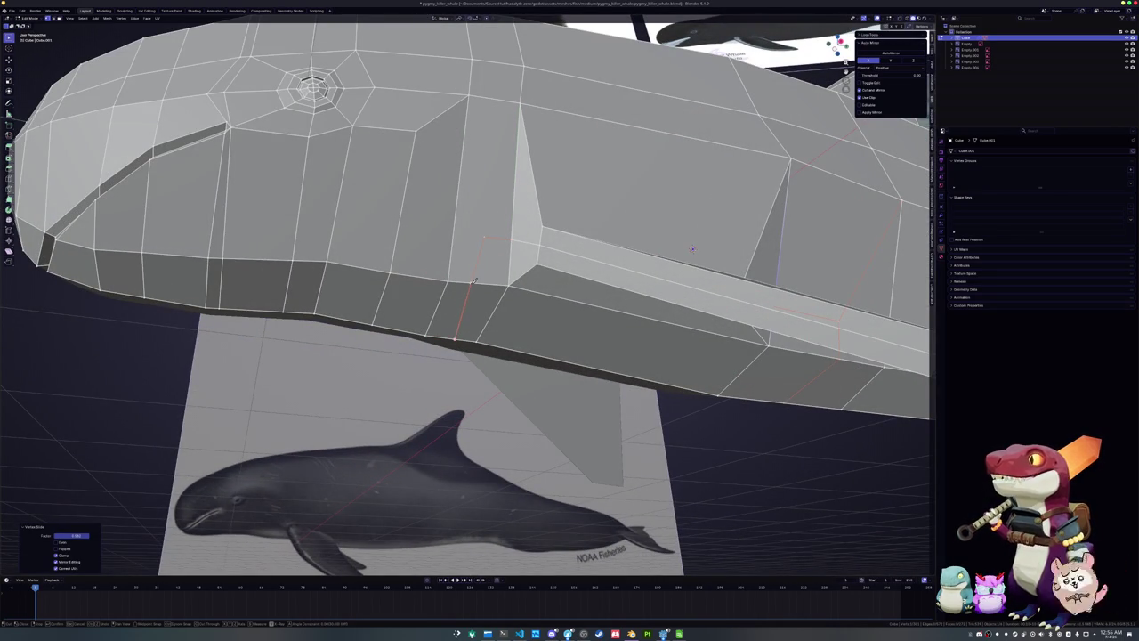
click(472, 93)
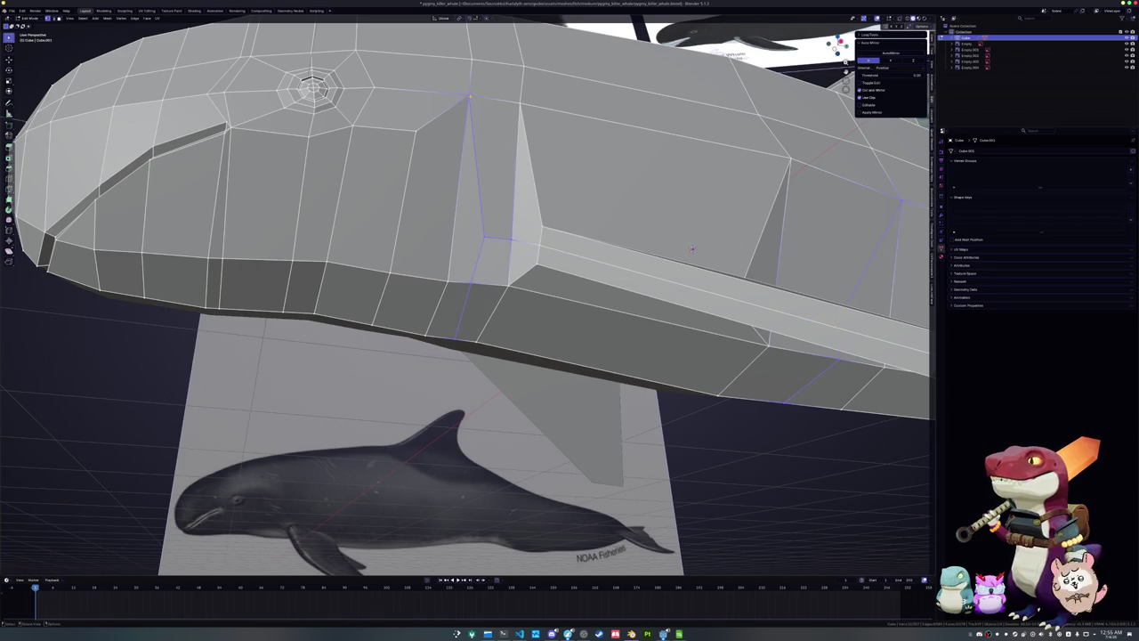
Edge-slide the first fin edges, comparing the fin against the reference image
middle_drag(692, 248, 641, 258)
scroll(641, 258, up, 2)
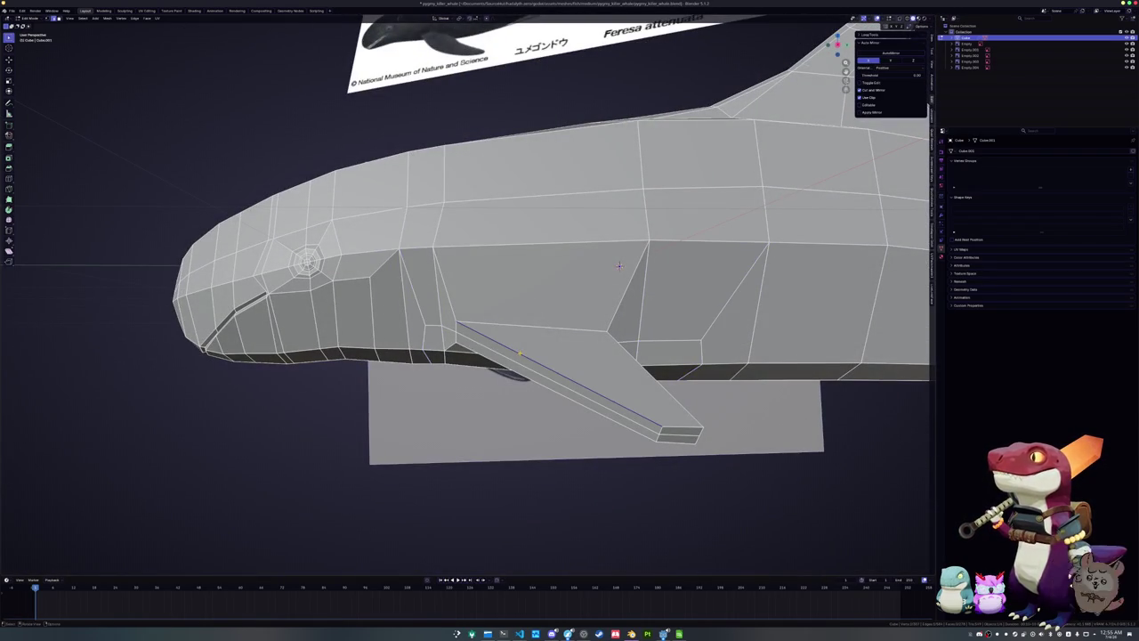
scroll(618, 265, up, 1)
scroll(618, 214, up, 1)
scroll(618, 187, up, 1)
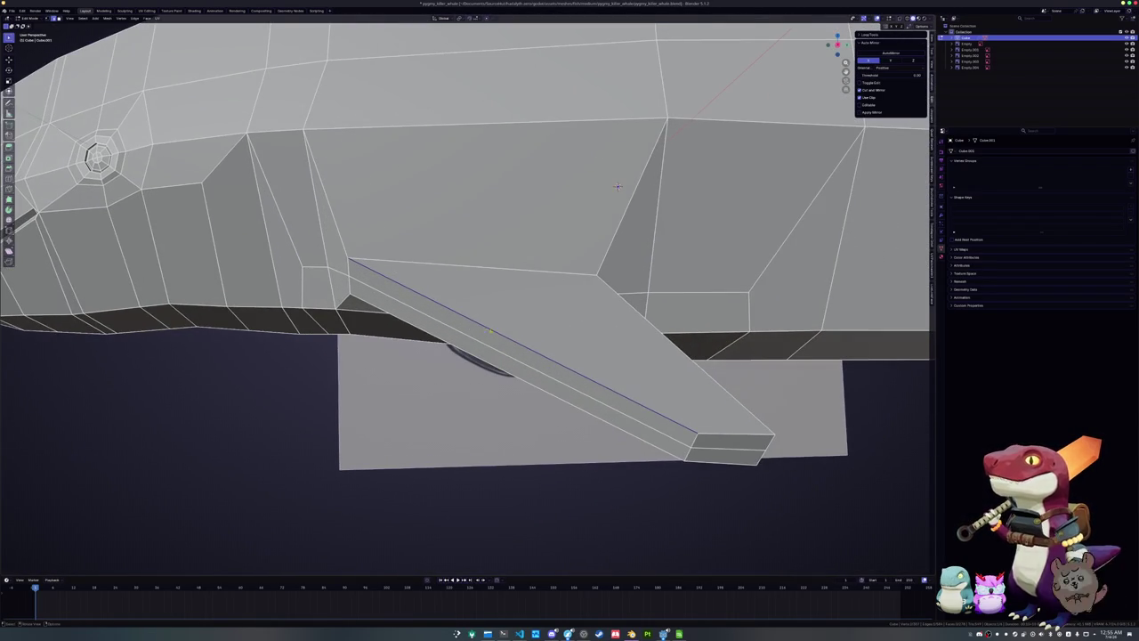
key(g)
key(g)
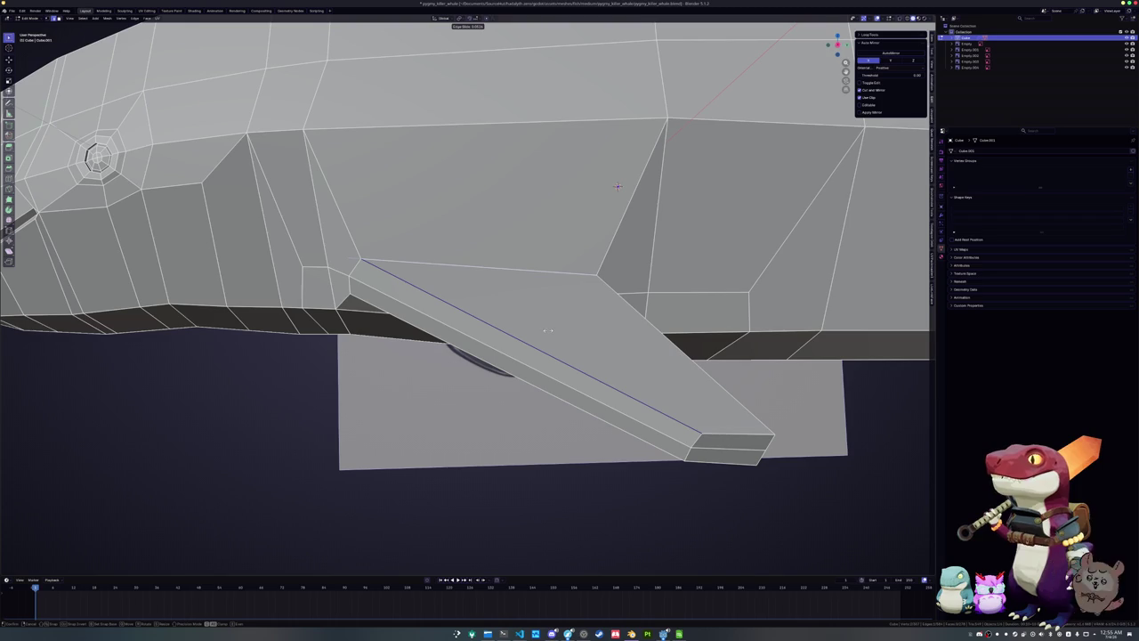
click(547, 330)
mouse_move(547, 330)
middle_down()
mouse_move(589, 142)
mouse_move(570, 188)
mouse_move(541, 184)
mouse_move(522, 220)
mouse_move(555, 241)
mouse_move(582, 217)
mouse_move(387, 349)
mouse_move(336, 249)
mouse_move(352, 267)
middle_up()
key(g)
key(g)
click(570, 188)
Slide the remaining edges around the fin root so it sits against the body
key(g)
key(g)
click(544, 186)
key(g)
key(g)
click(556, 239)
key(g)
key(g)
click(338, 251)
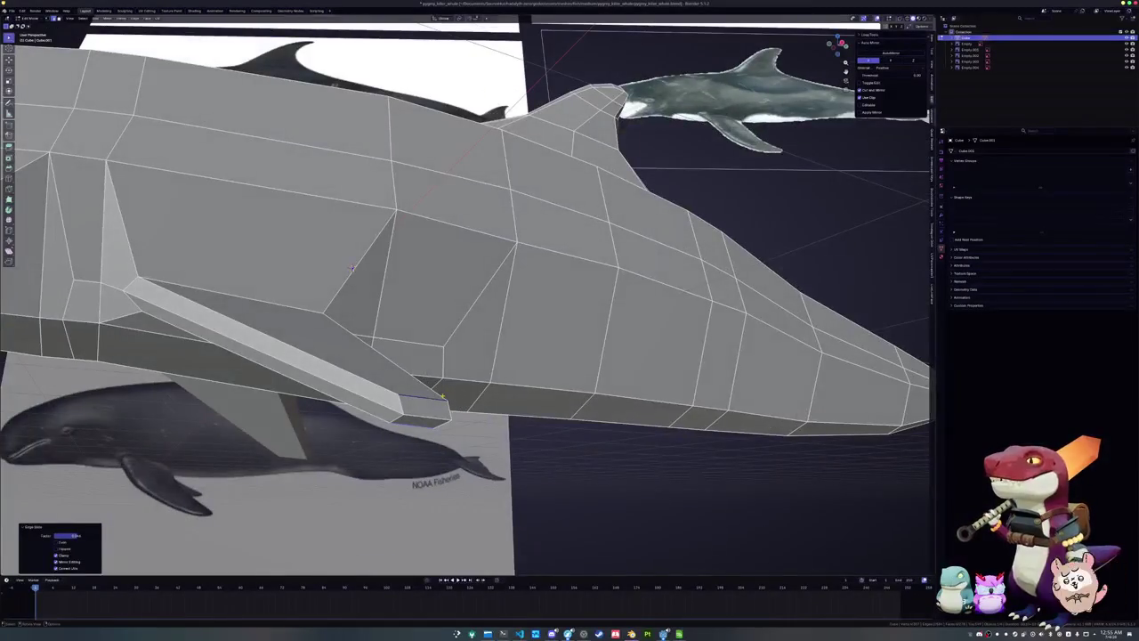
key(super)
Launch KCalc, compute 5000/80 = 62.5, and return to Blender
text(calc)
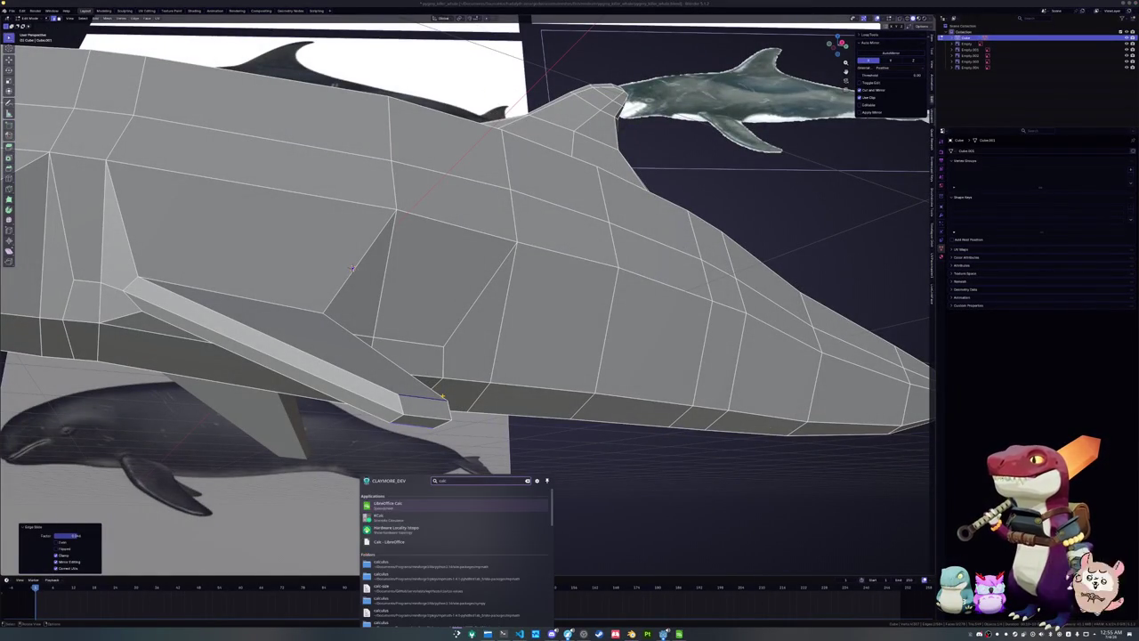
key(Return)
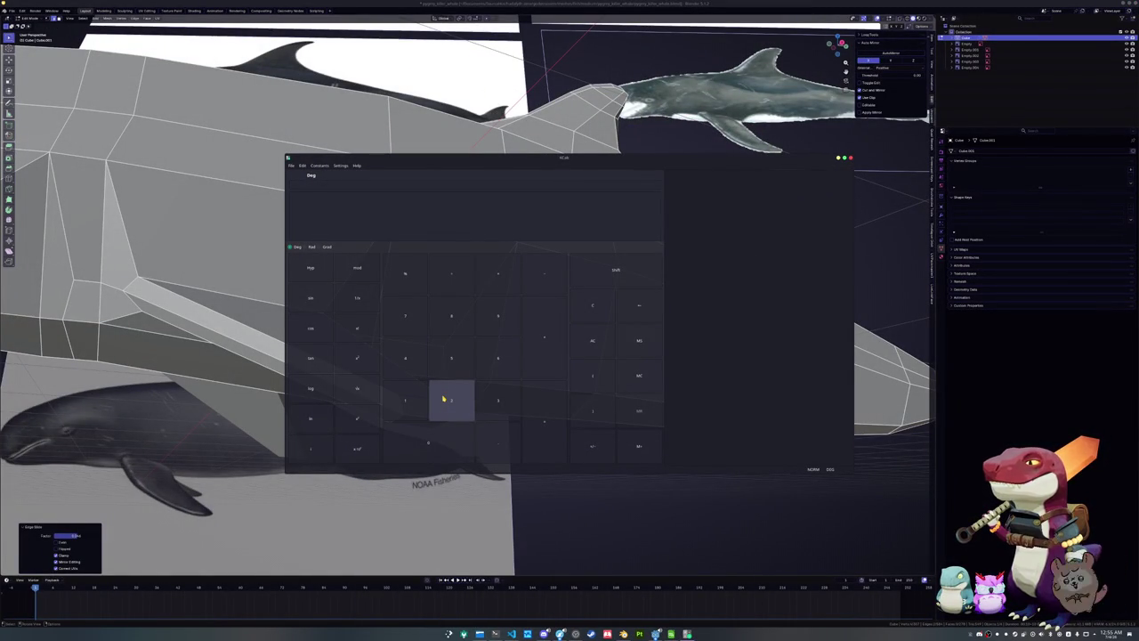
text(3000)
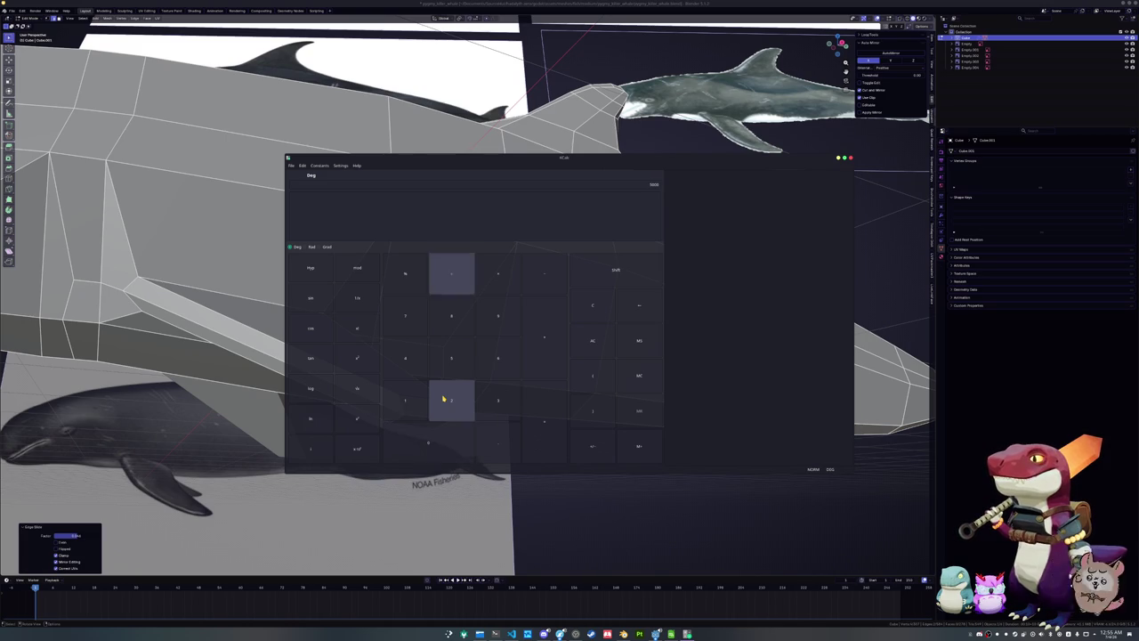
text(5000/80)
key(Return)
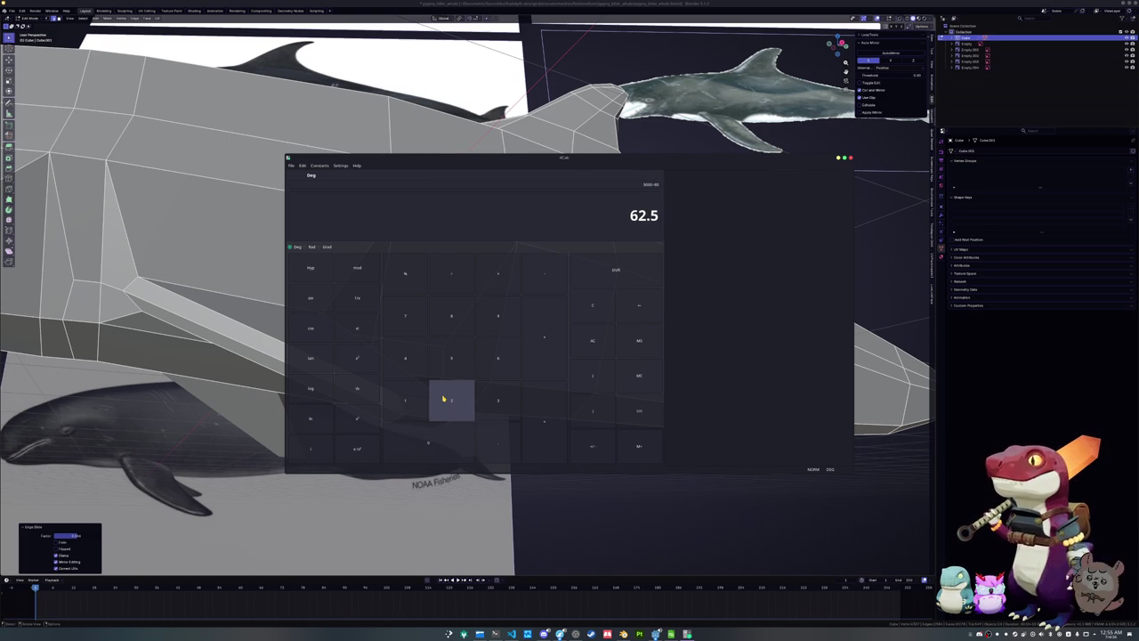
click(549, 534)
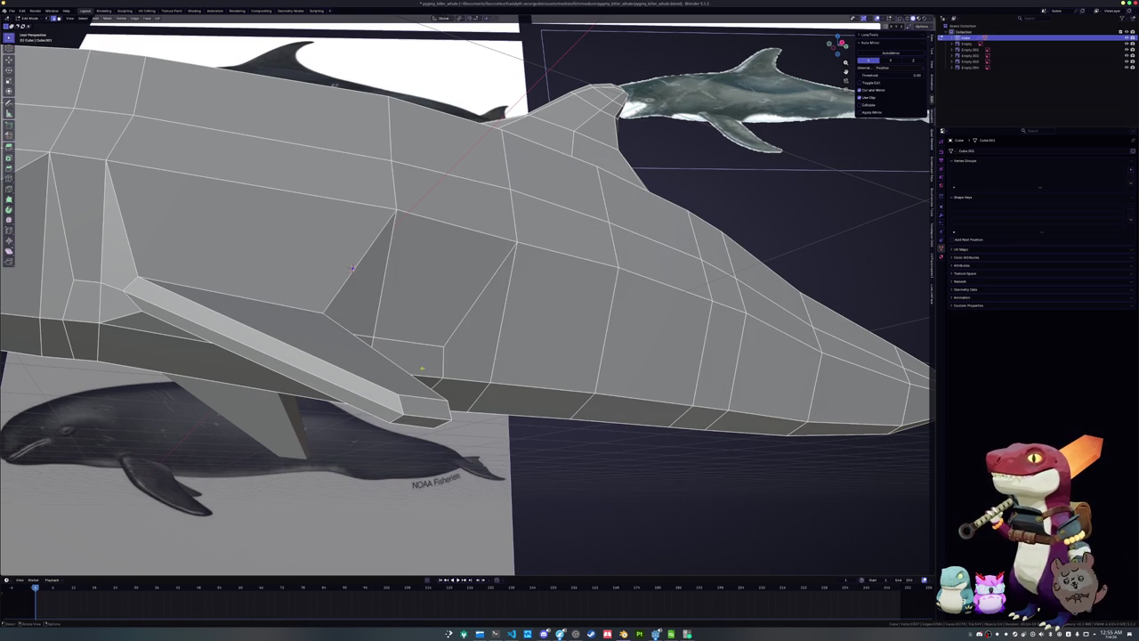
In top view, add a loop cut across the fin and turn on X-ray
middle_drag(353, 267, 382, 278)
key(KP_7)
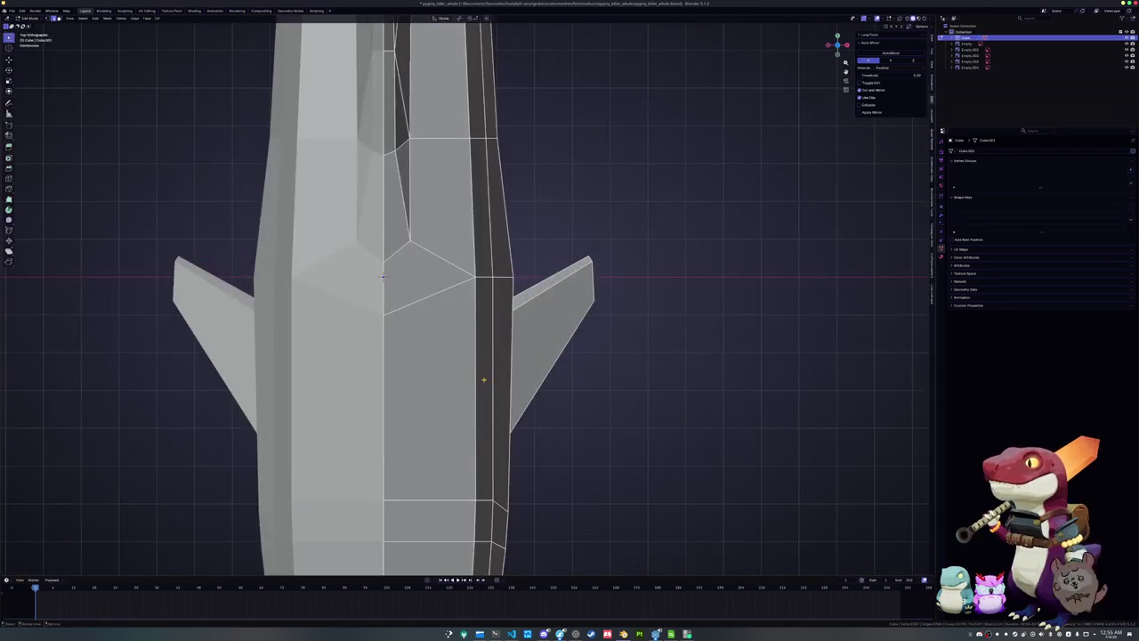
key(ctrl+r)
click(549, 286)
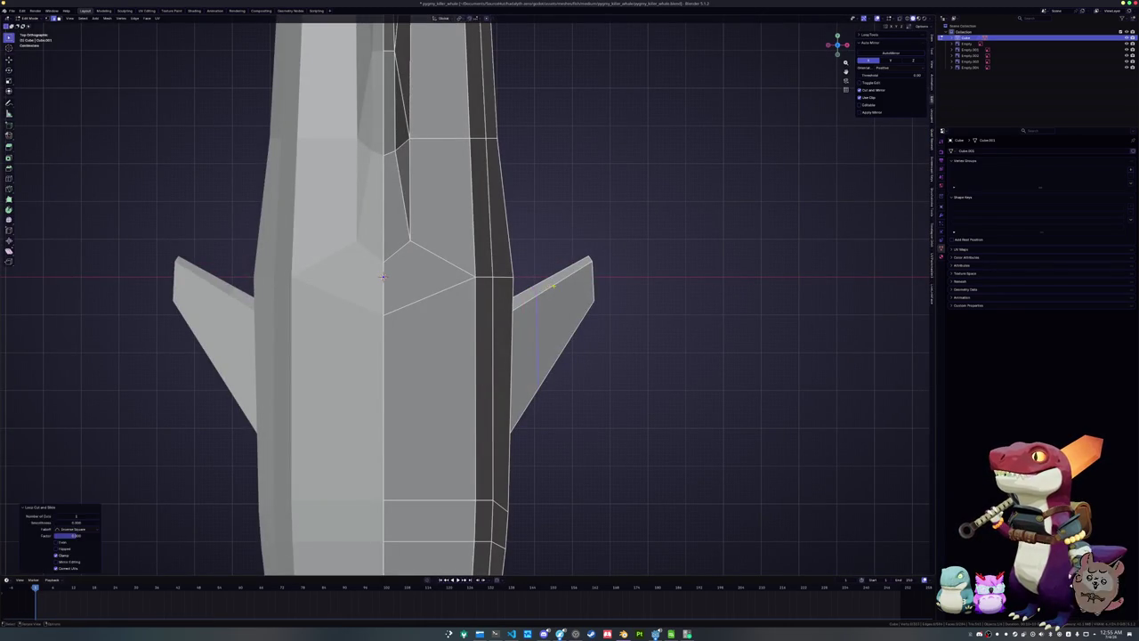
key(alt+z)
Box-select the fin tip vertices and shift them along the Y axis
drag(552, 312, 523, 264)
scroll(525, 267, down, 4)
scroll(534, 294, down, 6)
scroll(541, 320, up, 2)
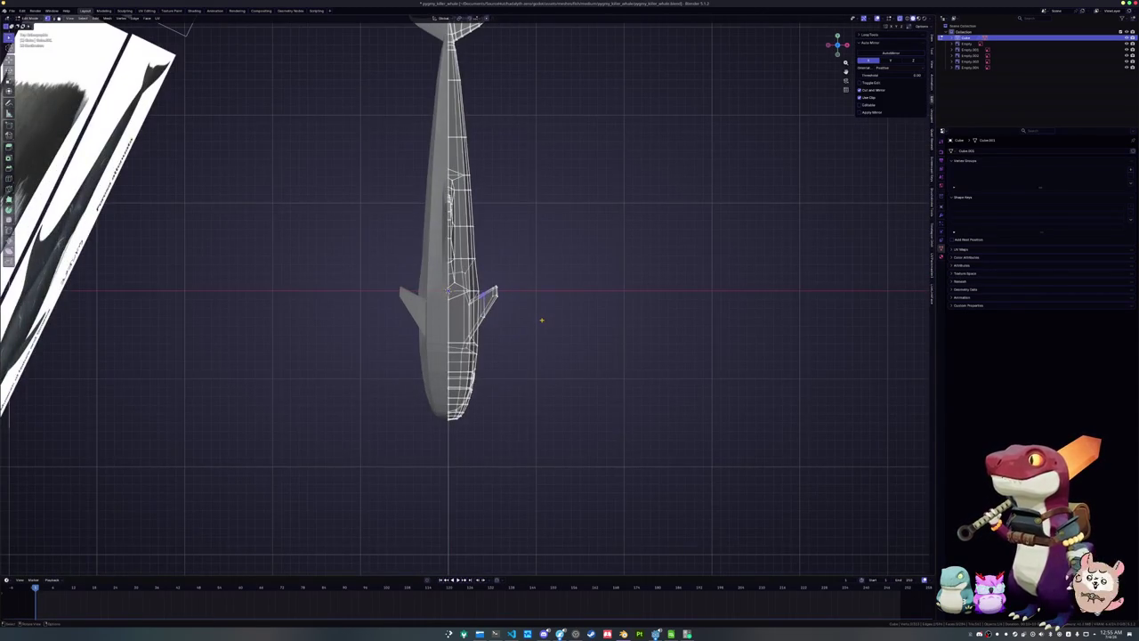
scroll(541, 320, up, 2)
key(g)
key(y)
click(541, 316)
scroll(552, 311, up, 2)
scroll(570, 303, up, 2)
Select two more sets of fin-tip vertices and move each along Y
drag(570, 303, 537, 249)
scroll(582, 297, up, 1)
key(g)
key(y)
click(588, 304)
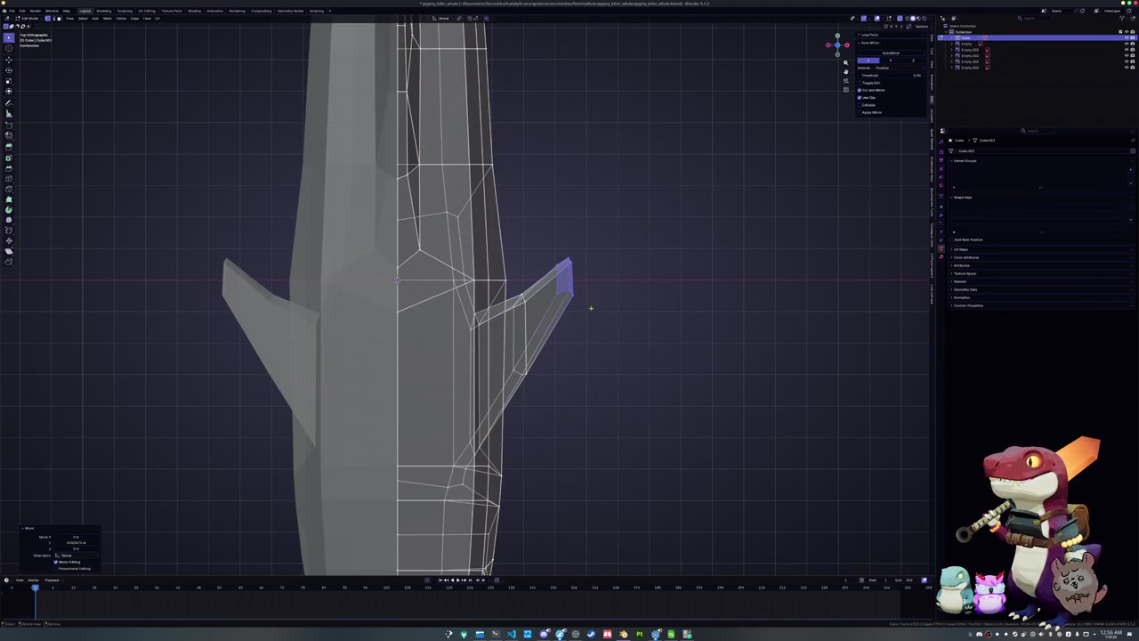
scroll(552, 291, up, 2)
drag(623, 285, 682, 322)
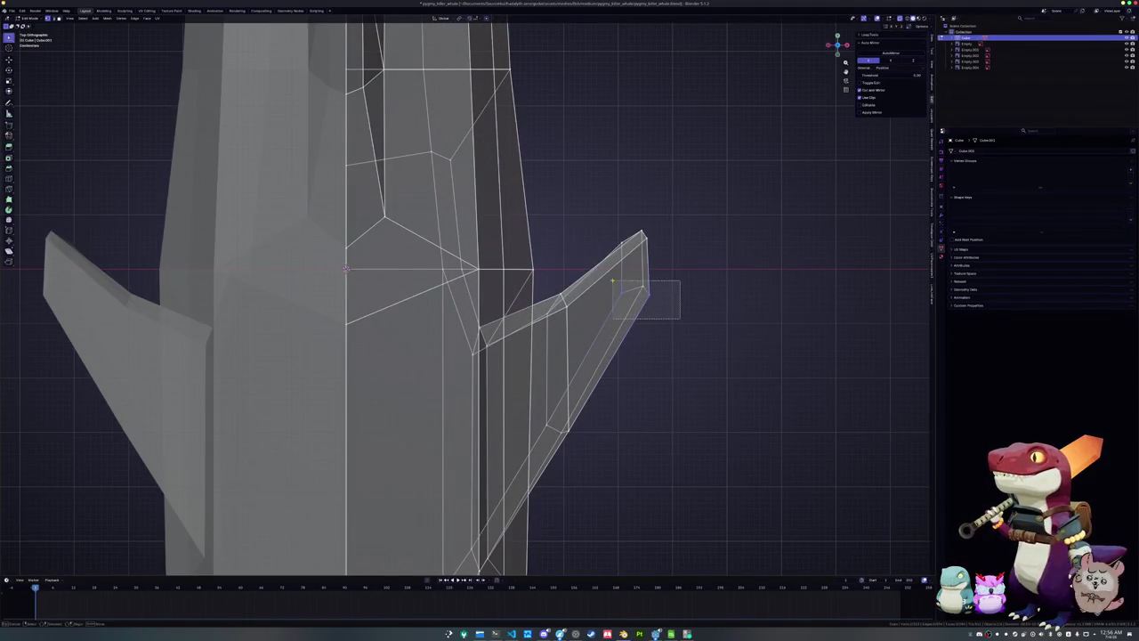
key(g)
key(y)
click(665, 306)
key(alt+Tab)
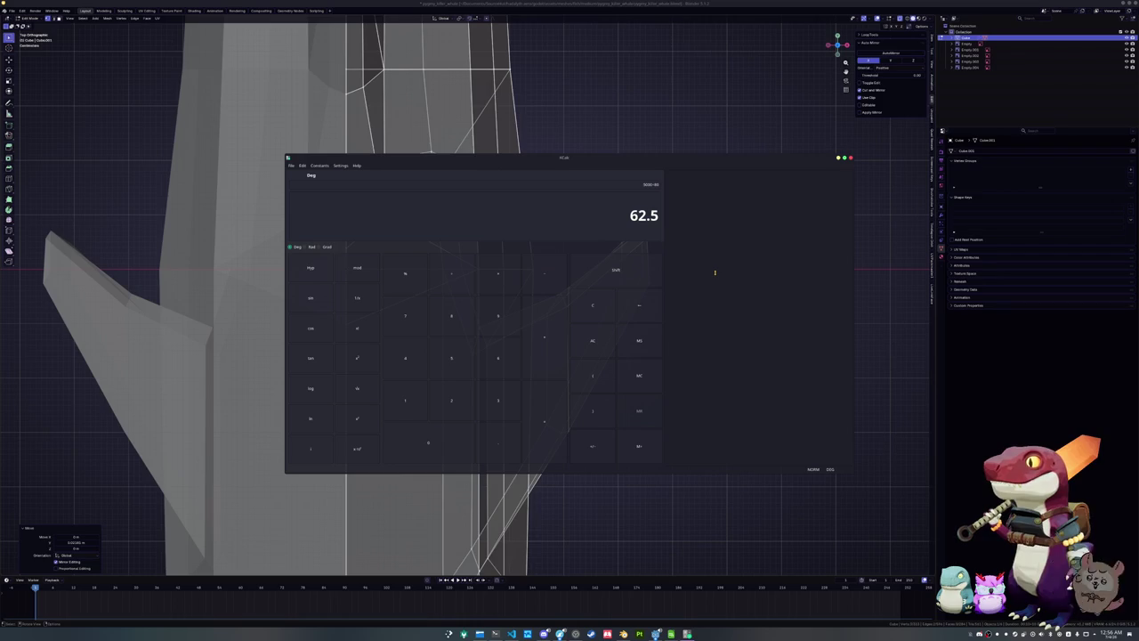
Compute 5000/20 in KCalc to get 250, then go back to Blender
text(50)
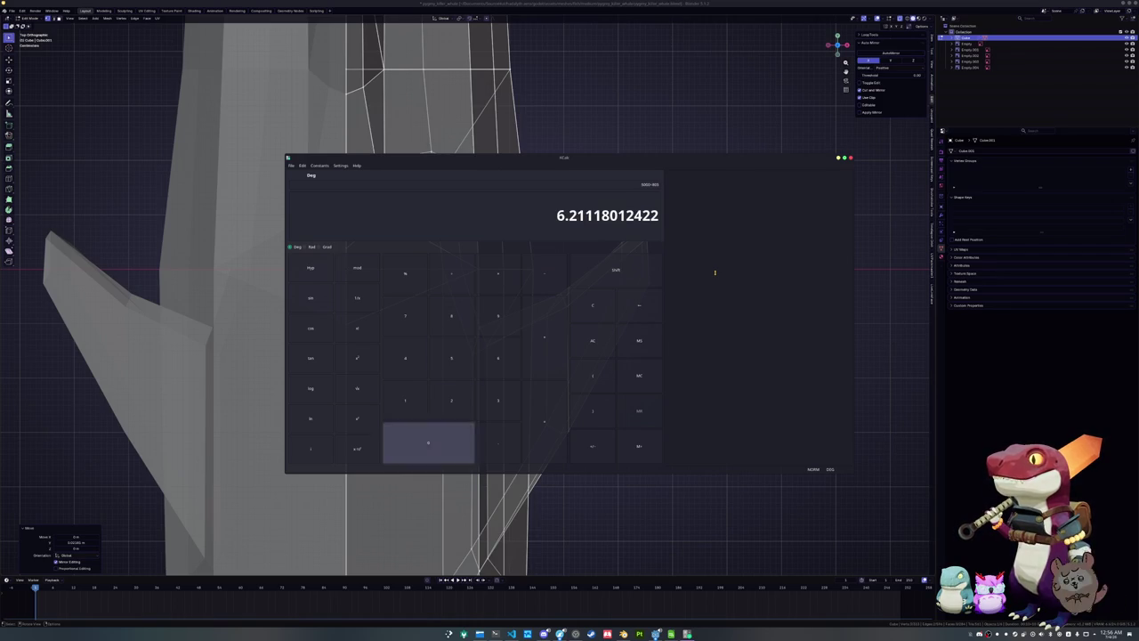
key(BackSpace)
key(BackSpace)
key(BackSpace)
key(BackSpace)
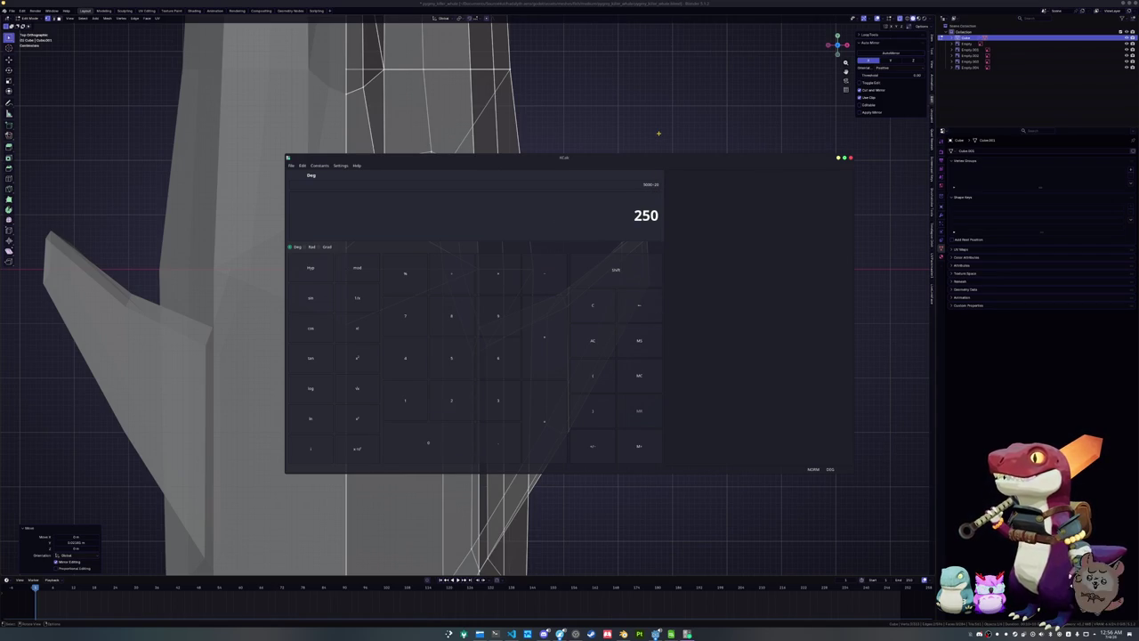
click(649, 193)
Select an edge loop partway along the fin and move it into a better position
drag(658, 258, 606, 217)
mouse_move(606, 217)
middle_down()
mouse_move(509, 201)
mouse_move(484, 283)
middle_up()
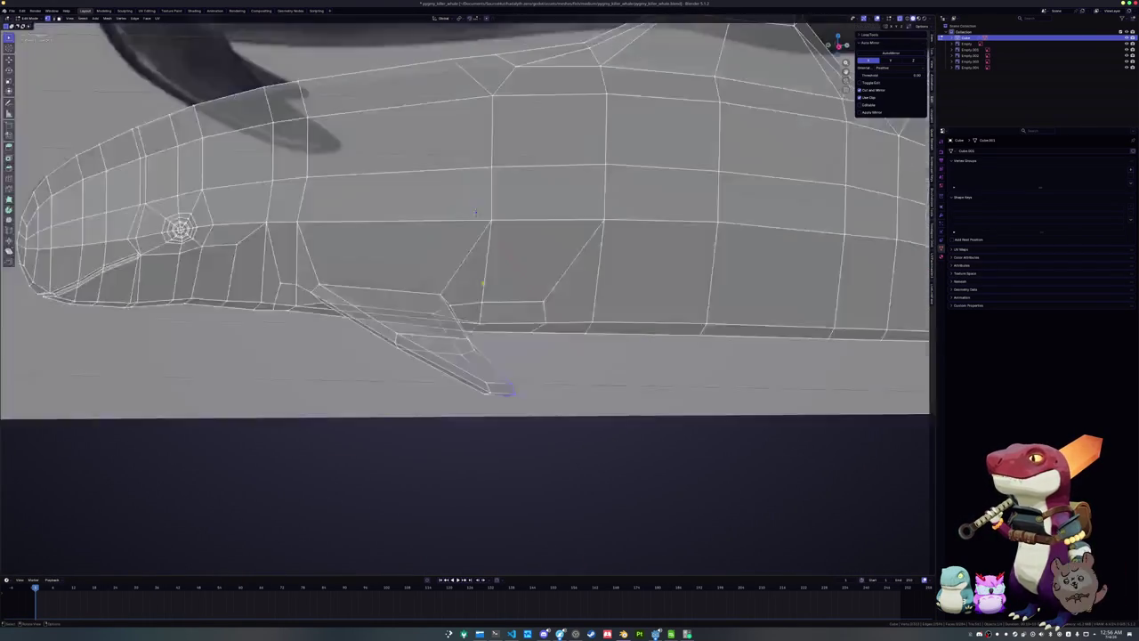
scroll(484, 283, down, 5)
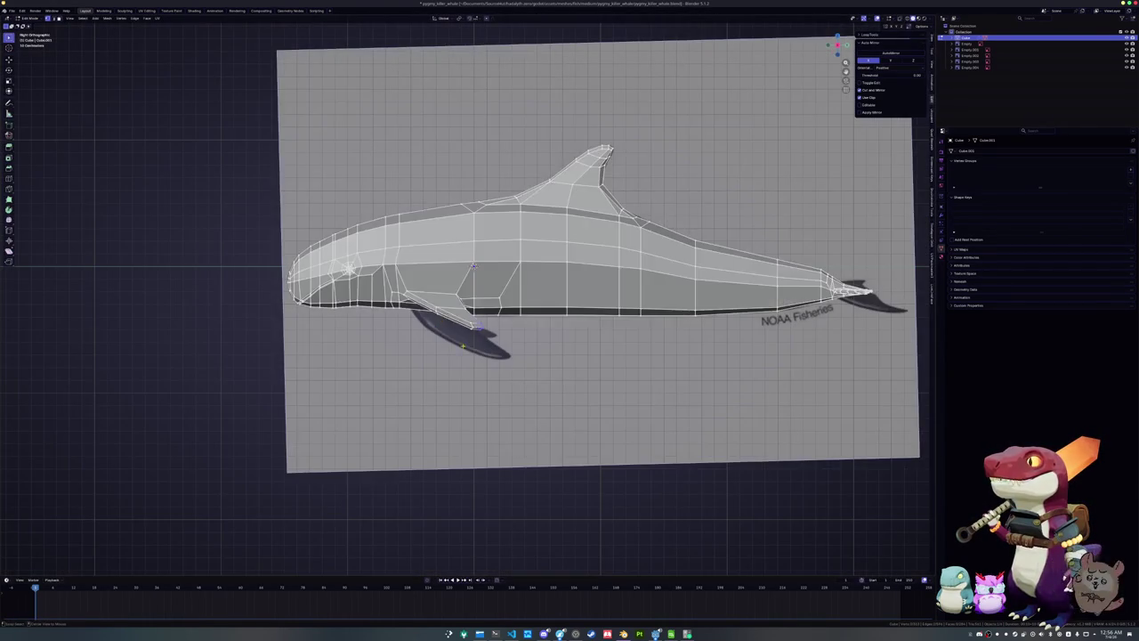
scroll(479, 233, up, 5)
scroll(480, 267, up, 2)
scroll(480, 392, up, 2)
scroll(494, 267, up, 2)
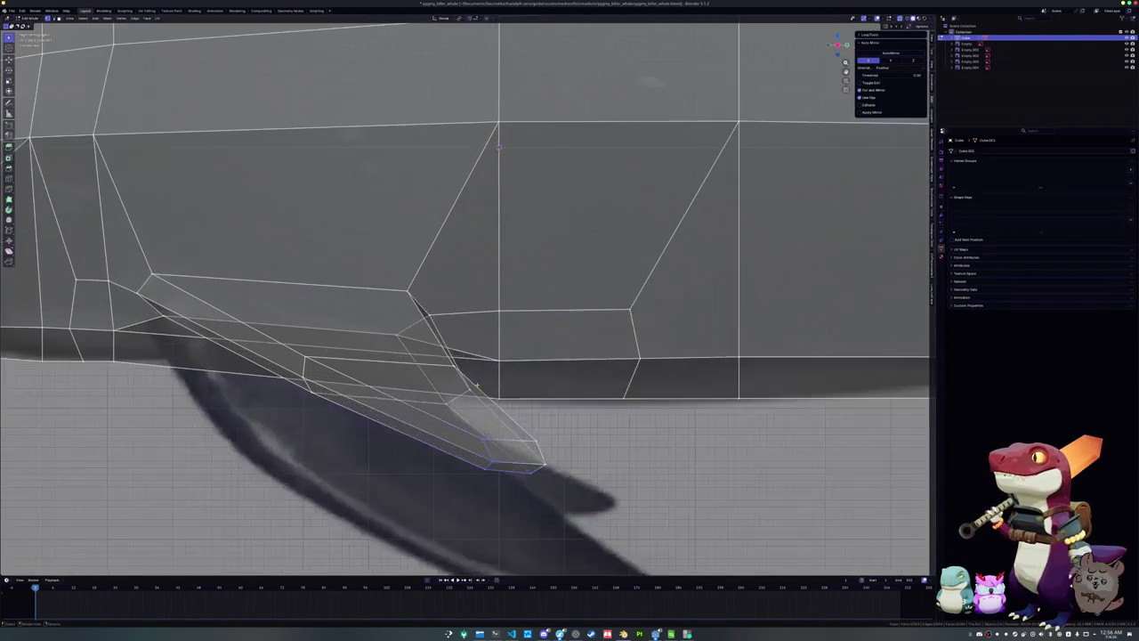
alt+click(298, 369)
key(g)
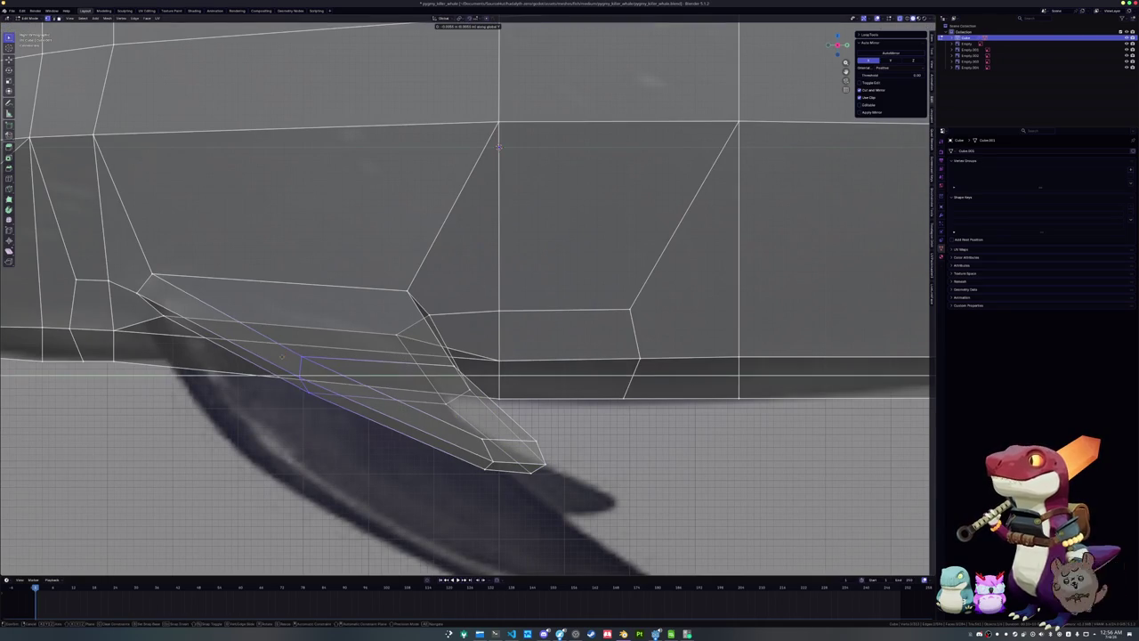
click(499, 147)
In front view, edge-slide the fin tips further outward on both mirrored fins
scroll(498, 147, down, 4)
mouse_move(498, 147)
middle_down()
mouse_move(403, 374)
mouse_move(436, 312)
middle_up()
scroll(459, 254, up, 4)
middle_drag(459, 254, 480, 214)
key(KP_1)
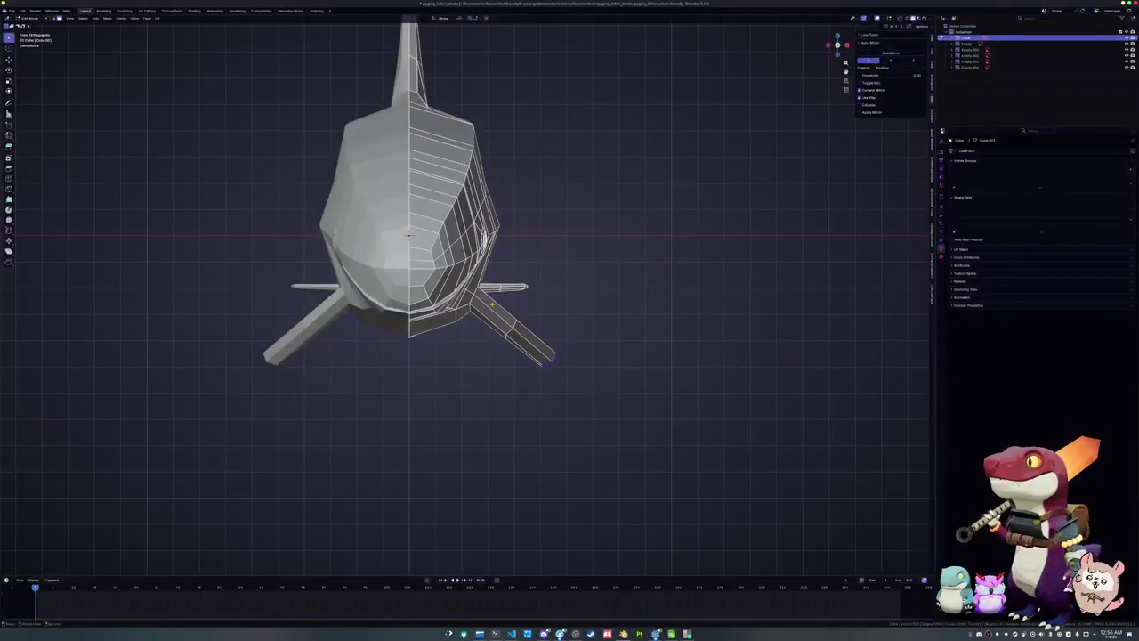
key(g)
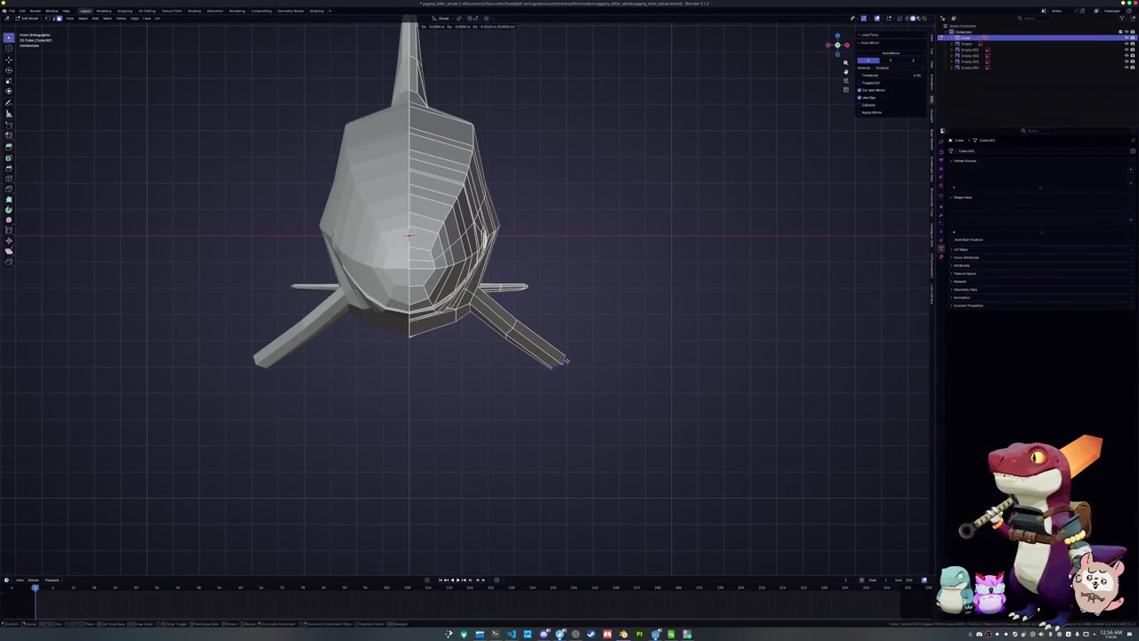
key(g)
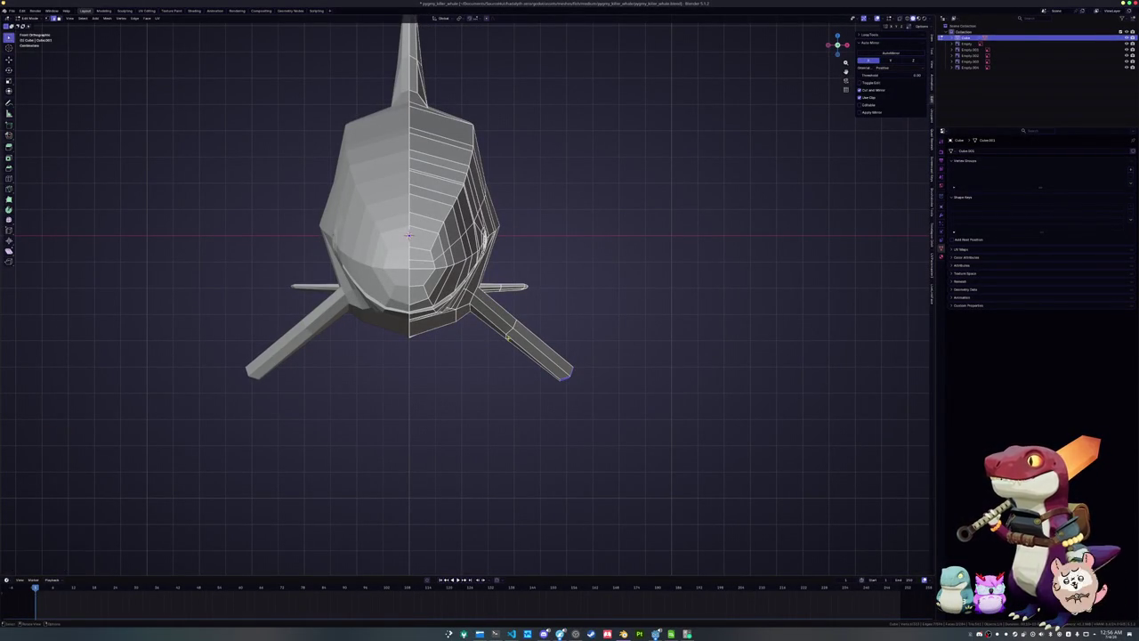
click(559, 339)
mouse_move(569, 353)
middle_down()
mouse_move(475, 354)
mouse_move(452, 242)
middle_up()
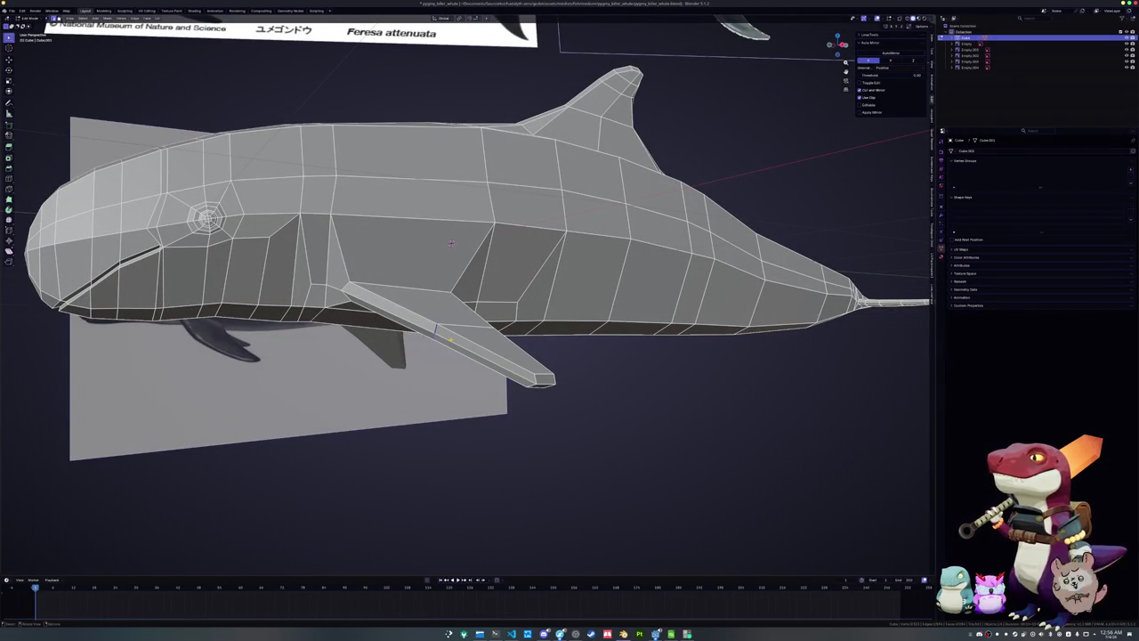
In top view with X-ray on, shift the fin edges along Y and place a loop cut near the tip
key(KP_7)
key(g)
key(y)
click(454, 353)
key(alt+z)
key(g)
key(y)
click(516, 283)
key(g)
key(g)
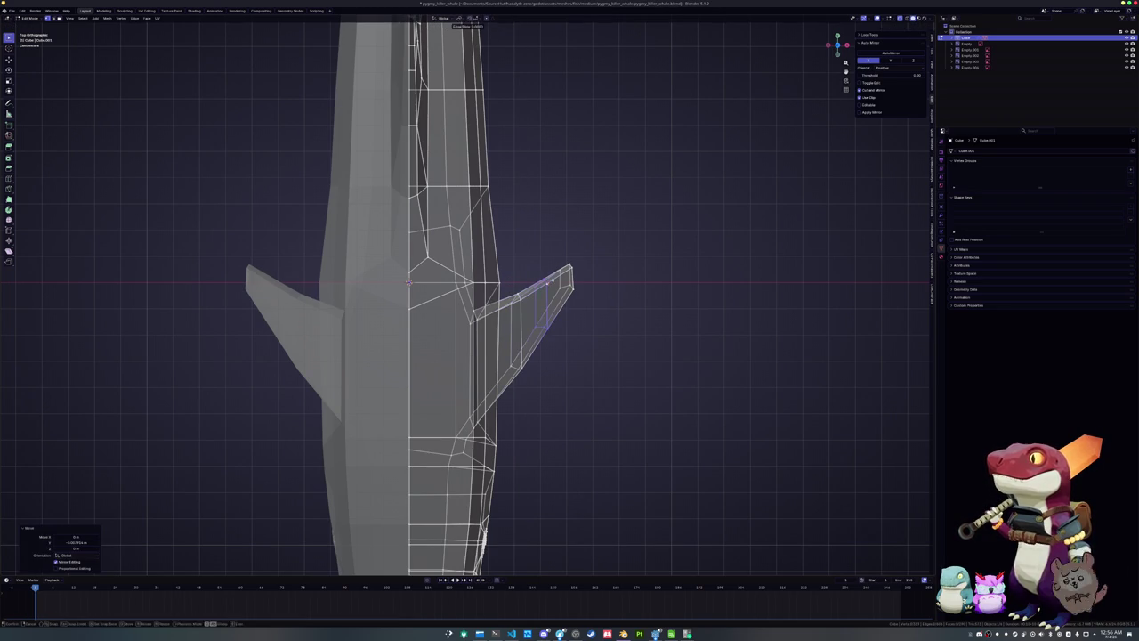
click(547, 283)
scroll(559, 318, up, 1)
scroll(556, 324, up, 2)
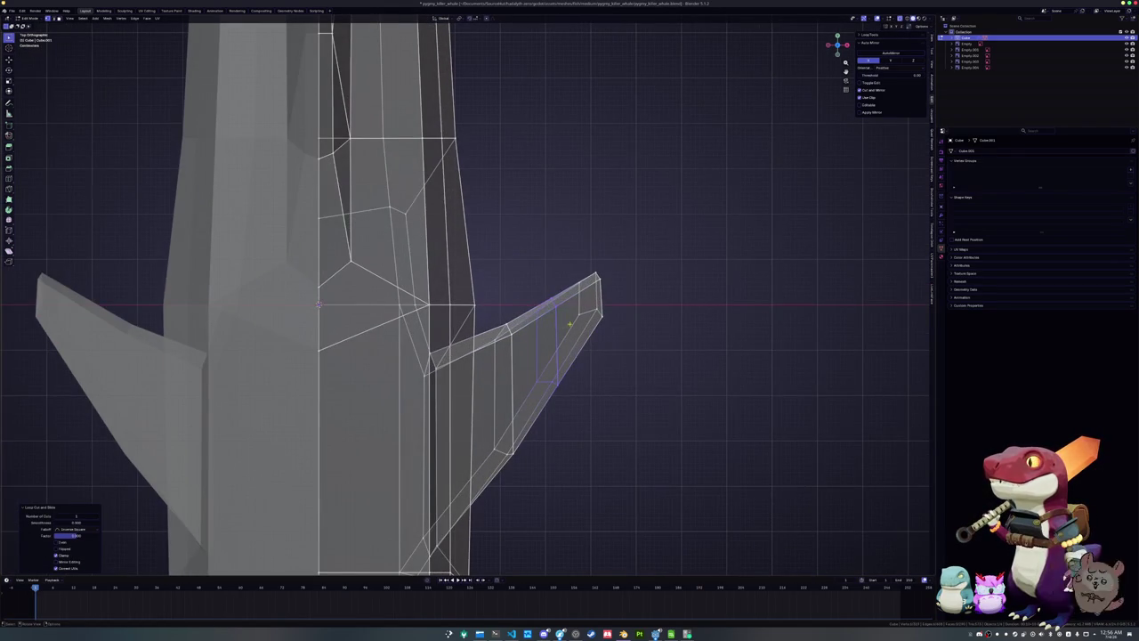
scroll(623, 285, up, 2)
Select the fin's top edge vertices and move them along Y
drag(674, 293, 600, 241)
key(g)
key(y)
key(Escape)
click(547, 272)
key(g)
key(y)
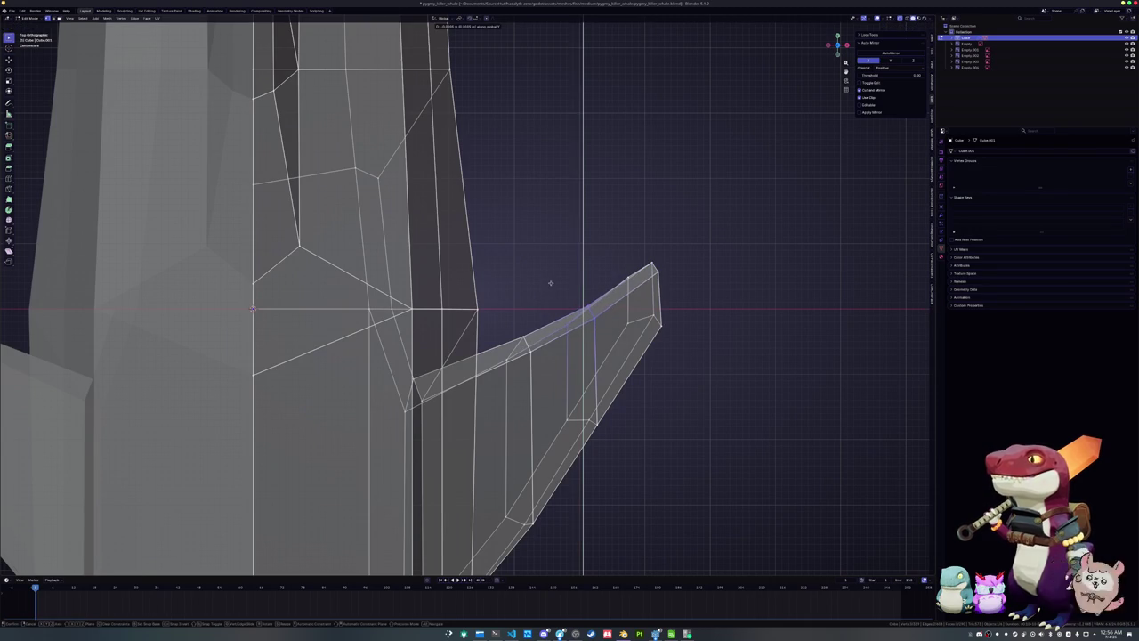
click(549, 283)
Move the fin tip vertex along Y to taper the fin to a point
drag(693, 287, 614, 248)
key(g)
key(y)
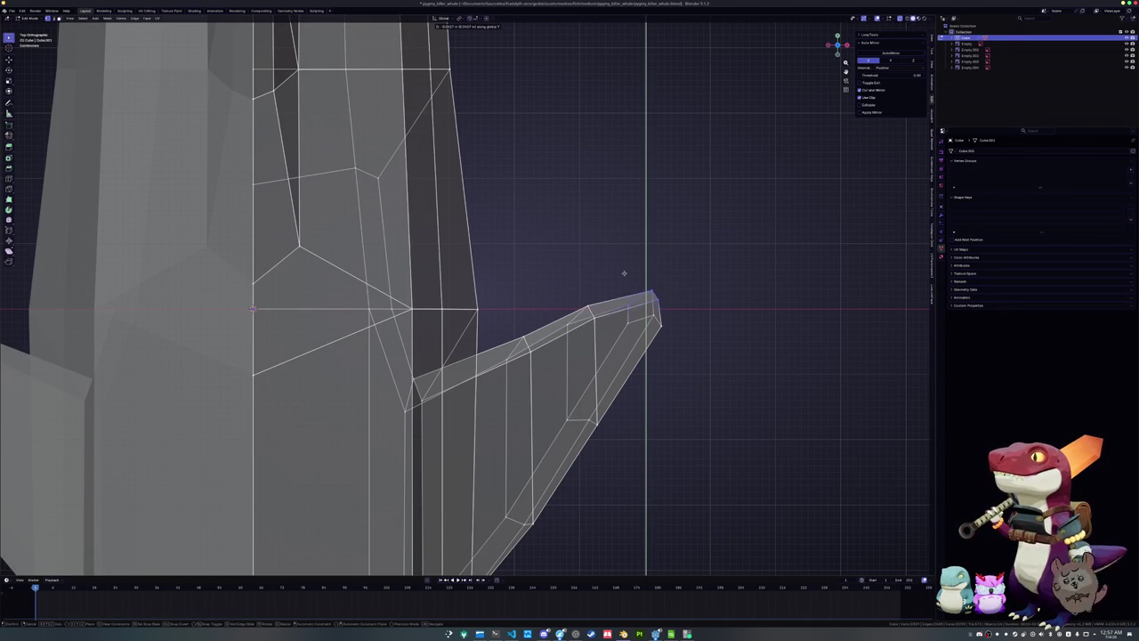
click(623, 272)
mouse_move(623, 272)
middle_down()
mouse_move(553, 336)
mouse_move(387, 346)
middle_up()
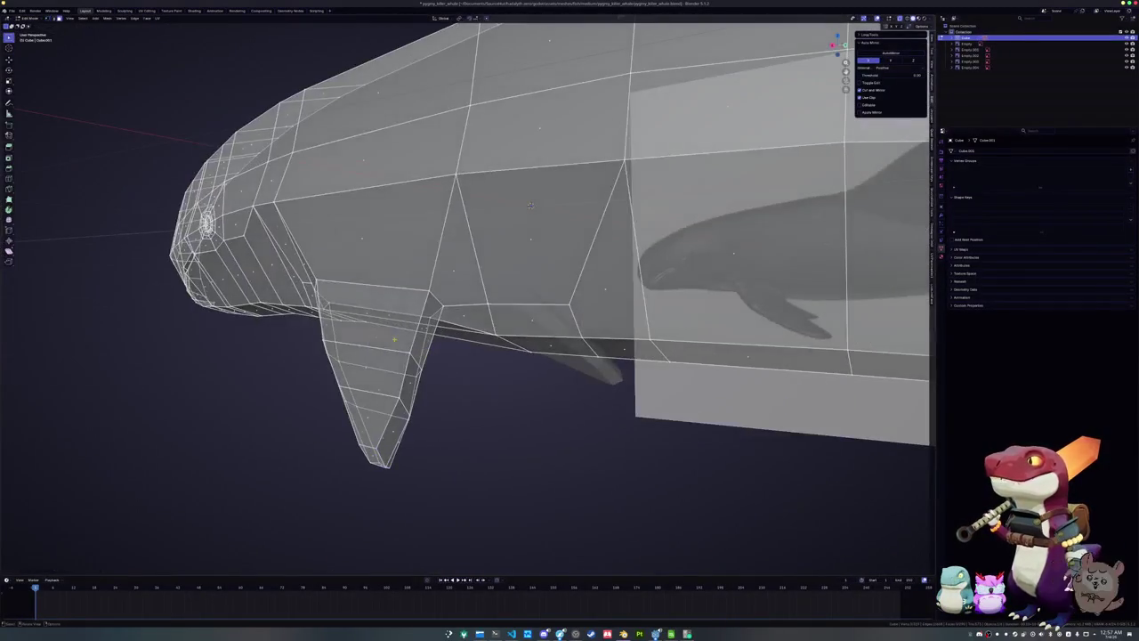
Flatten the three selected flipper faces with Alt+F
click(366, 338)
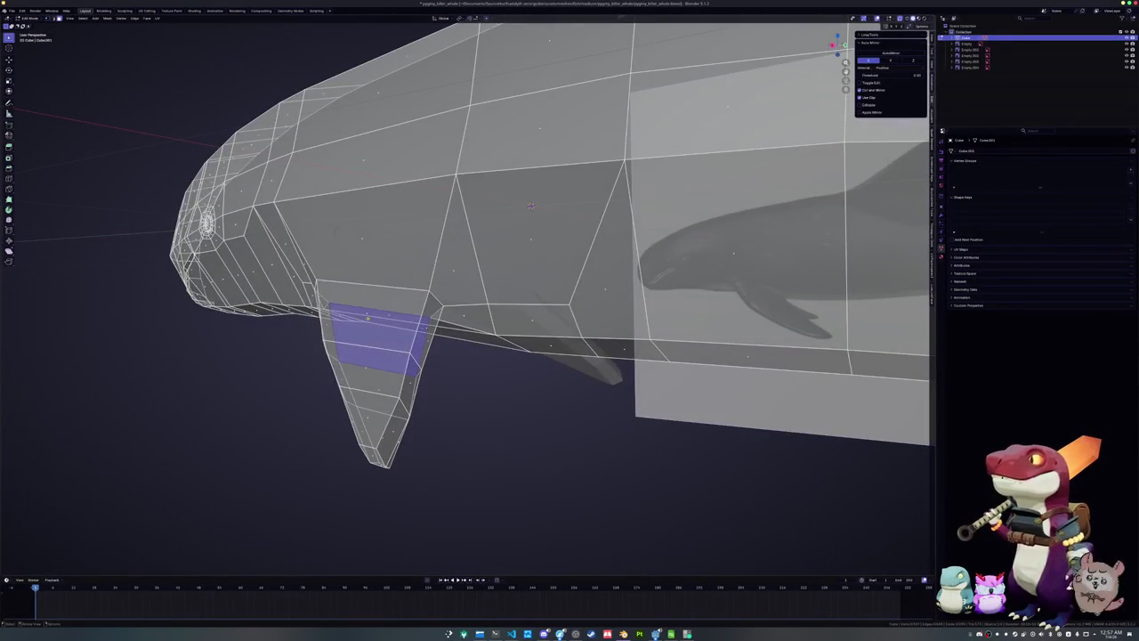
key(alt+z)
shift+click(367, 370)
shift+click(371, 411)
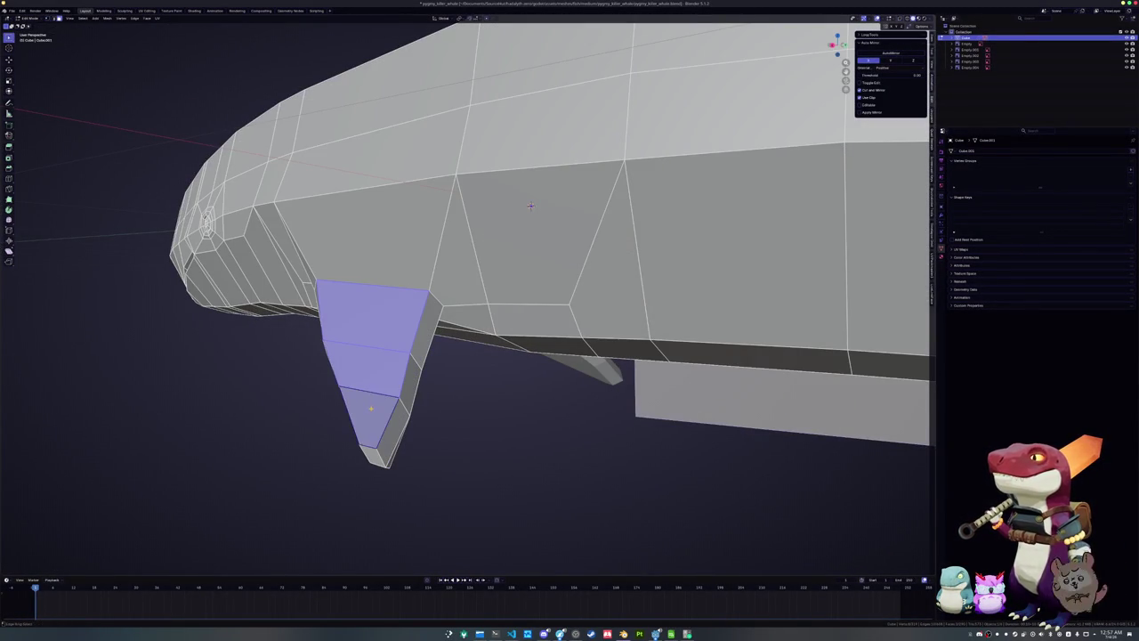
key(alt+f)
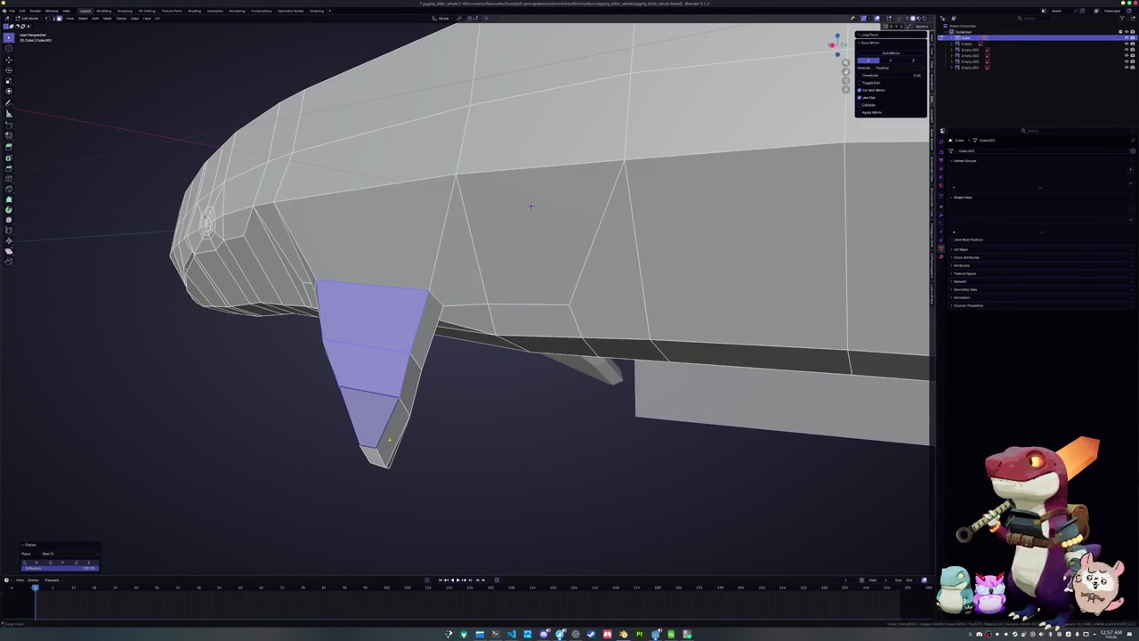
Delete the three unwanted faces on the fin
middle_drag(389, 435, 413, 427)
click(414, 427)
shift+click(378, 382)
shift+click(362, 344)
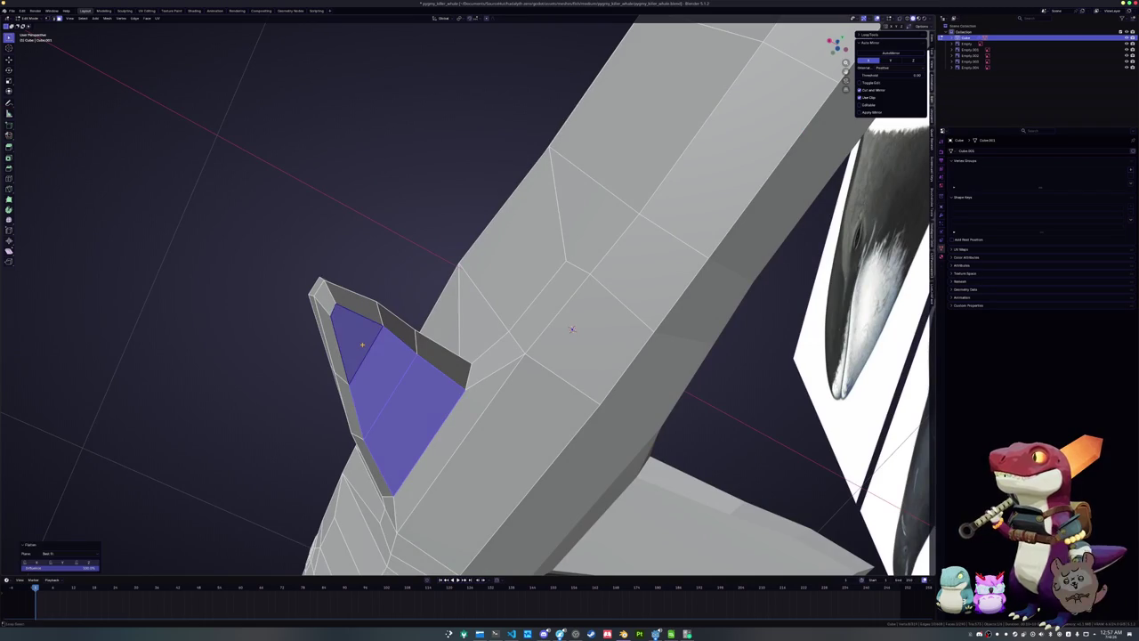
middle_drag(572, 329, 525, 359)
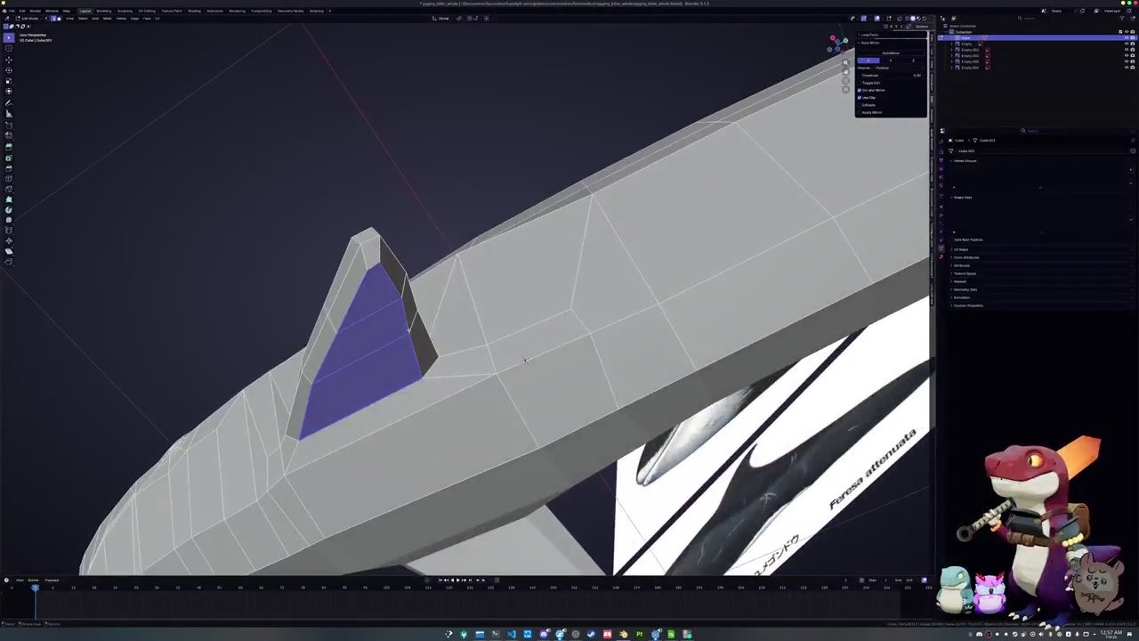
key(Delete)
Add a loop cut across the fin with Ctrl+R
mouse_move(525, 359)
middle_down()
mouse_move(414, 314)
mouse_move(410, 358)
mouse_move(454, 363)
middle_up()
key(ctrl+r)
click(410, 358)
Select the row of faces along the fin's top surface, viewed from the front
click(513, 268)
shift+click(481, 254)
shift+click(401, 255)
shift+click(380, 271)
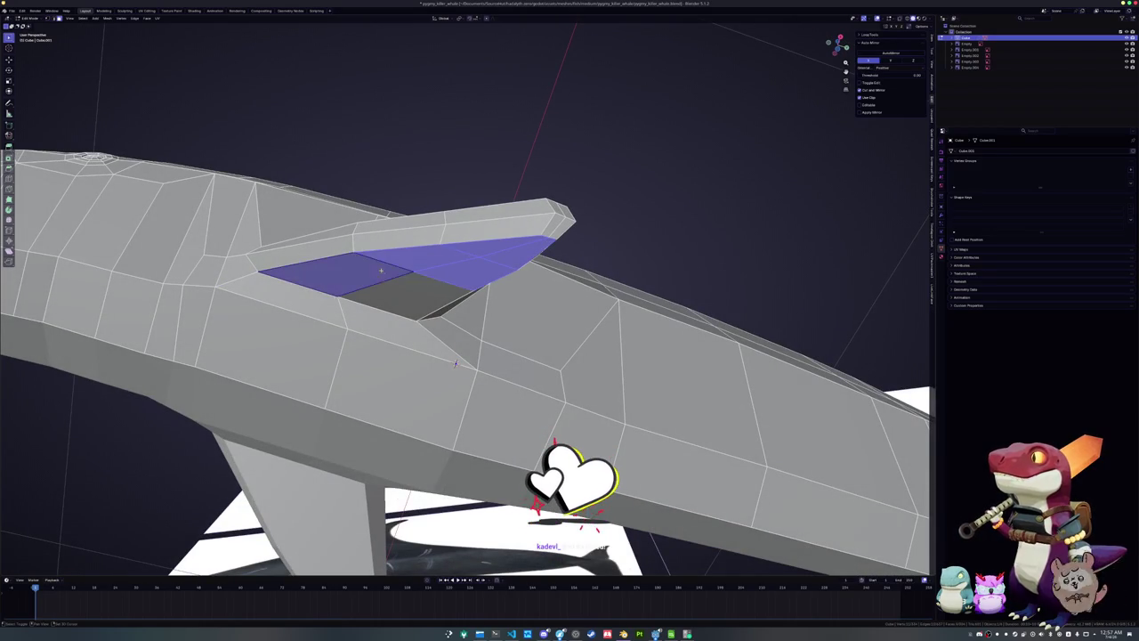
scroll(380, 271, down, 3)
key(KP_1)
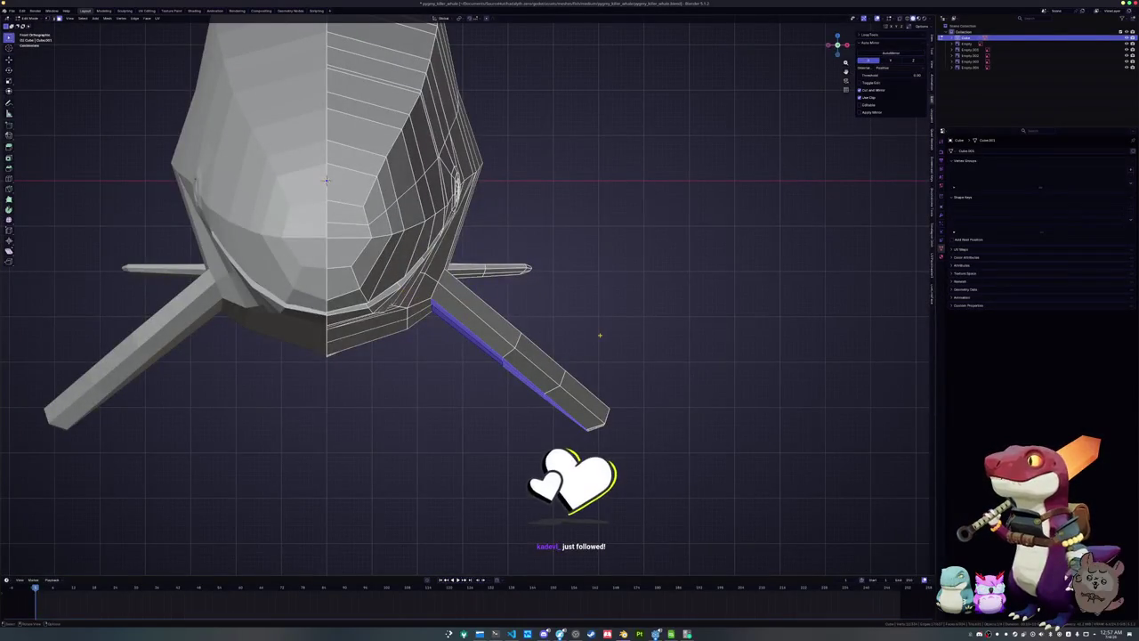
Lift the flipper faces slightly and select the face strip out to the tip
key(g)
click(603, 330)
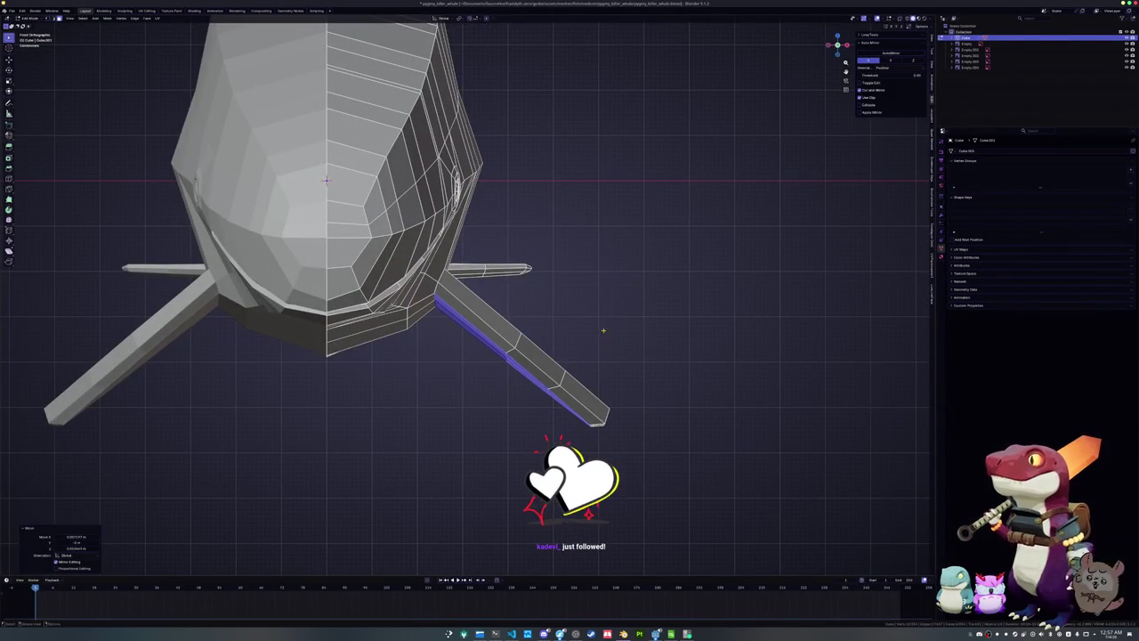
middle_drag(603, 330, 498, 356)
click(374, 320)
shift+click(444, 356)
shift+click(523, 383)
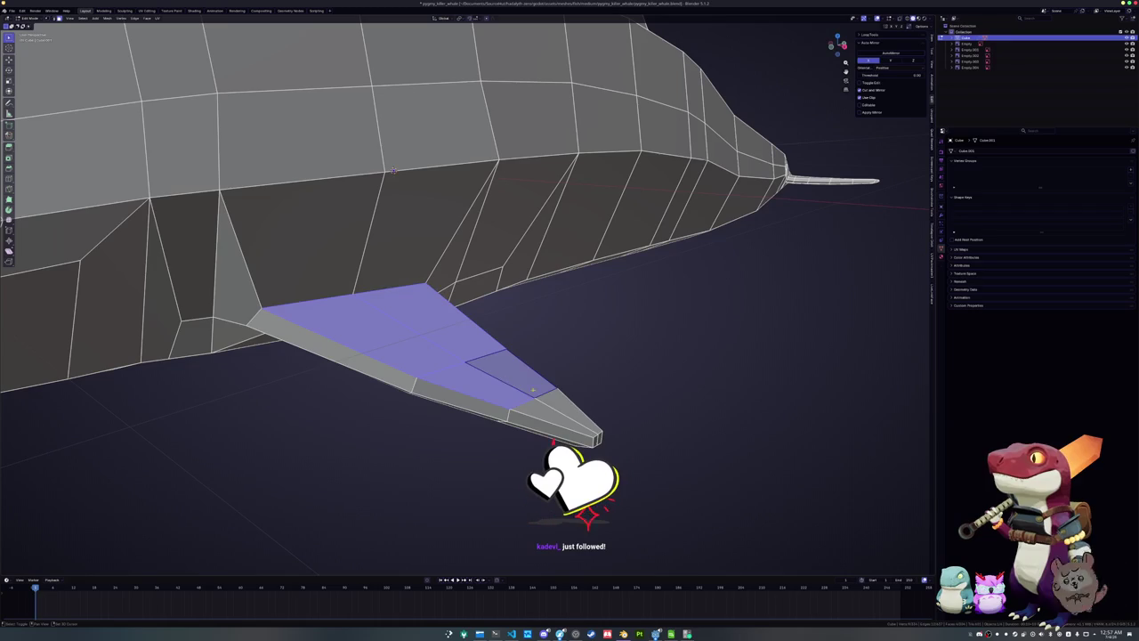
shift+click(561, 407)
key(KP_1)
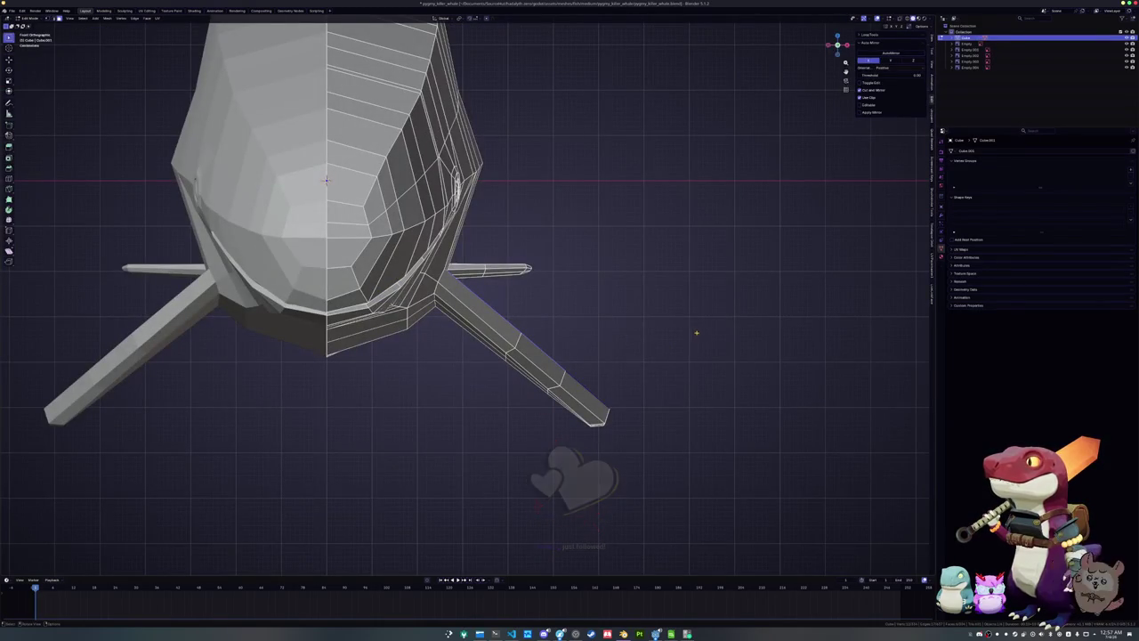
Tilt the selected flipper in front view
key(r)
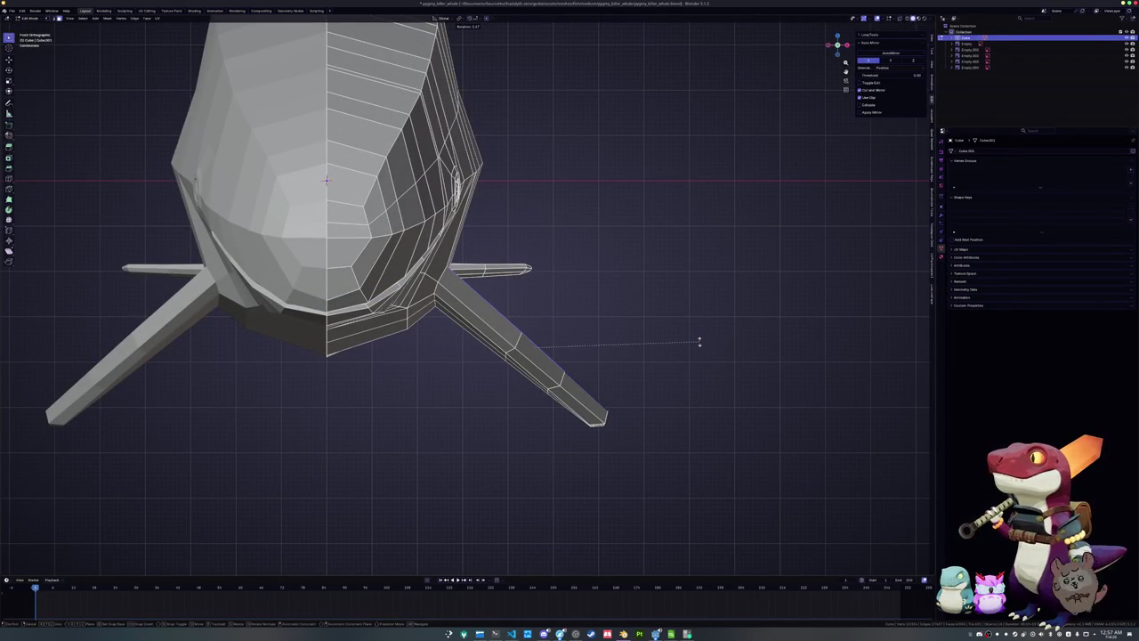
click(699, 340)
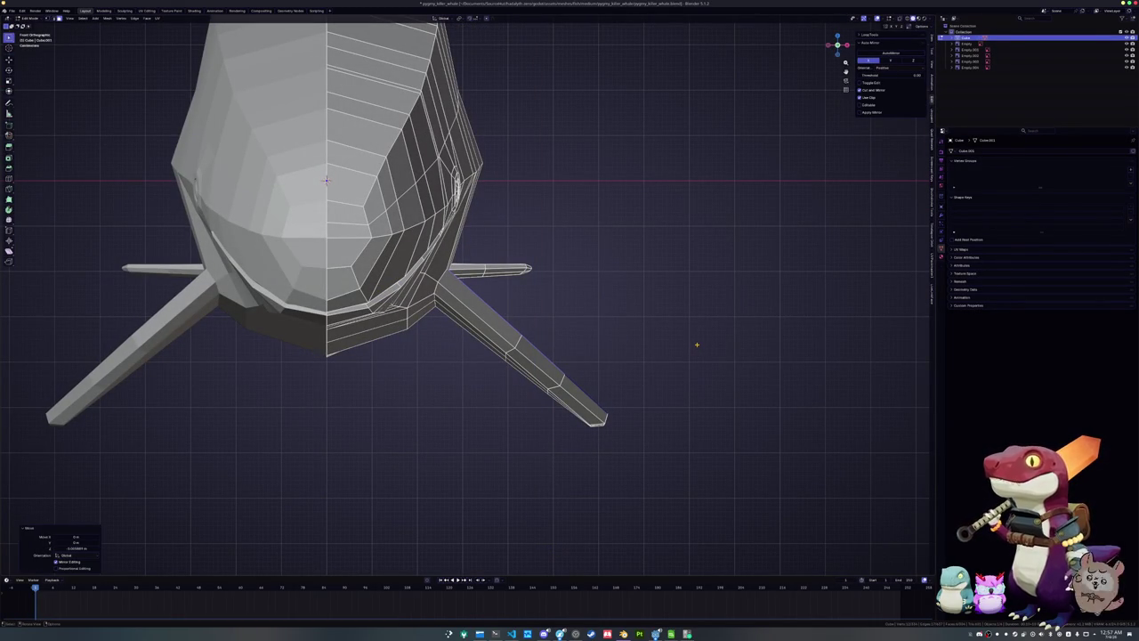
key(g)
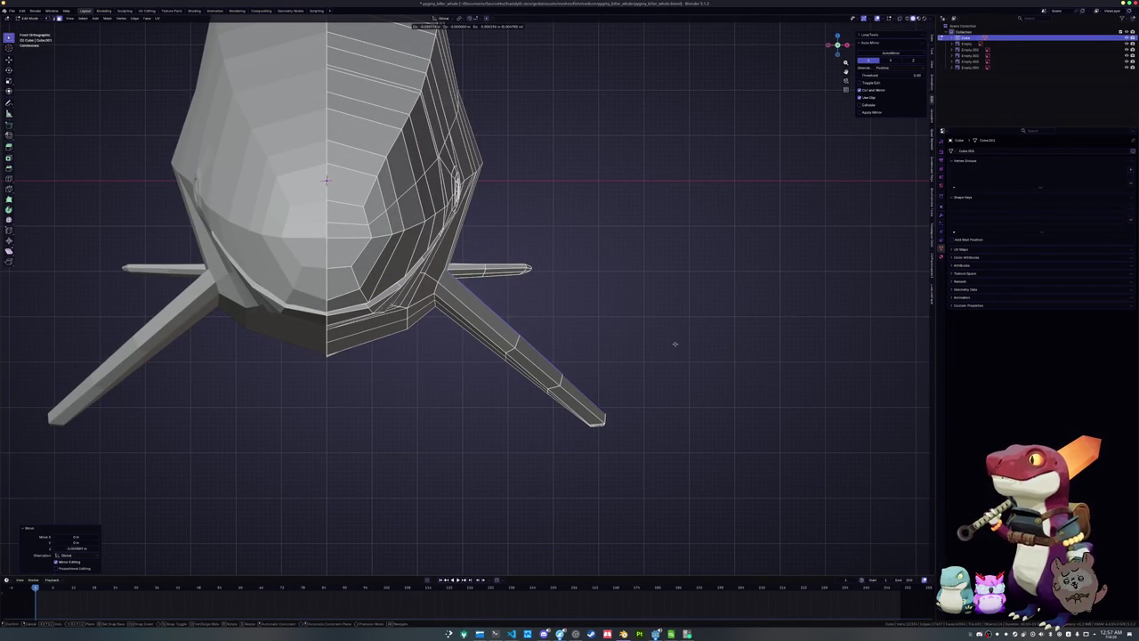
right_click(680, 343)
Reselect the flipper face strip and move it into place in front view
middle_drag(680, 342, 534, 294)
scroll(534, 293, up, 3)
click(485, 178)
shift+click(485, 267)
alt+click(534, 347)
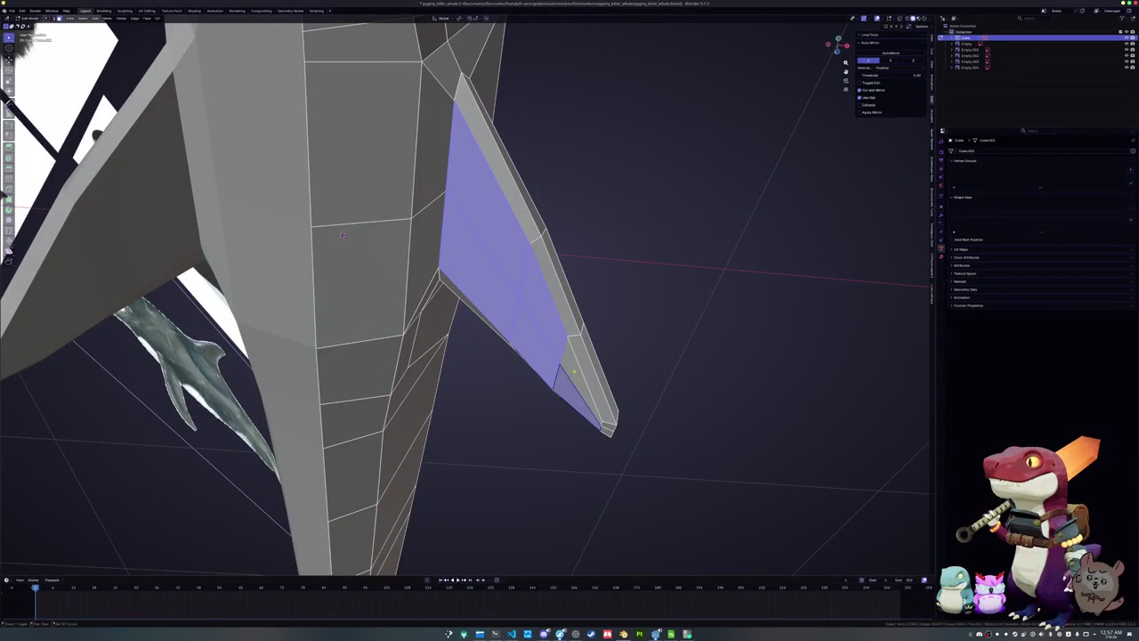
key(KP_1)
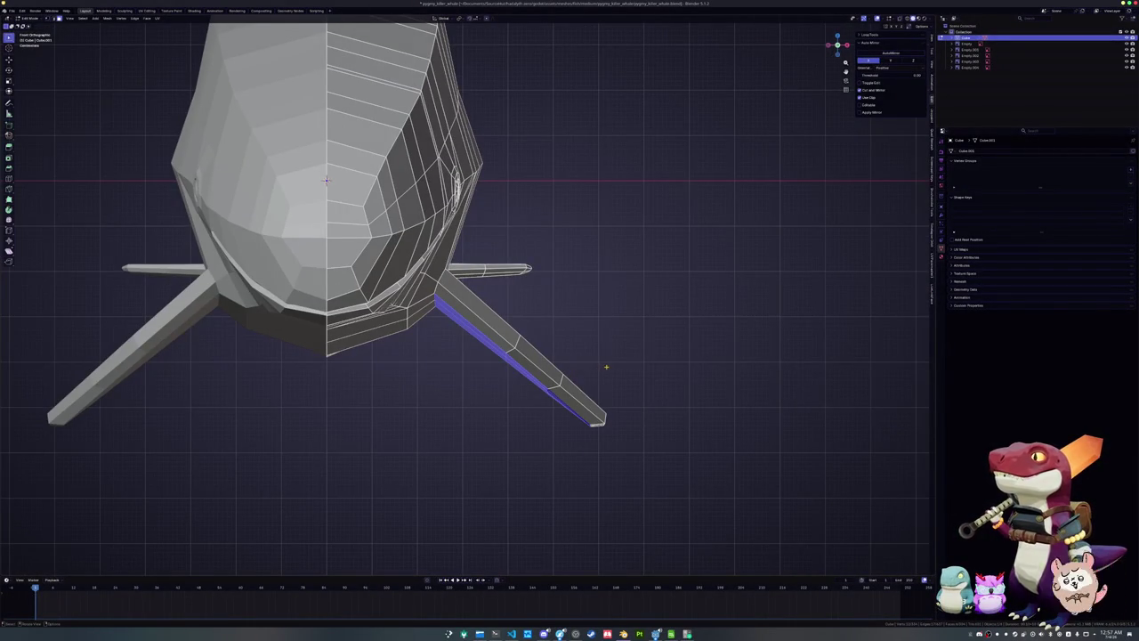
key(g)
click(606, 366)
Rotate, scale and rotate the flipper strip again so it angles down from the body
key(r)
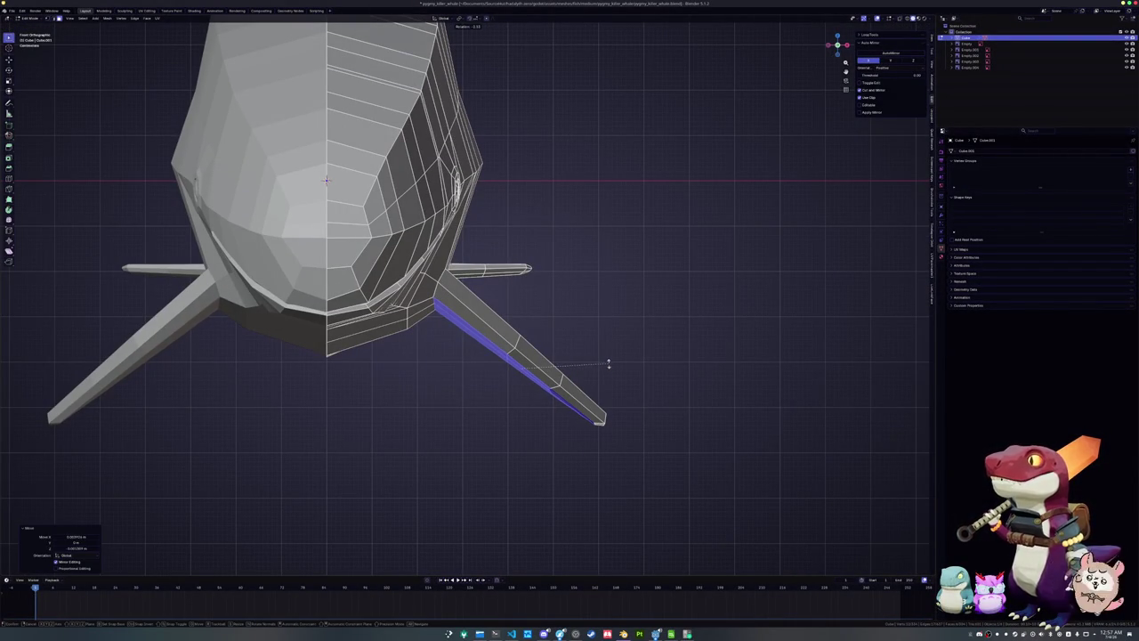
click(608, 363)
key(s)
click(610, 365)
key(r)
click(613, 365)
scroll(613, 364, up, 5)
middle_drag(613, 365, 551, 339)
Slide a flipper vertex along its edge and nudge the fin-tip vertex over
click(558, 378)
key(g)
key(g)
click(558, 383)
mouse_move(559, 382)
middle_down()
mouse_move(498, 293)
mouse_move(522, 216)
middle_up()
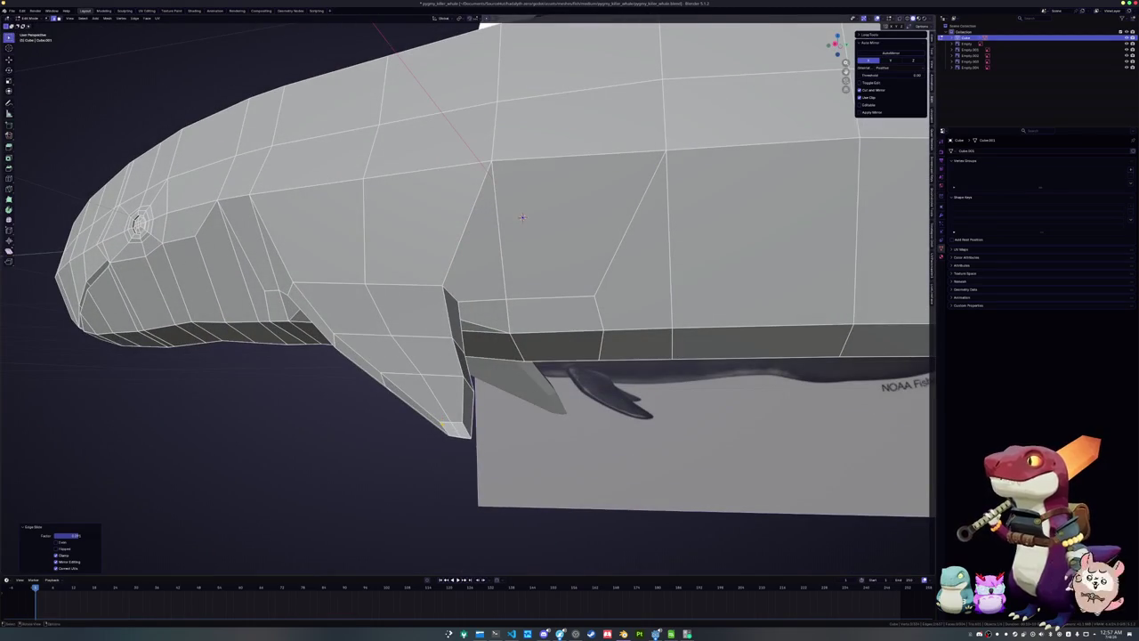
key(g)
key(g)
mouse_move(521, 216)
middle_down()
mouse_move(525, 301)
mouse_move(537, 190)
middle_up()
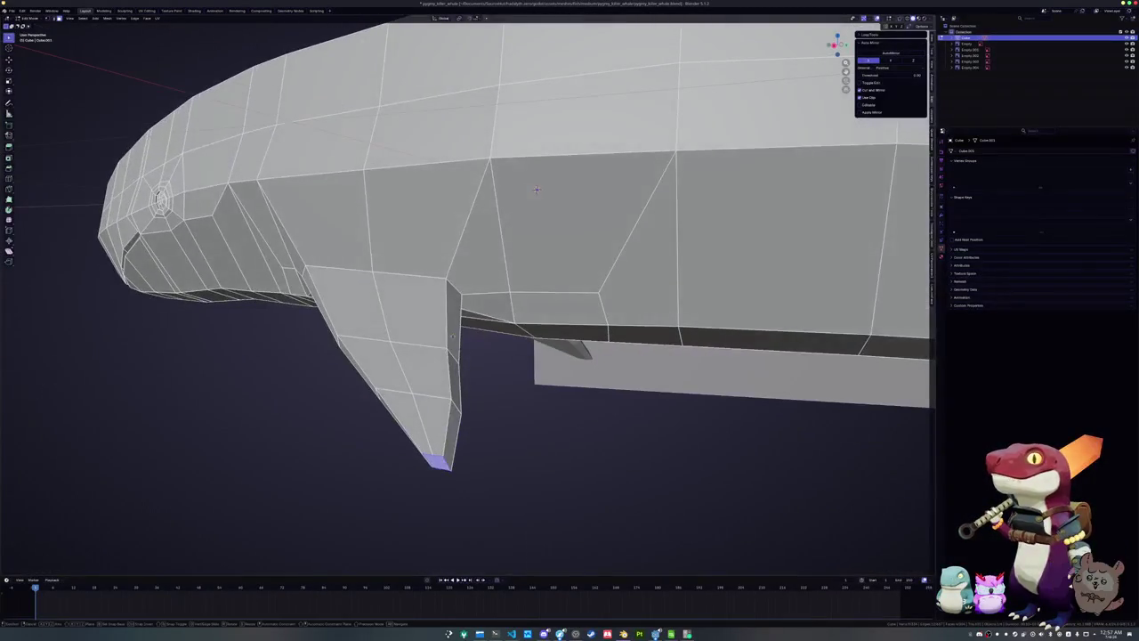
Under the snout, edge-slide an edge and a vertex along the jaw, then select the mouth loop
mouse_move(463, 342)
middle_down()
mouse_move(427, 374)
mouse_move(407, 341)
middle_up()
key(alt+a)
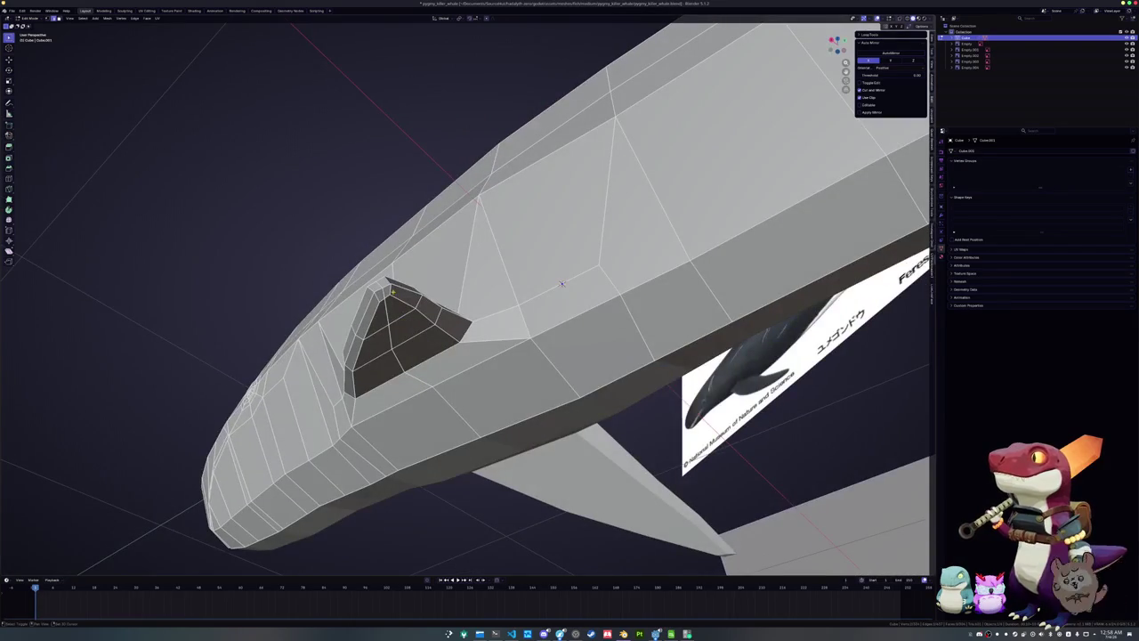
mouse_move(562, 283)
middle_down()
mouse_move(588, 218)
mouse_move(451, 279)
middle_up()
key(g)
key(g)
click(588, 218)
key(g)
key(g)
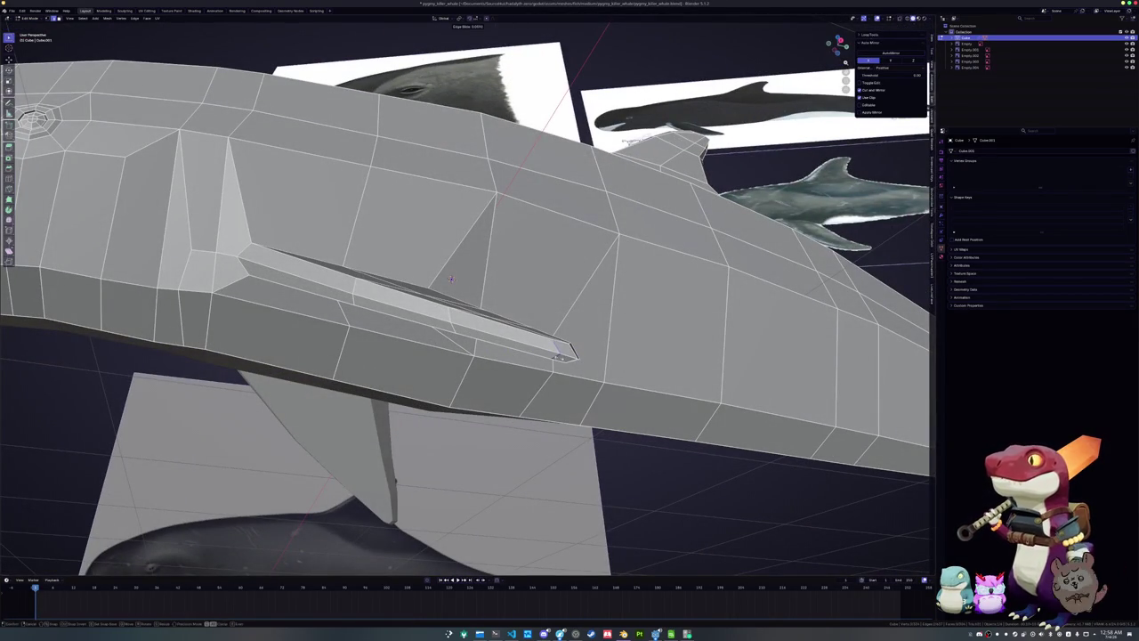
click(450, 278)
alt+click(450, 278)
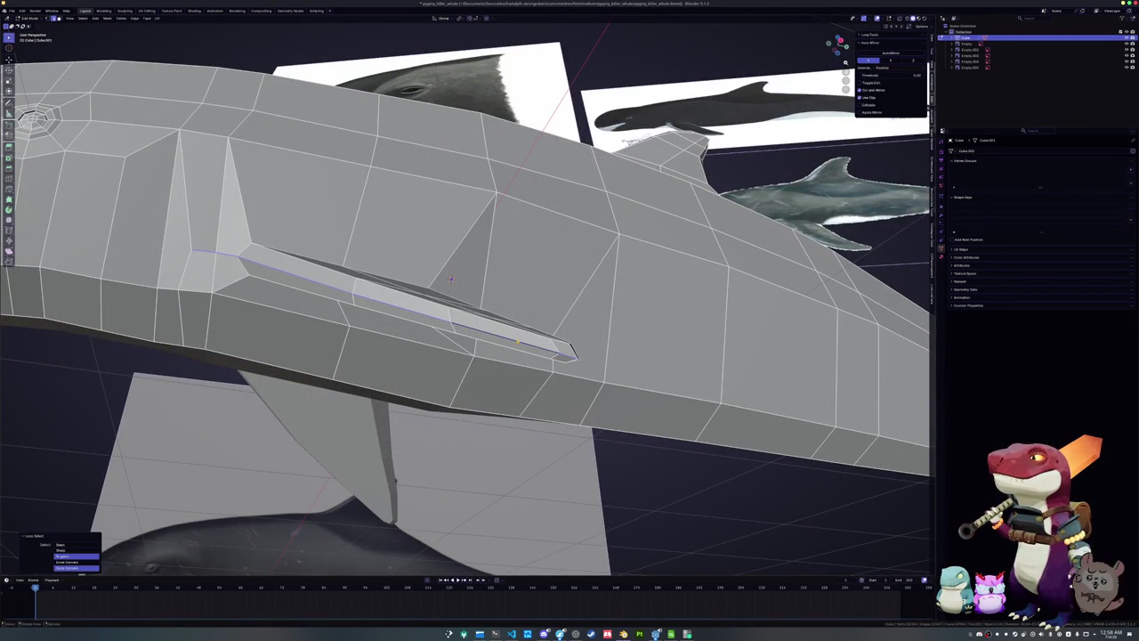
Check the whole object in Object Mode, then edge-slide another edge along the mouth line
key(Tab)
mouse_move(450, 278)
middle_down()
mouse_move(446, 380)
mouse_move(588, 251)
mouse_move(481, 270)
mouse_move(613, 351)
mouse_move(554, 302)
mouse_move(609, 331)
middle_up()
key(Tab)
key(g)
key(g)
click(605, 351)
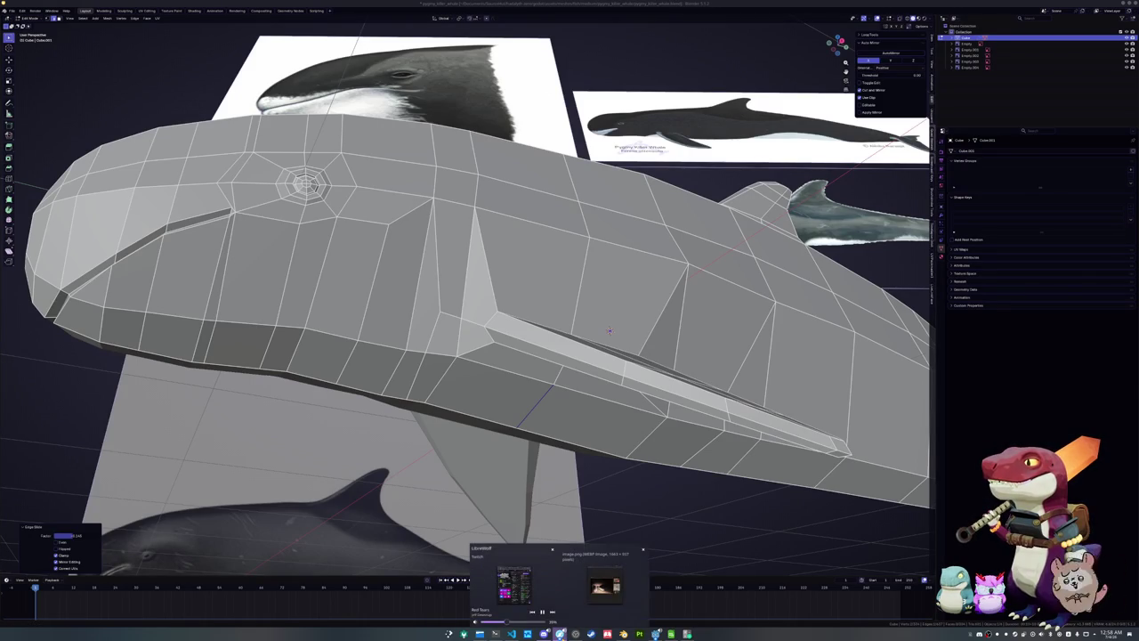
Bring up the browser window playing the stream on the right half of the screen
mouse_move(558, 634)
click(623, 574)
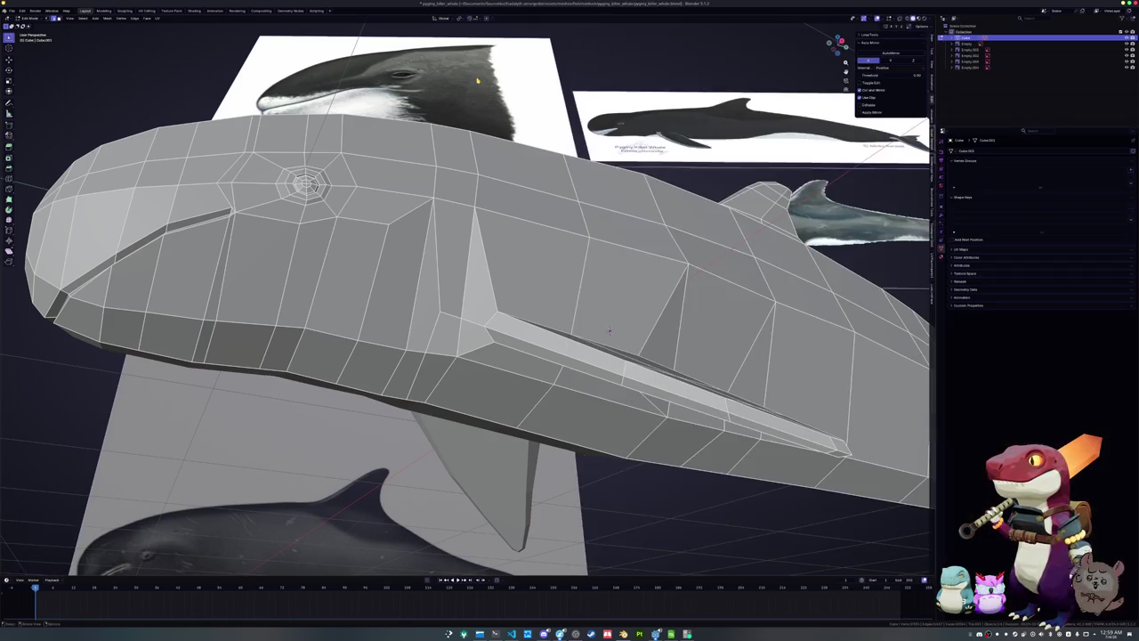
Switch to the browser and flip through the whale illustration and photo tabs
middle_drag(463, 232, 518, 229)
scroll(498, 222, down, 3)
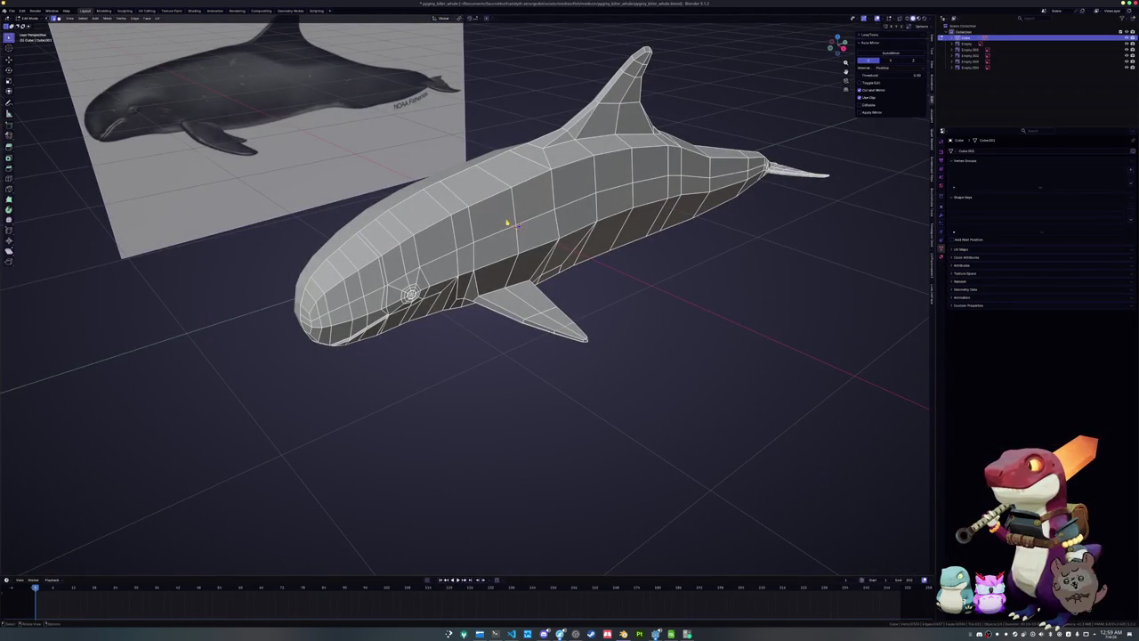
key(alt+Tab)
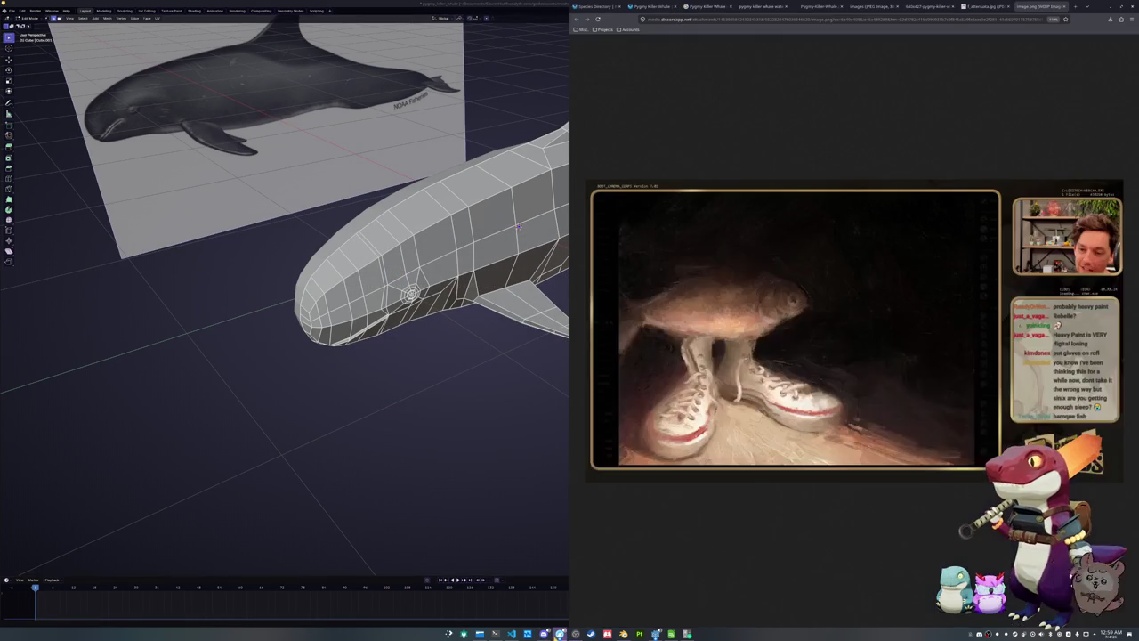
click(756, 7)
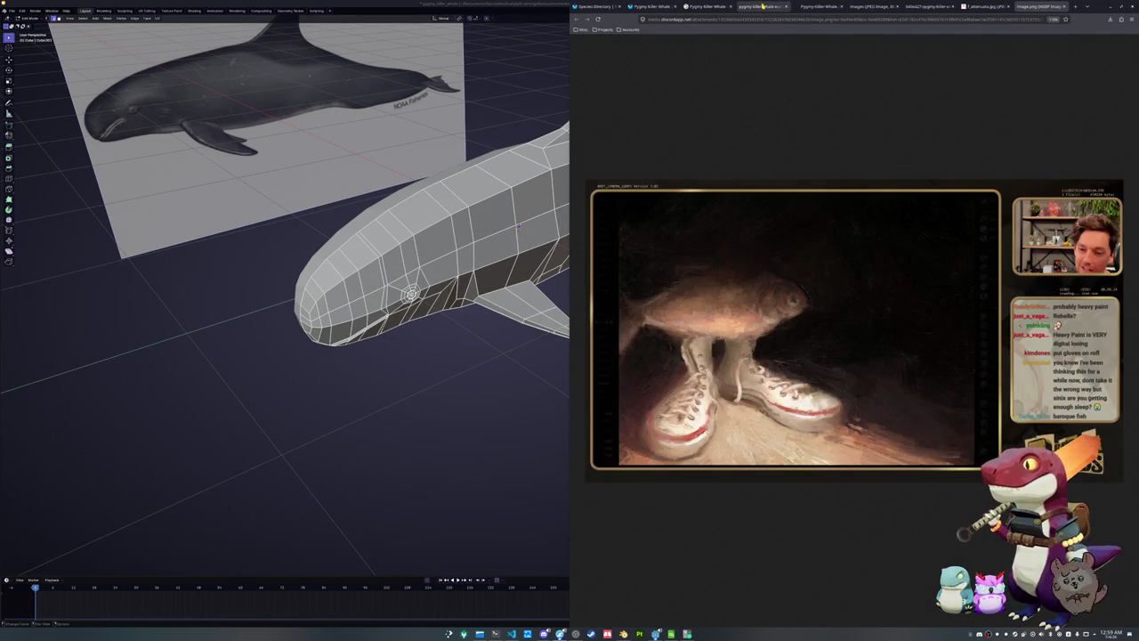
click(818, 6)
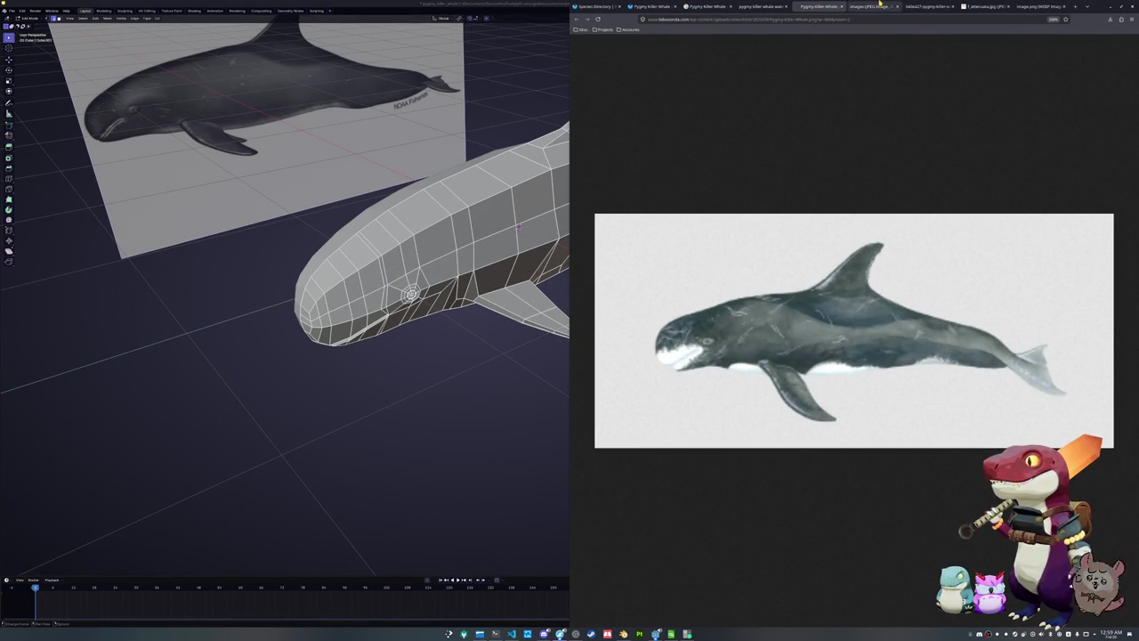
click(707, 6)
Scroll through the pygmy killer whale image results, then return to Blender and select a head face
scroll(709, 227, up, 3)
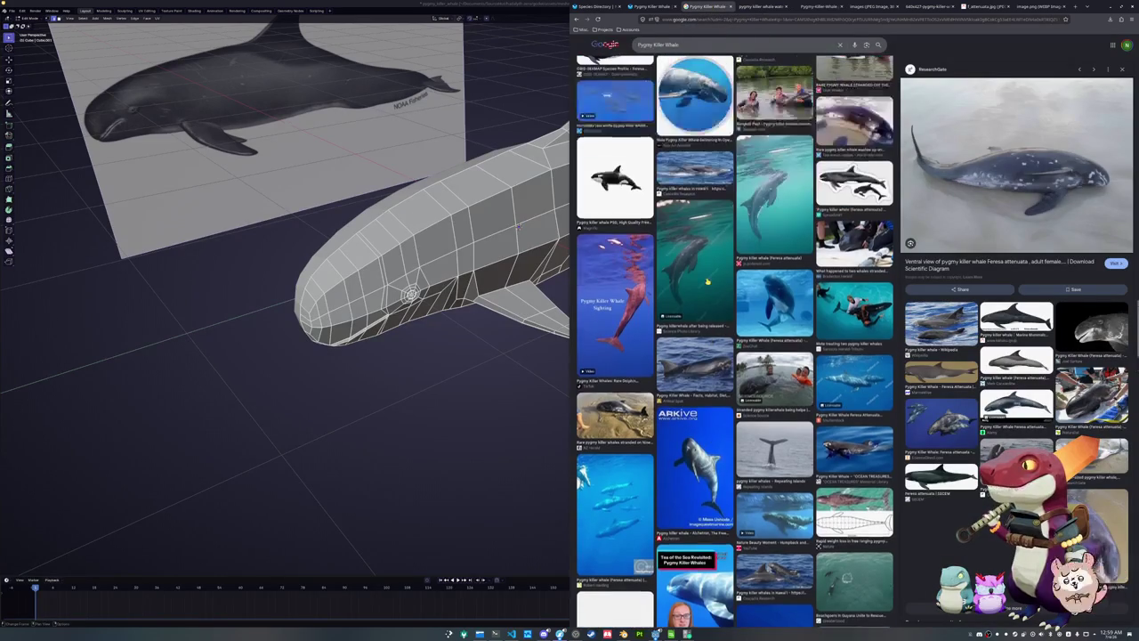
scroll(694, 264, up, 2)
scroll(694, 264, up, 3)
scroll(694, 265, up, 3)
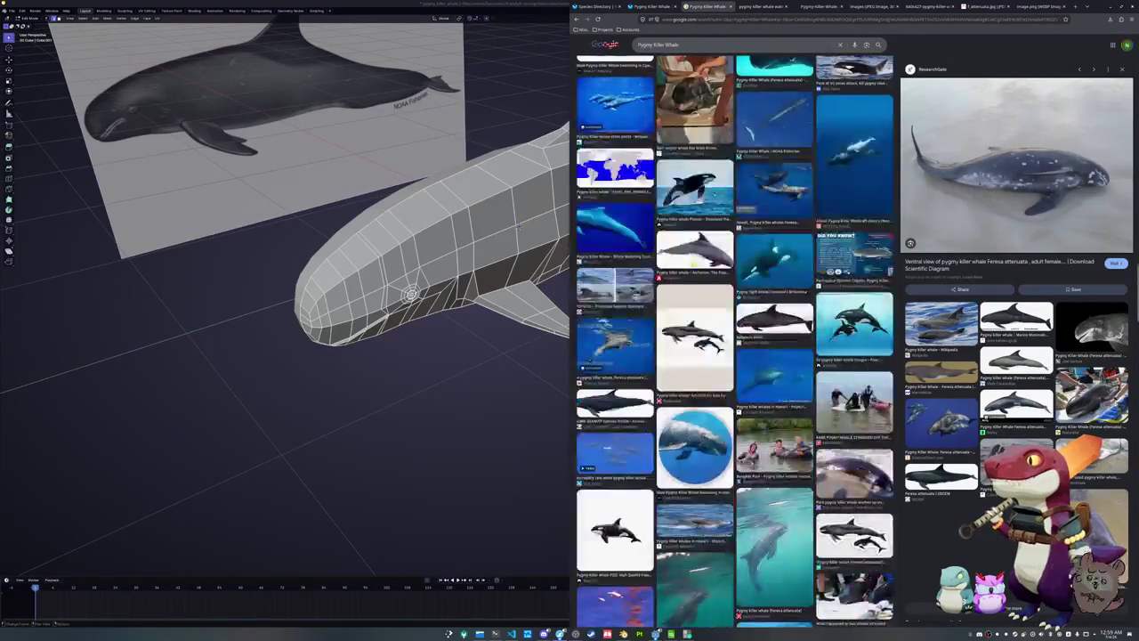
scroll(693, 265, up, 3)
scroll(693, 264, up, 3)
scroll(693, 264, up, 3)
scroll(694, 264, up, 3)
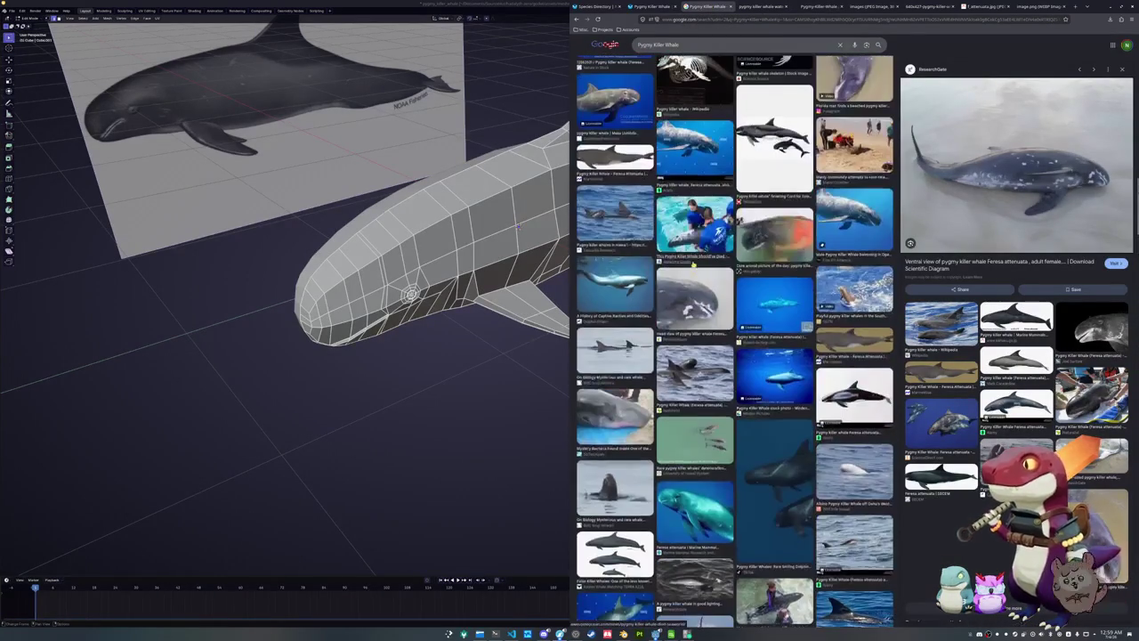
scroll(692, 272, up, 3)
scroll(689, 281, up, 3)
scroll(690, 287, up, 3)
scroll(693, 292, up, 3)
scroll(694, 297, up, 3)
scroll(698, 305, up, 3)
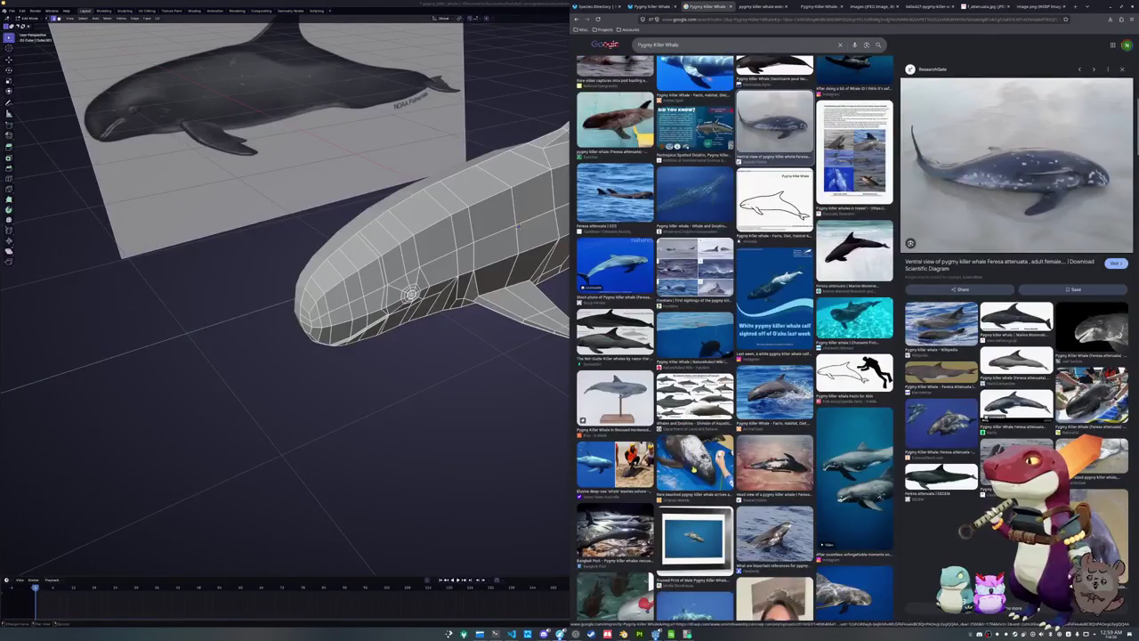
click(475, 409)
click(416, 214)
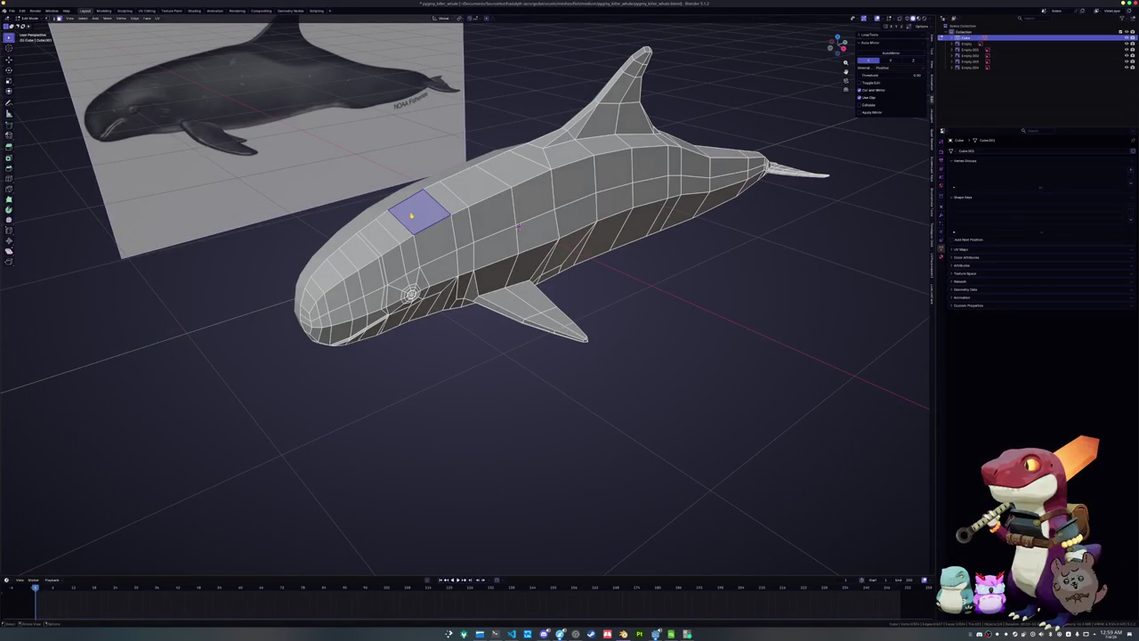
Inset a face on top of the whale's head for the blowhole rim and slide an adjacent edge
middle_drag(416, 215, 411, 258)
scroll(412, 258, up, 3)
key(alt+Tab)
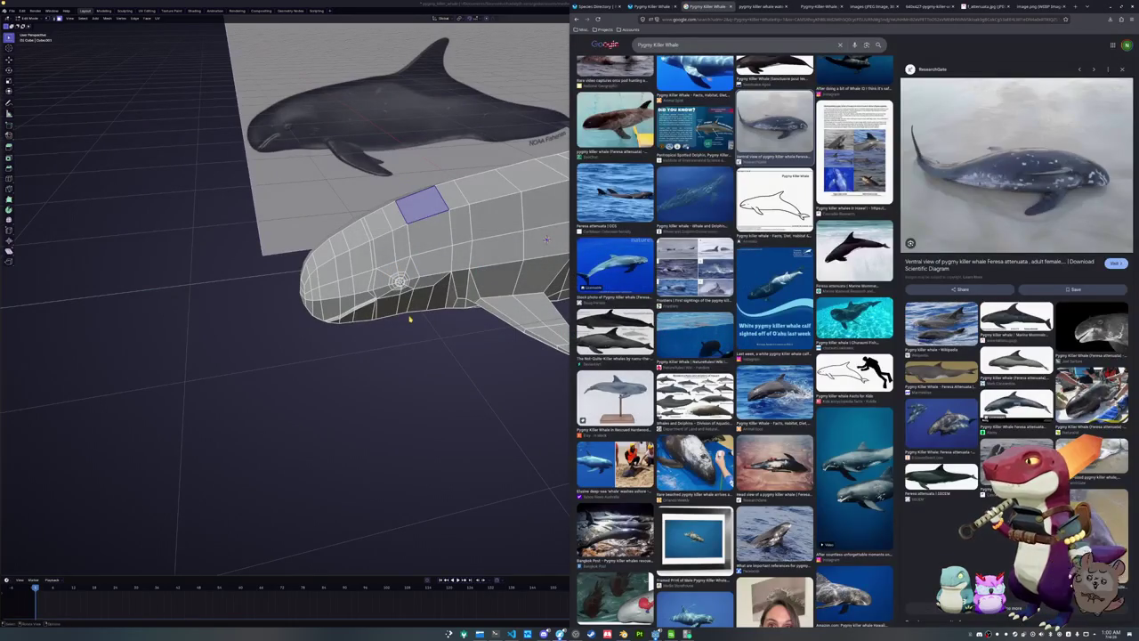
key(alt+Tab)
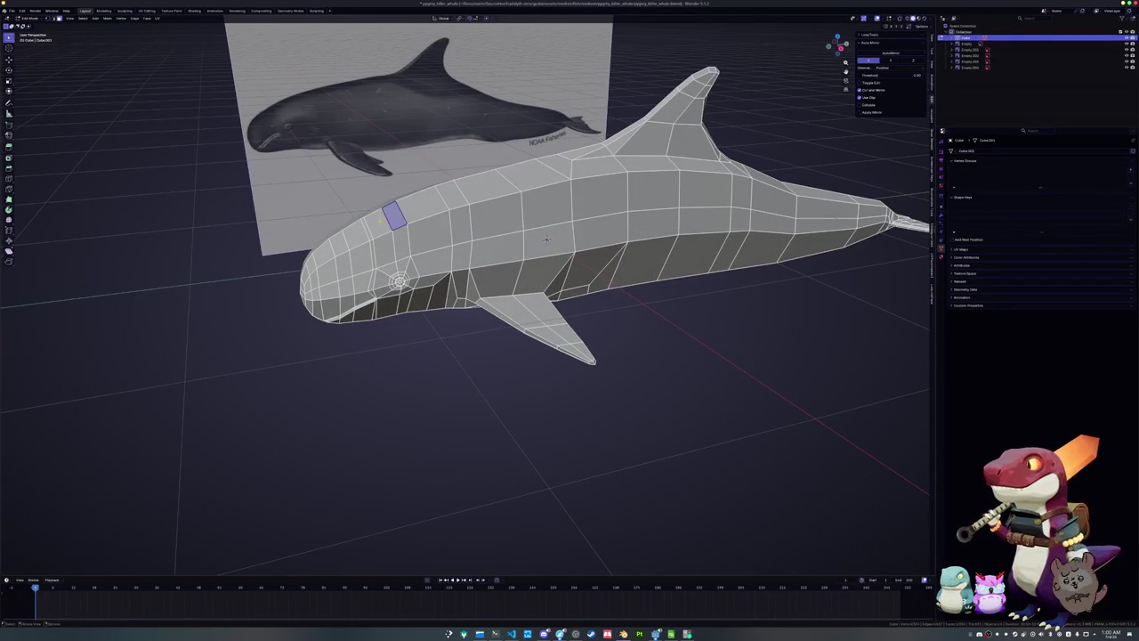
mouse_move(547, 239)
middle_down()
mouse_move(384, 248)
mouse_move(640, 180)
middle_up()
scroll(391, 240, up, 3)
key(i)
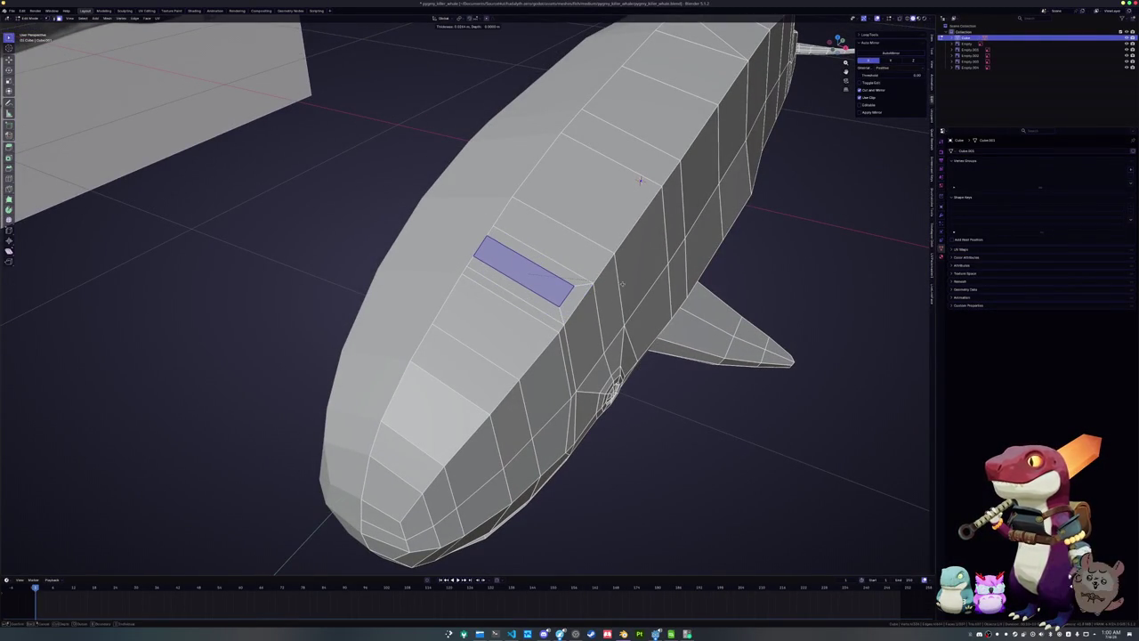
click(640, 180)
click(498, 256)
key(g)
key(g)
click(640, 180)
mouse_move(640, 180)
middle_down()
mouse_move(498, 283)
mouse_move(669, 250)
mouse_move(624, 139)
middle_up()
Extrude and scale the inset face inward, then relax its edge loop to round the blowhole
click(498, 282)
key(e)
click(669, 250)
key(s)
click(662, 218)
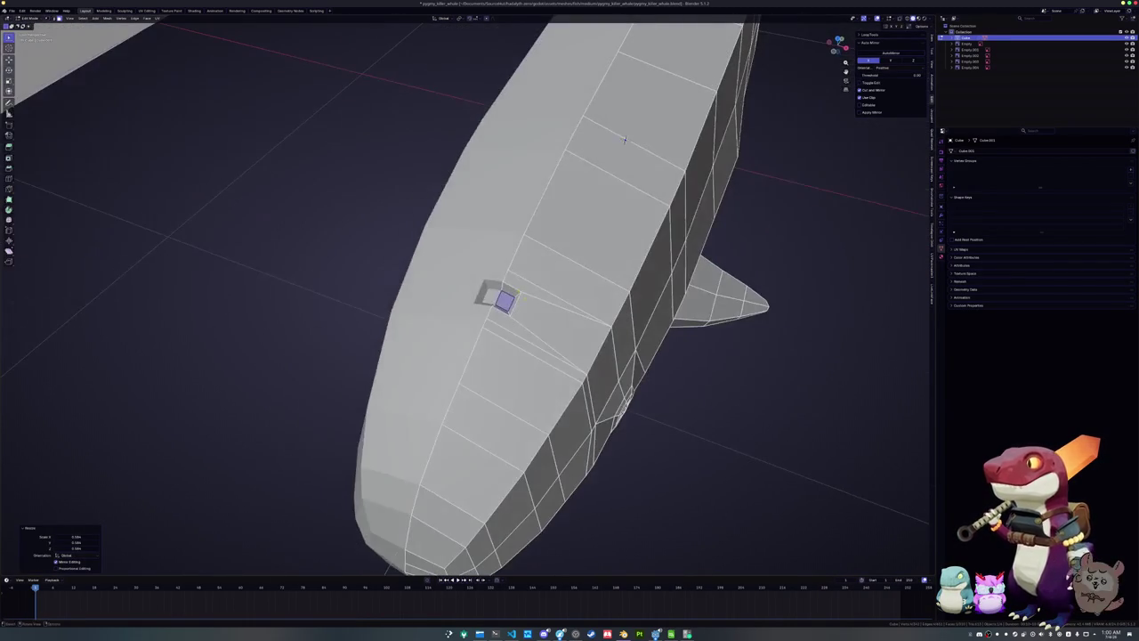
key(F3)
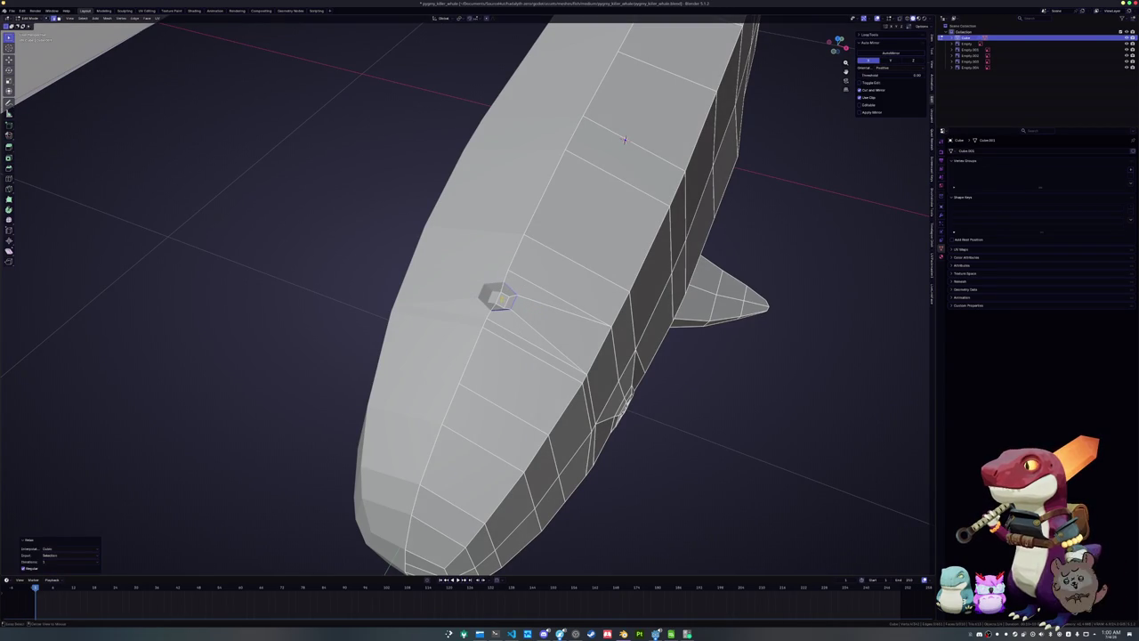
alt+click(624, 139)
key(shift+r)
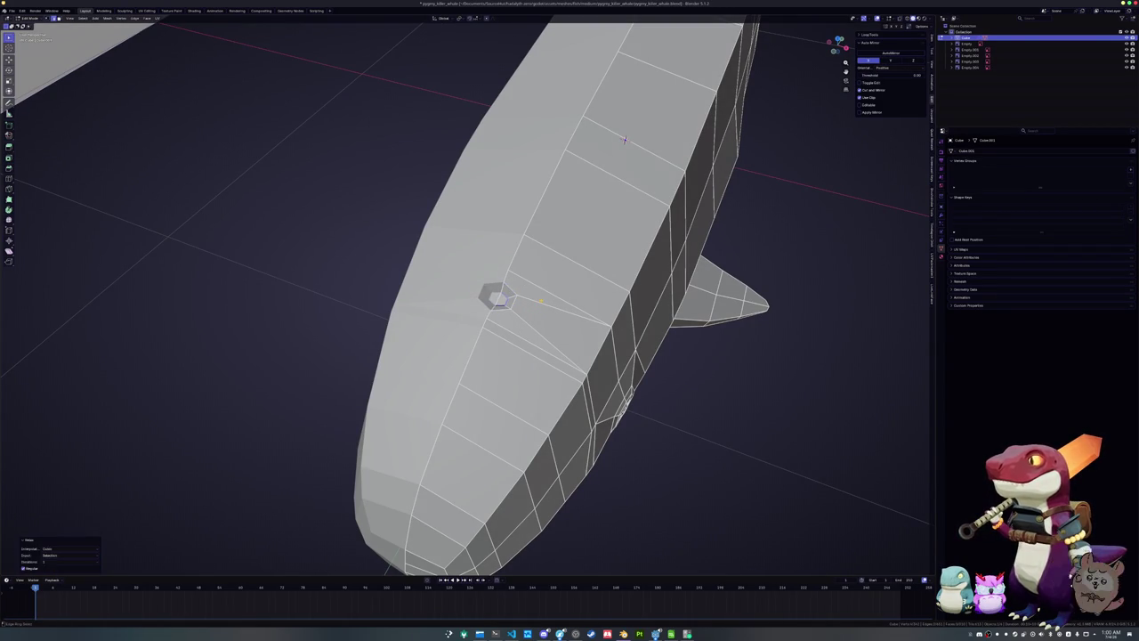
Vertex-slide the head vertices beside the blowhole to tidy the surrounding mesh
mouse_move(624, 140)
middle_down()
mouse_move(750, 253)
mouse_move(801, 272)
middle_up()
scroll(750, 253, up, 3)
key(shift+v)
click(829, 283)
key(shift+v)
click(828, 283)
key(shift+v)
mouse_move(829, 283)
middle_down()
mouse_move(905, 298)
mouse_move(883, 329)
middle_up()
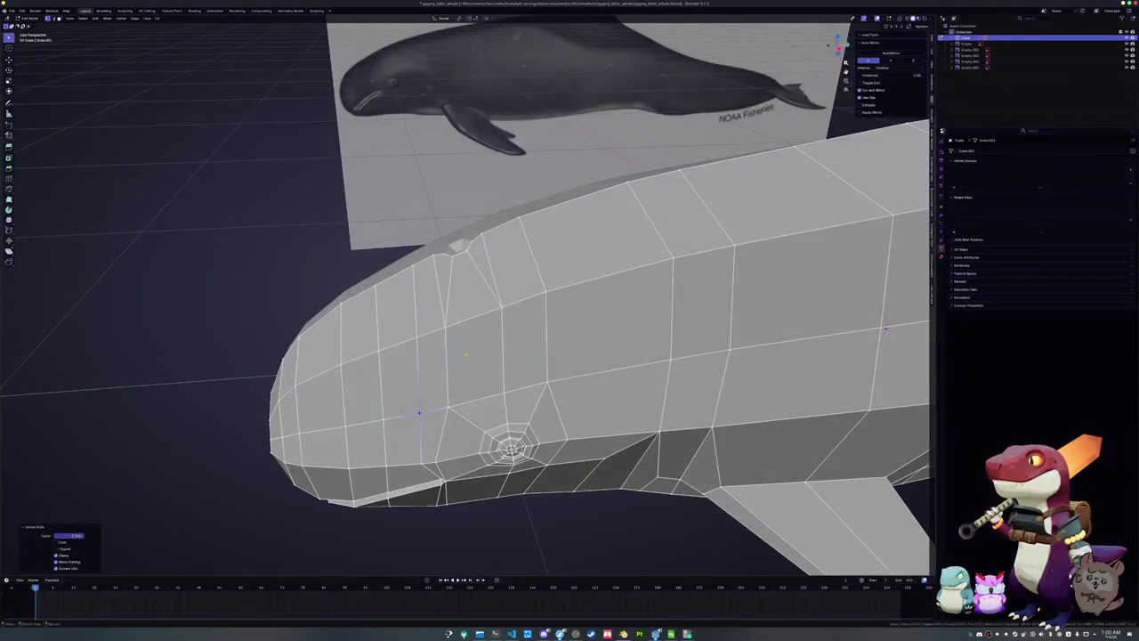
Finish the head vertex slide and apply Shade Smooth to the whole whale
key(shift+v)
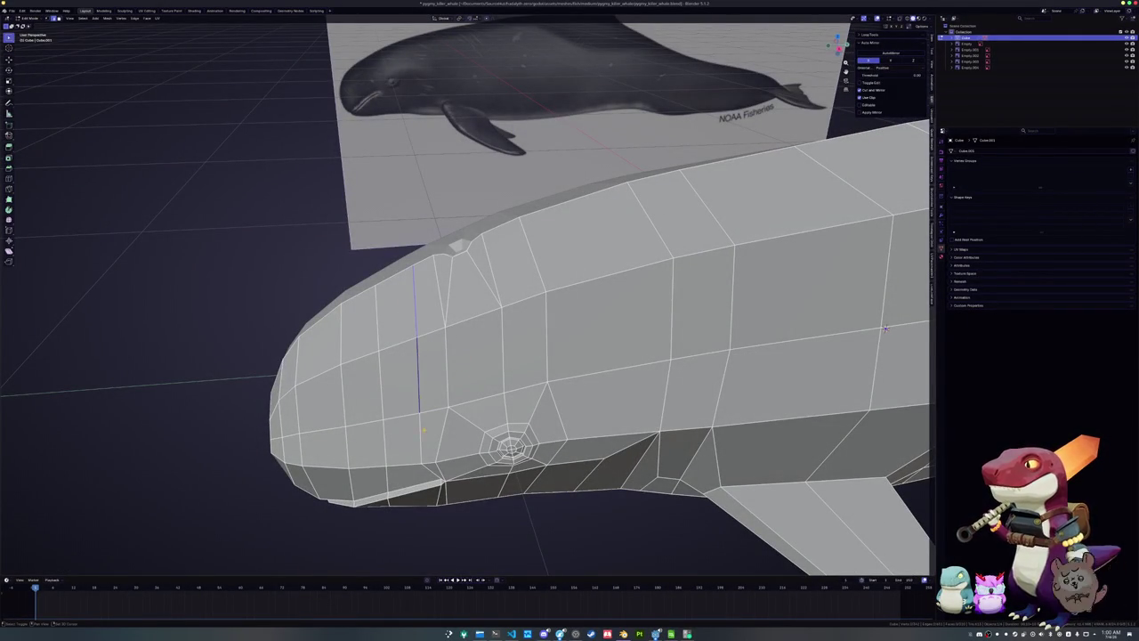
click(884, 329)
key(Tab)
mouse_move(884, 329)
middle_down()
mouse_move(449, 311)
mouse_move(485, 303)
middle_up()
right_click(449, 311)
click(499, 322)
Mark the mouth edge loop as sharp
key(Tab)
scroll(484, 303, up, 2)
alt+click(485, 303)
right_click(485, 301)
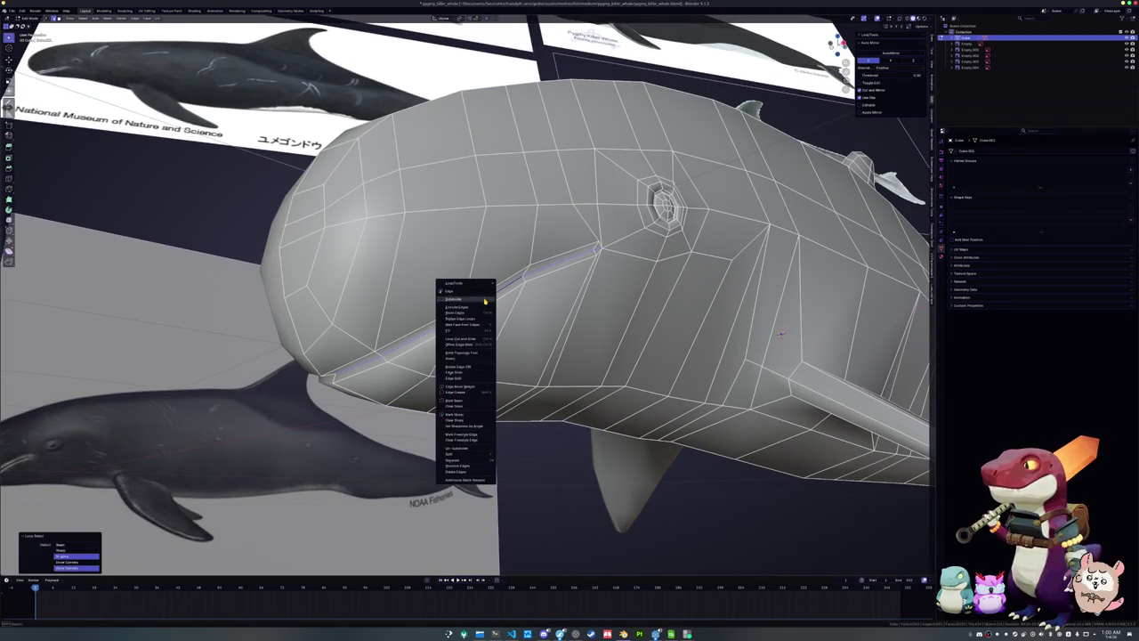
click(466, 414)
mouse_move(467, 414)
middle_down()
mouse_move(402, 372)
mouse_move(494, 250)
mouse_move(488, 318)
mouse_move(531, 277)
middle_up()
scroll(510, 283, up, 4)
right_click(487, 318)
click(488, 318)
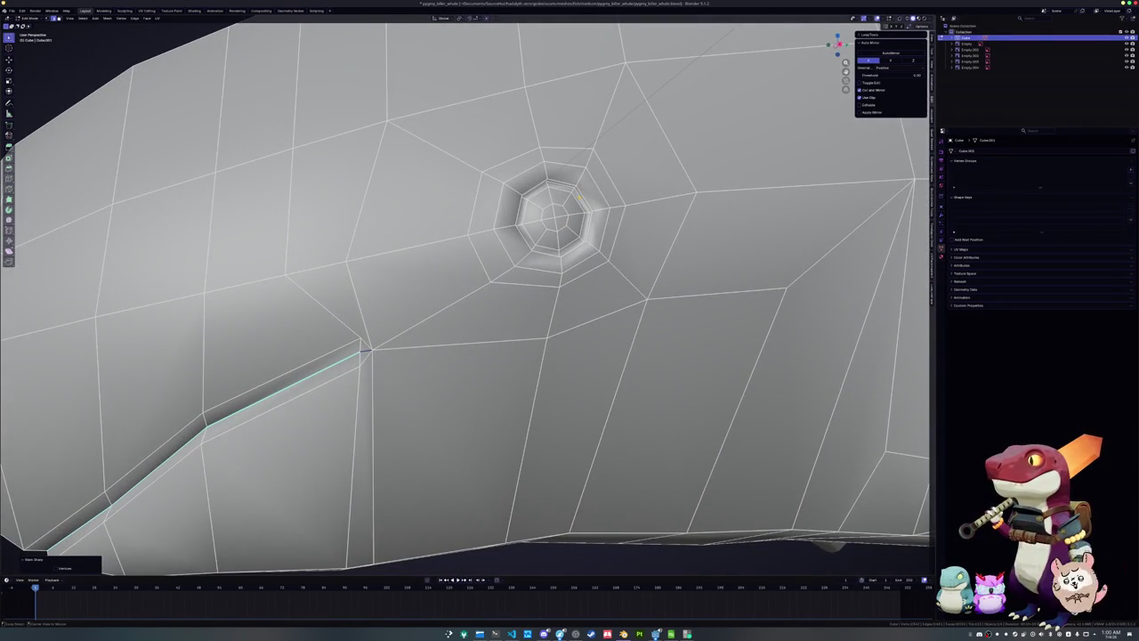
Mark the rings around the eye and the blowhole as sharp edges
alt+click(580, 196)
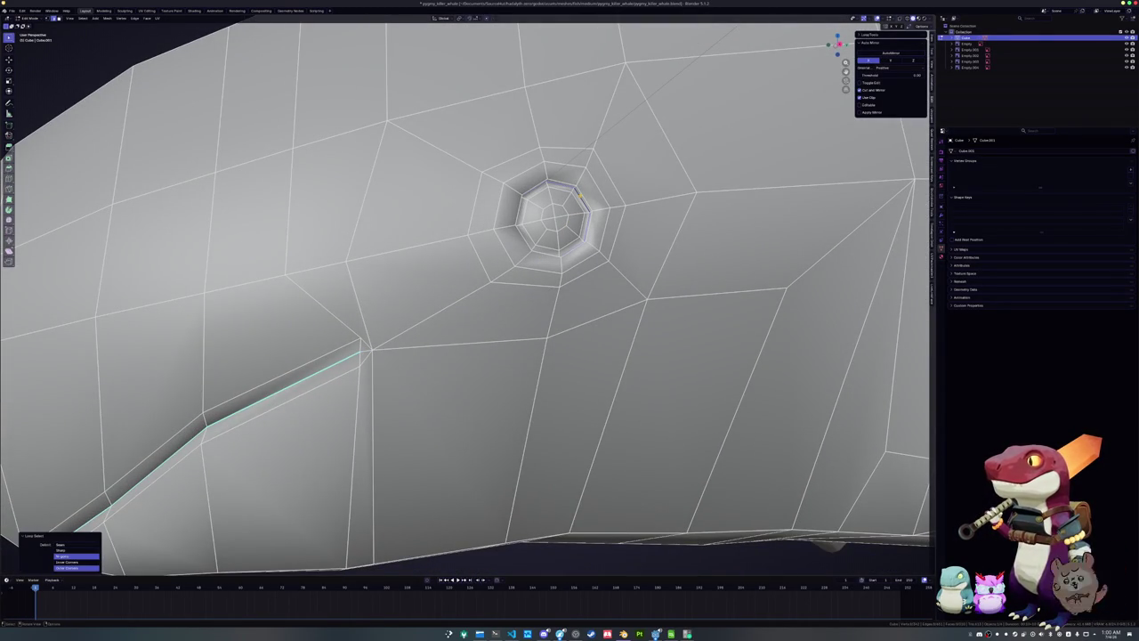
right_click(553, 202)
click(553, 202)
scroll(553, 202, down, 2)
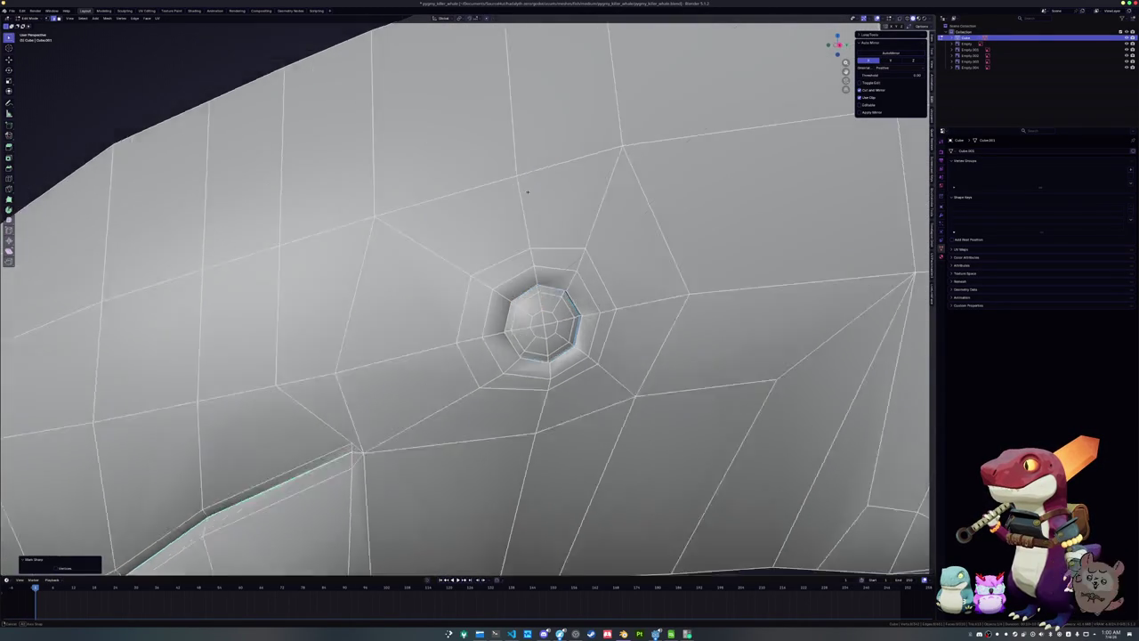
middle_drag(553, 202, 537, 281)
right_click(561, 281)
click(562, 281)
scroll(562, 282, down, 5)
mouse_move(561, 281)
middle_down()
mouse_move(479, 266)
mouse_move(563, 213)
middle_up()
scroll(530, 269, down, 2)
scroll(516, 267, up, 5)
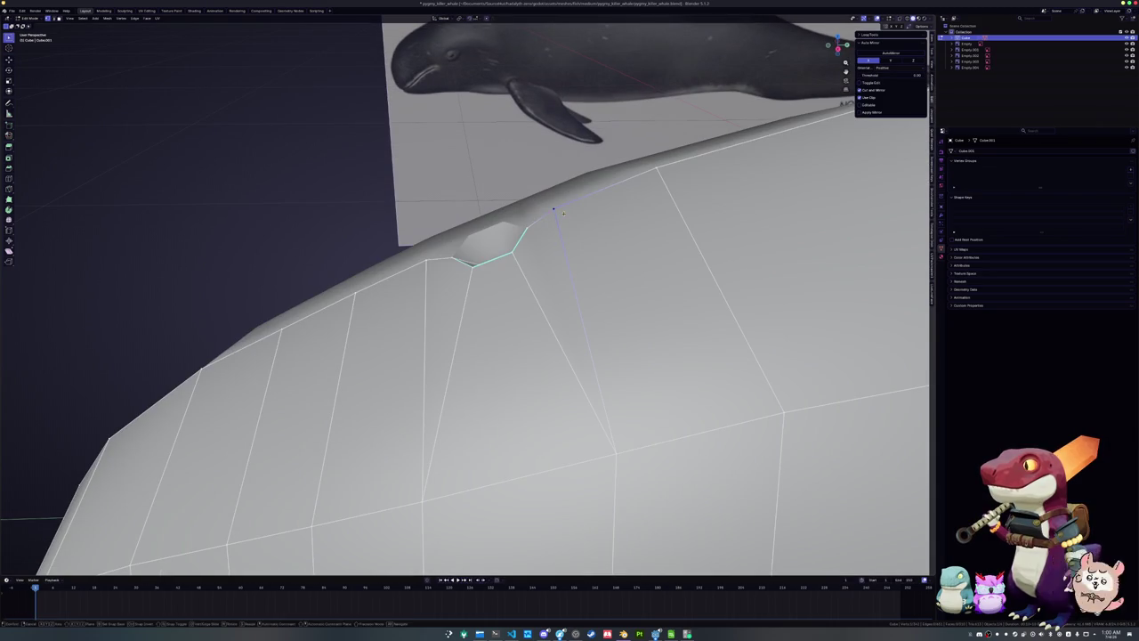
Knife-cut new edges from the blowhole rim across the head, then check the shading
key(Return)
key(k)
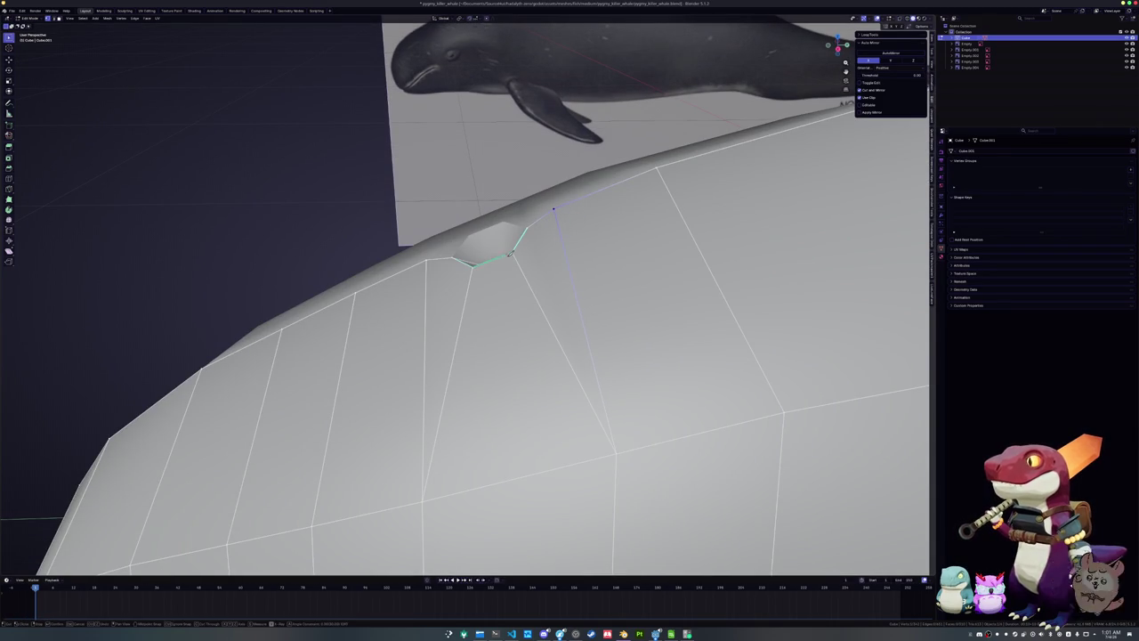
click(524, 229)
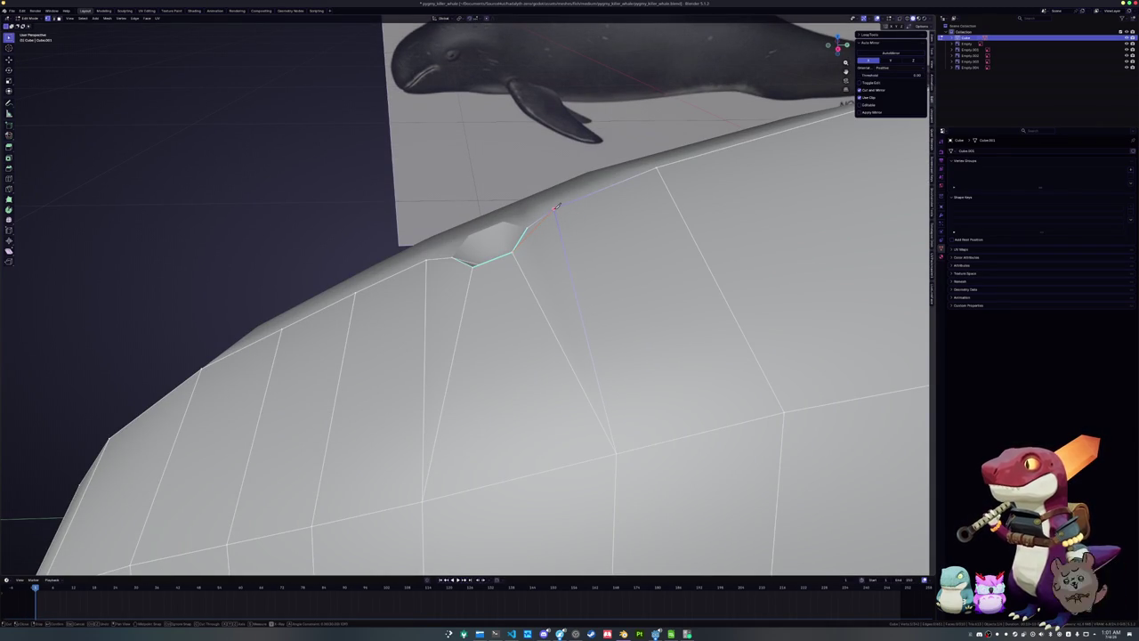
click(555, 208)
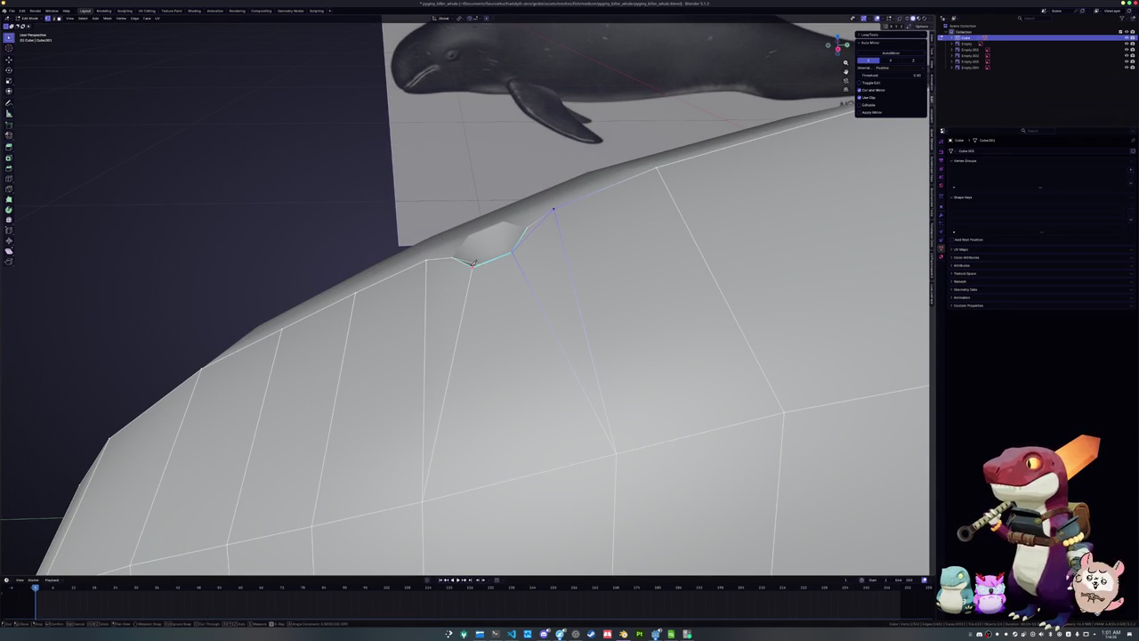
click(475, 263)
key(Return)
scroll(428, 255, down, 2)
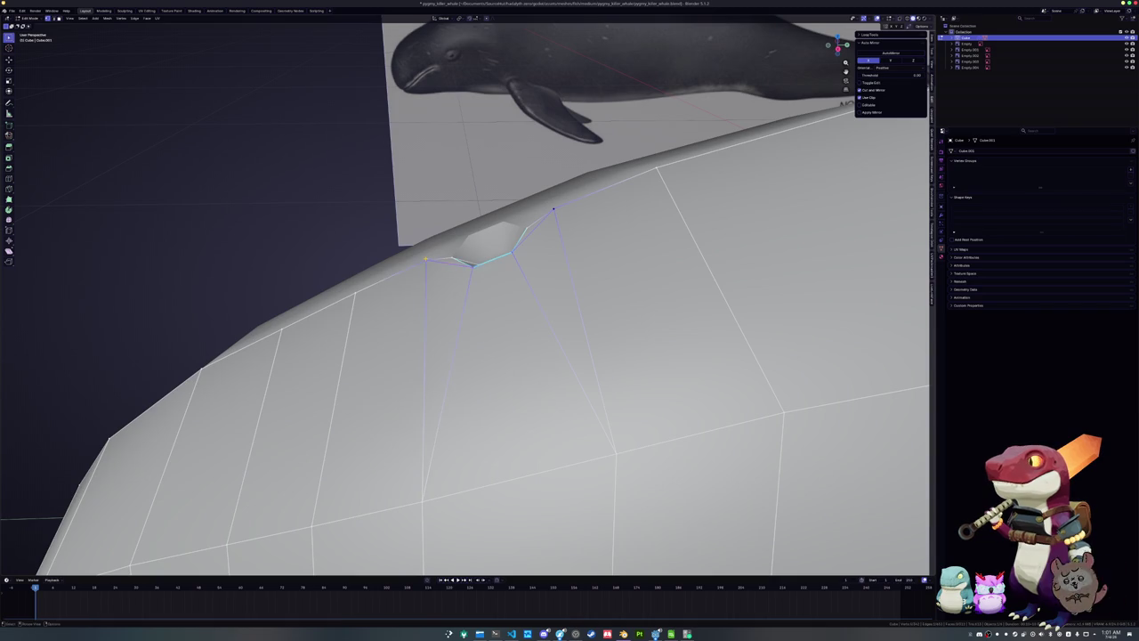
scroll(428, 256, down, 3)
key(Tab)
scroll(457, 323, up, 3)
key(Tab)
middle_drag(456, 323, 480, 302)
scroll(534, 320, up, 3)
Slide two vertices beside the blowhole along their edges to even out the cut
middle_drag(580, 301, 598, 233)
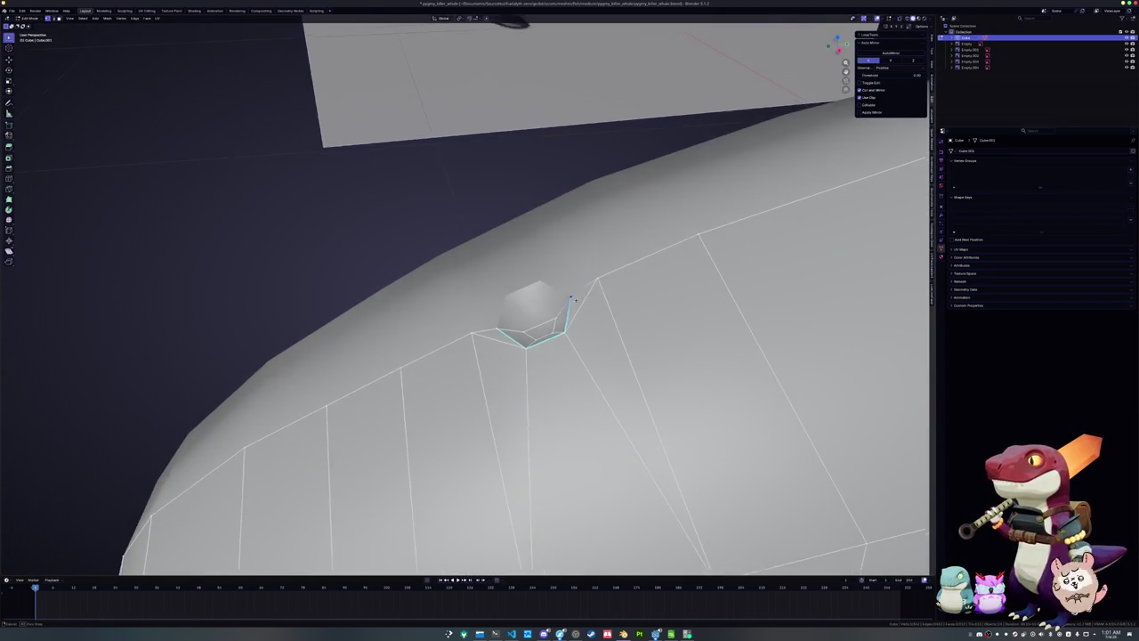
click(598, 231)
key(g)
key(g)
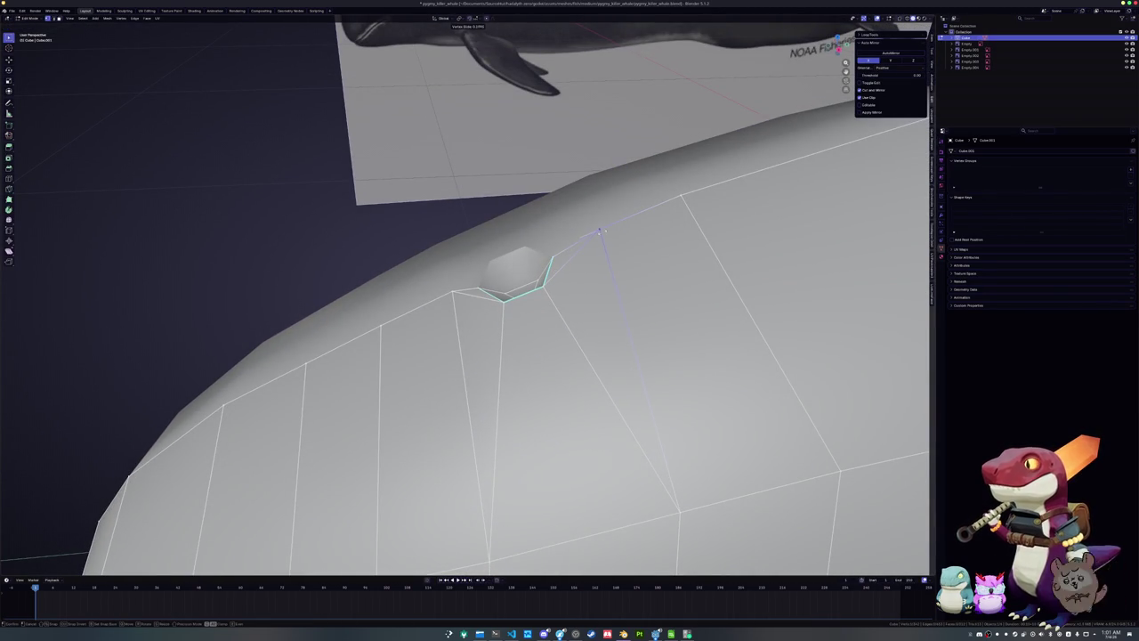
click(598, 231)
click(438, 296)
key(g)
key(g)
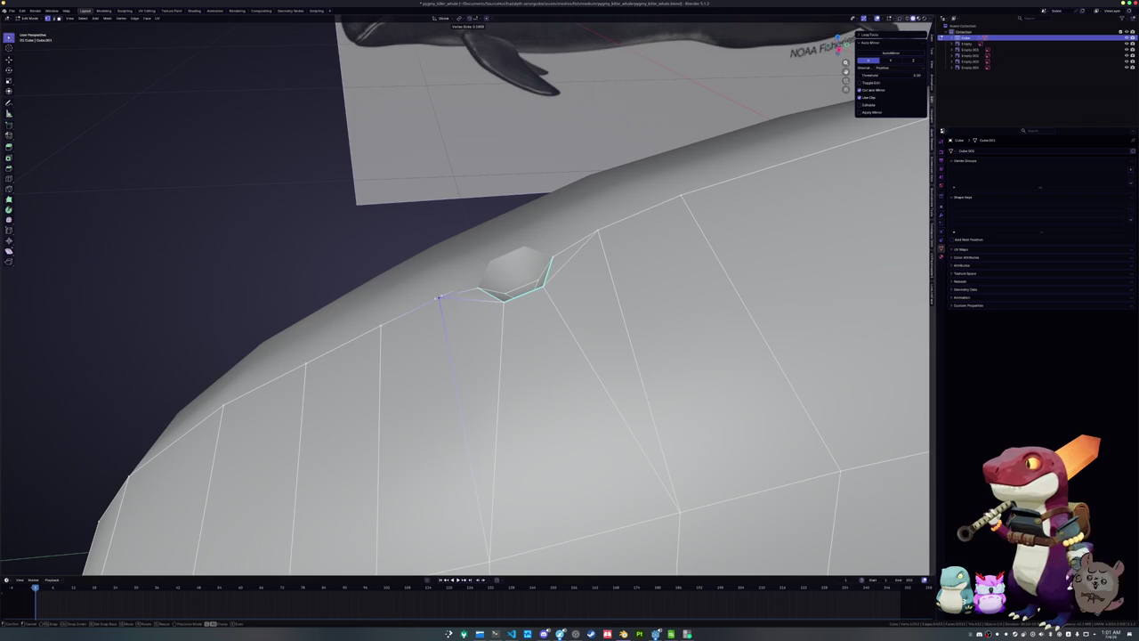
click(434, 300)
scroll(434, 300, down, 3)
Slide a short lower-flank edge rearward on the head
mouse_move(551, 307)
middle_down()
mouse_move(901, 345)
mouse_move(854, 347)
middle_up()
mouse_move(854, 347)
middle_down()
mouse_move(787, 338)
mouse_move(794, 291)
middle_up()
click(505, 306)
key(g)
key(g)
click(585, 313)
Slide the jaw edges into position near the mouth corner
click(581, 314)
key(g)
key(g)
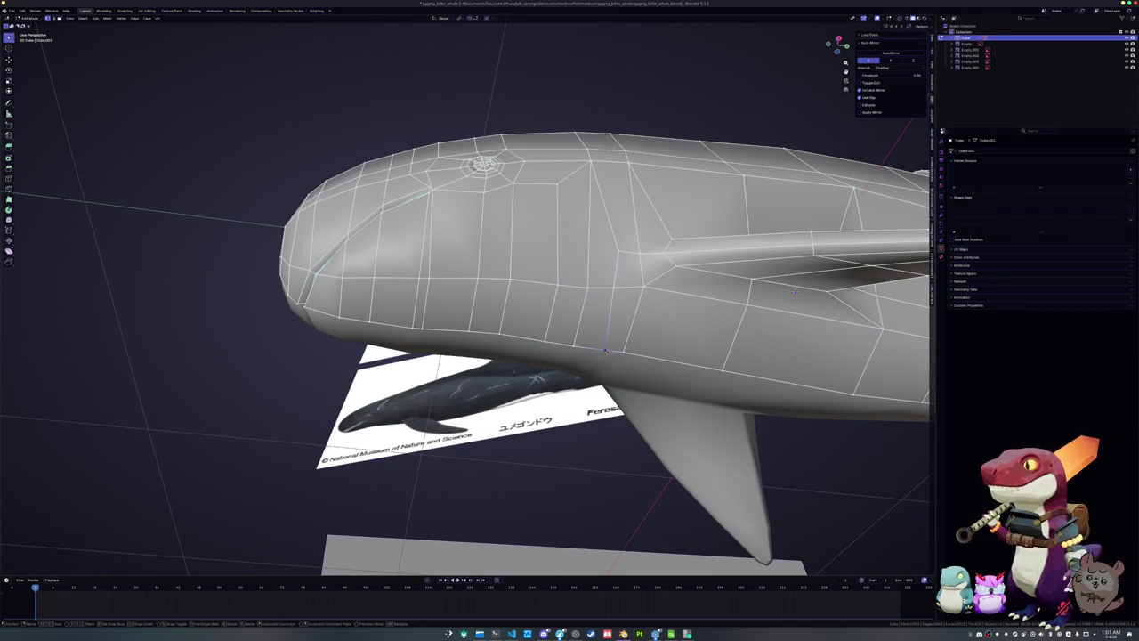
click(604, 350)
key(2)
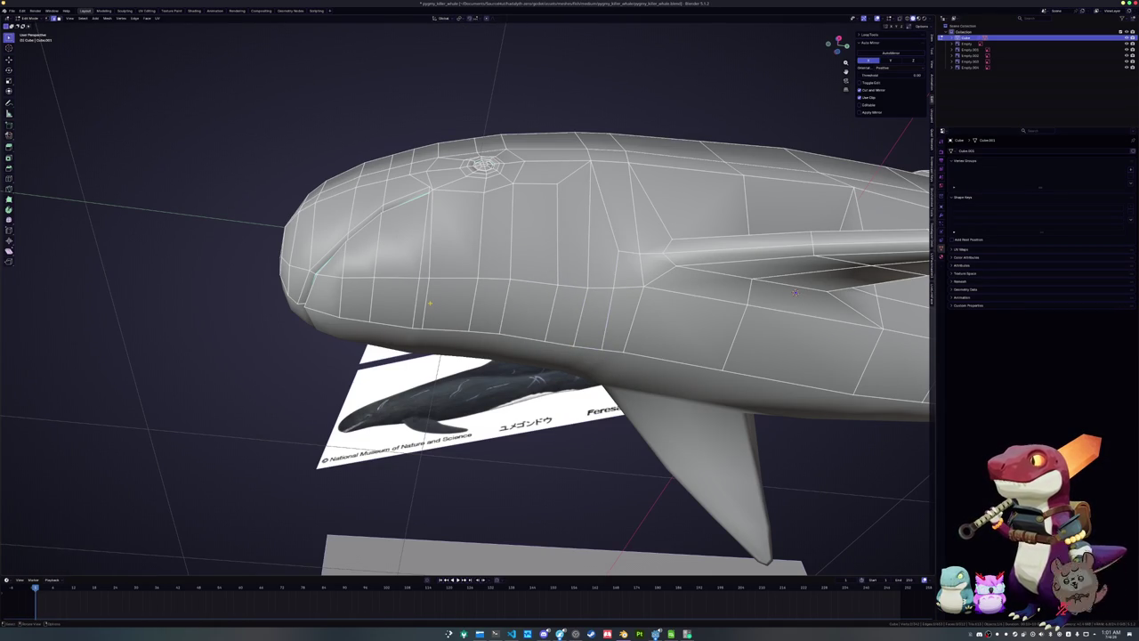
click(442, 306)
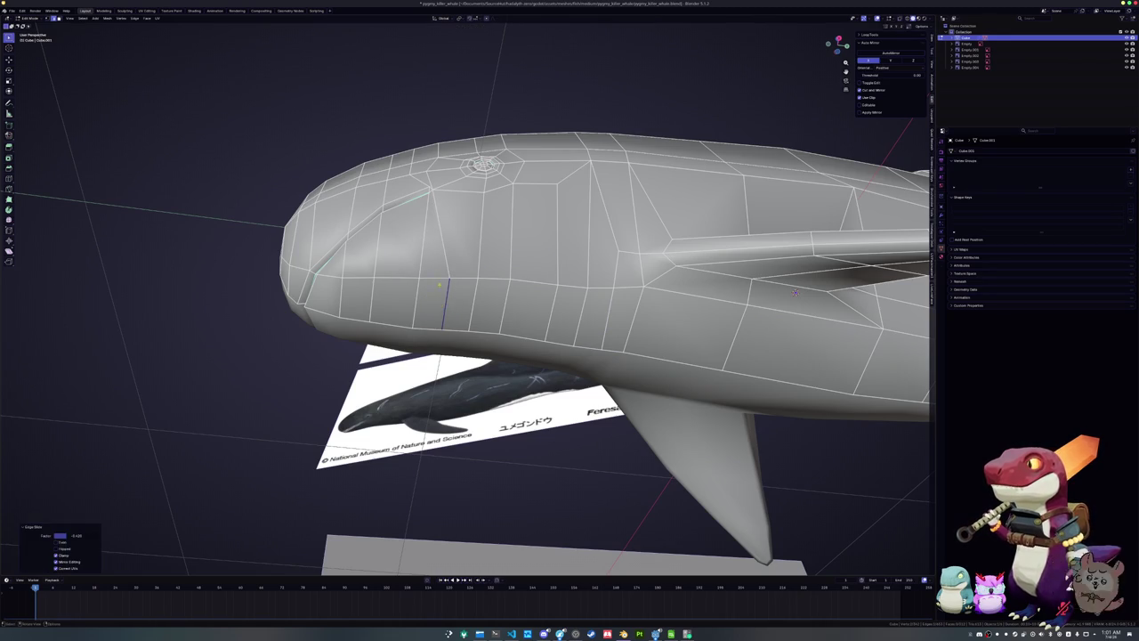
middle_drag(442, 306, 434, 281)
scroll(434, 282, down, 4)
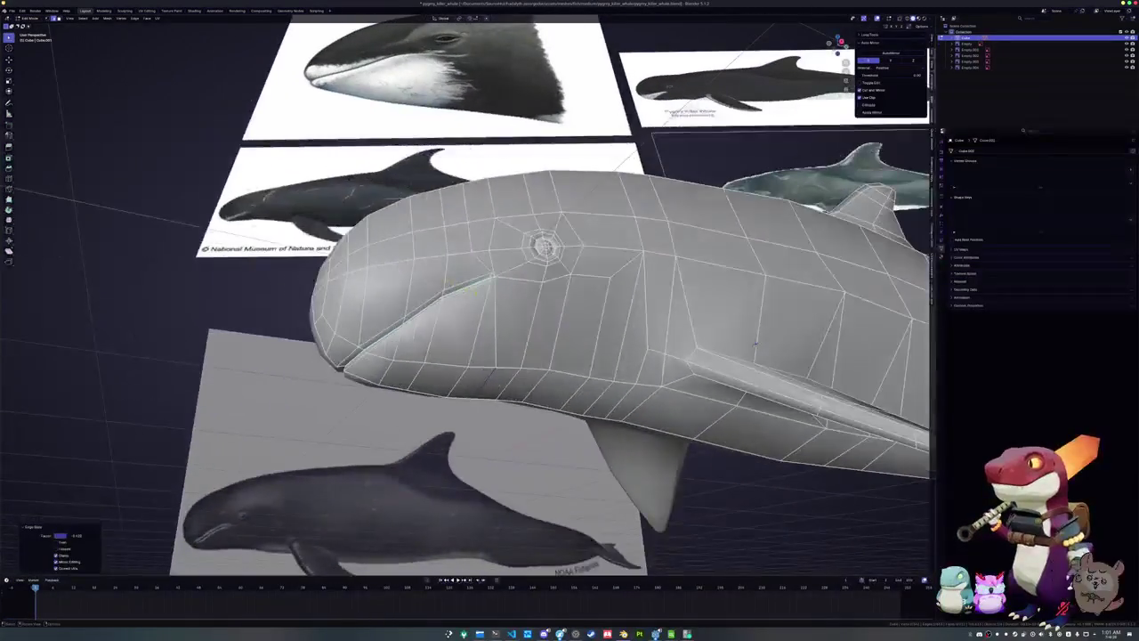
scroll(489, 316, up, 2)
Dissolve the selected jaw edges, previewing the smooth-shaded result in Object Mode
key(Tab)
scroll(492, 310, up, 3)
scroll(492, 310, down, 3)
key(Tab)
scroll(493, 305, up, 3)
middle_drag(493, 315, 484, 338)
key(Tab)
key(Tab)
key(x)
click(483, 329)
key(Tab)
key(Tab)
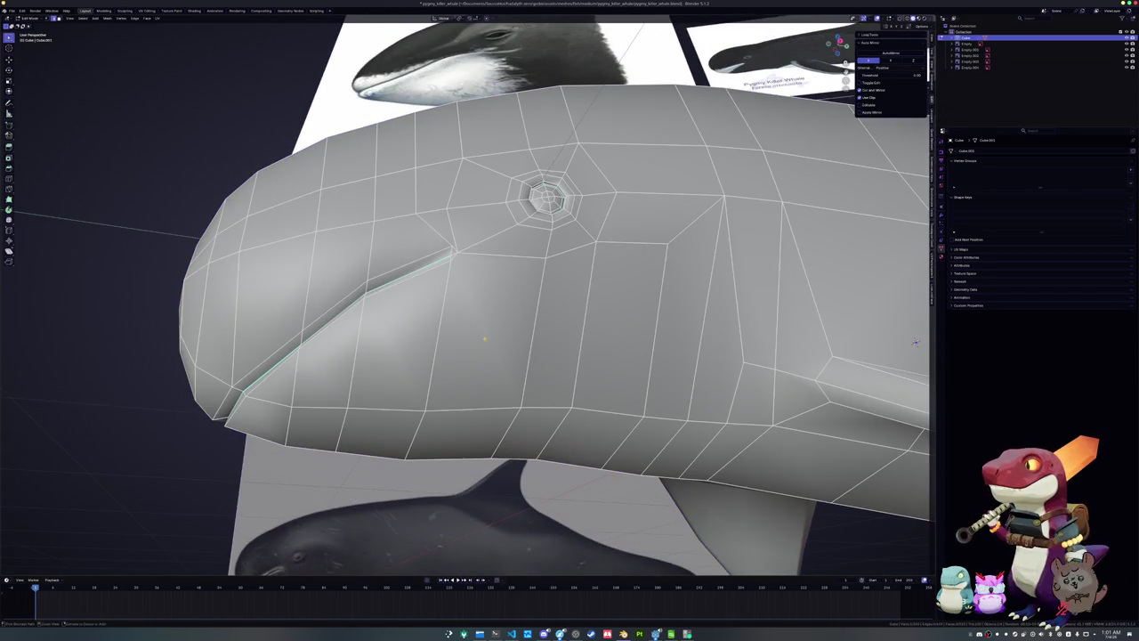
Join vertices for a new edge across the cheek and slide it along the jaw
key(j)
key(g)
key(g)
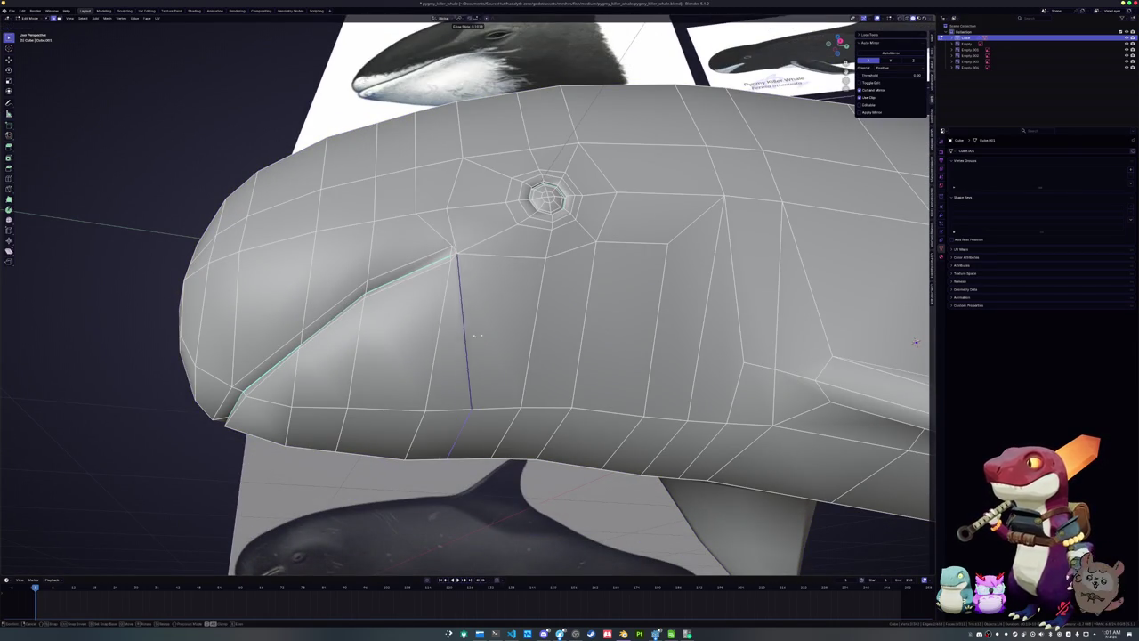
click(462, 391)
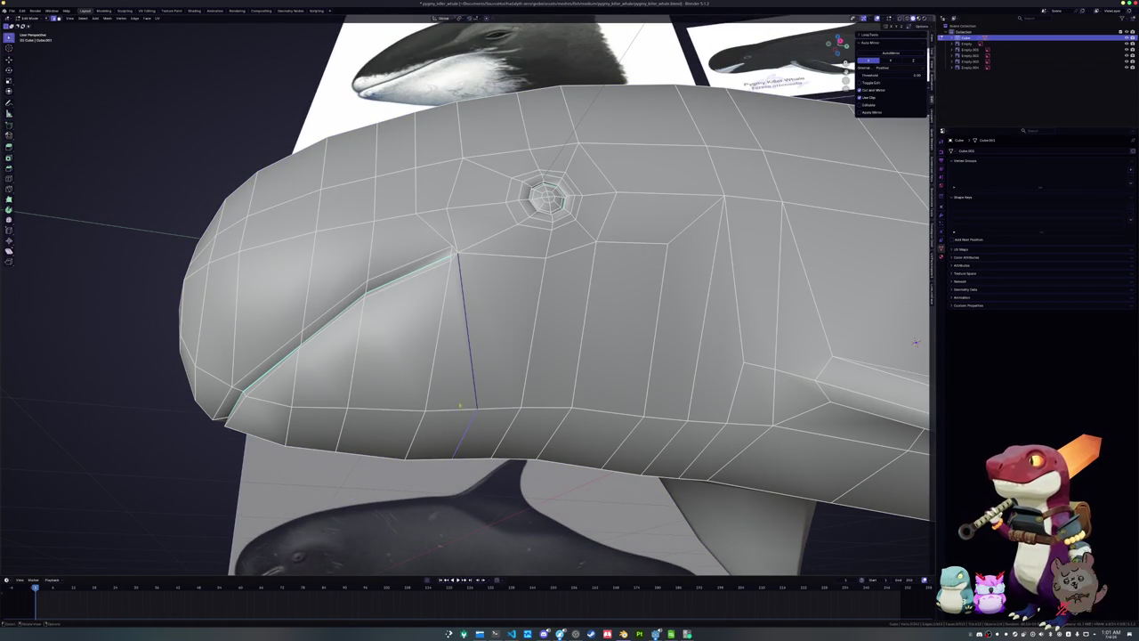
key(g)
key(g)
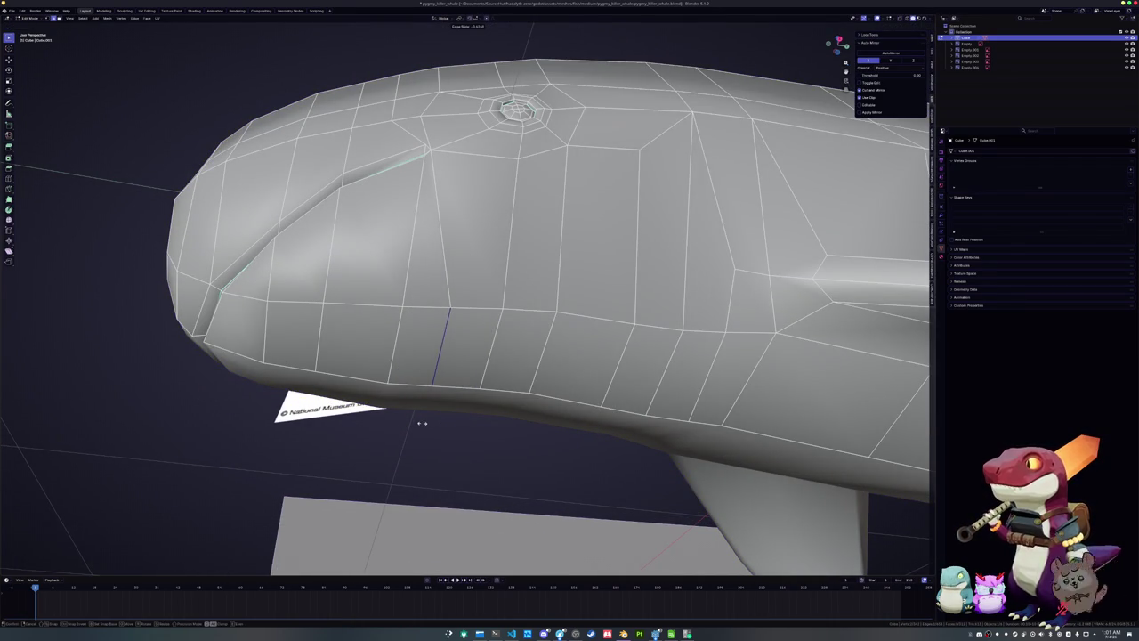
click(422, 422)
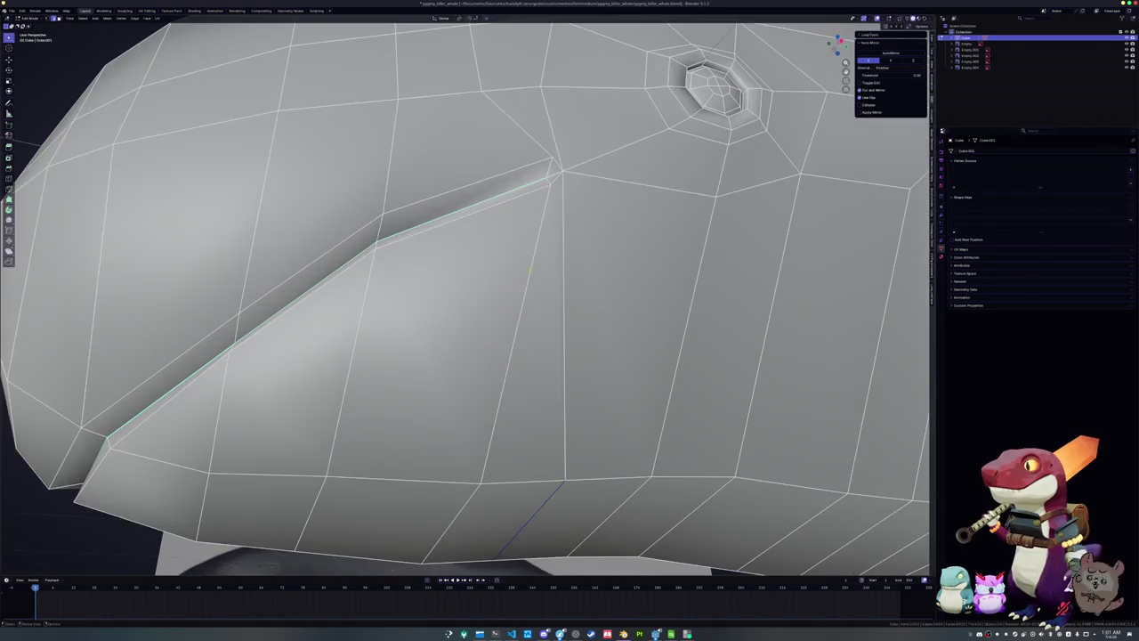
Delete the stray face behind the mouth corner
click(531, 341)
key(Tab)
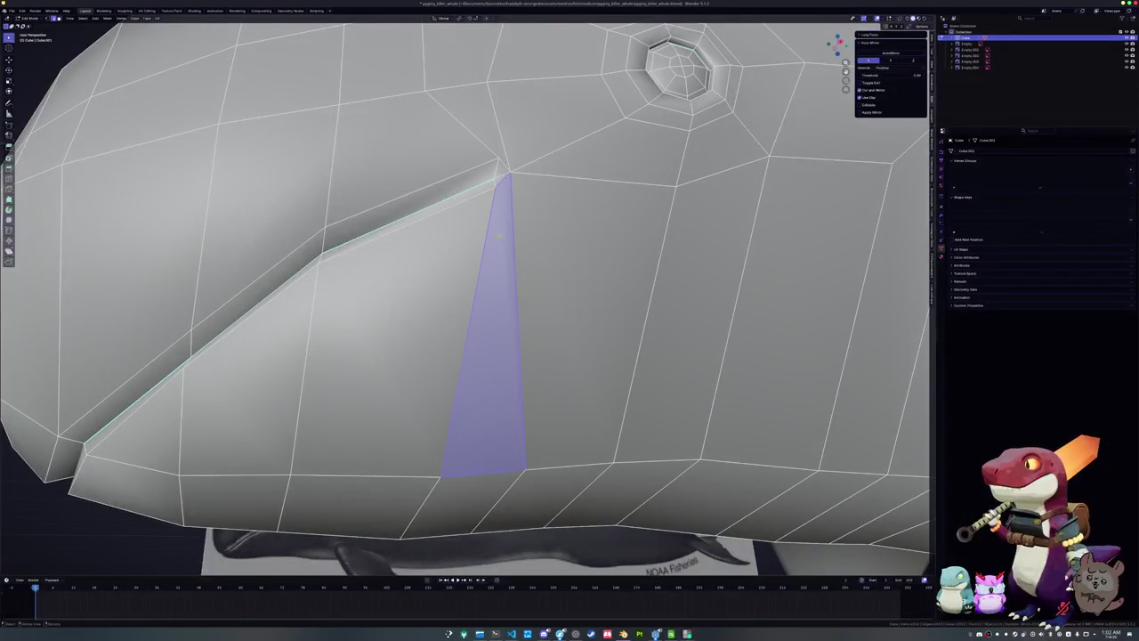
key(x)
click(480, 134)
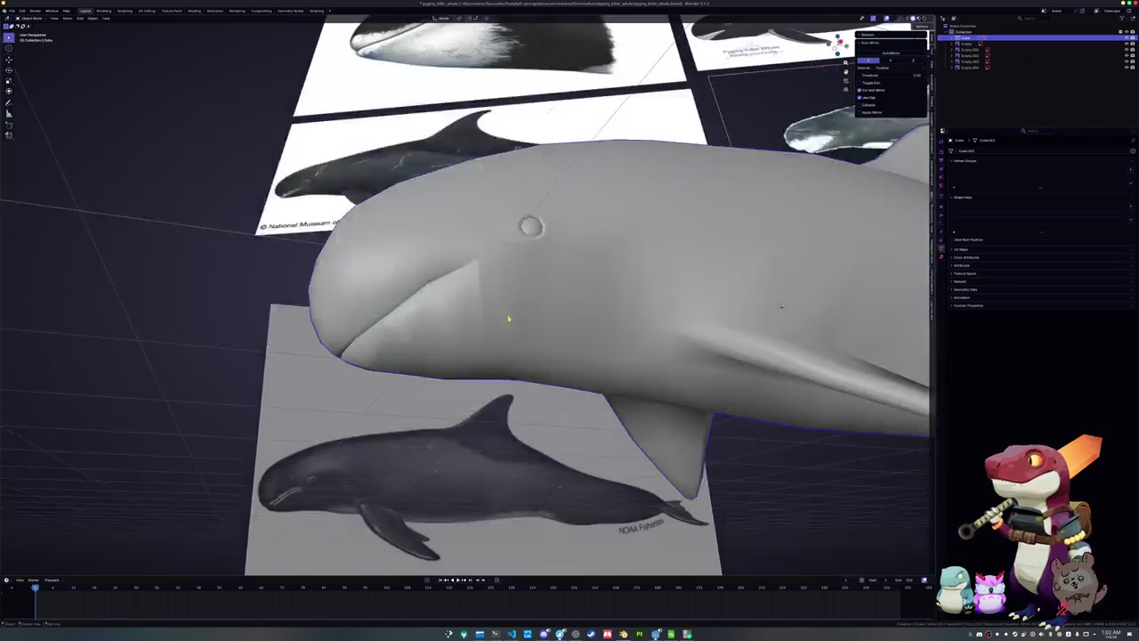
middle_drag(559, 354, 516, 338)
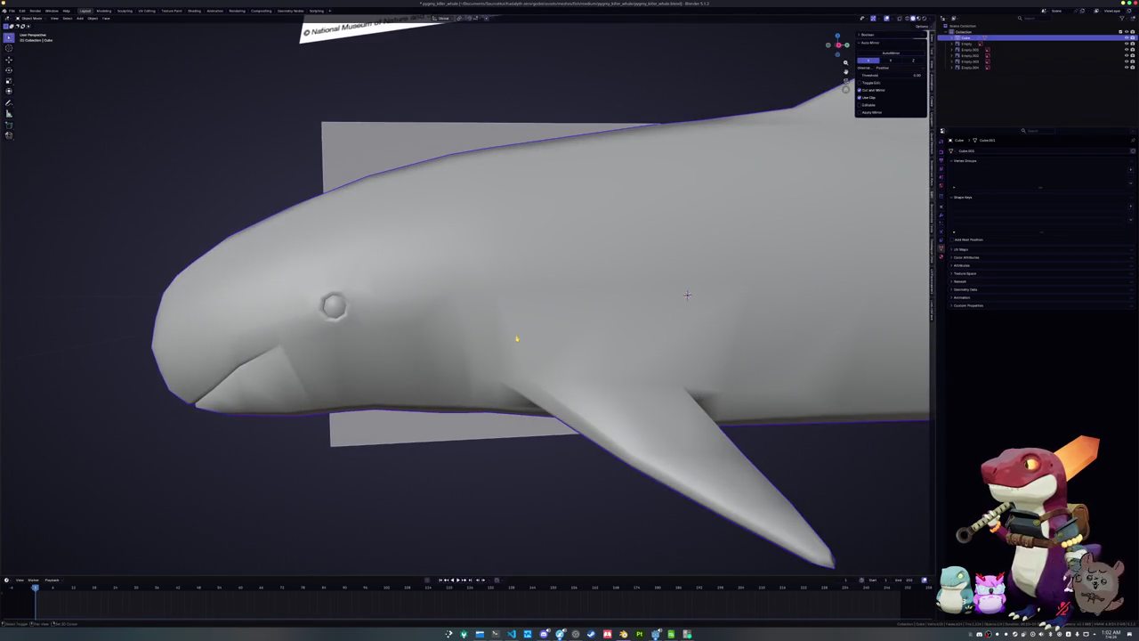
Edit the flipper geometry from the right-click menu, checking it in Object Mode
key(Tab)
mouse_move(687, 295)
middle_down()
mouse_move(475, 288)
mouse_move(476, 239)
middle_up()
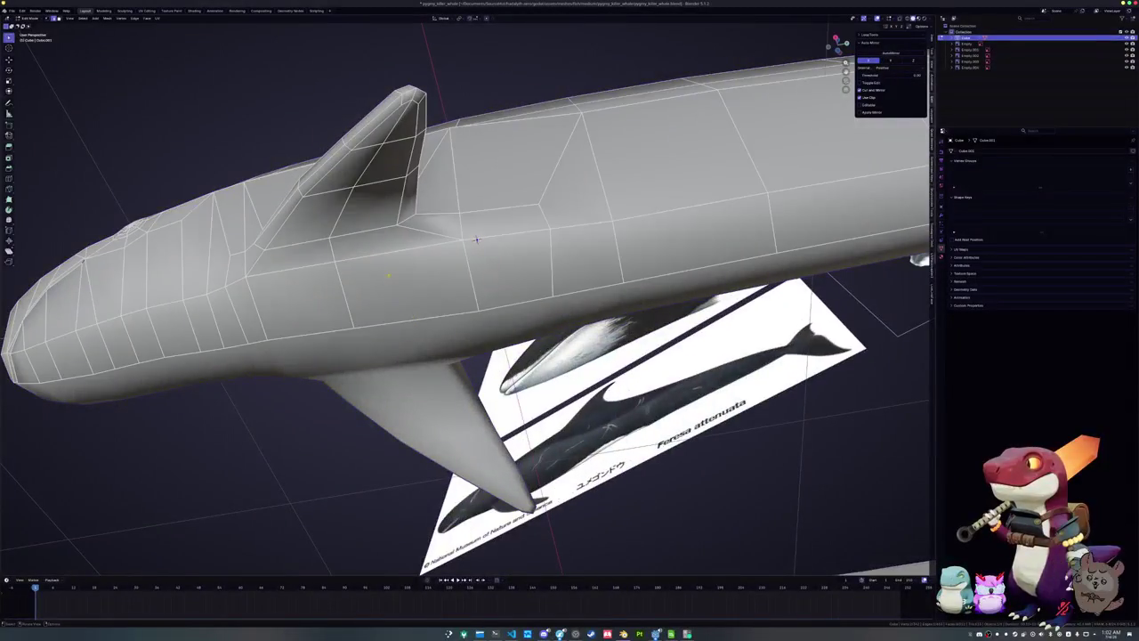
right_click(267, 222)
click(267, 240)
key(Tab)
mouse_move(267, 240)
middle_down()
mouse_move(461, 245)
mouse_move(444, 269)
mouse_move(534, 276)
middle_up()
key(Tab)
right_click(429, 236)
click(436, 294)
key(Tab)
mouse_move(442, 330)
middle_down()
mouse_move(430, 353)
mouse_move(385, 348)
mouse_move(447, 344)
mouse_move(534, 302)
mouse_move(570, 337)
middle_up()
scroll(506, 361, up, 3)
Vertex-slide a vertex at the body-tail junction into a new position
key(Tab)
scroll(534, 303, up, 2)
key(shift+v)
click(557, 296)
mouse_move(556, 296)
middle_down()
mouse_move(686, 252)
mouse_move(634, 300)
mouse_move(648, 244)
mouse_move(598, 249)
middle_up()
Mark the edge loop around the tail as a UV seam
alt+click(685, 253)
right_click(648, 244)
click(647, 244)
mouse_move(637, 206)
middle_down()
mouse_move(626, 305)
mouse_move(721, 353)
mouse_move(623, 353)
mouse_move(552, 290)
mouse_move(471, 262)
mouse_move(407, 306)
mouse_move(386, 335)
mouse_move(465, 344)
mouse_move(391, 272)
mouse_move(465, 266)
mouse_move(552, 289)
mouse_move(552, 303)
middle_up()
key(Tab)
key(Tab)
Select an edge loop around the whale's body and shrink it inward with Alt+S
alt+click(465, 263)
scroll(464, 266, down, 5)
scroll(552, 289, up, 3)
scroll(568, 296, up, 2)
key(alt+s)
click(566, 293)
scroll(561, 298, up, 2)
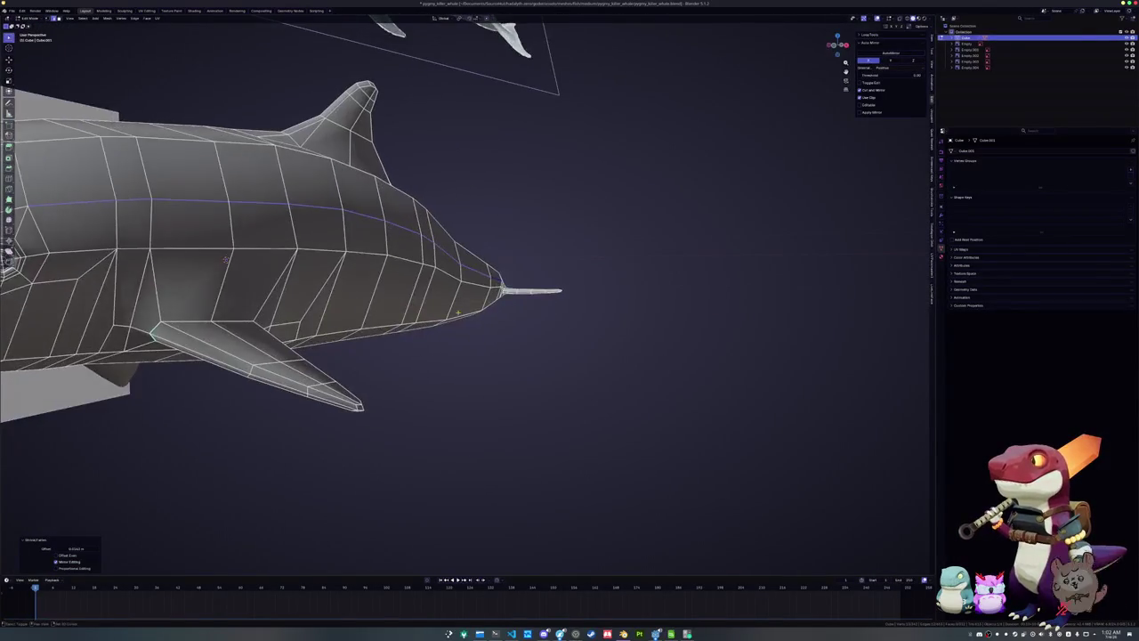
scroll(552, 303, down, 2)
middle_drag(422, 302, 383, 416)
key(ctrl+z)
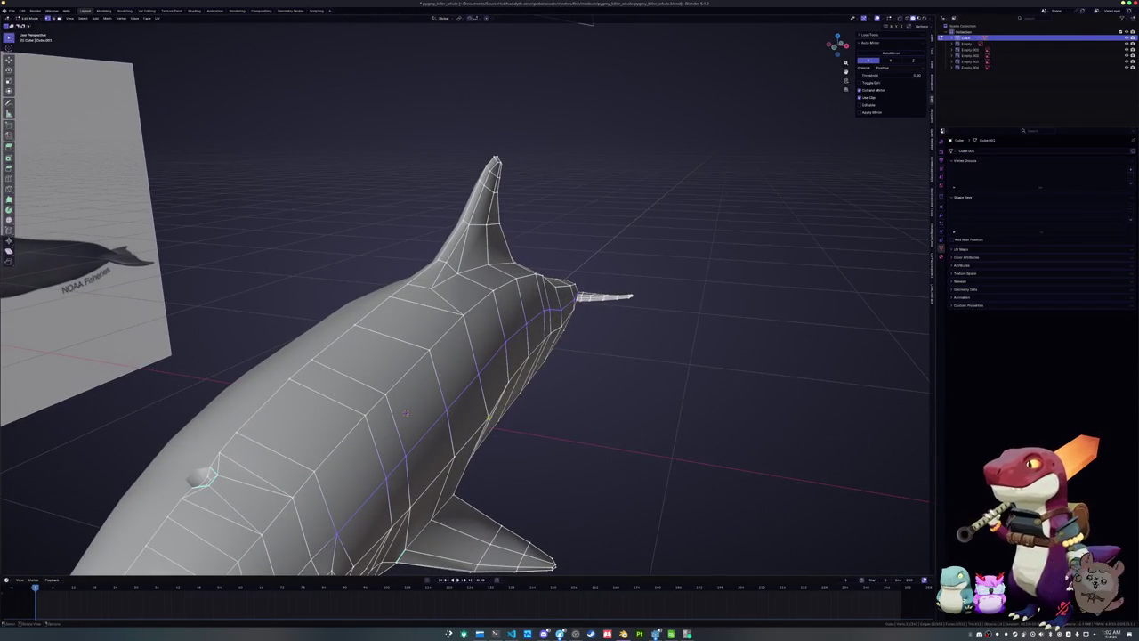
middle_drag(556, 380, 471, 340)
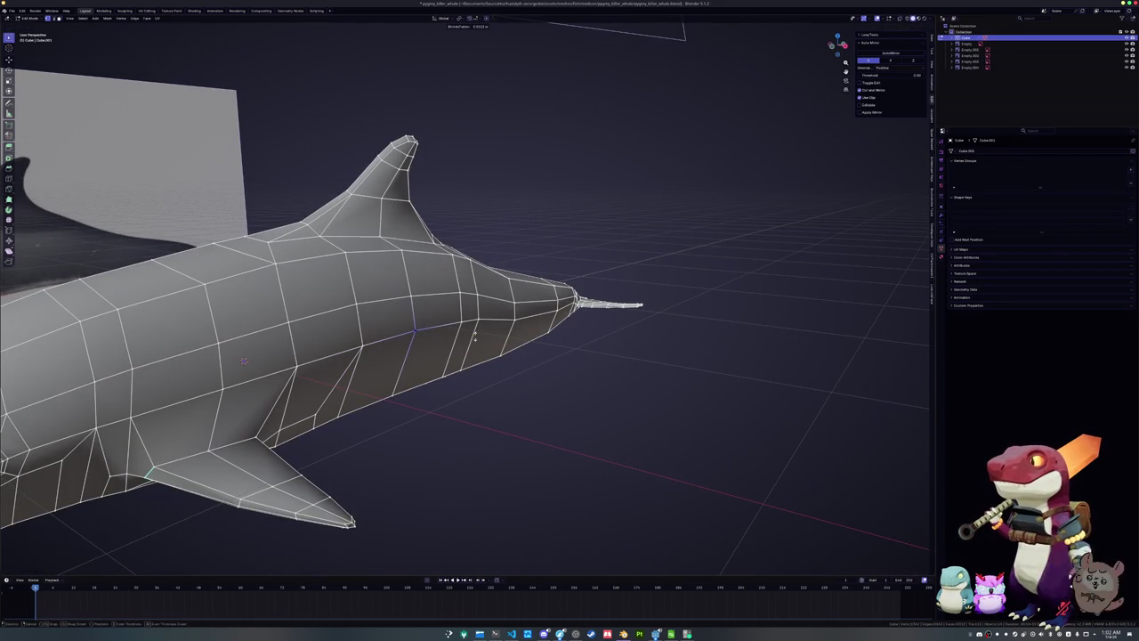
key(ctrl+shift+z)
In top orthographic view, shrink the box-selected side vertices and shift them inward along X
key(KP_7)
shift+middle_drag(509, 369, 510, 178)
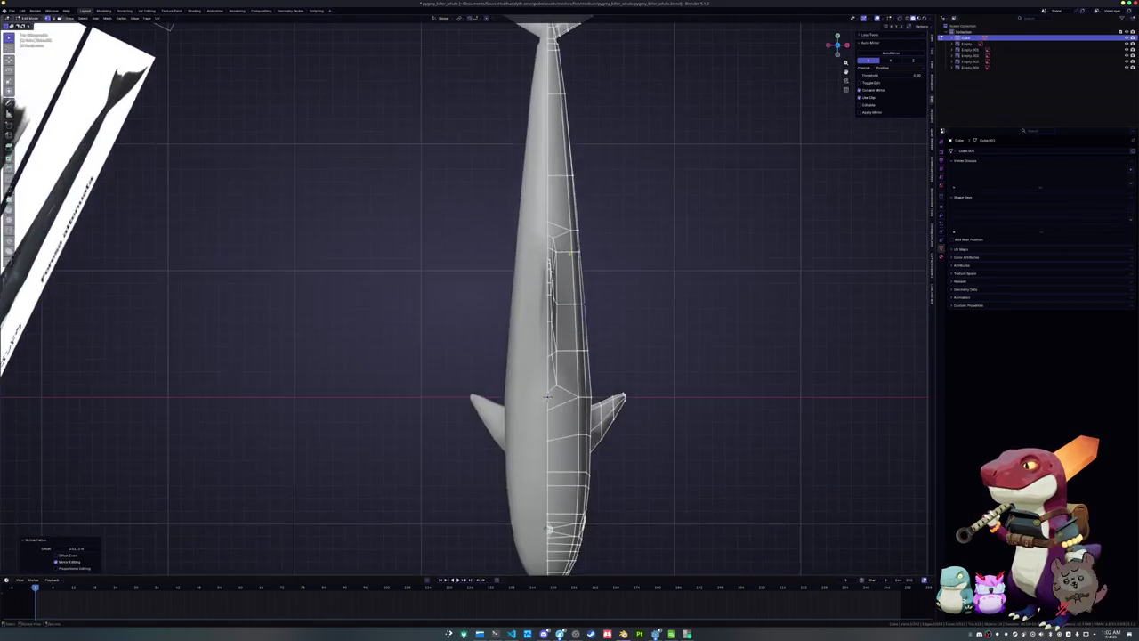
scroll(695, 344, up, 5)
shift+middle_drag(694, 343, 656, 315)
key(alt+s)
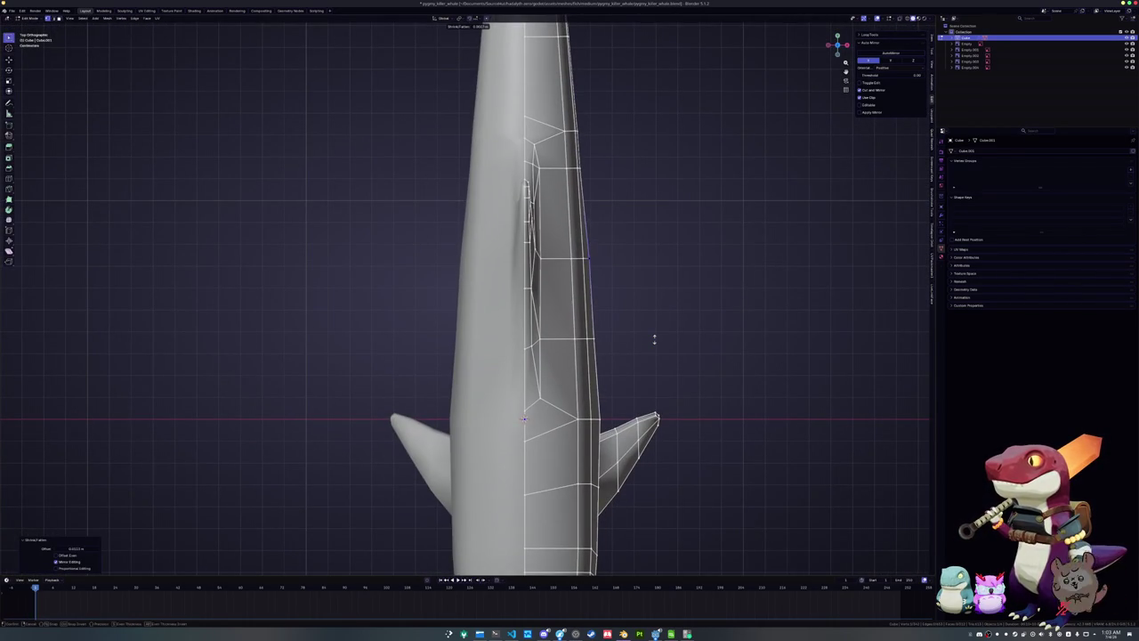
click(633, 366)
key(g)
key(x)
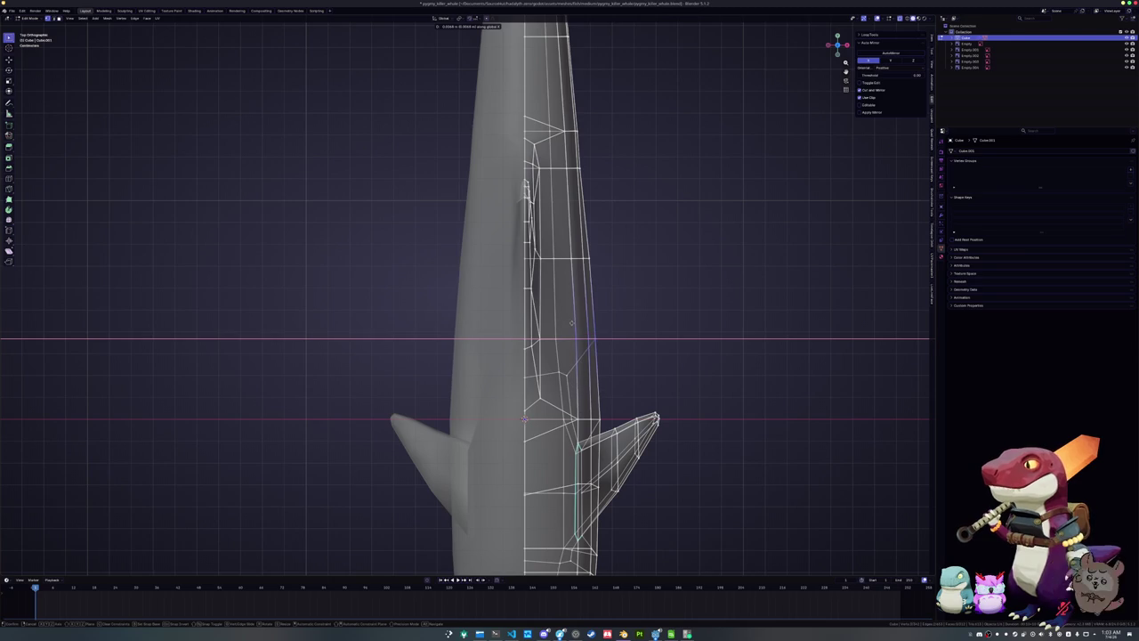
click(571, 322)
Move a higher flank edge along X, then return to object mode
click(564, 231)
key(g)
key(x)
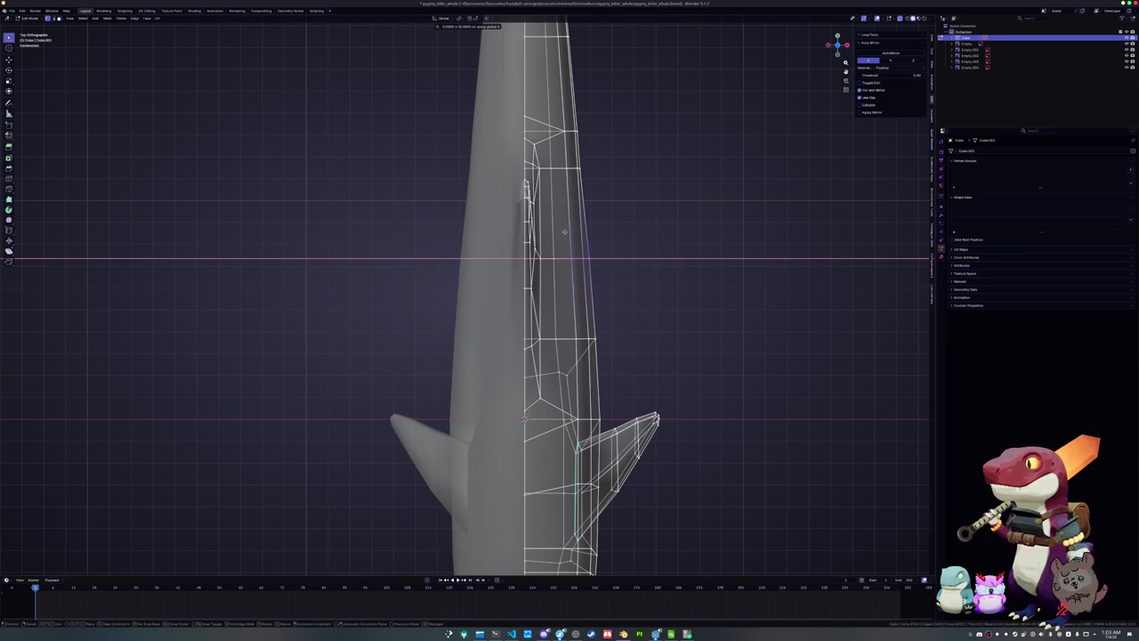
key(Escape)
key(Tab)
scroll(584, 321, down, 5)
mouse_move(585, 320)
middle_down()
mouse_move(581, 350)
mouse_move(564, 335)
mouse_move(580, 321)
mouse_move(562, 313)
mouse_move(585, 319)
middle_up()
scroll(553, 314, up, 5)
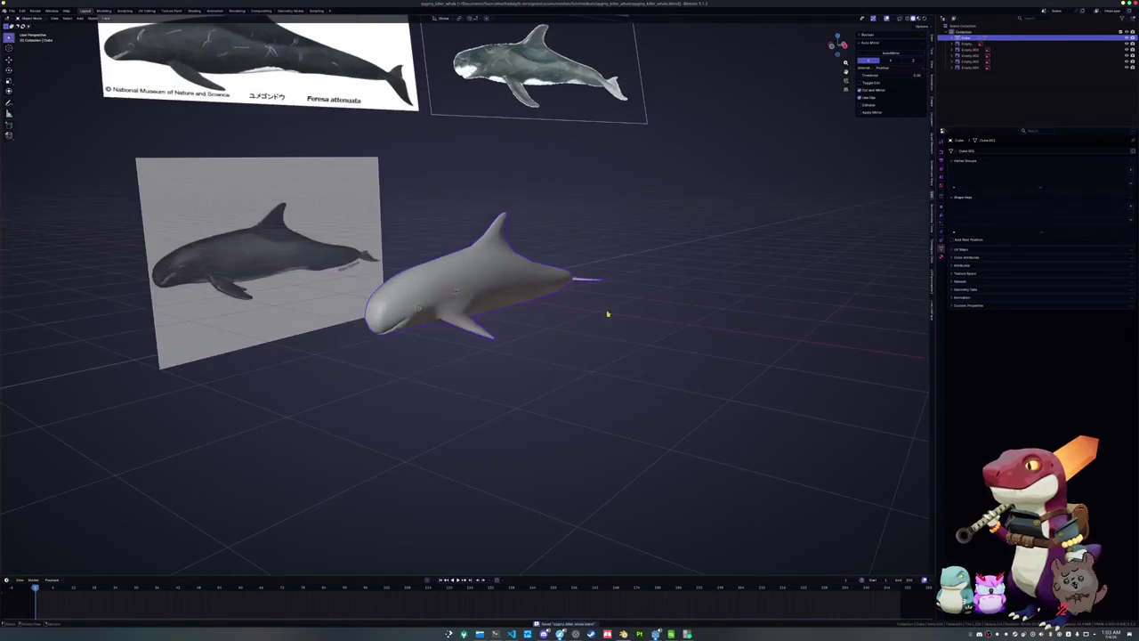
Open pygmy_sperm_whale.blend from the pygmy_sperm_whale folder
click(932, 40)
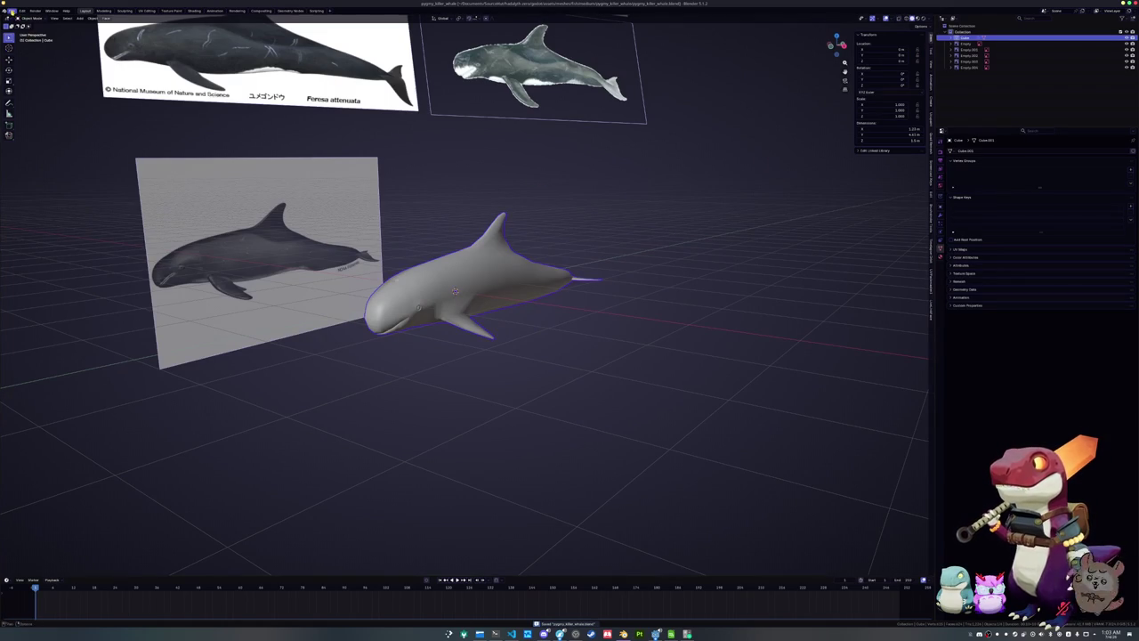
click(12, 11)
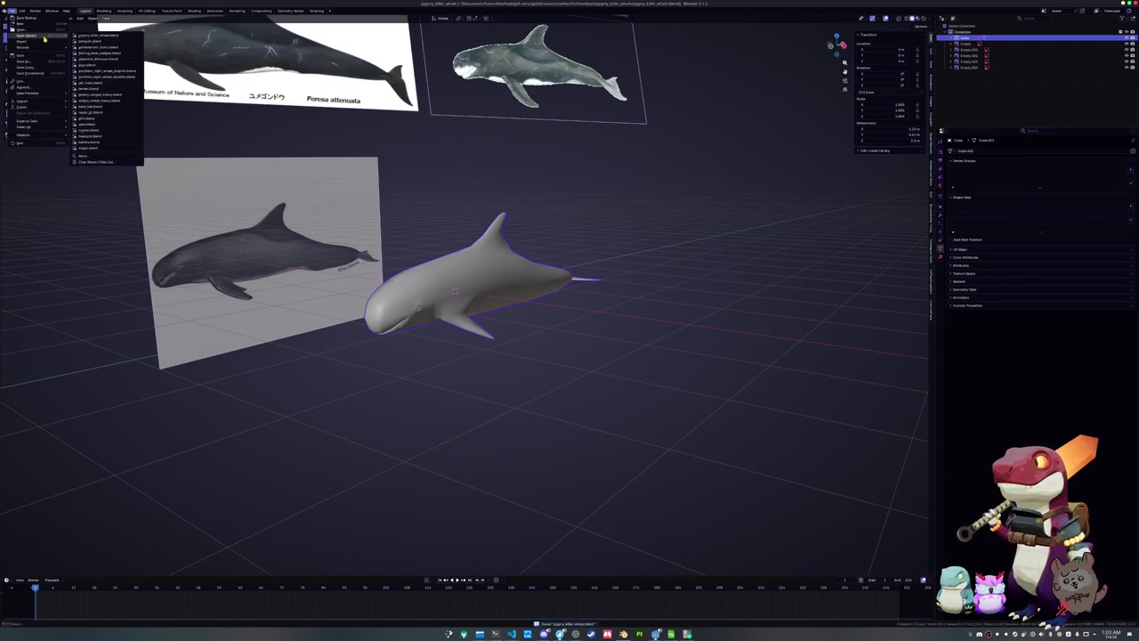
click(27, 30)
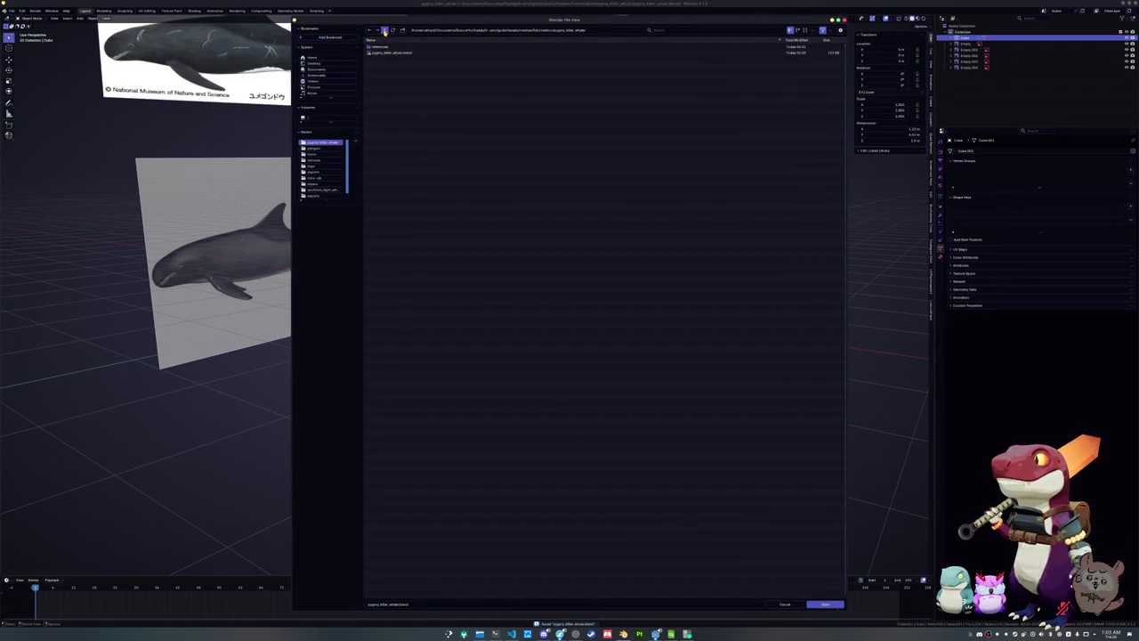
click(385, 30)
scroll(380, 471, down, 5)
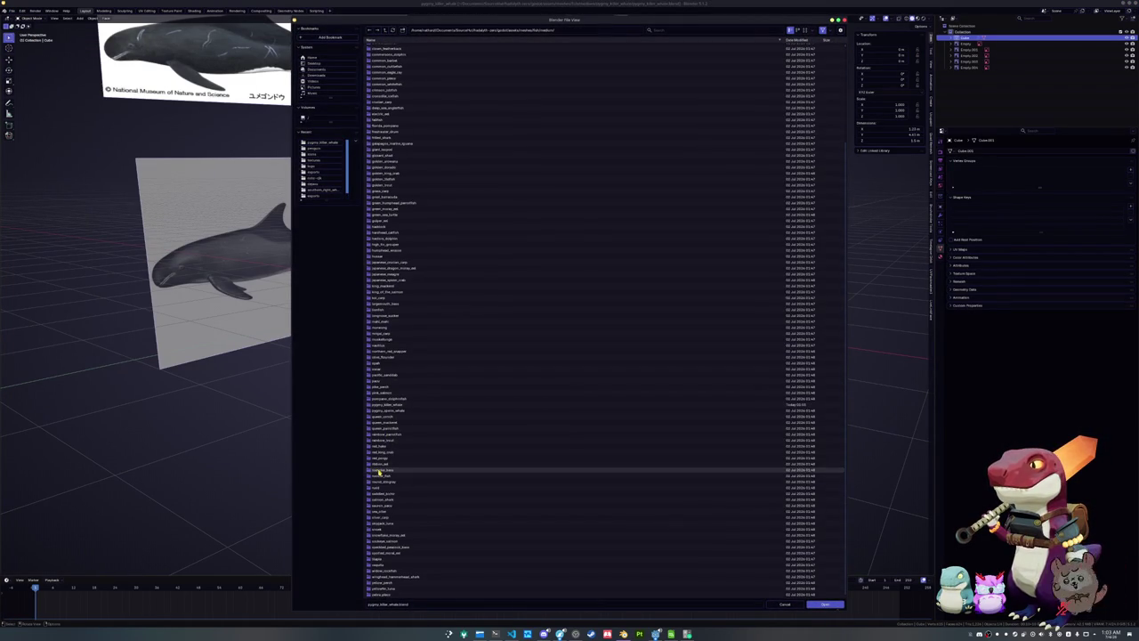
key(BackSpace)
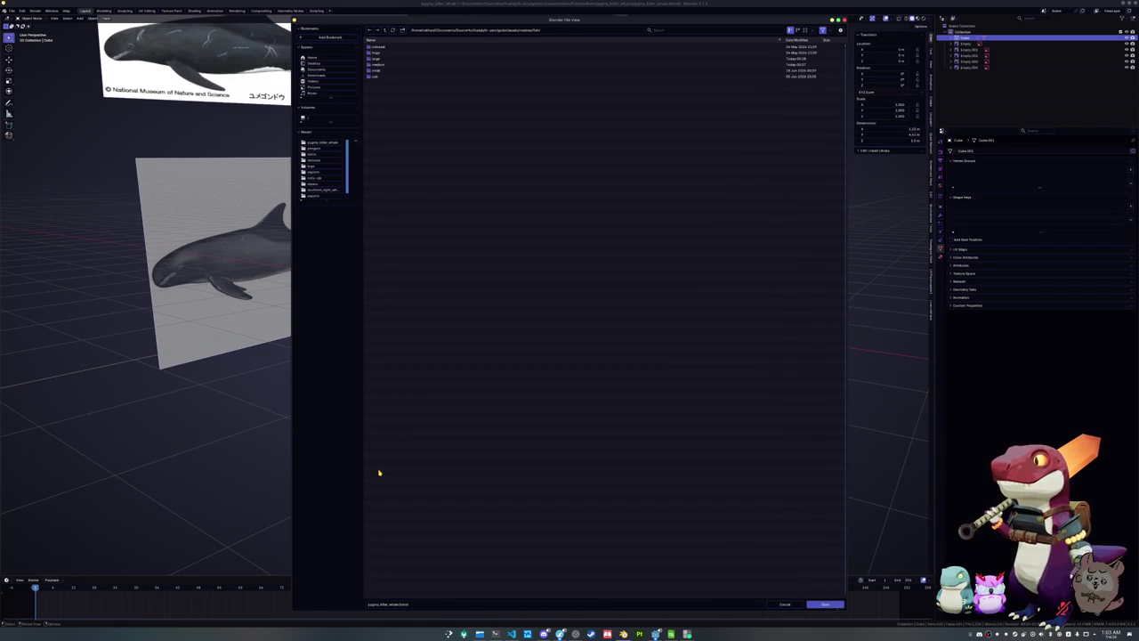
double_click(389, 69)
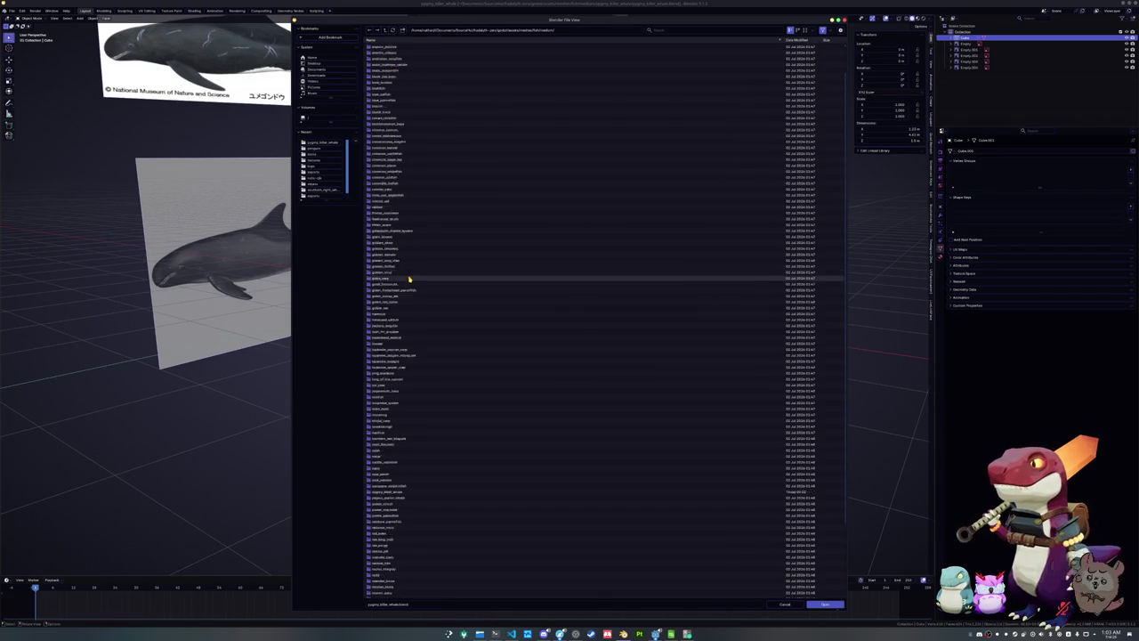
double_click(395, 473)
click(407, 54)
double_click(409, 55)
Inspect the sperm whale's transform values and its mesh in Edit Mode
scroll(709, 320, up, 3)
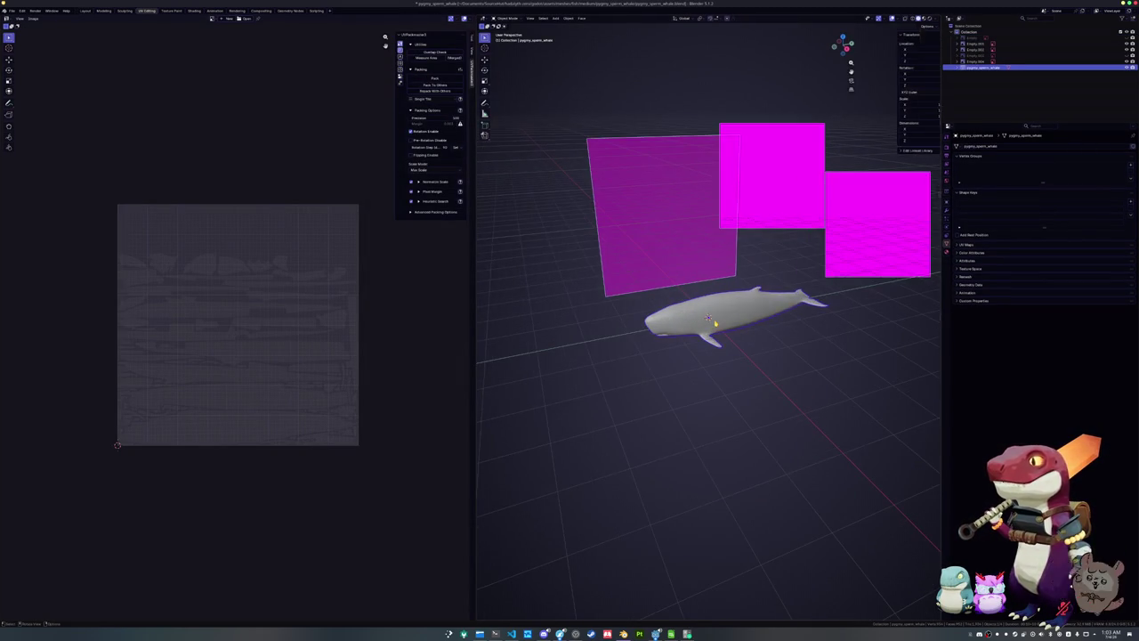
key(n)
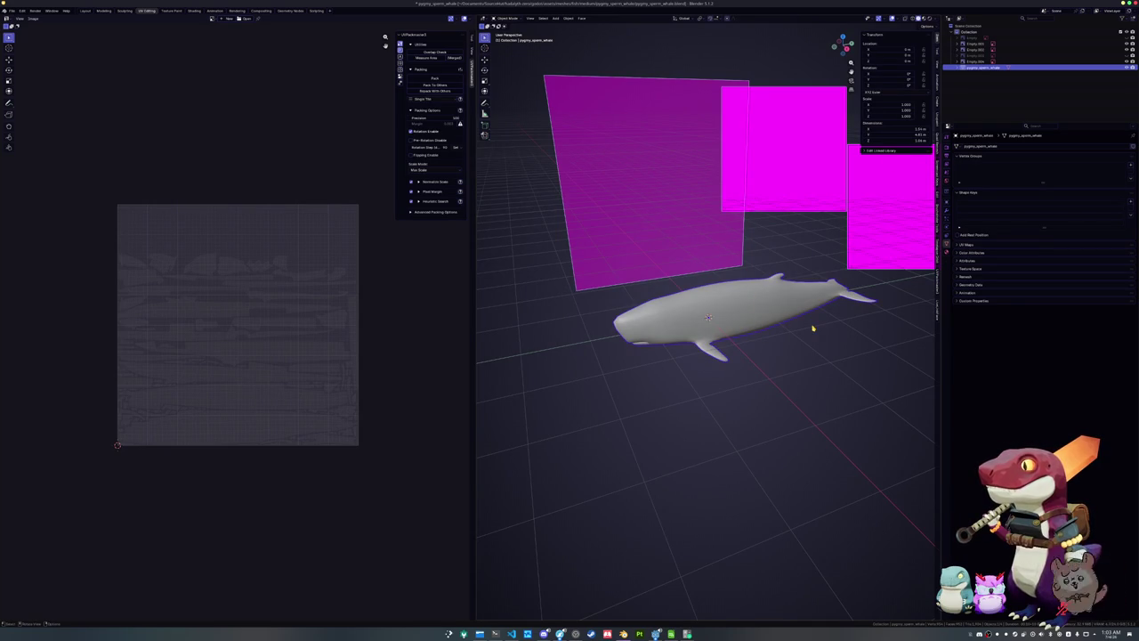
middle_drag(820, 317, 825, 316)
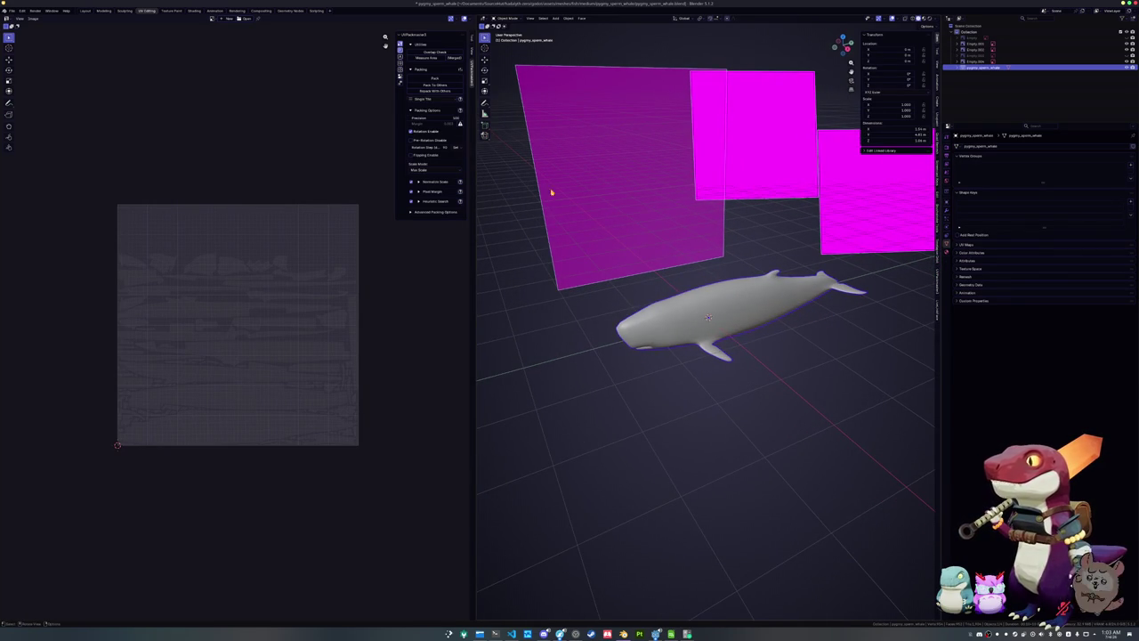
click(13, 12)
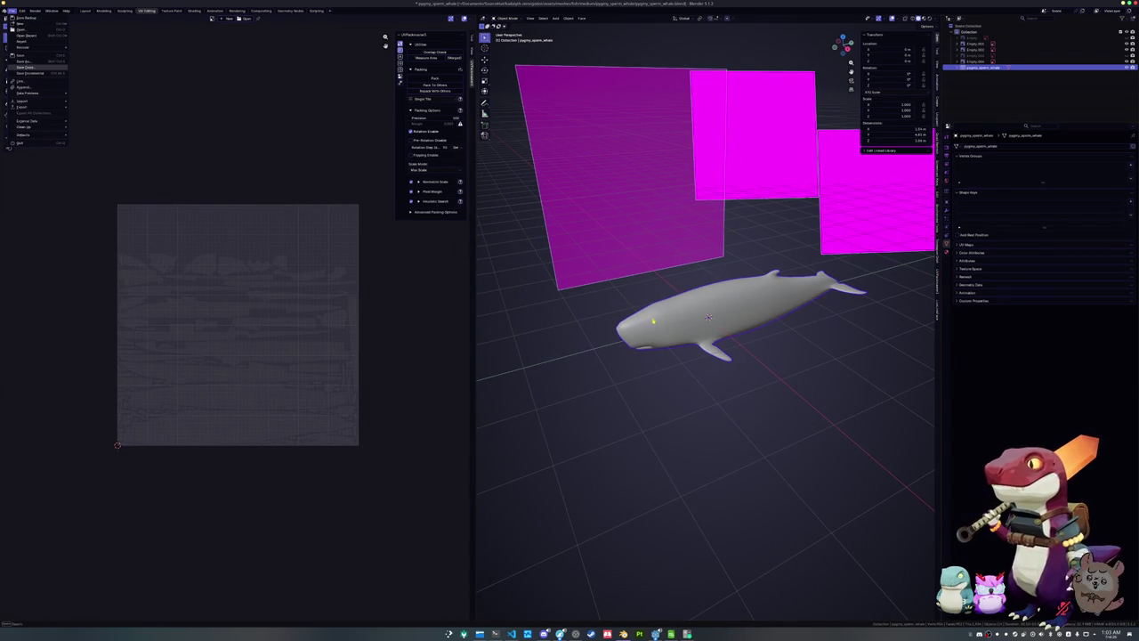
key(Tab)
scroll(666, 336, up, 2)
mouse_move(666, 336)
middle_down()
mouse_move(657, 257)
mouse_move(667, 321)
mouse_move(707, 318)
middle_up()
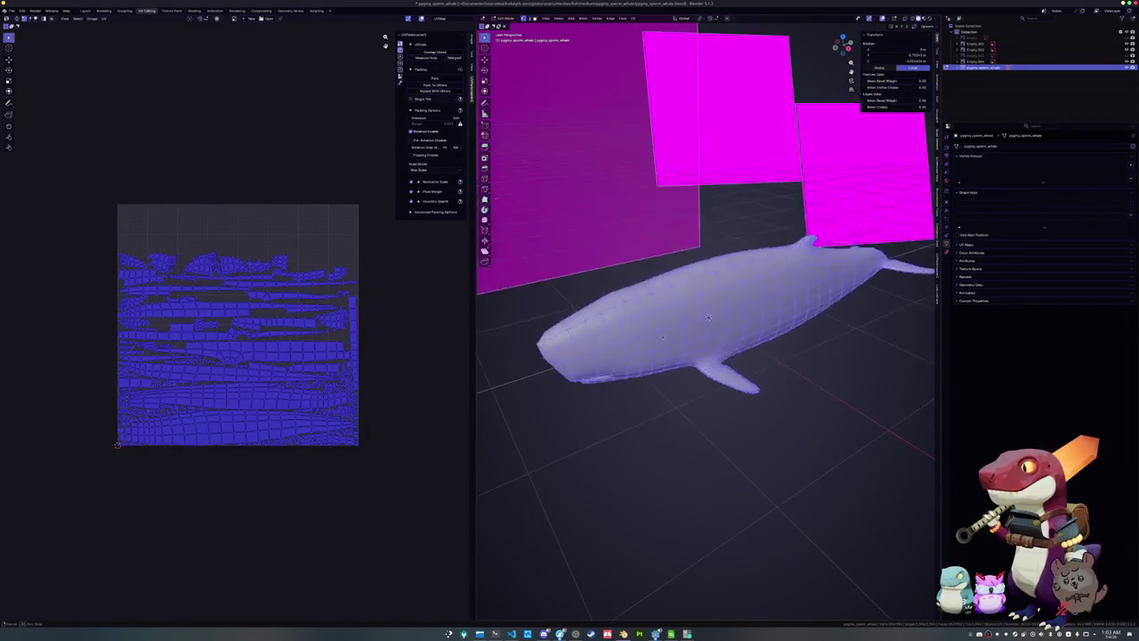
key(Tab)
scroll(638, 248, down, 3)
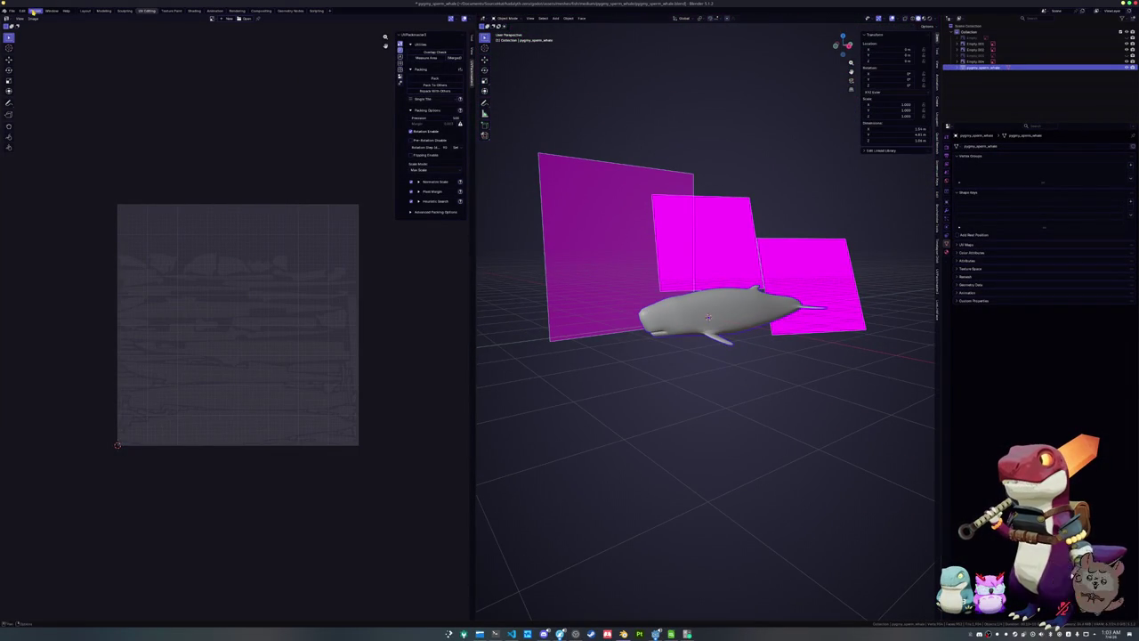
Reopen the recent pygmy killer whale file and enter Edit Mode on it
click(10, 11)
mouse_move(27, 41)
click(93, 42)
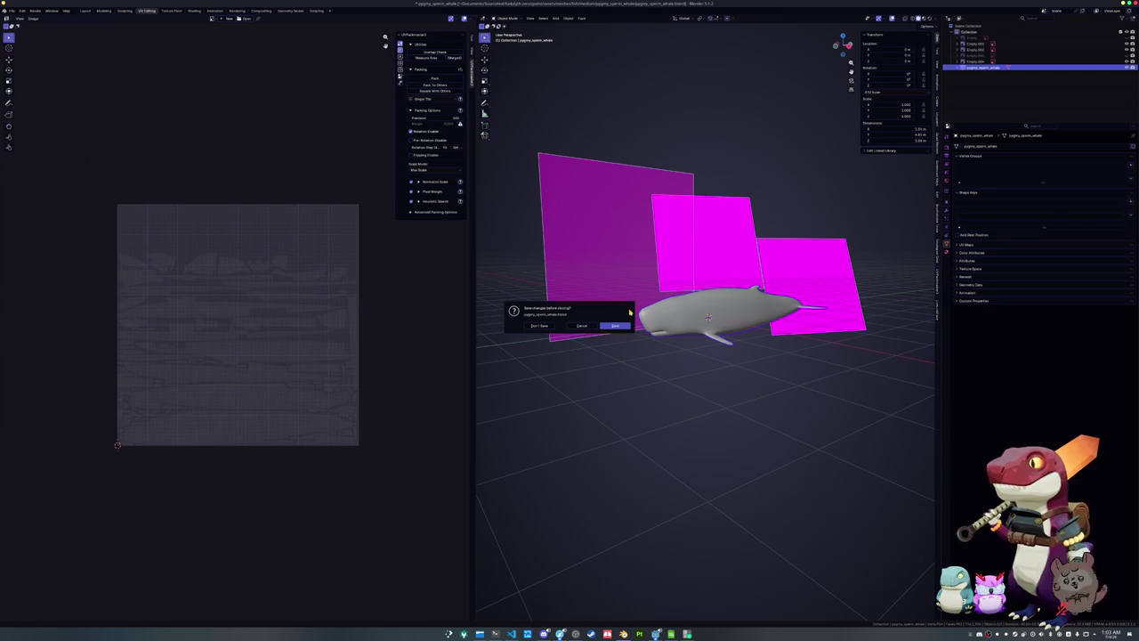
click(616, 325)
key(Tab)
mouse_move(606, 318)
middle_down()
mouse_move(540, 306)
mouse_move(557, 341)
middle_up()
Scale the whale and apply its scale with Ctrl+A
key(Tab)
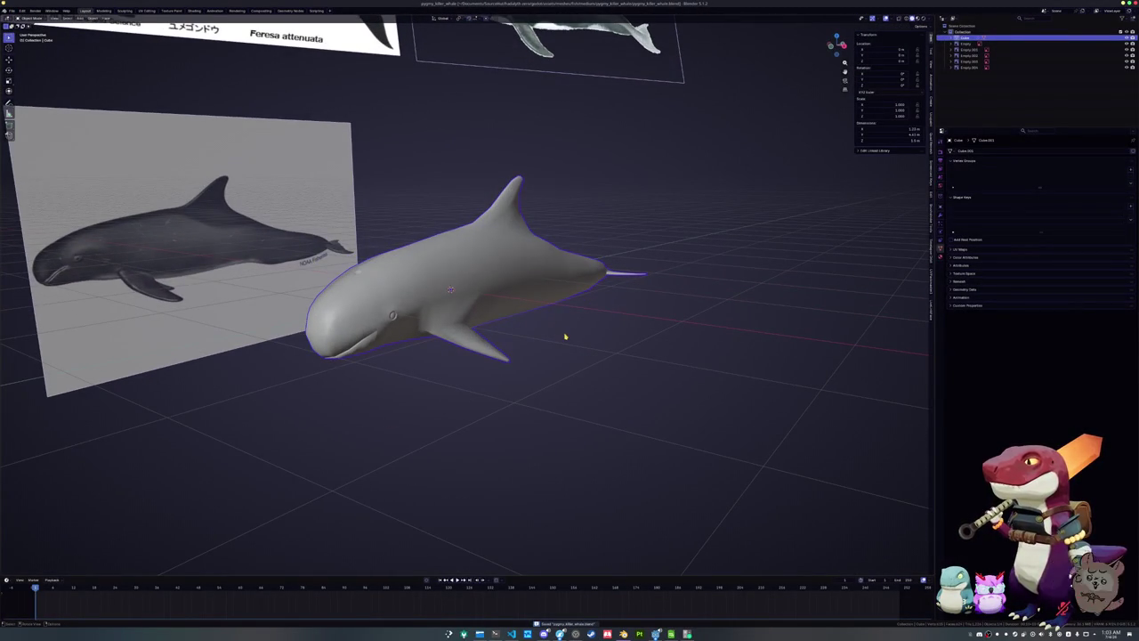
key(Tab)
key(a)
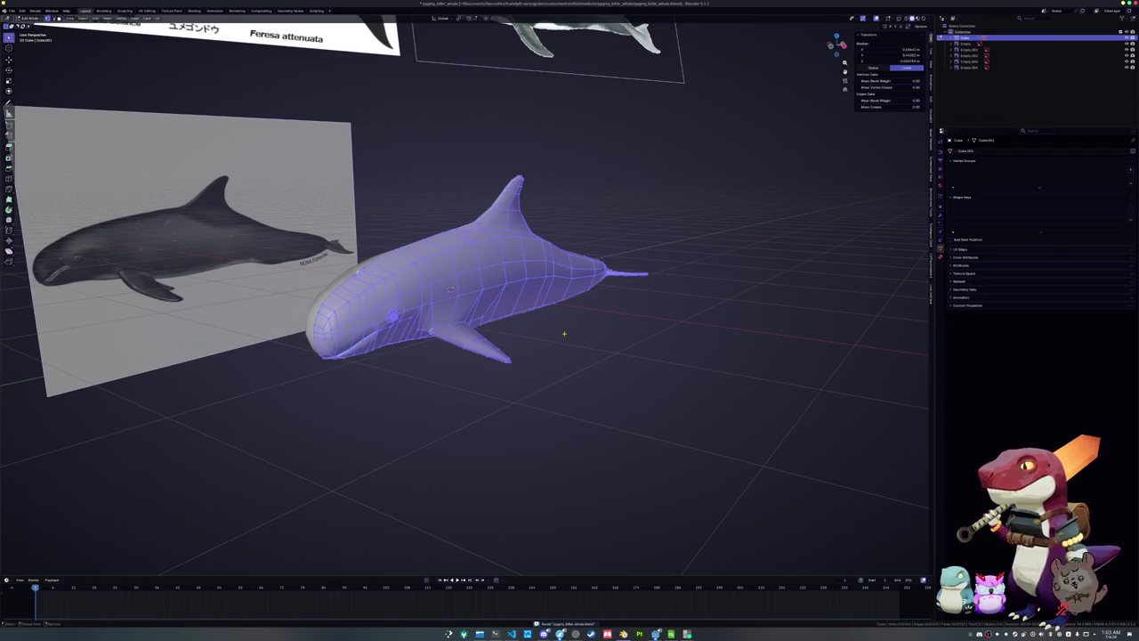
key(Tab)
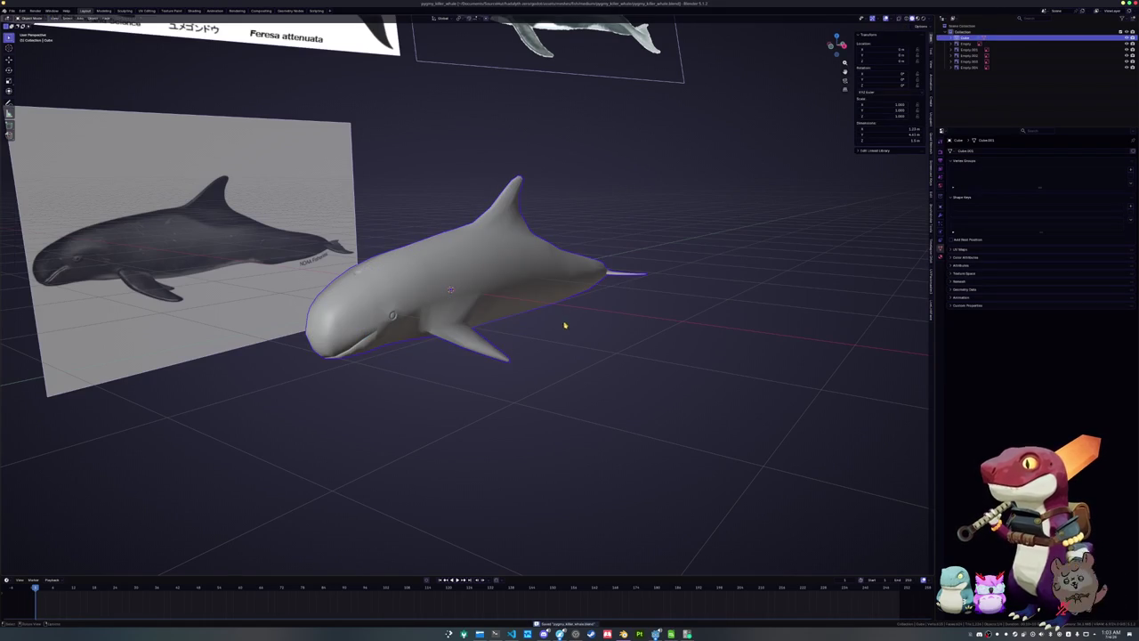
middle_drag(564, 331, 567, 330)
key(F2)
key(Escape)
key(s)
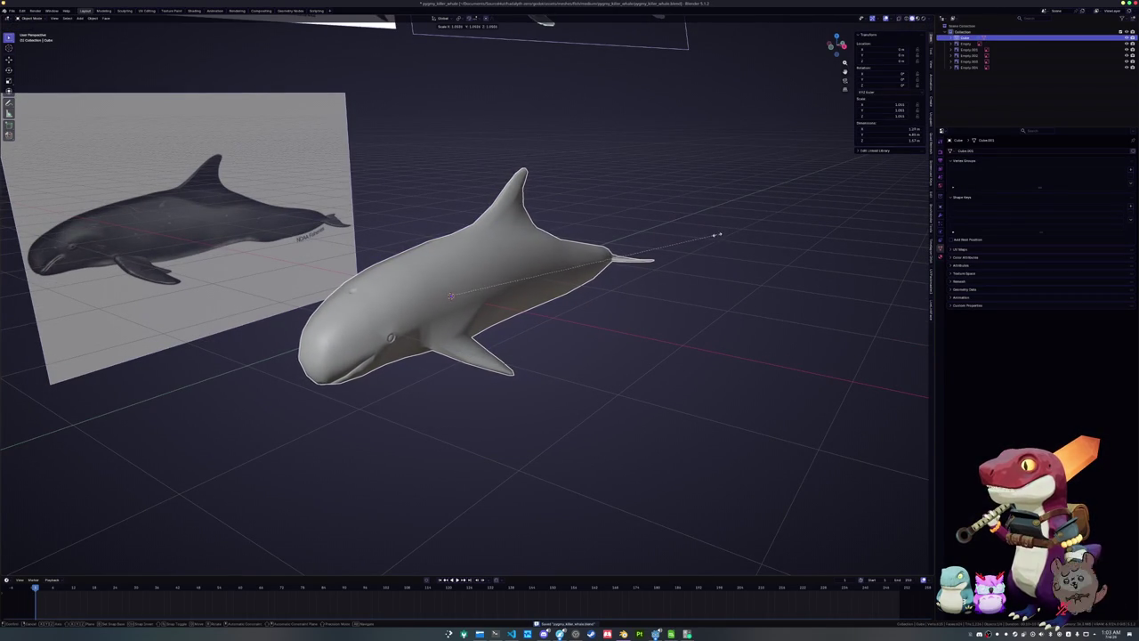
click(683, 242)
key(ctrl+a)
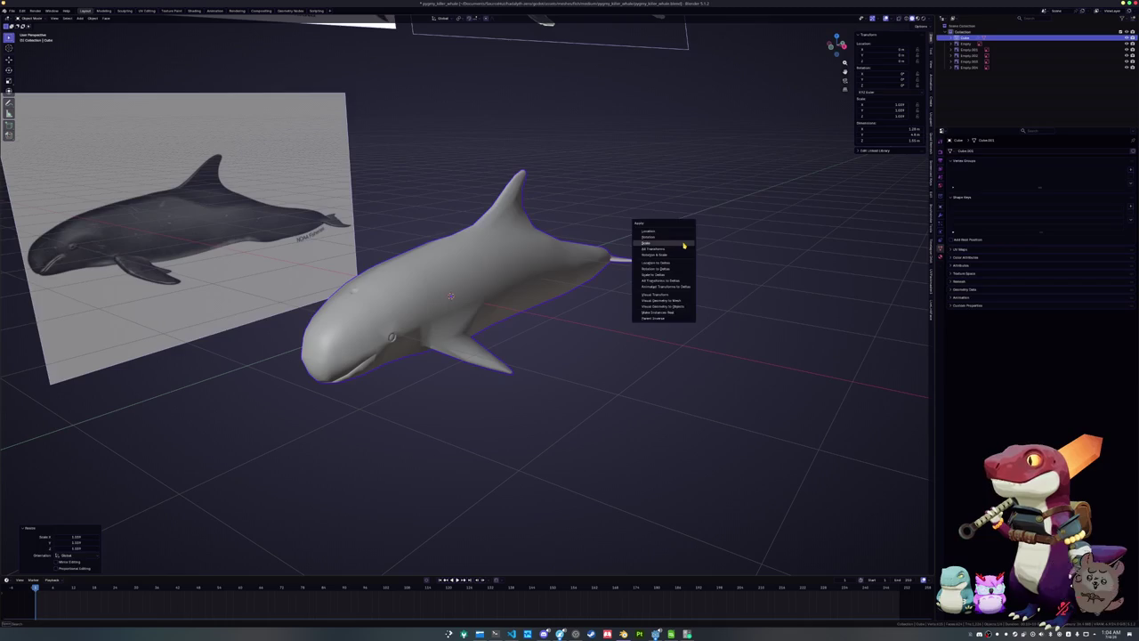
click(683, 246)
mouse_move(683, 246)
middle_down()
mouse_move(666, 246)
mouse_move(671, 272)
mouse_move(679, 261)
middle_up()
Rename the whale object pygmy_killer_whale and add a Color attribute
key(F2)
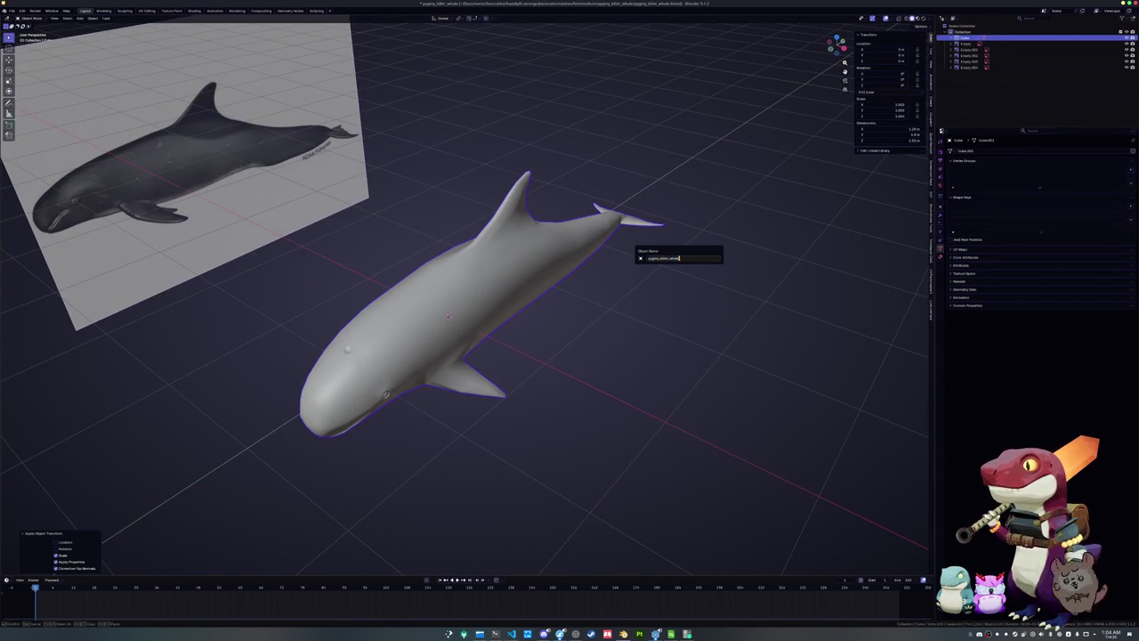
key(Return)
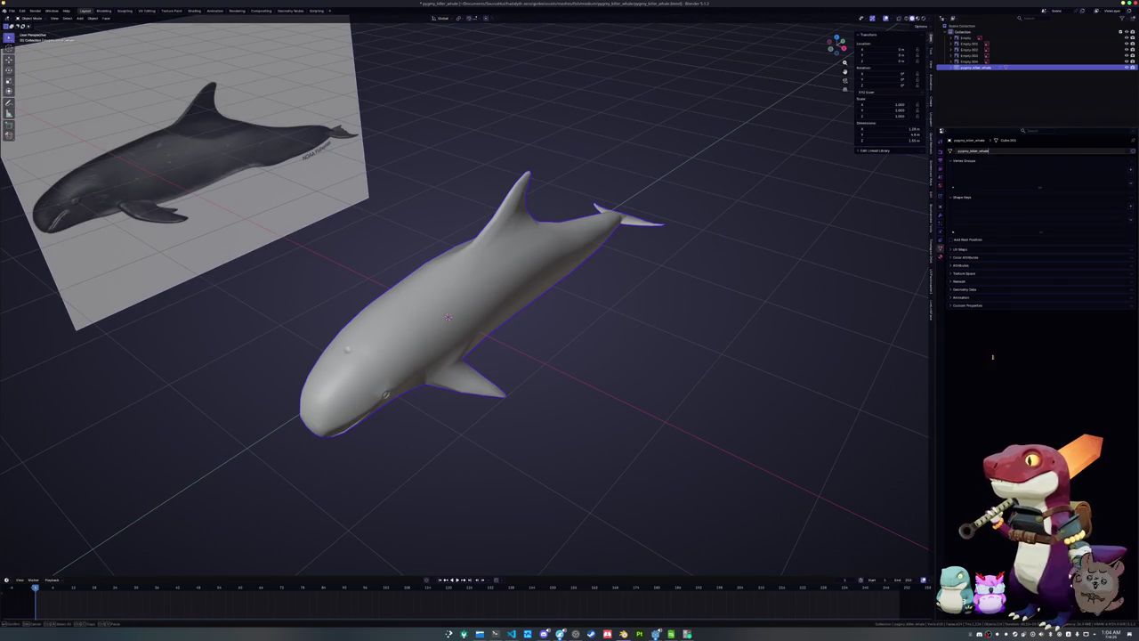
click(960, 258)
click(1130, 266)
click(1111, 301)
click(941, 256)
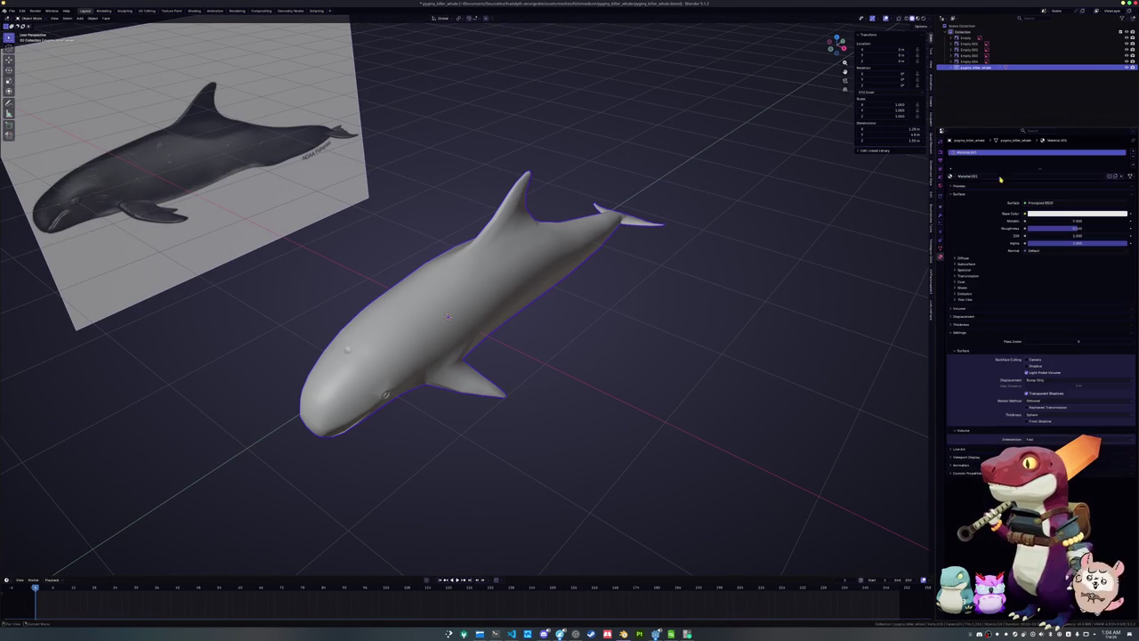
In the Shading workspace, replace the Principled BSDF with Texture Coordinate Generated wired into Surface
click(195, 11)
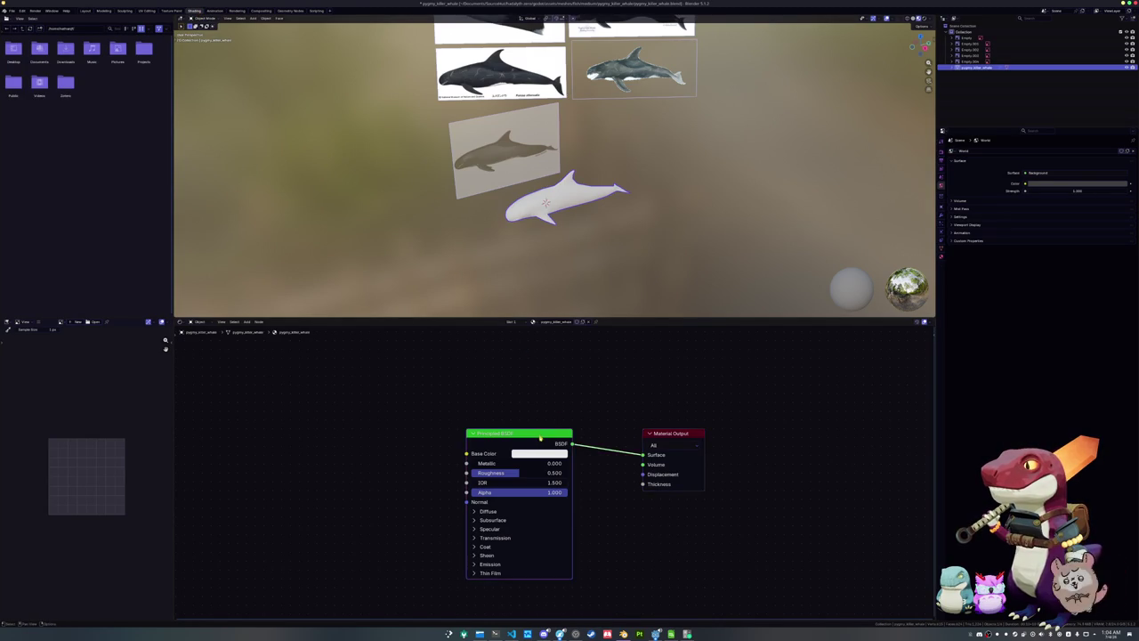
key(x)
key(ctrl+t)
key(x)
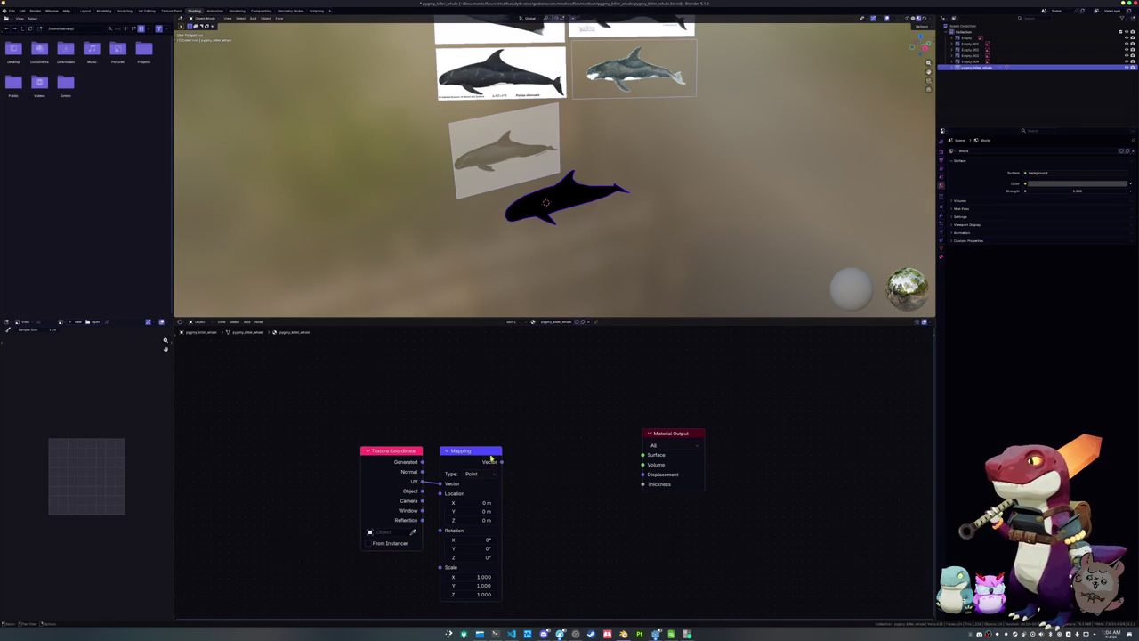
key(x)
click(396, 450)
drag(422, 460, 642, 455)
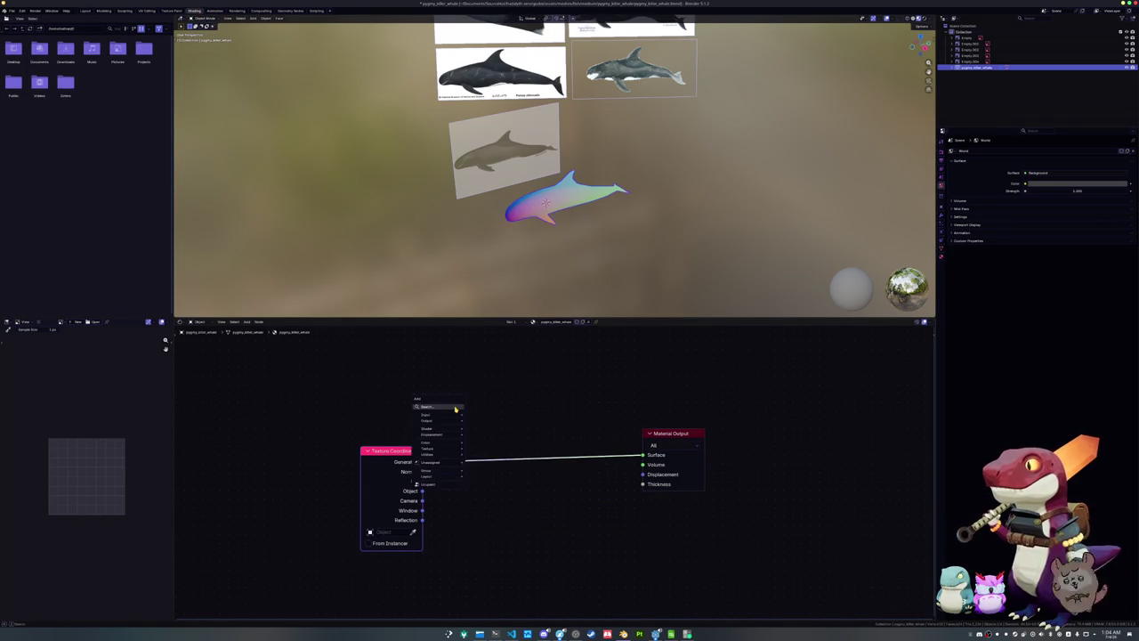
Enter Edit Mode on the whale and frame it in the view
key(shift+a)
key(Escape)
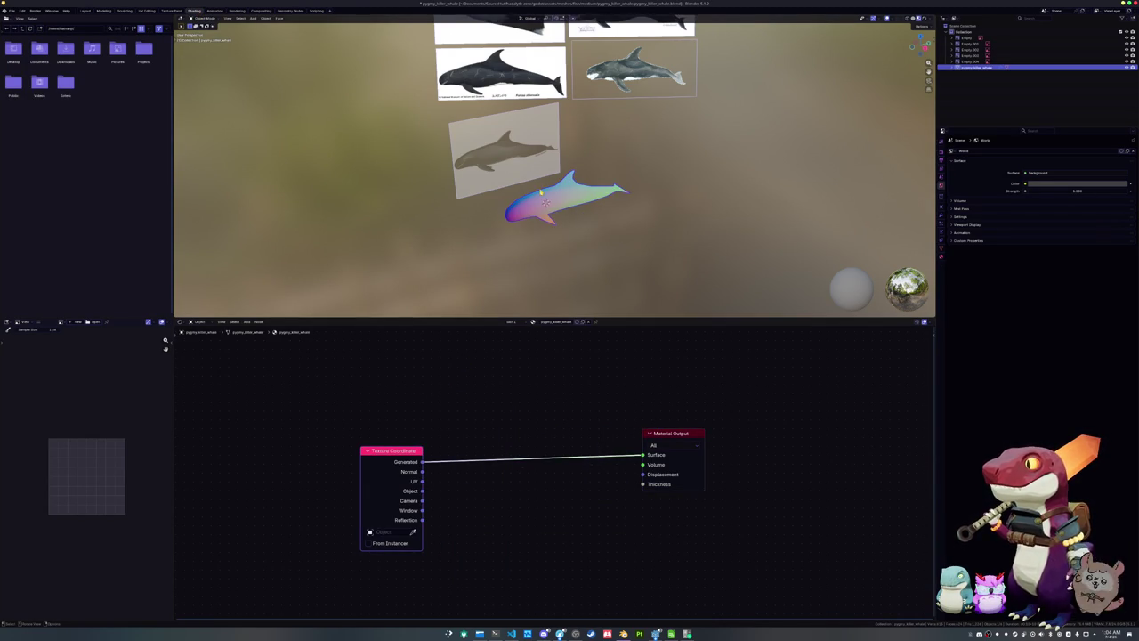
key(KP_Decimal)
key(Tab)
mouse_move(545, 203)
middle_down()
mouse_move(557, 208)
mouse_move(434, 214)
mouse_move(450, 234)
middle_up()
key(ctrl+e)
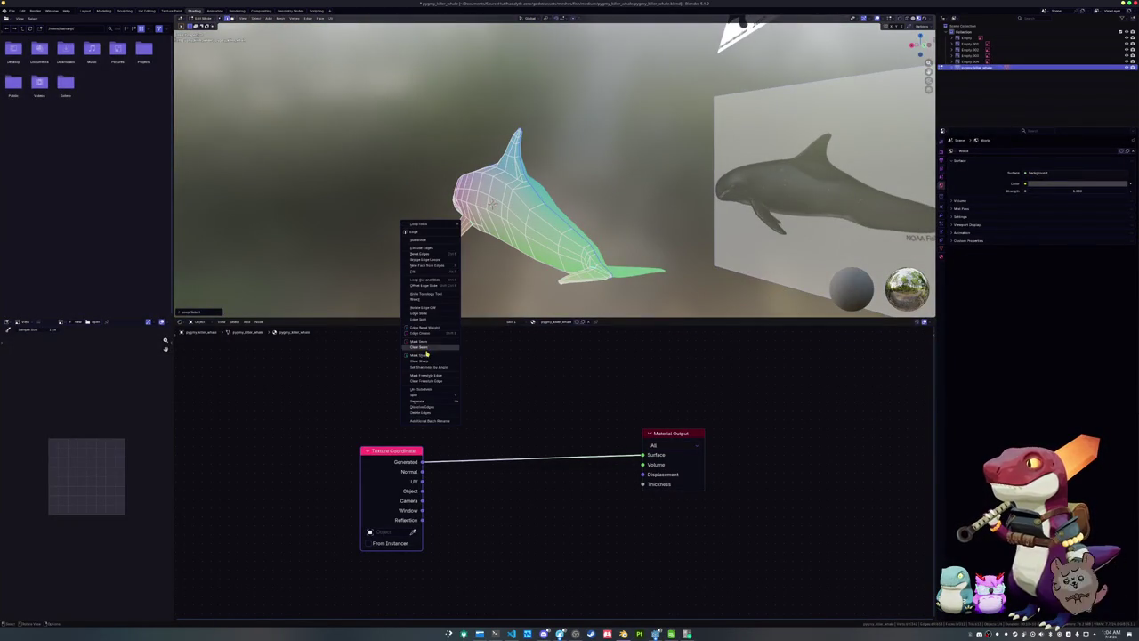
Clear the existing seams and return to the Layout workspace
click(425, 348)
scroll(465, 188, up, 6)
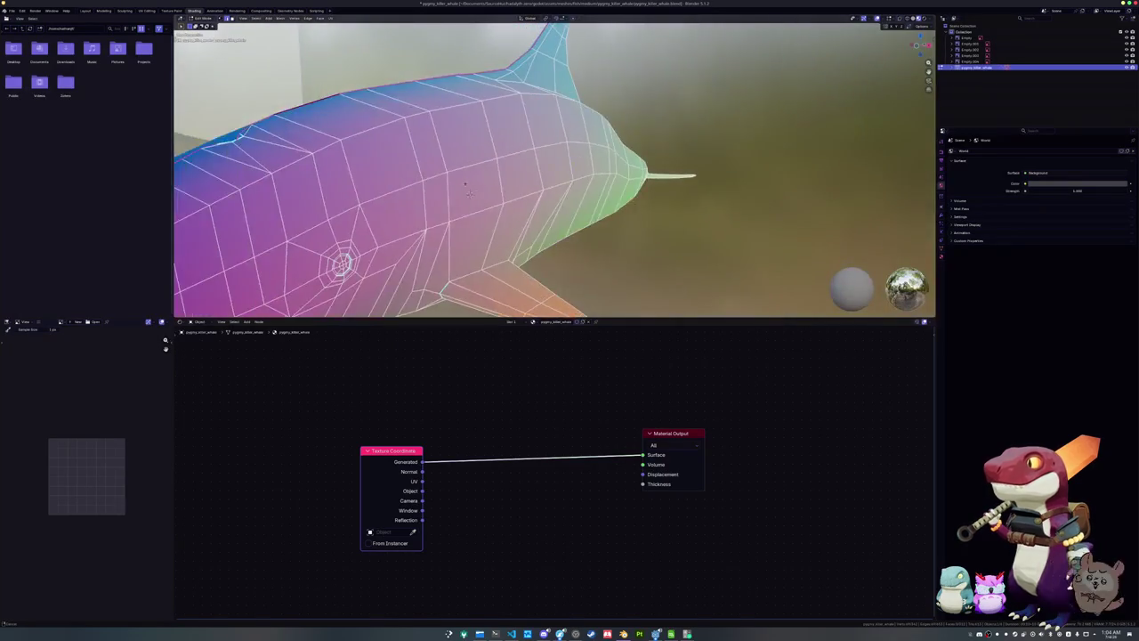
middle_drag(469, 193, 688, 165)
click(85, 10)
scroll(472, 267, up, 2)
scroll(476, 262, up, 2)
scroll(480, 255, up, 2)
mouse_move(481, 211)
middle_down()
mouse_move(534, 222)
mouse_move(486, 139)
mouse_move(373, 294)
mouse_move(392, 194)
mouse_move(614, 213)
mouse_move(499, 232)
middle_up()
Select an edge loop on the fin and compare the head with the reference
alt+click(534, 222)
scroll(392, 193, down, 5)
scroll(614, 213, up, 2)
scroll(498, 231, up, 4)
scroll(456, 298, up, 3)
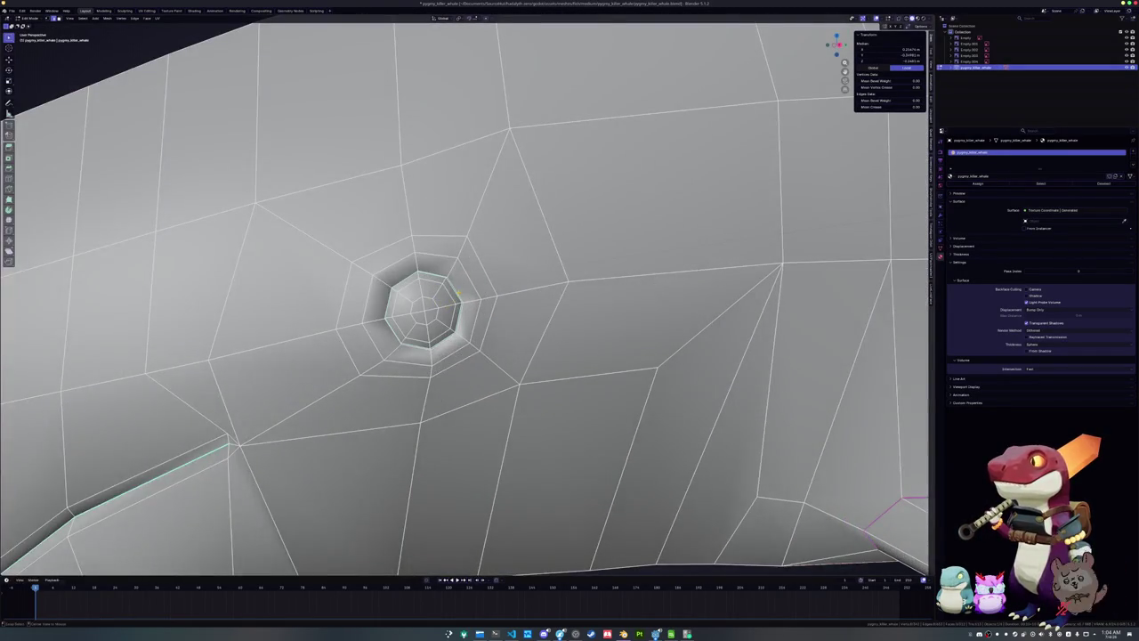
right_click(455, 291)
scroll(454, 291, down, 6)
middle_drag(455, 291, 450, 301)
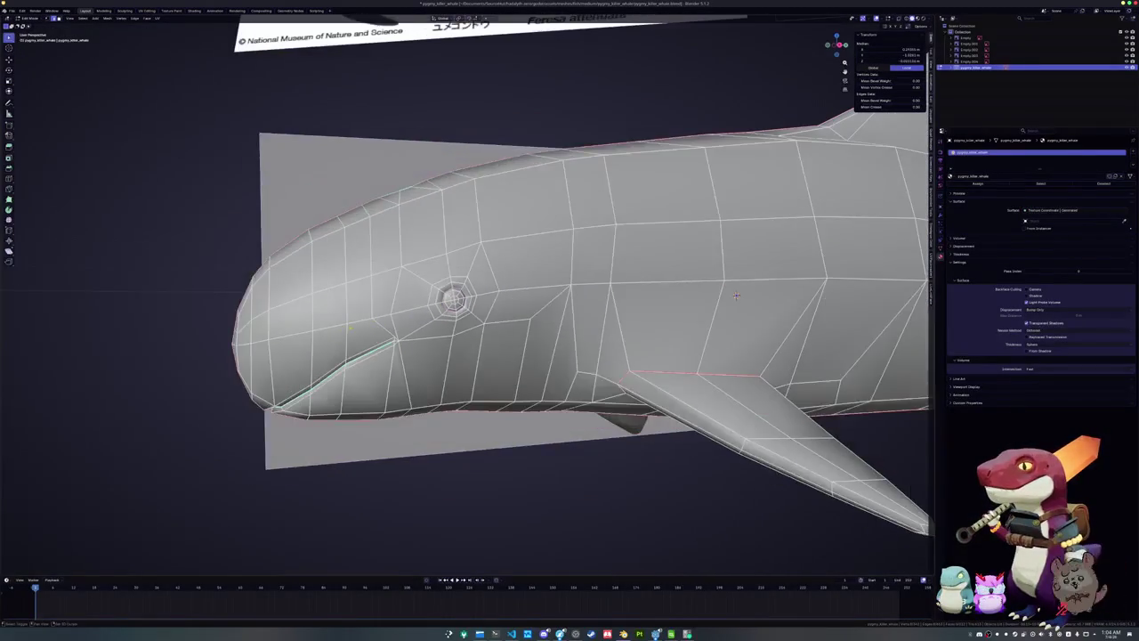
scroll(449, 302, up, 2)
scroll(449, 301, up, 1)
Select the edge loop running behind the eye and mouth corner
alt+click(513, 322)
right_click(512, 322)
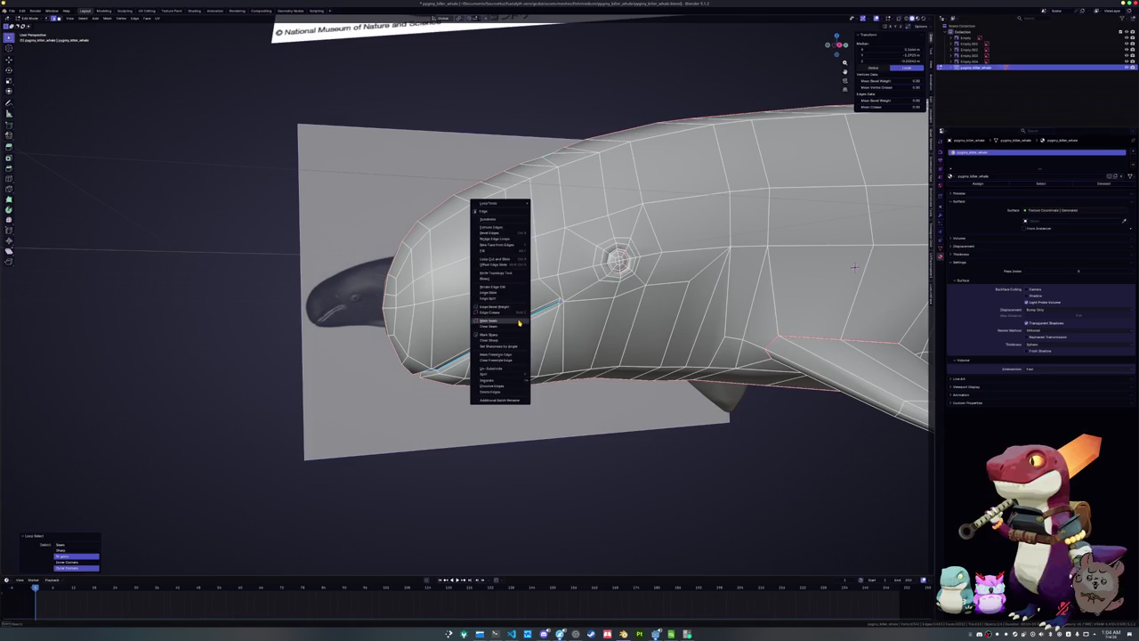
middle_drag(853, 267, 868, 252)
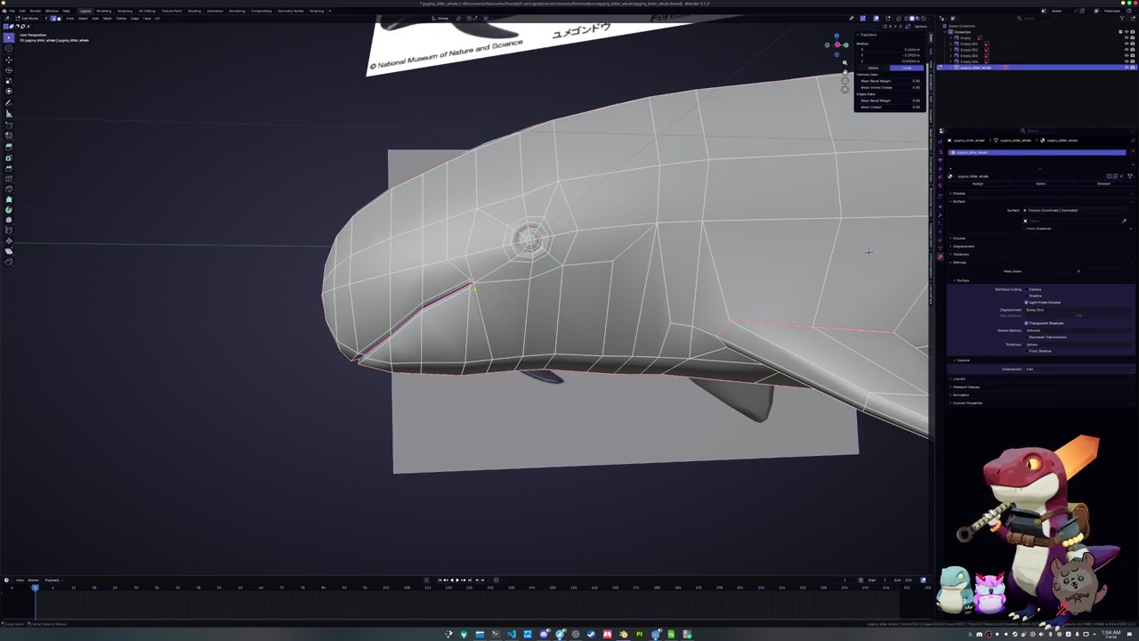
alt+click(480, 323)
middle_drag(868, 252, 854, 267)
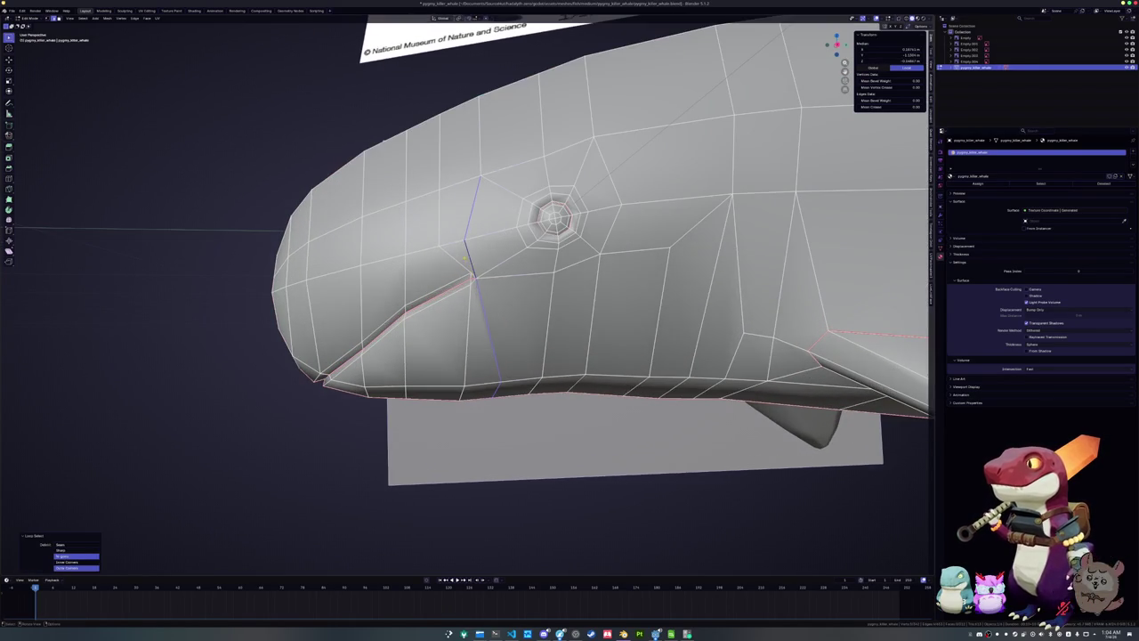
shift+click(472, 258)
alt+click(469, 257)
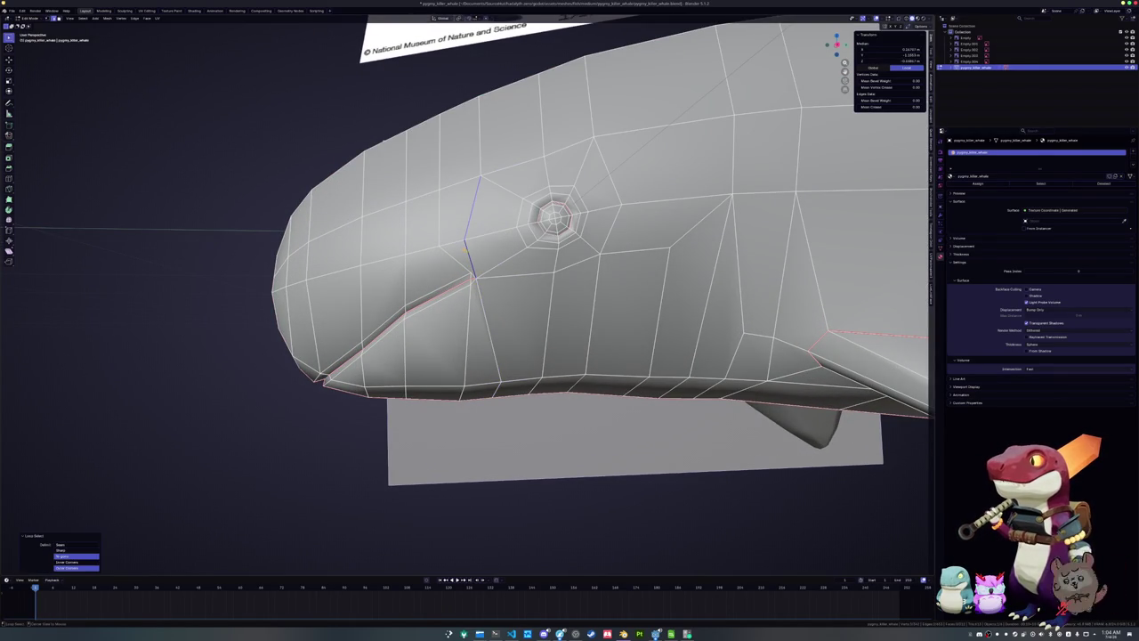
alt+shift+click(479, 165)
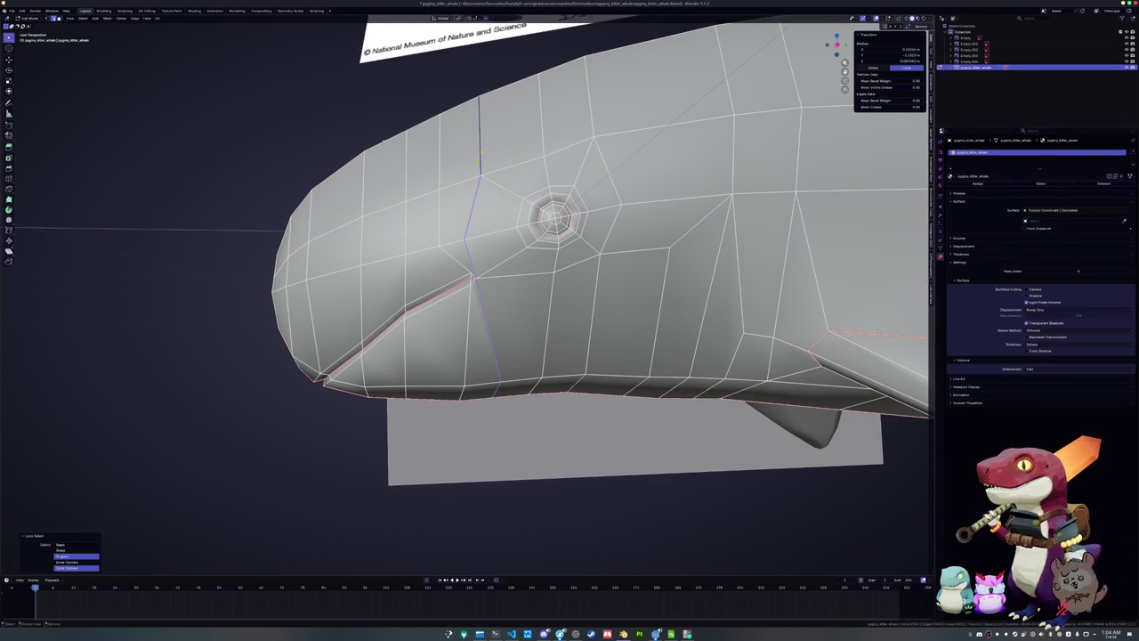
middle_drag(480, 164, 473, 234)
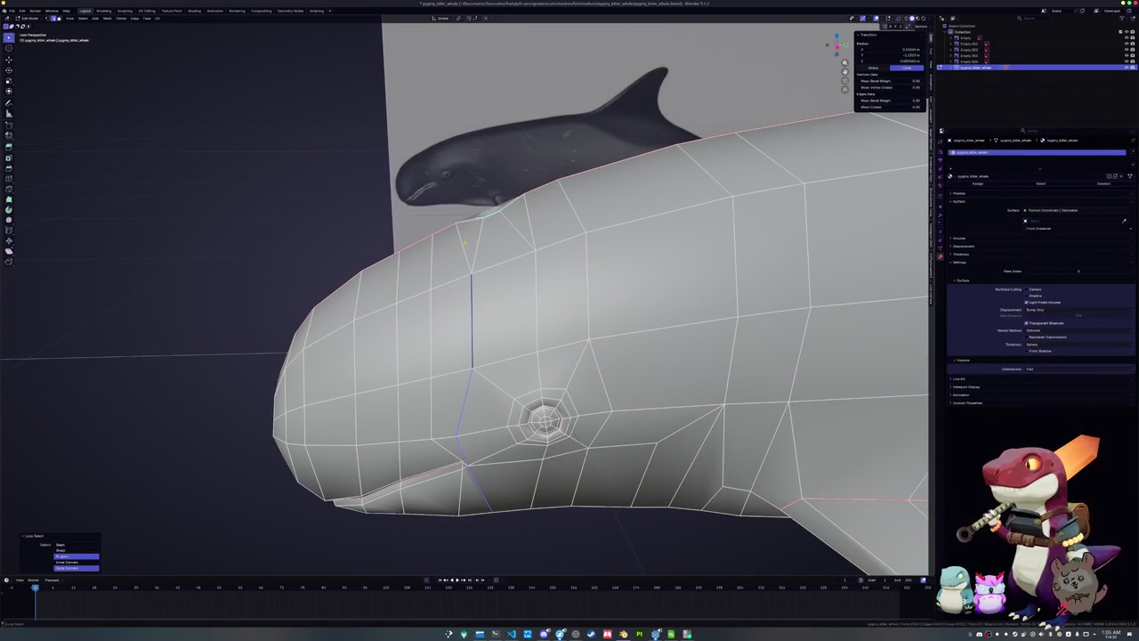
right_click(456, 245)
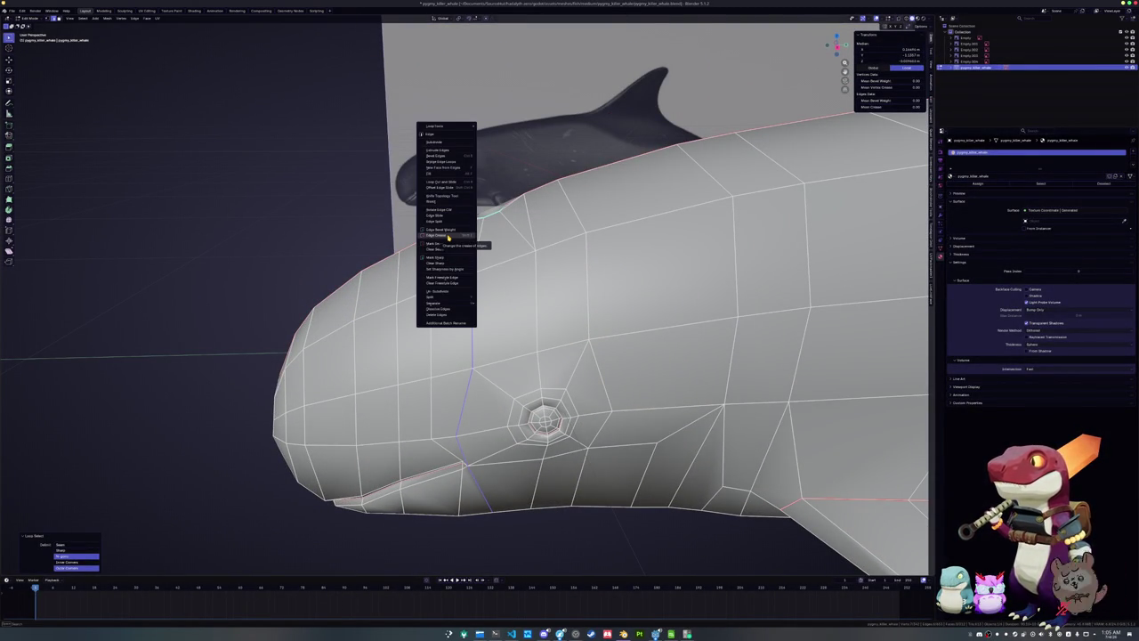
Mark the selected head loop as a seam and slide one of its vertices
click(436, 243)
mouse_move(436, 245)
middle_down()
mouse_move(419, 252)
mouse_move(428, 272)
middle_up()
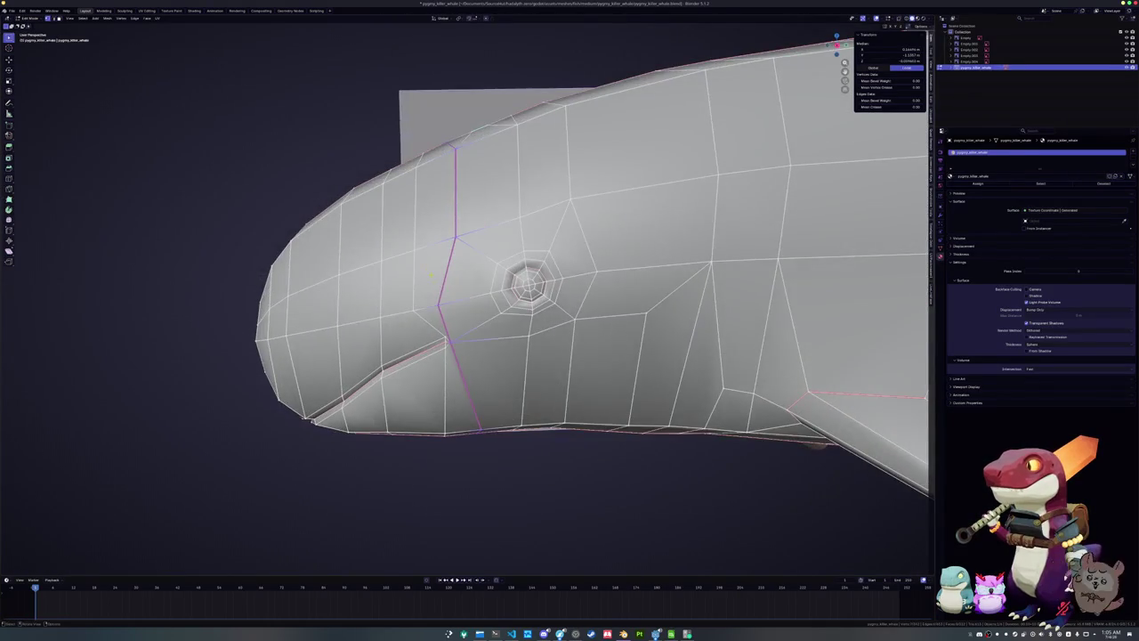
key(XF86AudioLowerVolume)
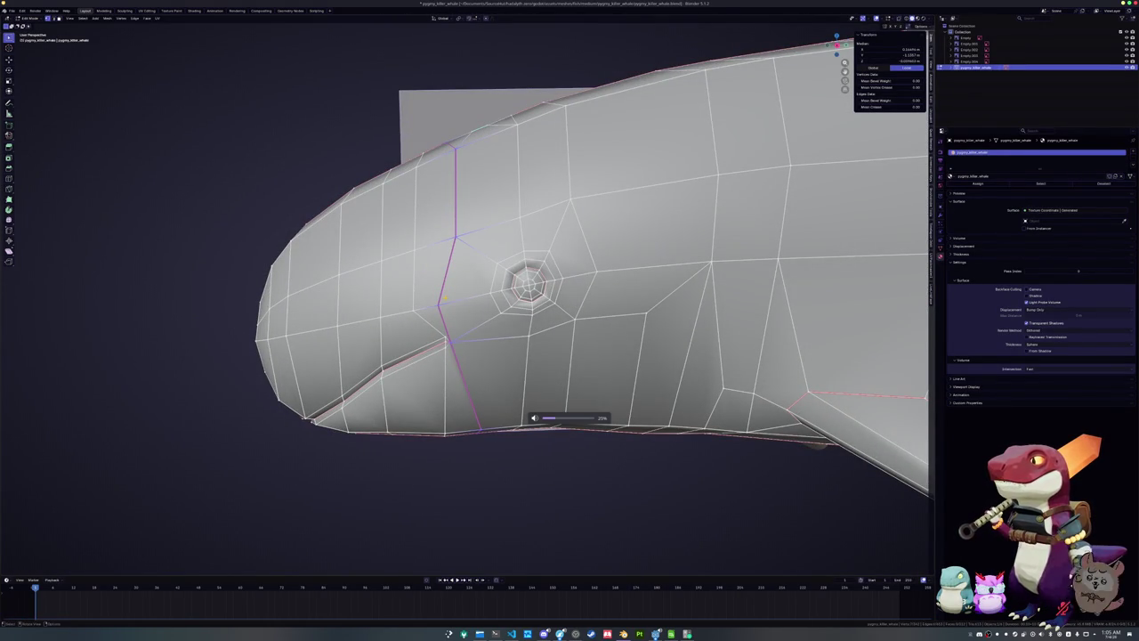
click(439, 306)
key(shift+v)
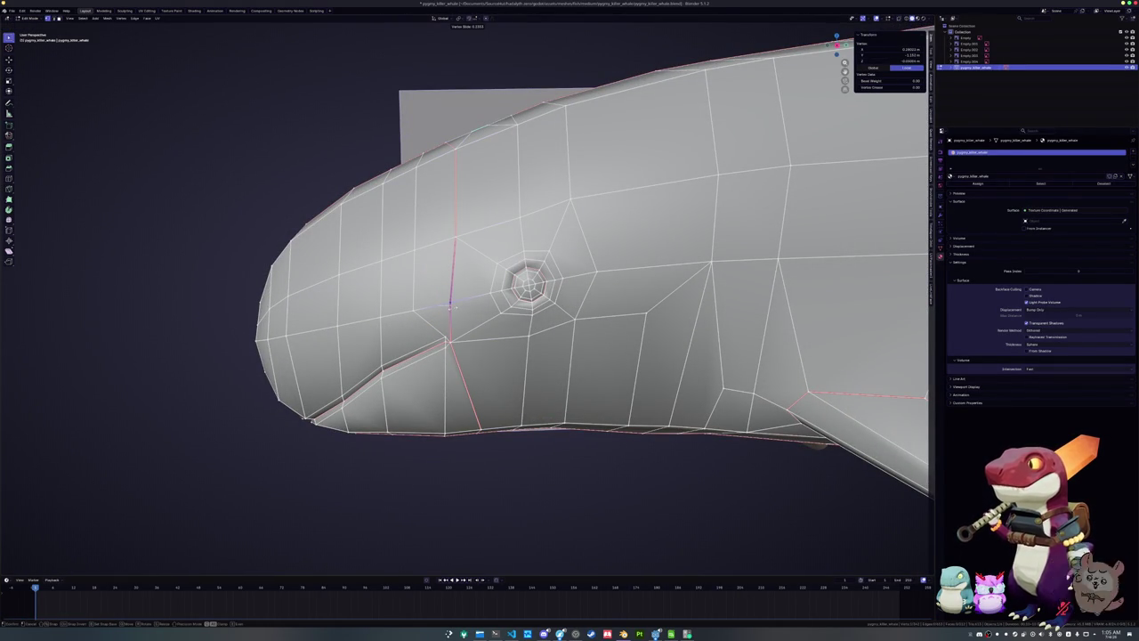
click(450, 304)
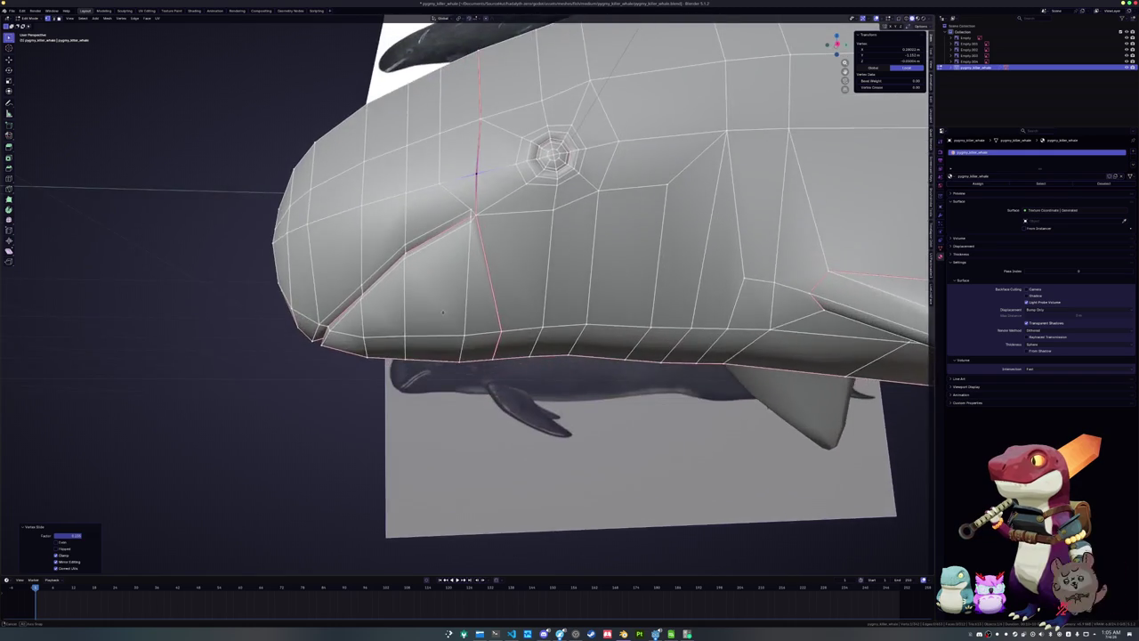
Slide an edge near the mouth to straighten the head loop
middle_drag(440, 320, 488, 286)
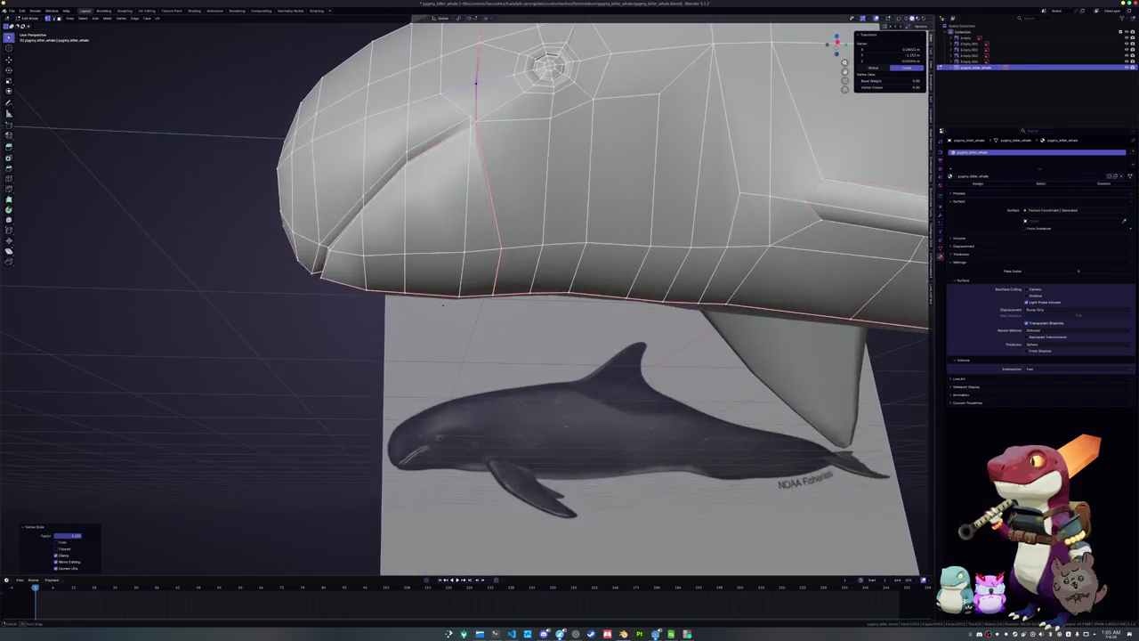
key(alt+a)
click(488, 286)
key(g)
key(g)
click(484, 290)
mouse_move(484, 292)
middle_down()
mouse_move(479, 325)
mouse_move(472, 314)
middle_up()
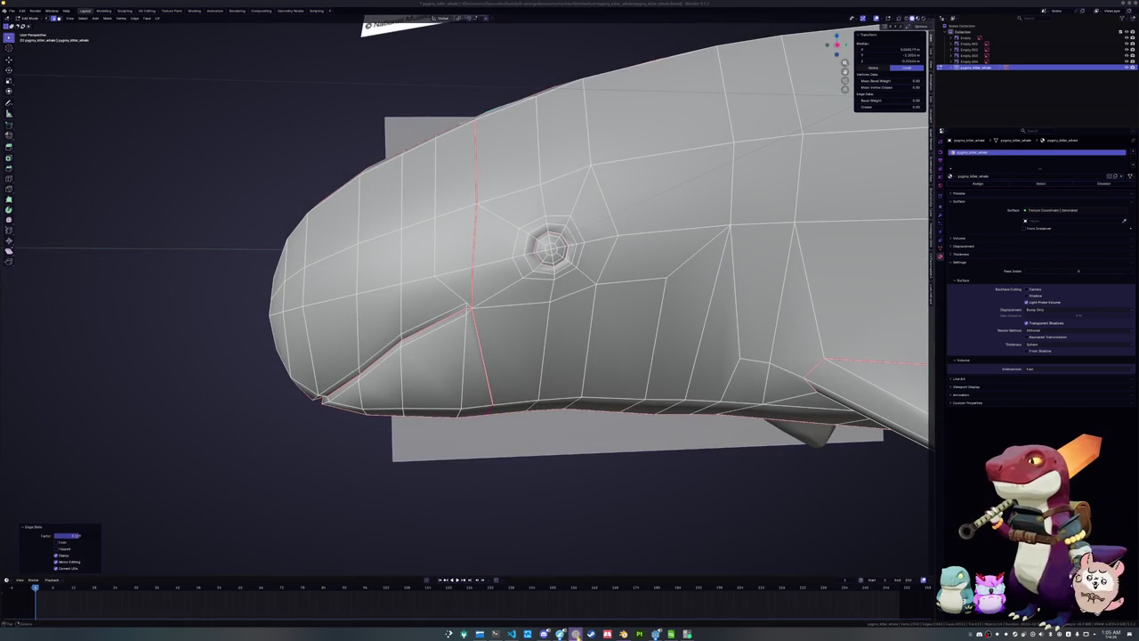
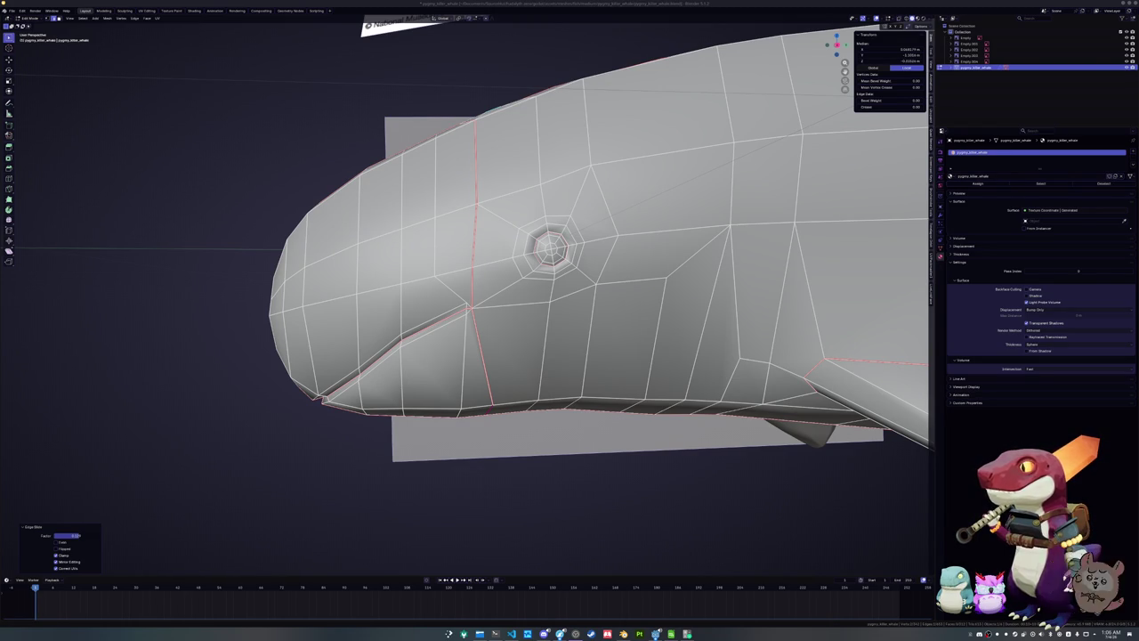
Slide the edge loop behind the eye and a vertex near the top of the head into new positions
mouse_move(750, 261)
middle_down()
mouse_move(533, 291)
mouse_move(562, 305)
mouse_move(646, 297)
mouse_move(631, 303)
middle_up()
key(g)
key(g)
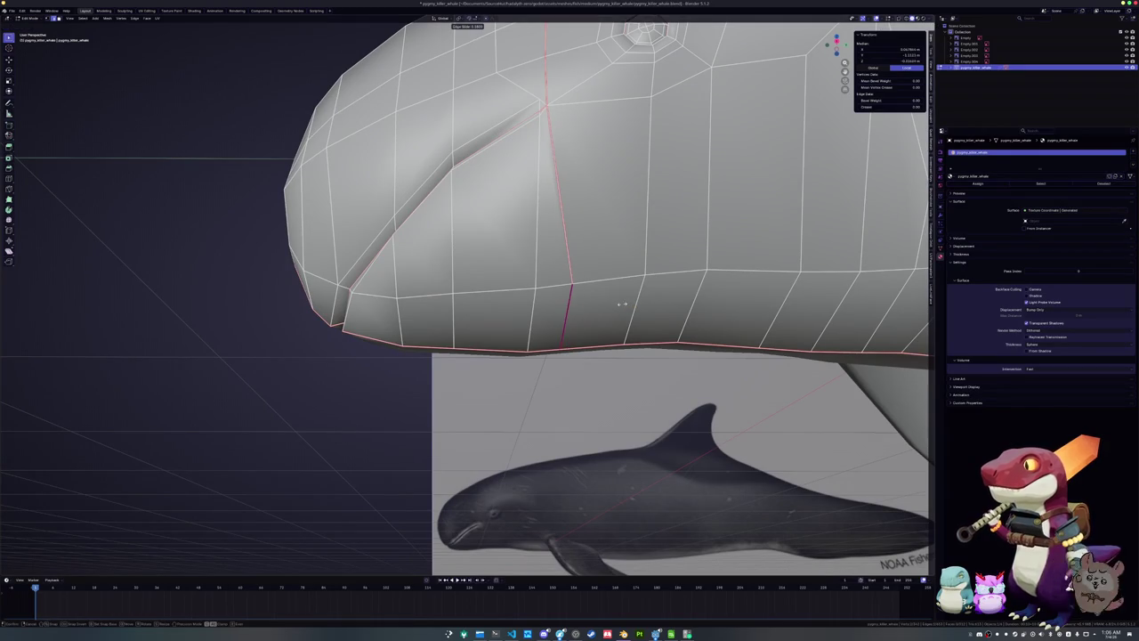
click(634, 304)
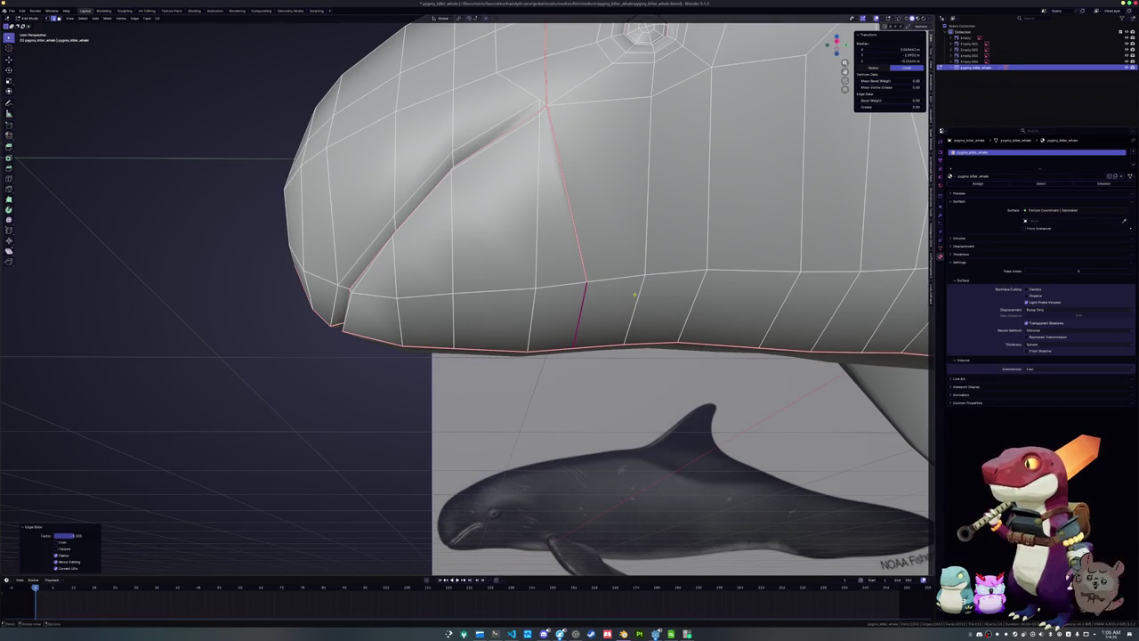
middle_drag(634, 304, 555, 277)
click(555, 278)
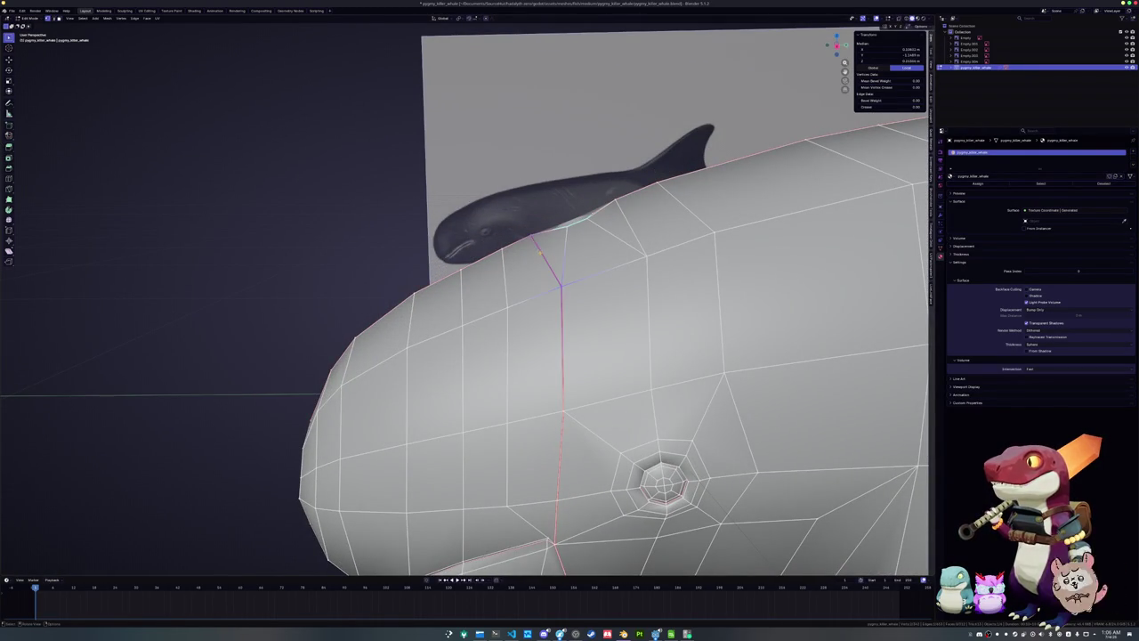
scroll(555, 277, up, 2)
middle_drag(556, 277, 600, 232)
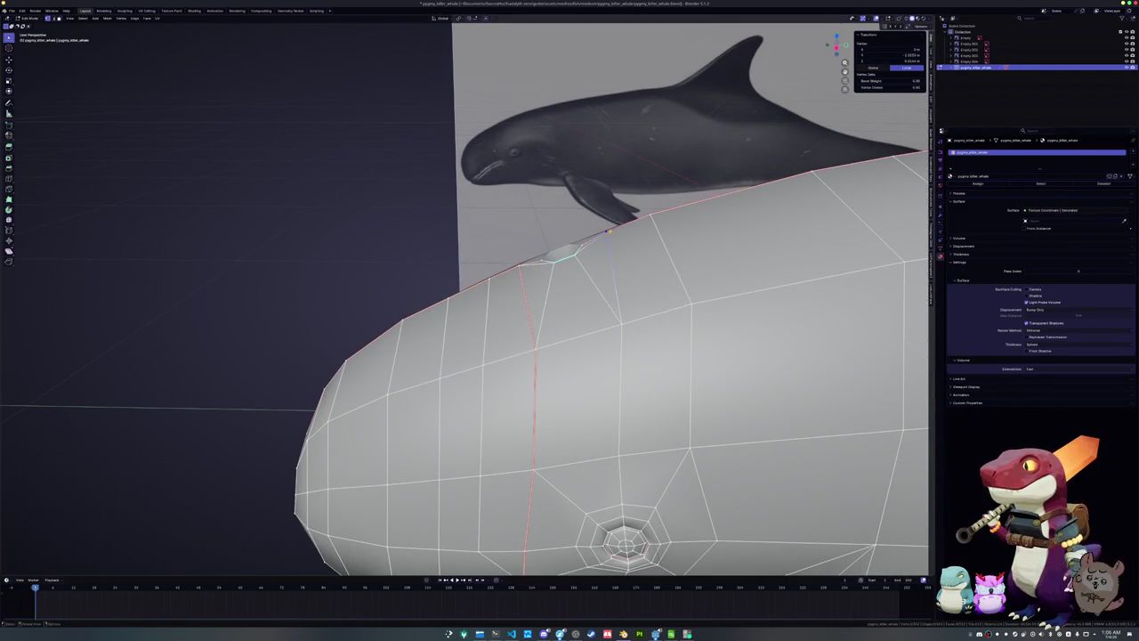
key(shift+v)
click(620, 311)
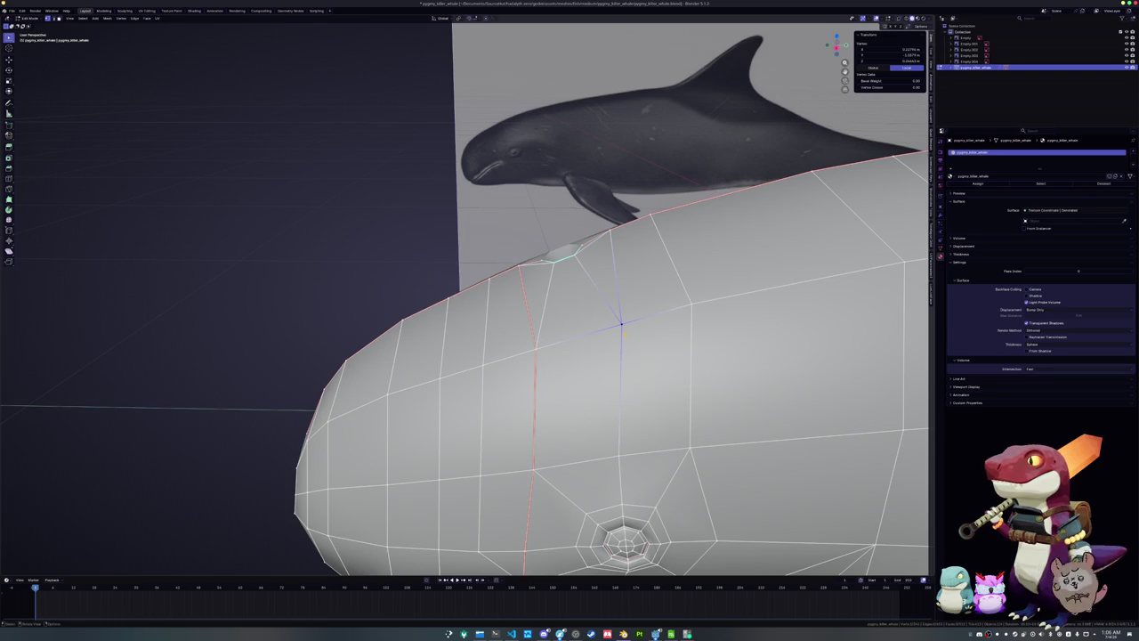
mouse_move(620, 312)
middle_down()
mouse_move(617, 283)
mouse_move(614, 294)
mouse_move(573, 274)
mouse_move(570, 336)
middle_up()
Slide the vertex beside the eye and the short edge under the eye ring to match the reference
key(alt+a)
click(573, 274)
key(g)
key(g)
click(587, 267)
click(582, 315)
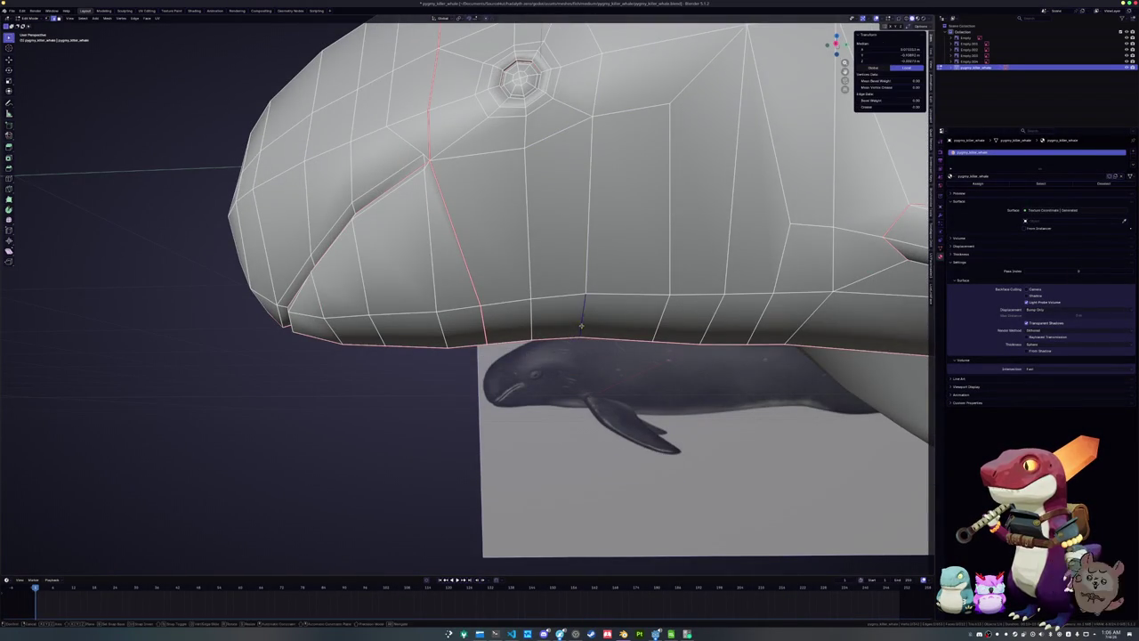
key(g)
key(g)
click(602, 268)
Move the vertical edge above the eye right and up
mouse_move(602, 268)
middle_down()
mouse_move(593, 292)
mouse_move(552, 210)
middle_up()
click(593, 293)
click(552, 210)
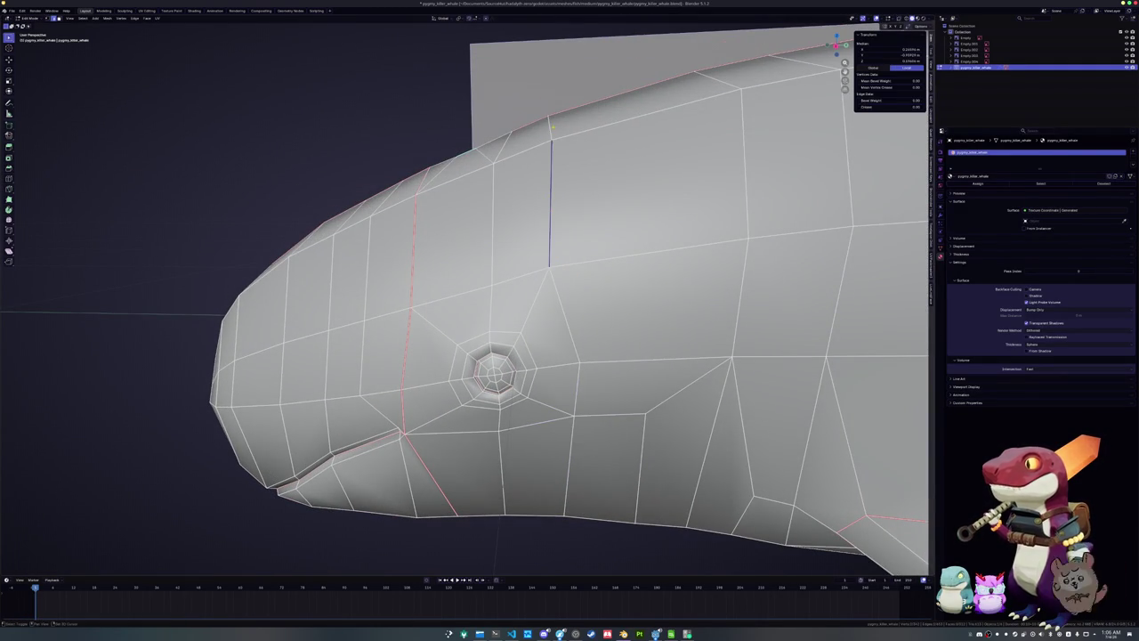
key(g)
click(611, 167)
Mark an edge loop across the head as a seam and slide a short head edge into place
mouse_move(612, 168)
middle_down()
mouse_move(543, 308)
mouse_move(564, 294)
mouse_move(512, 314)
mouse_move(713, 256)
mouse_move(681, 286)
mouse_move(690, 296)
middle_up()
alt+click(578, 223)
right_click(573, 301)
click(573, 301)
click(516, 298)
key(g)
key(g)
click(531, 300)
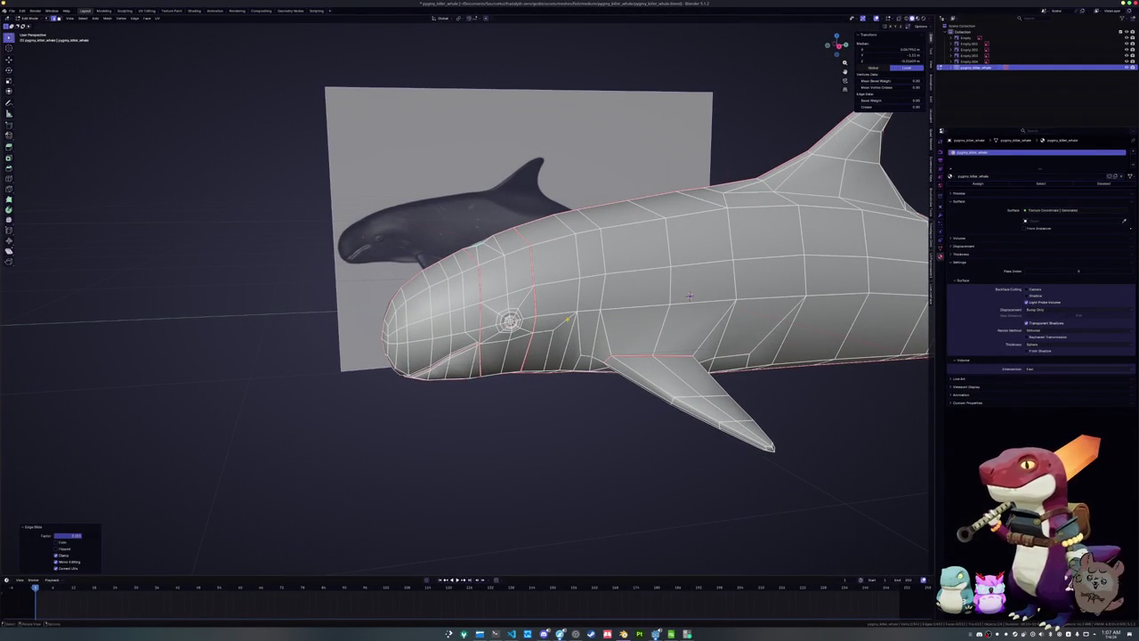
Mark seams along the edge loops on the whale's back and tail
middle_drag(690, 296, 490, 350)
alt+click(552, 254)
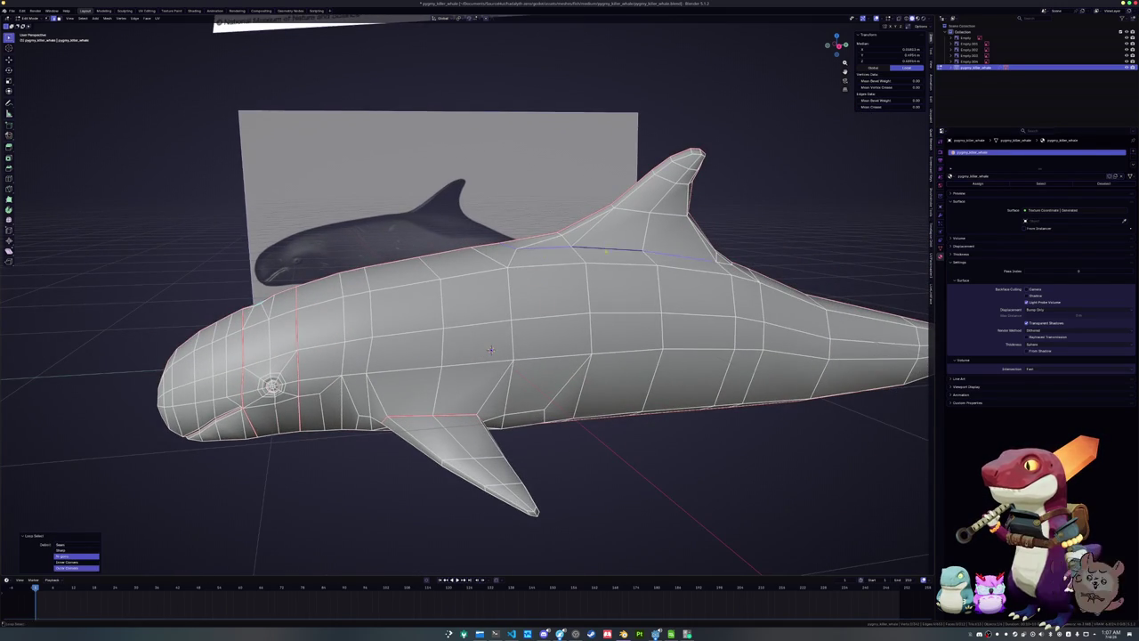
middle_drag(552, 253, 431, 350)
right_click(654, 178)
key(Escape)
mouse_move(654, 178)
middle_down()
mouse_move(754, 413)
mouse_move(547, 328)
middle_up()
scroll(753, 413, up, 5)
alt+click(511, 392)
mouse_move(511, 392)
middle_down()
mouse_move(548, 448)
mouse_move(585, 182)
mouse_move(552, 143)
middle_up()
right_click(586, 182)
click(586, 182)
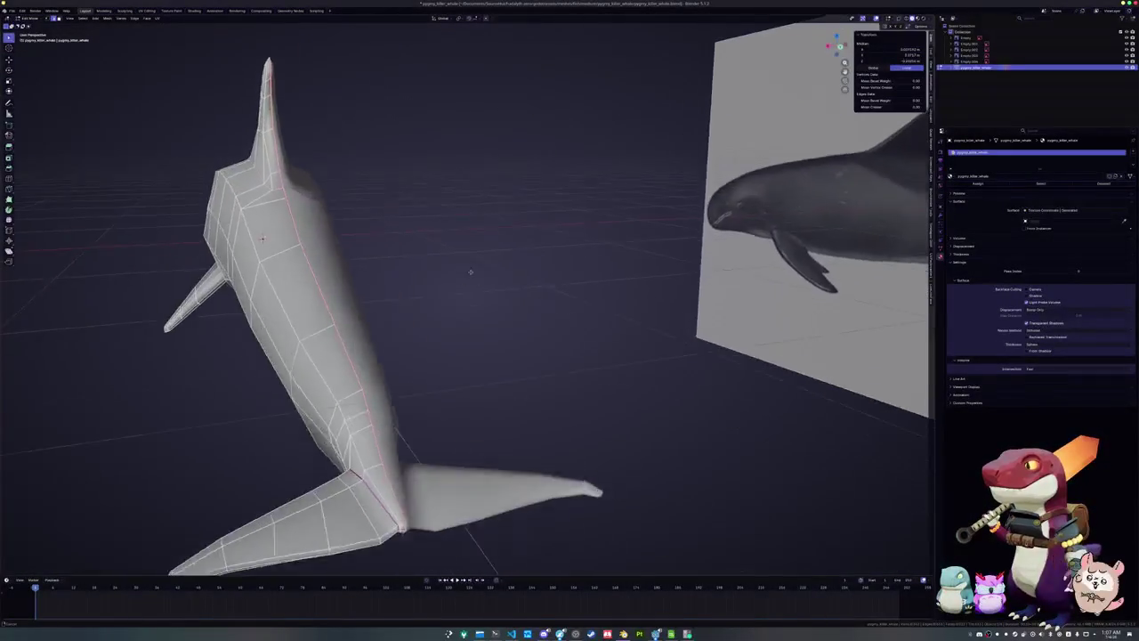
Mark seams on the flipper loop, neighbouring edges and the vertical loop by the dorsal fin
alt+click(518, 272)
scroll(609, 266, up, 3)
mouse_move(518, 272)
middle_down()
mouse_move(609, 266)
mouse_move(703, 227)
mouse_move(566, 261)
mouse_move(478, 264)
middle_up()
right_click(608, 266)
click(609, 266)
scroll(609, 266, up, 2)
right_click(703, 227)
click(712, 232)
scroll(712, 231, down, 5)
scroll(516, 262, down, 4)
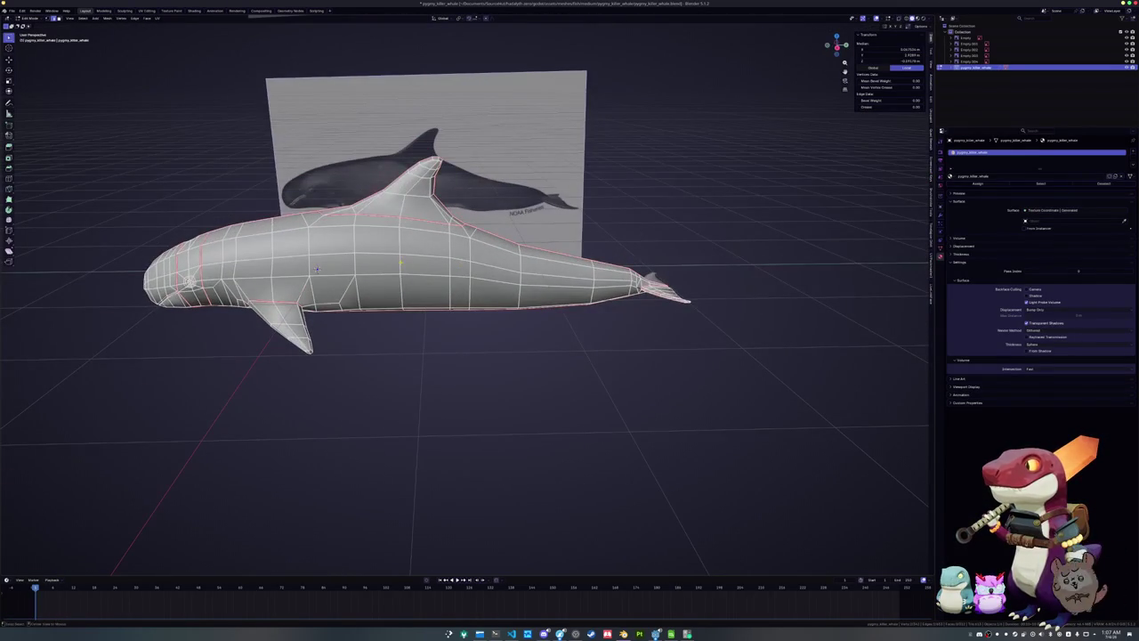
alt+click(409, 265)
right_click(400, 265)
click(400, 257)
Select the whole whale mesh and save pygmy_killer_whale.blend
shift+middle_drag(401, 257, 565, 238)
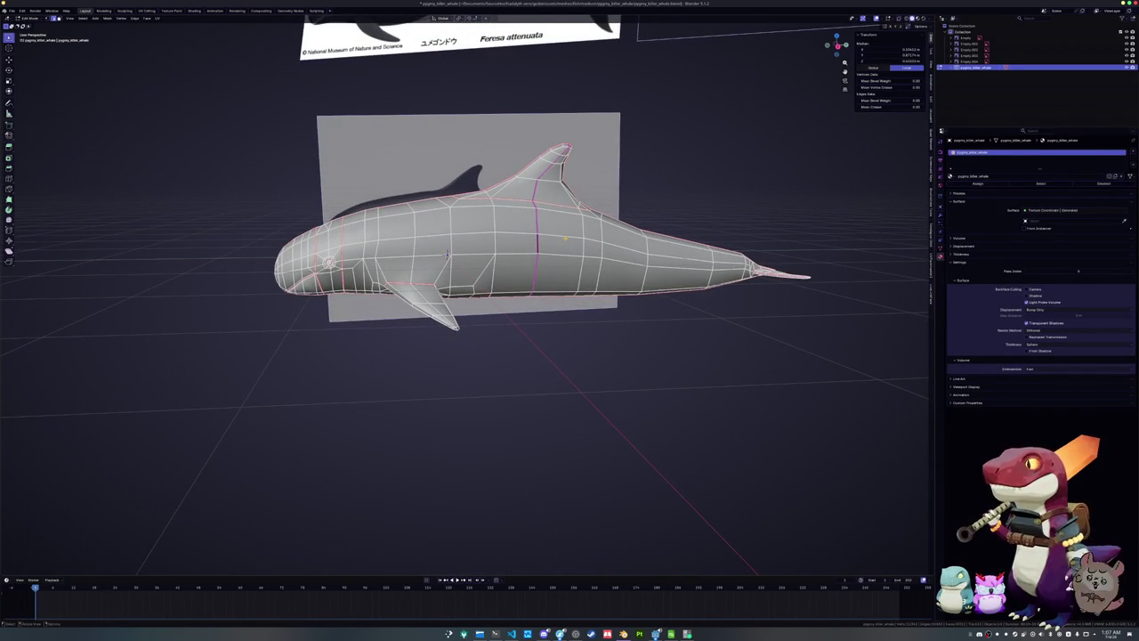
middle_drag(444, 254, 445, 239)
key(a)
key(ctrl+s)
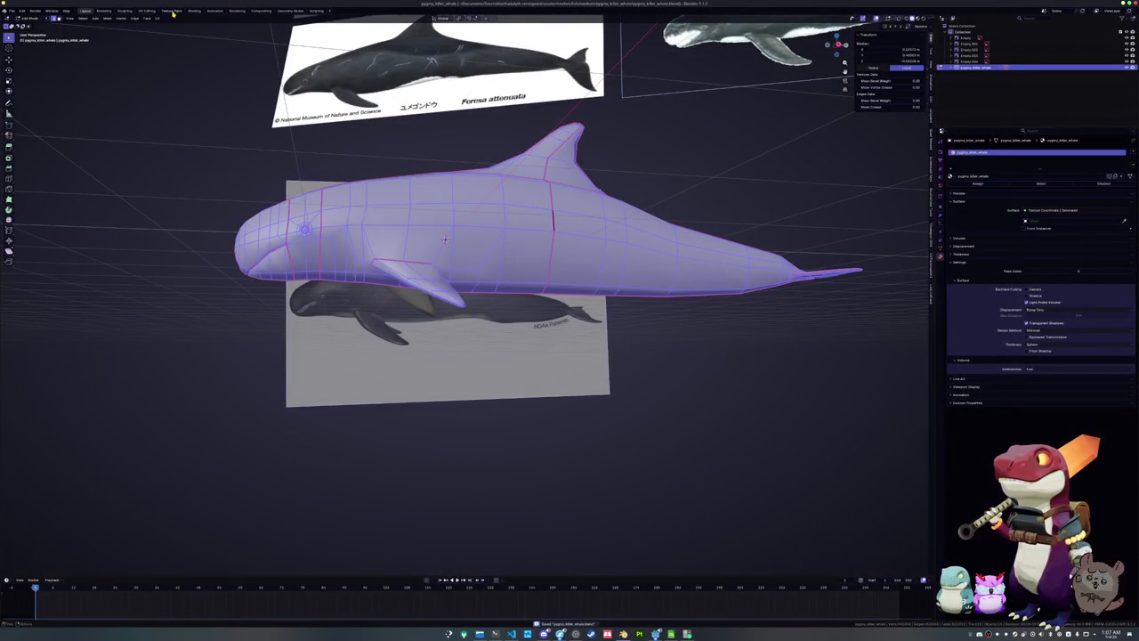
In the UV Editing workspace, do a first unwrap of the whale's UVs
click(146, 11)
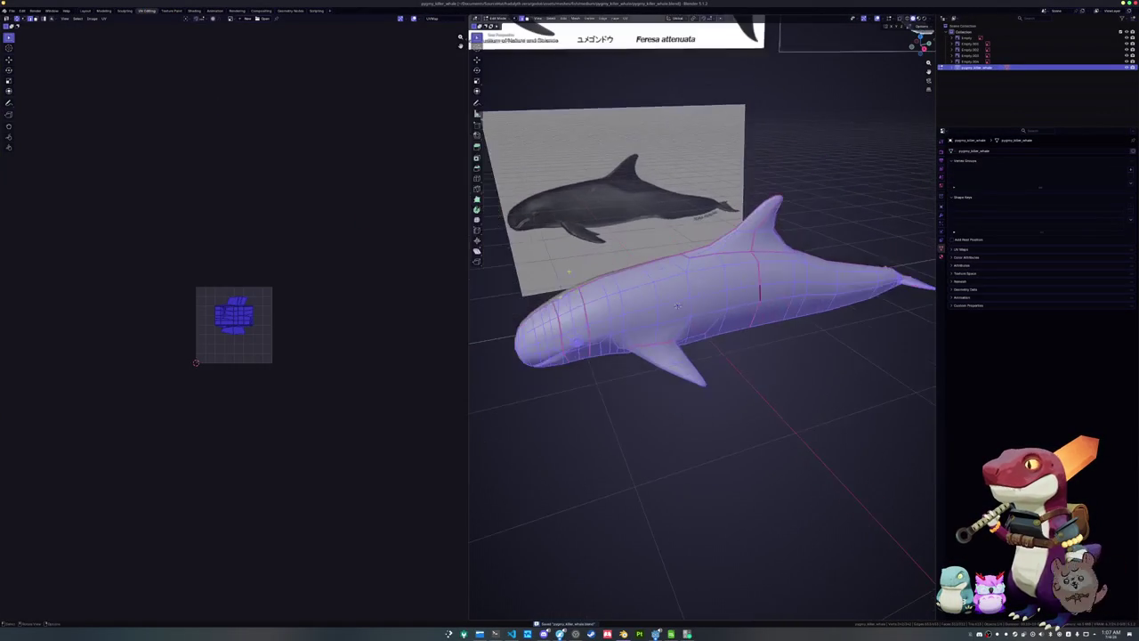
click(625, 18)
click(642, 34)
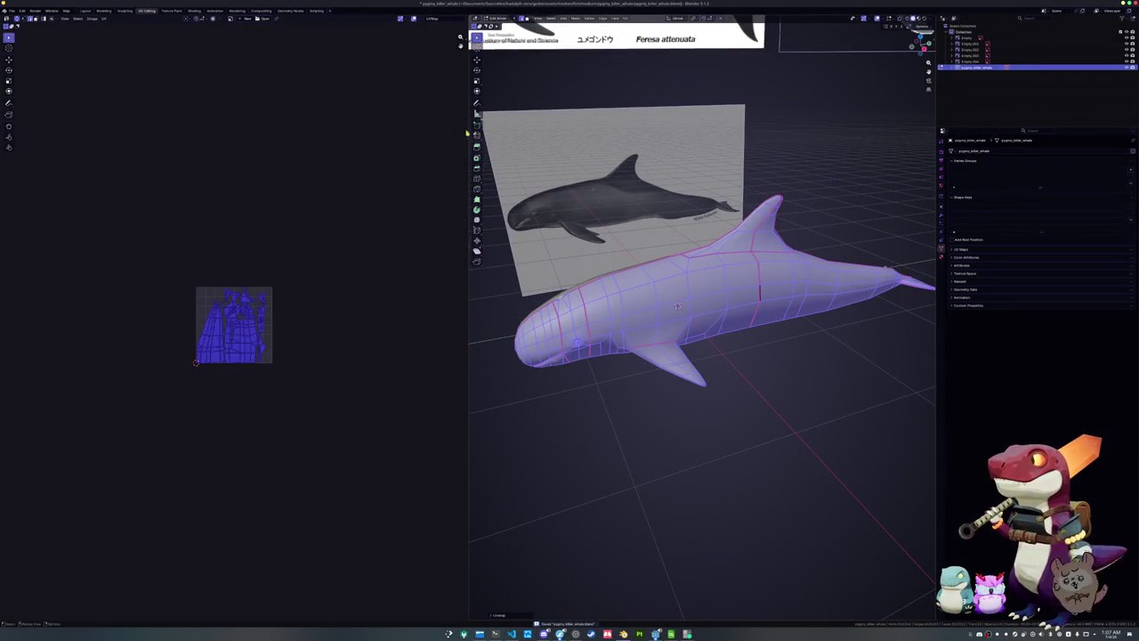
scroll(305, 255, up, 5)
scroll(335, 364, up, 1)
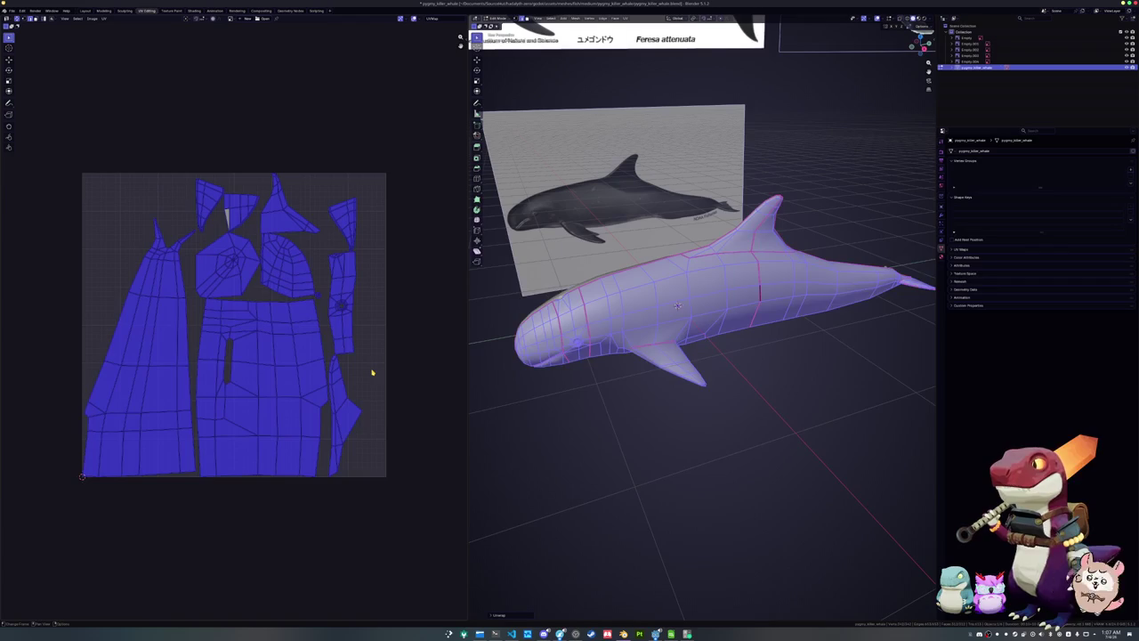
key(alt+a)
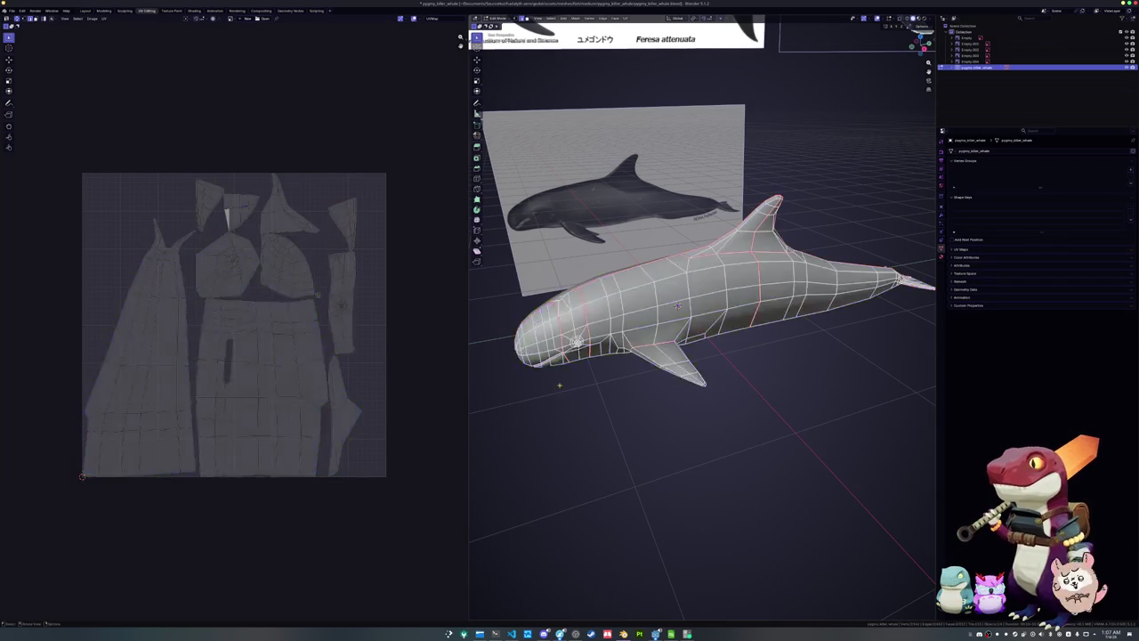
key(a)
Apply the Mirror modifier and re-unwrap the full mirrored whale
right_click(625, 373)
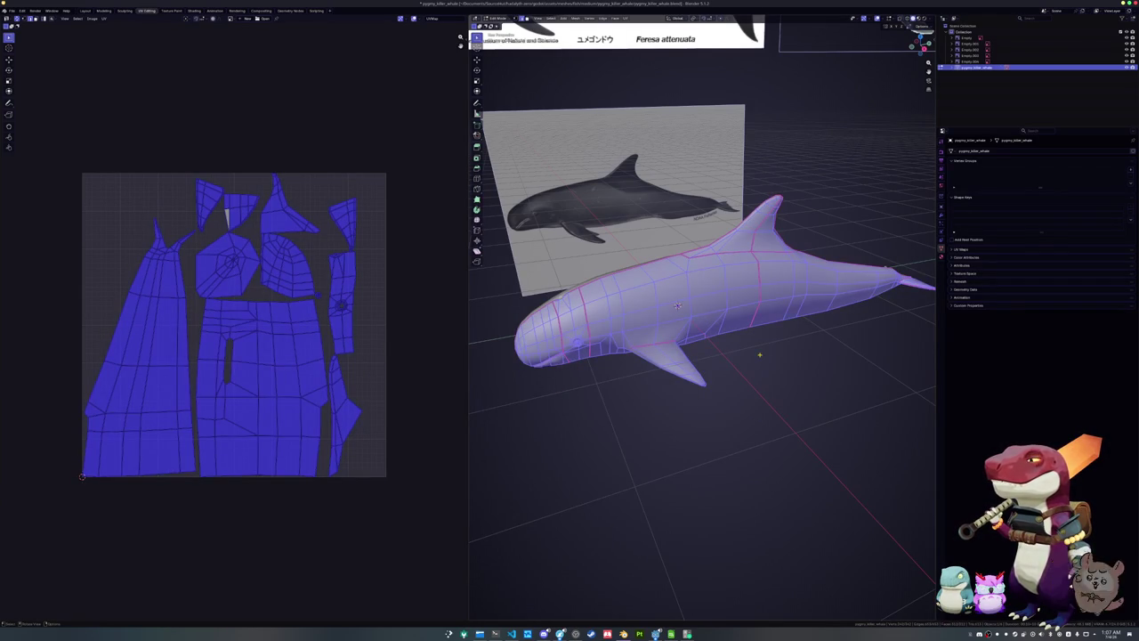
click(947, 217)
key(Tab)
key(ctrl+a)
key(Tab)
right_click(824, 304)
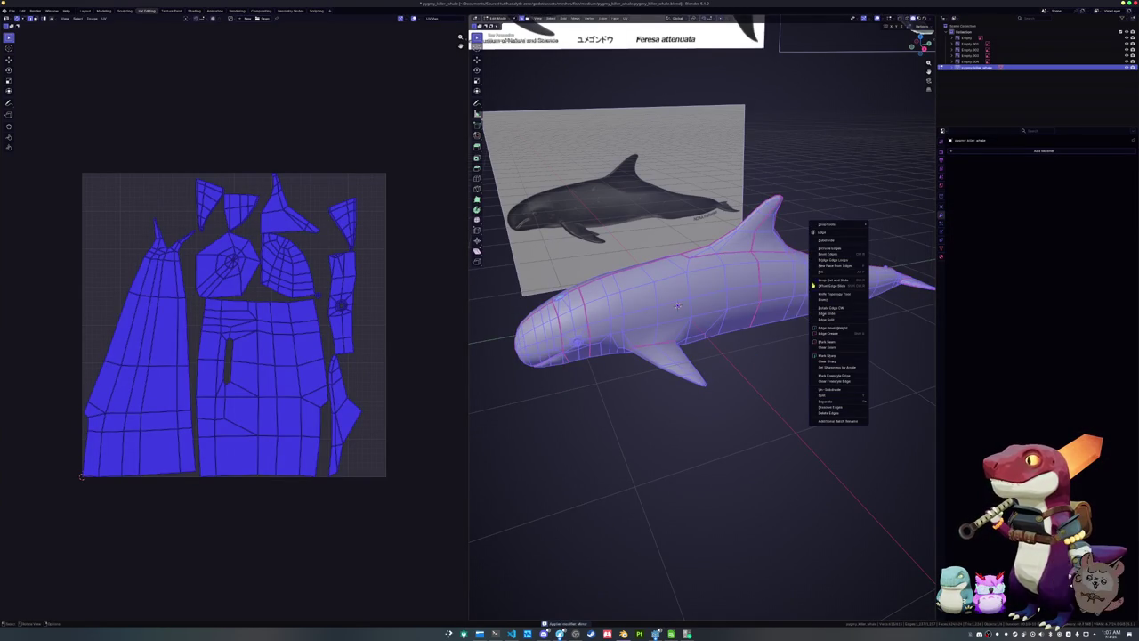
click(626, 18)
click(641, 34)
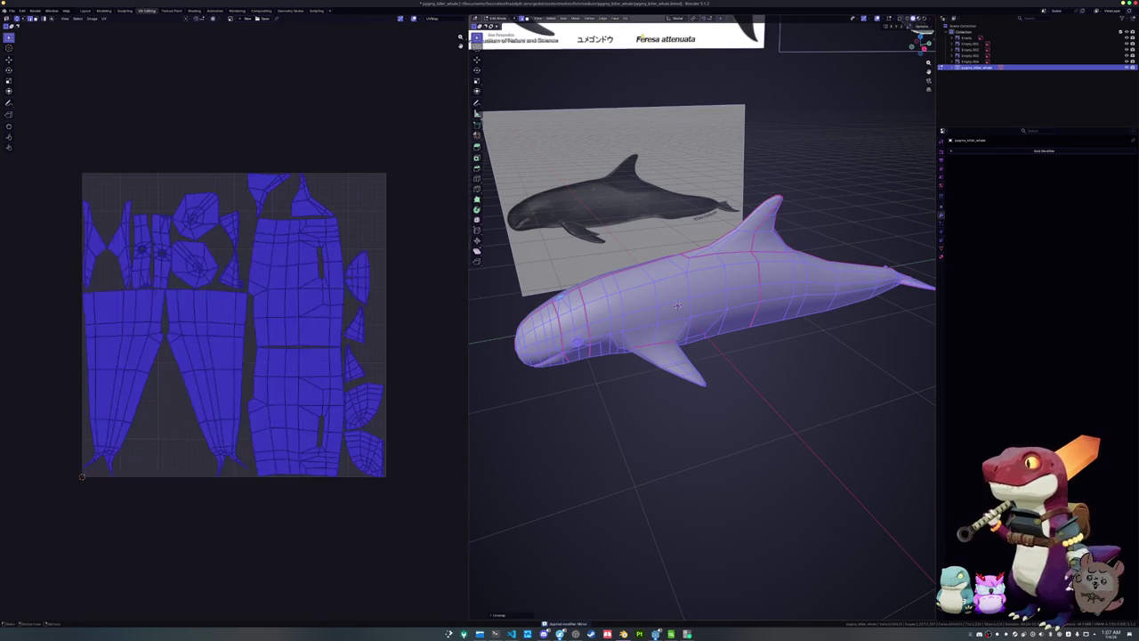
Pack the whale's UV islands to fill the tile with UVPackmaster3
key(alt+a)
key(a)
key(n)
click(464, 95)
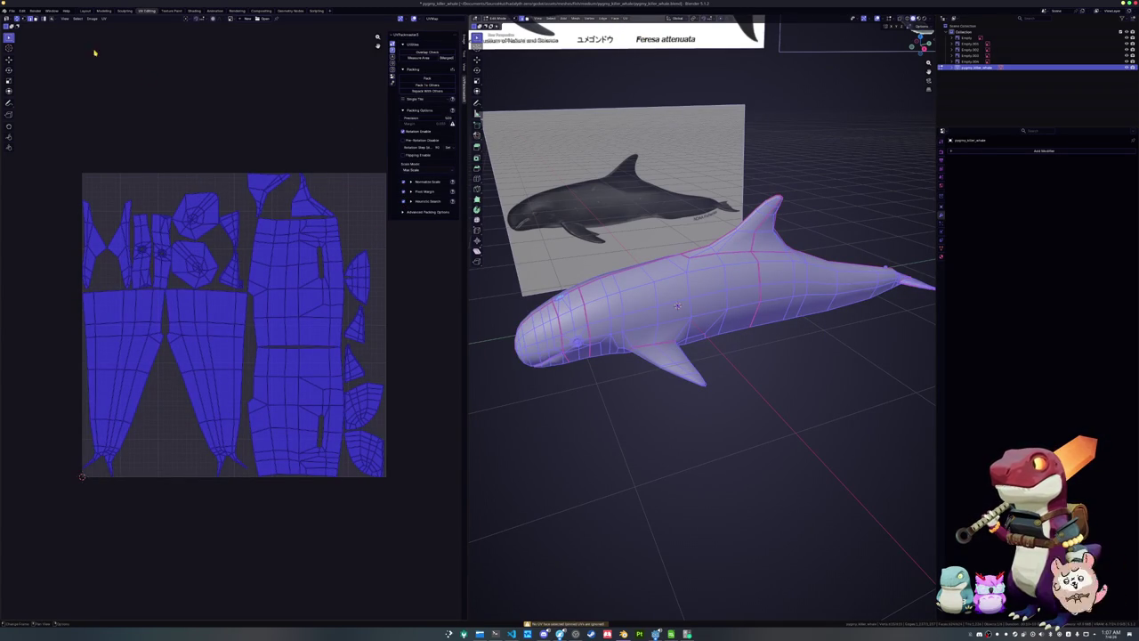
click(417, 78)
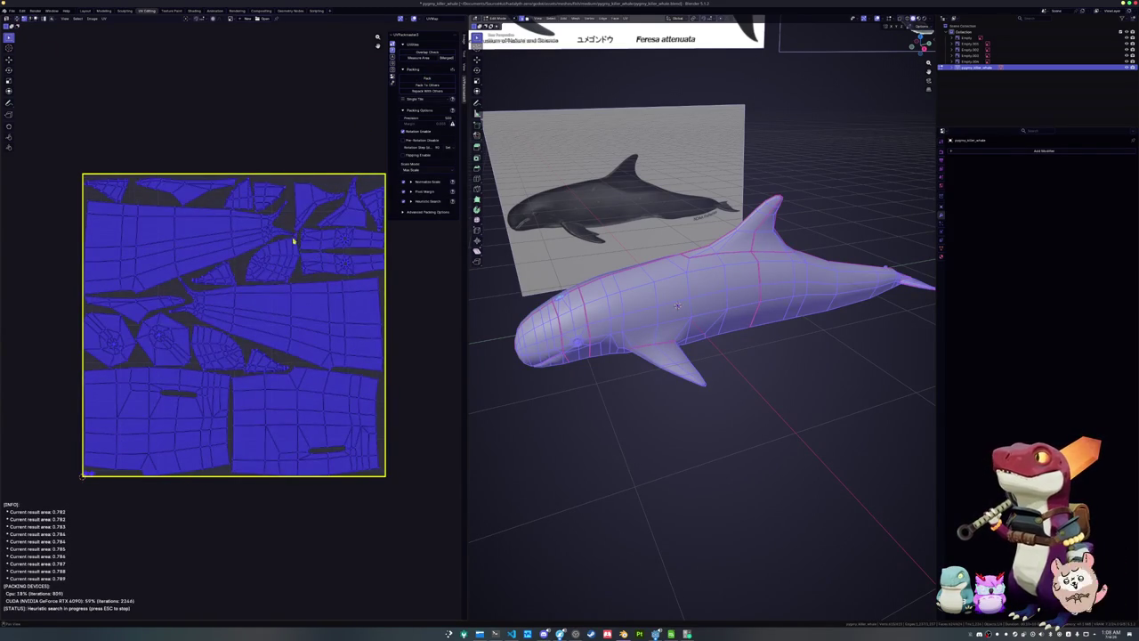
Inspect the packed whale, save the file and switch to the Shading workspace
key(Tab)
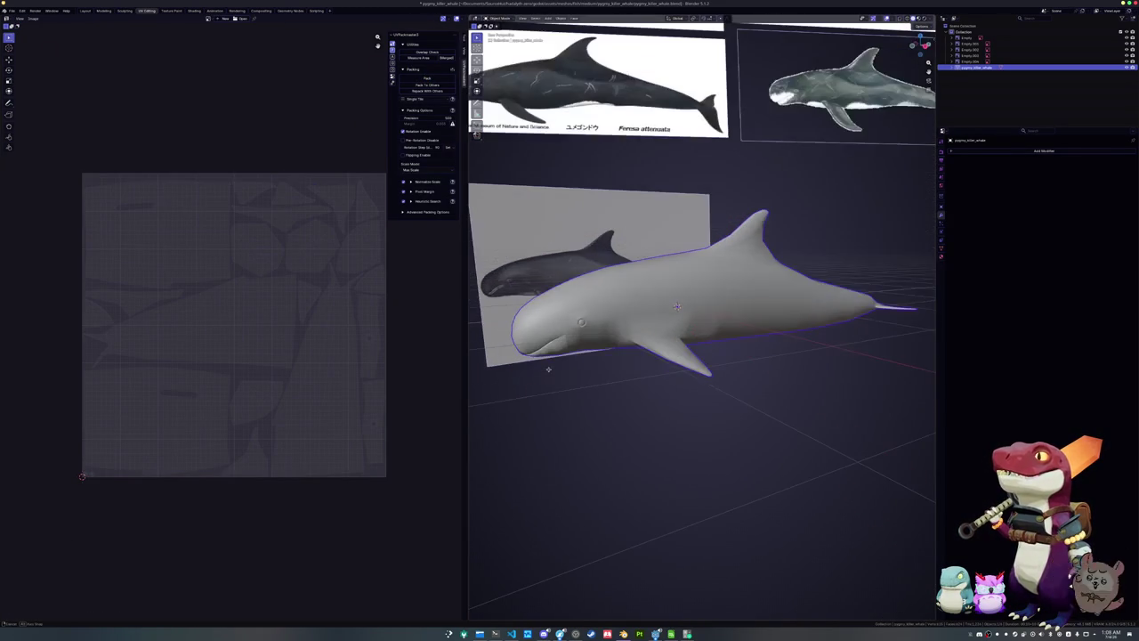
scroll(546, 374, up, 3)
mouse_move(547, 374)
middle_down()
mouse_move(746, 294)
mouse_move(630, 338)
mouse_move(614, 213)
mouse_move(802, 298)
mouse_move(765, 293)
mouse_move(689, 318)
middle_up()
key(Tab)
key(Tab)
scroll(765, 293, down, 3)
key(ctrl+s)
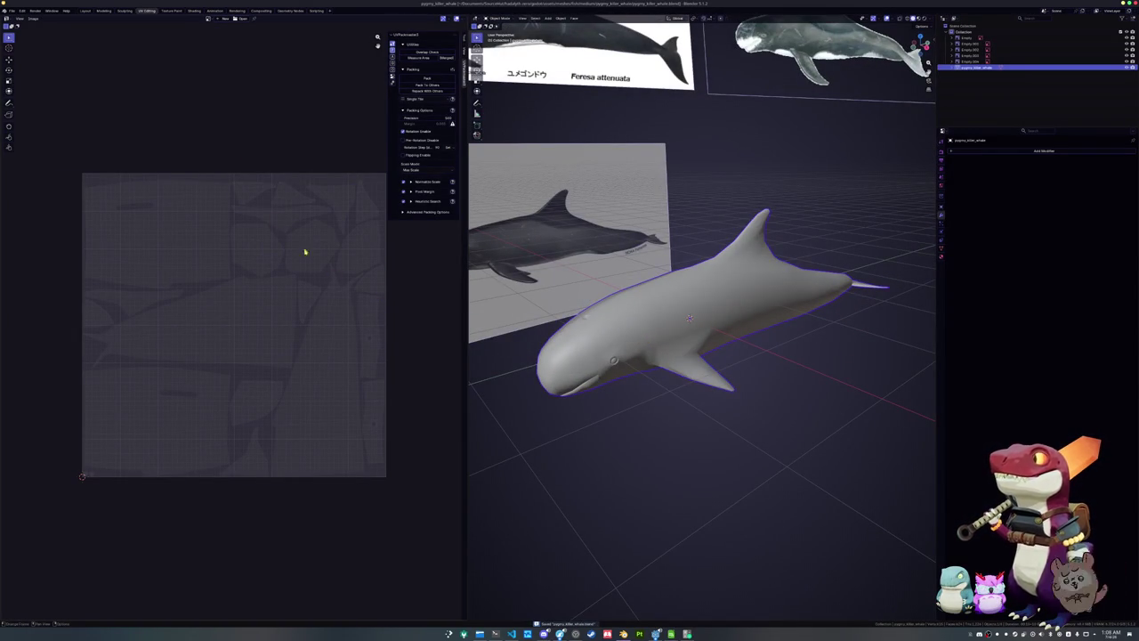
click(194, 11)
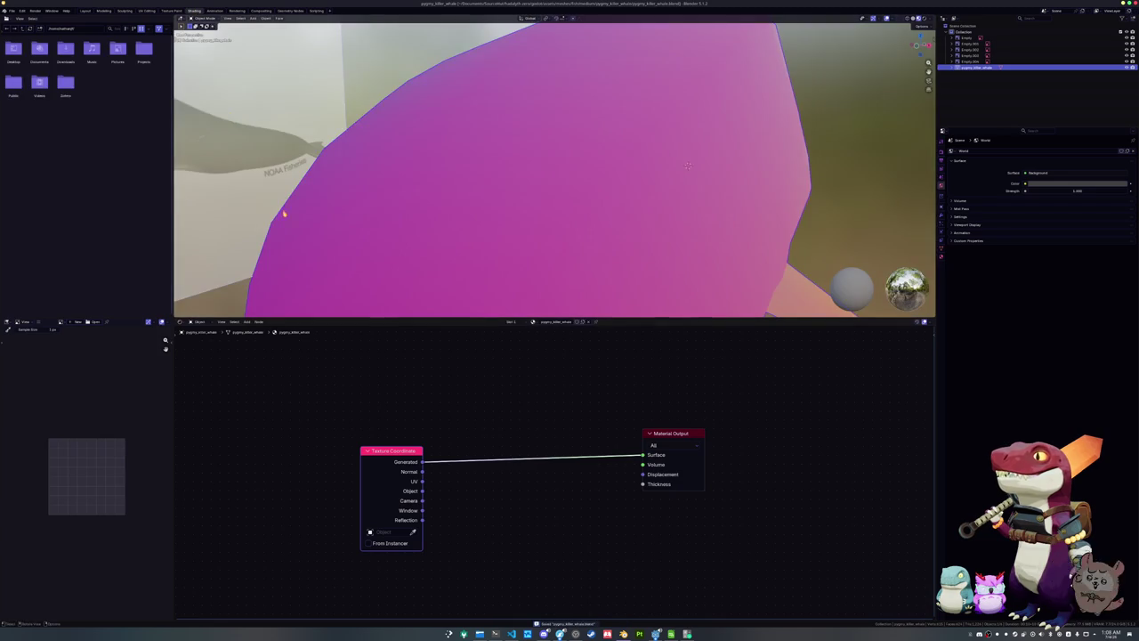
Add a Color Attribute node to the whale's material set to the Color attribute
key(shift+a)
click(462, 393)
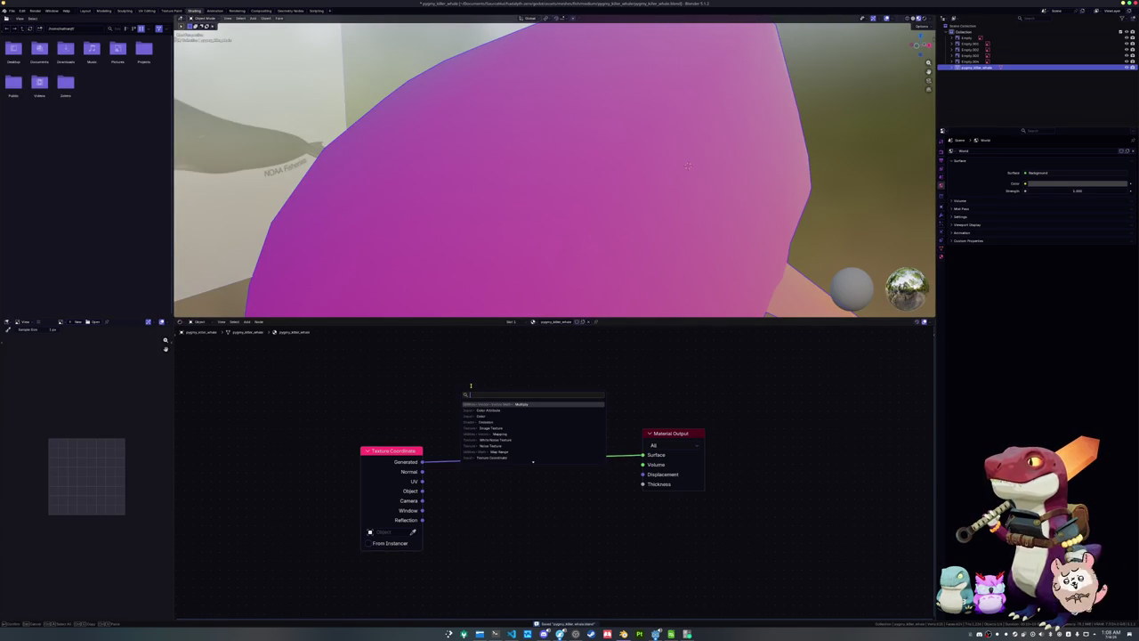
text(color)
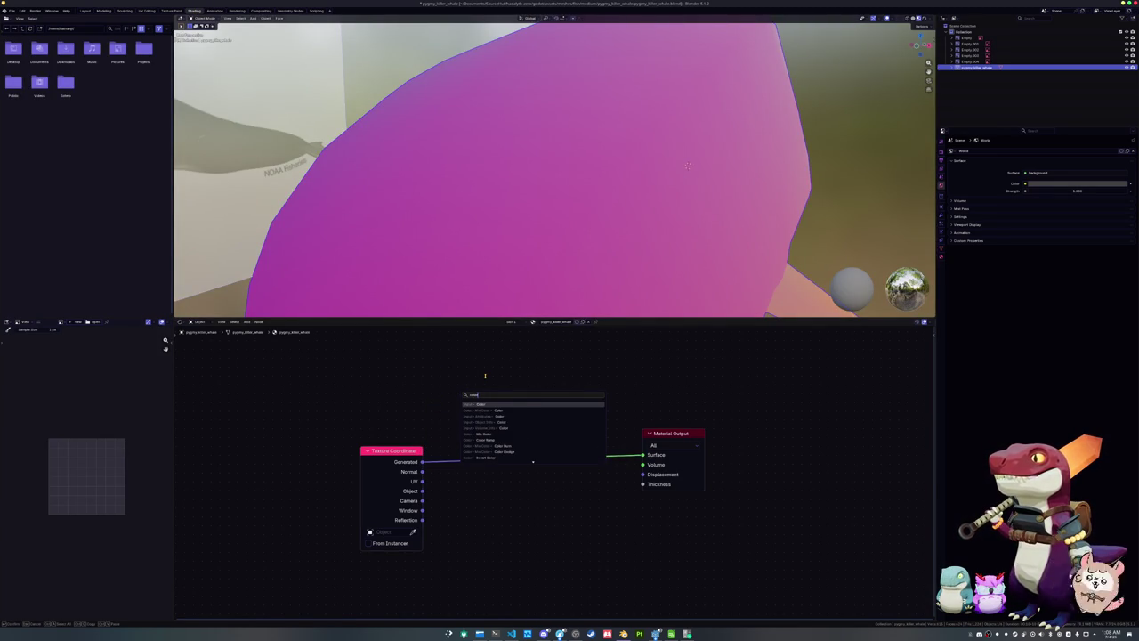
key(Return)
click(464, 392)
click(458, 402)
scroll(547, 234, down, 5)
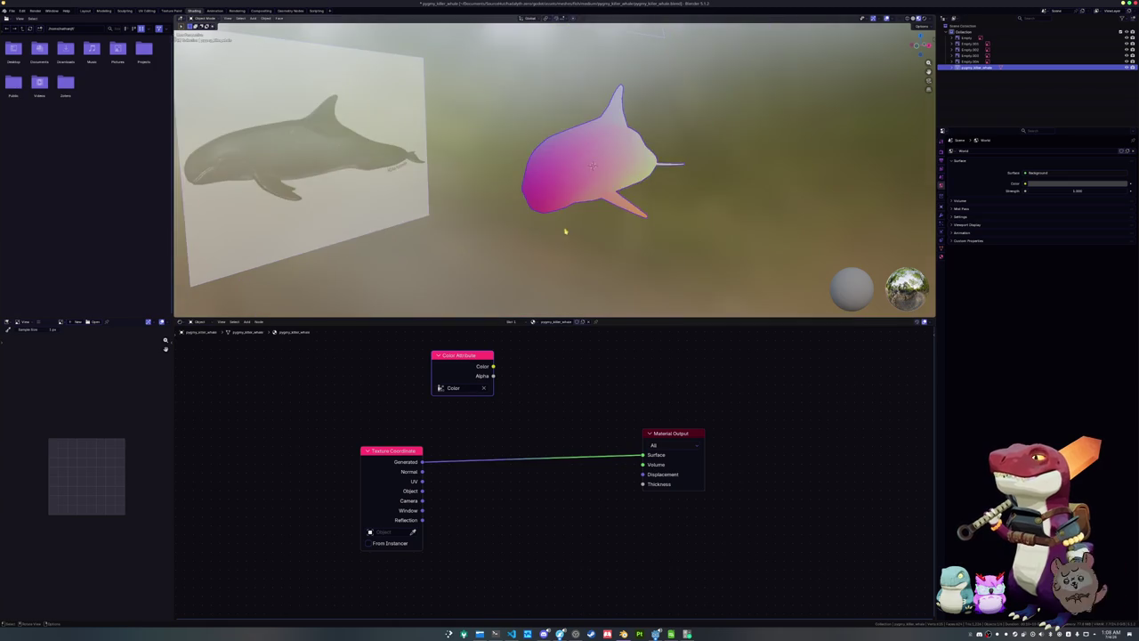
Apply the whale's object transforms, set the render engine to Cycles and expand the Bake panel
key(ctrl+a)
click(562, 237)
scroll(584, 249, up, 2)
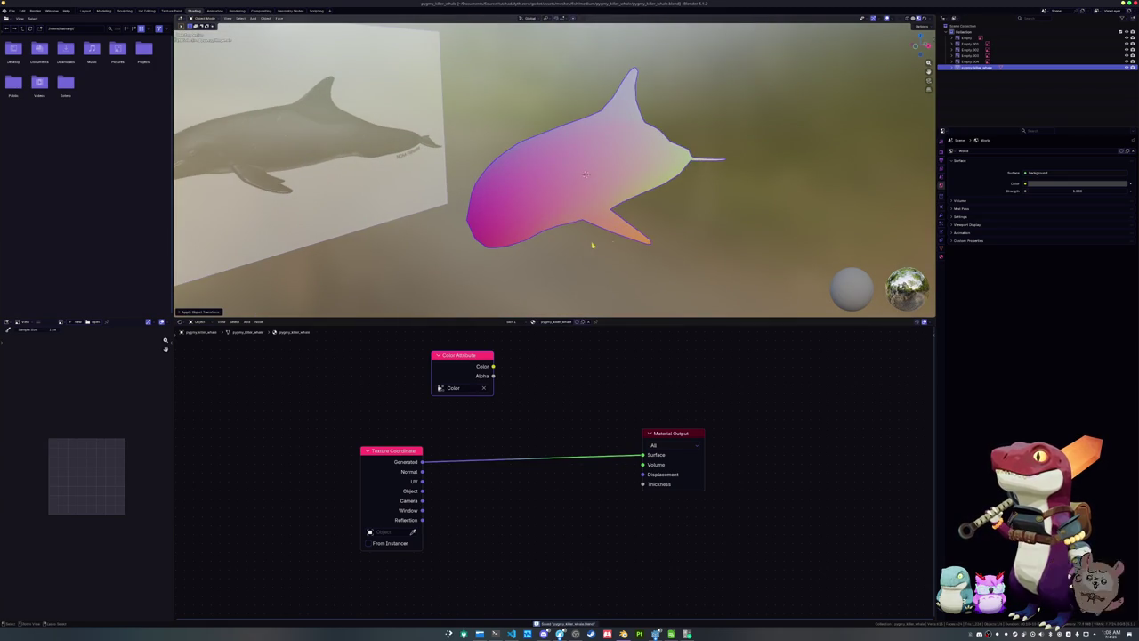
click(941, 151)
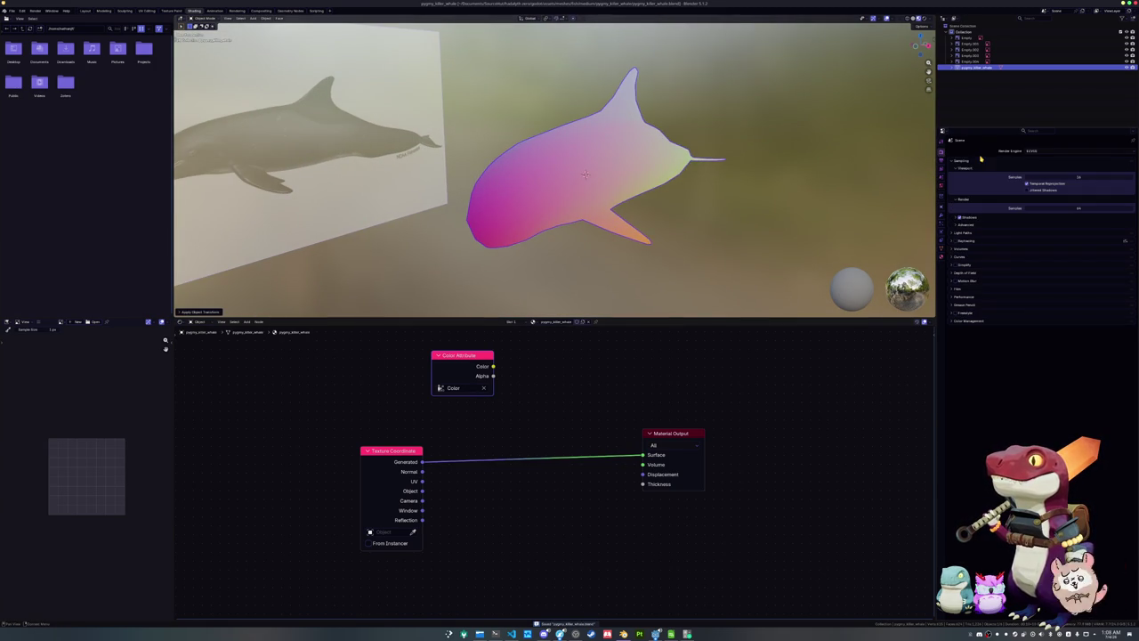
click(1034, 150)
click(1039, 172)
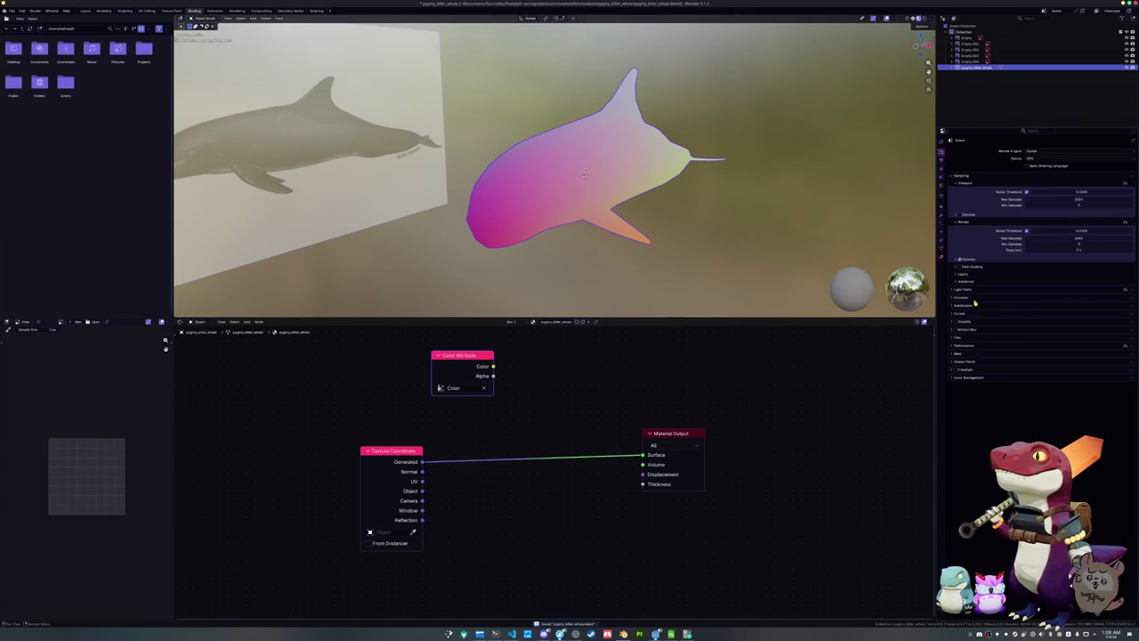
click(964, 355)
key(ctrl+a)
click(550, 233)
click(11, 10)
mouse_move(25, 106)
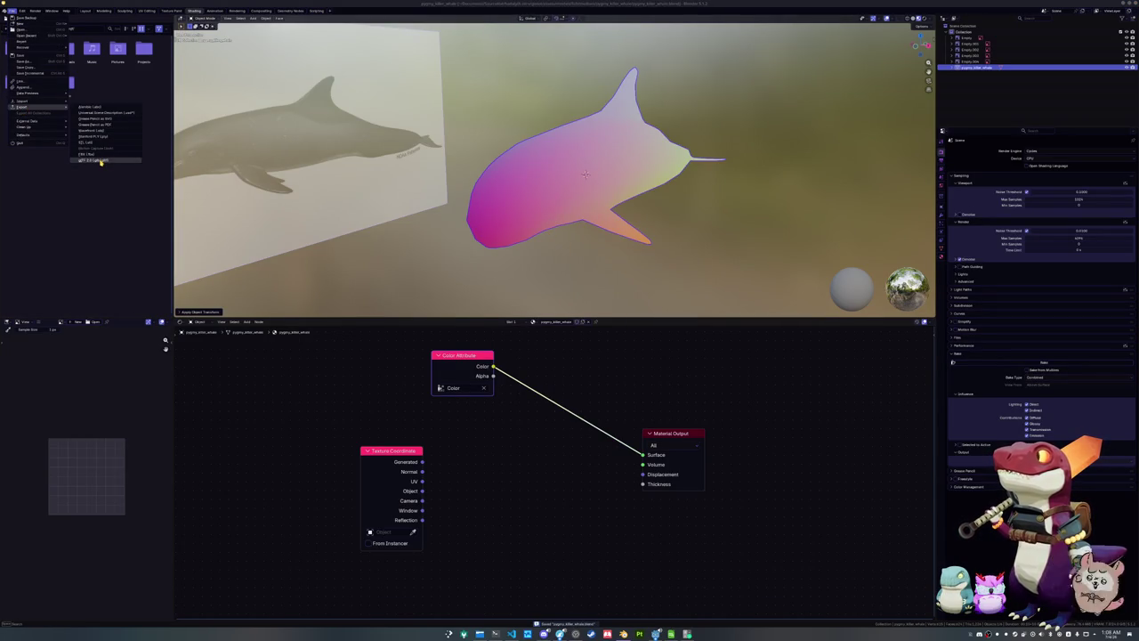
Abandon a glTF export and export the whale as a Wavefront OBJ file instead
click(100, 161)
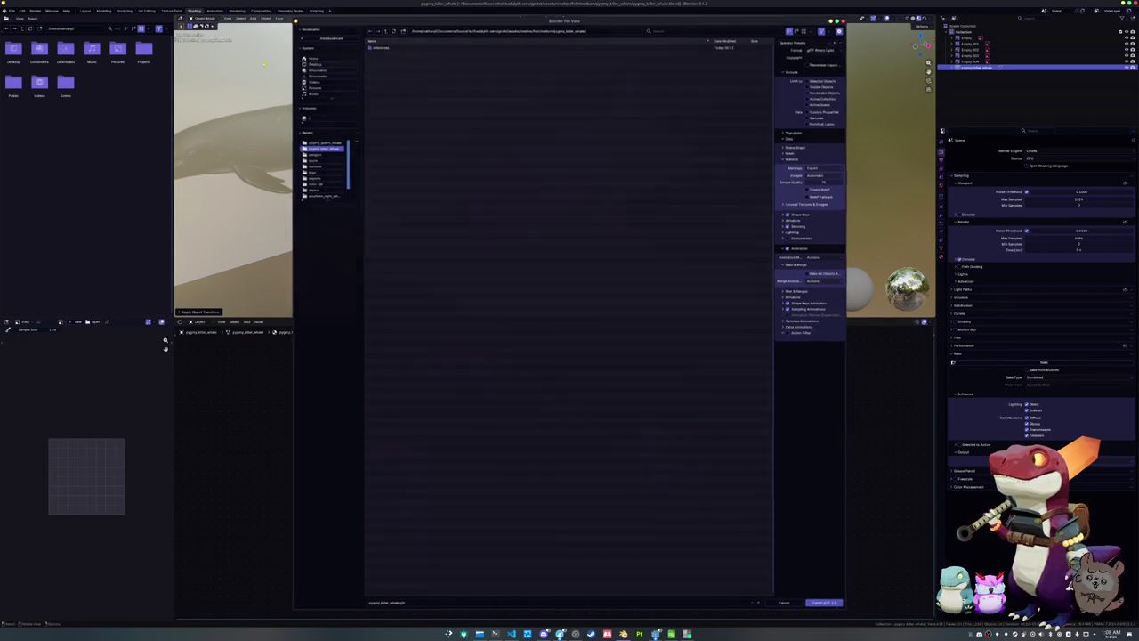
key(Escape)
click(12, 10)
mouse_move(23, 106)
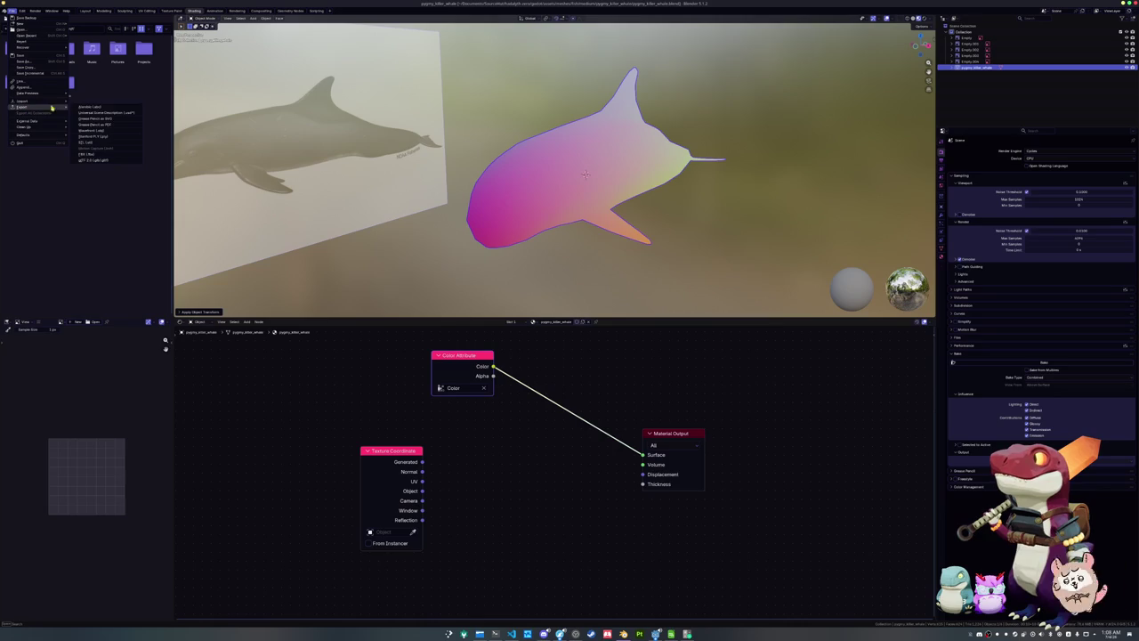
click(100, 131)
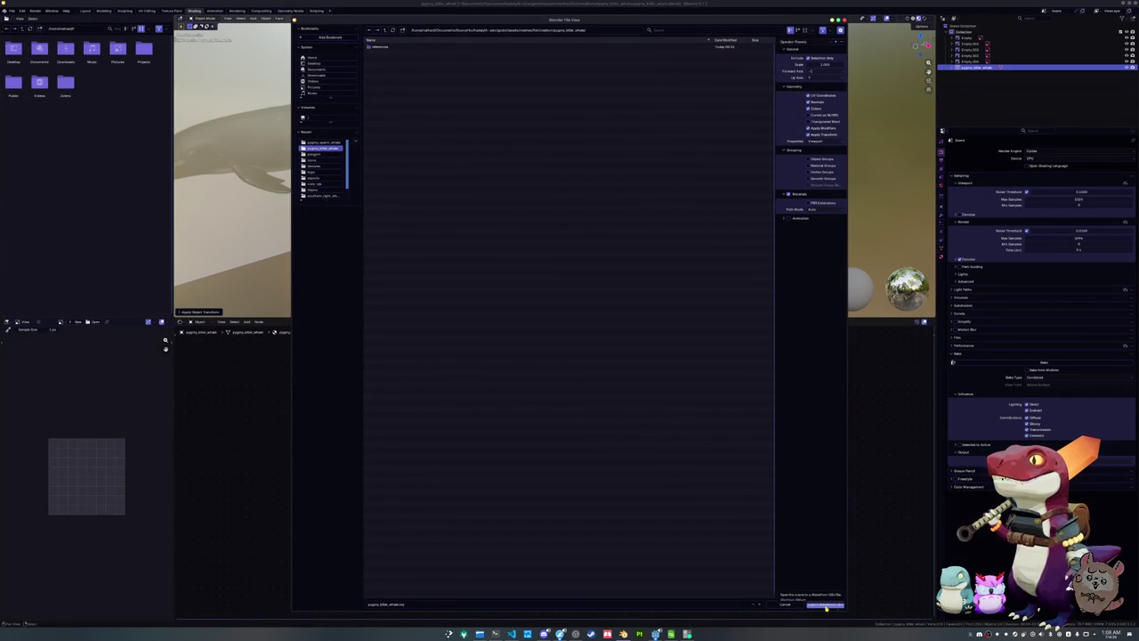
click(826, 606)
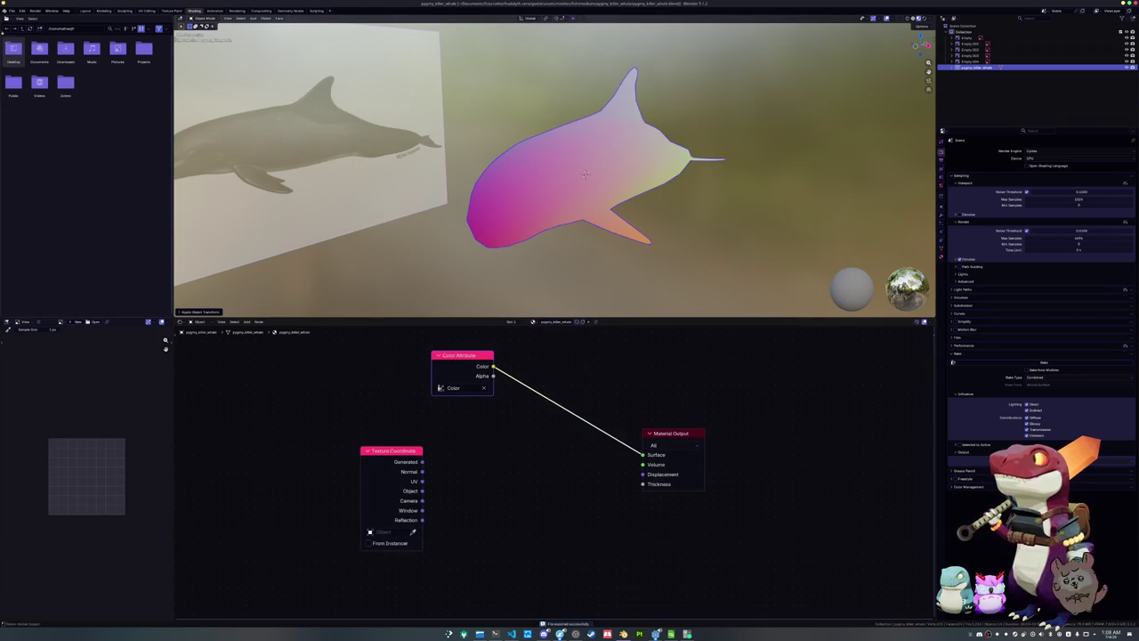
Export the whale as FBX into a newly created 'exports' folder
click(12, 11)
mouse_move(23, 107)
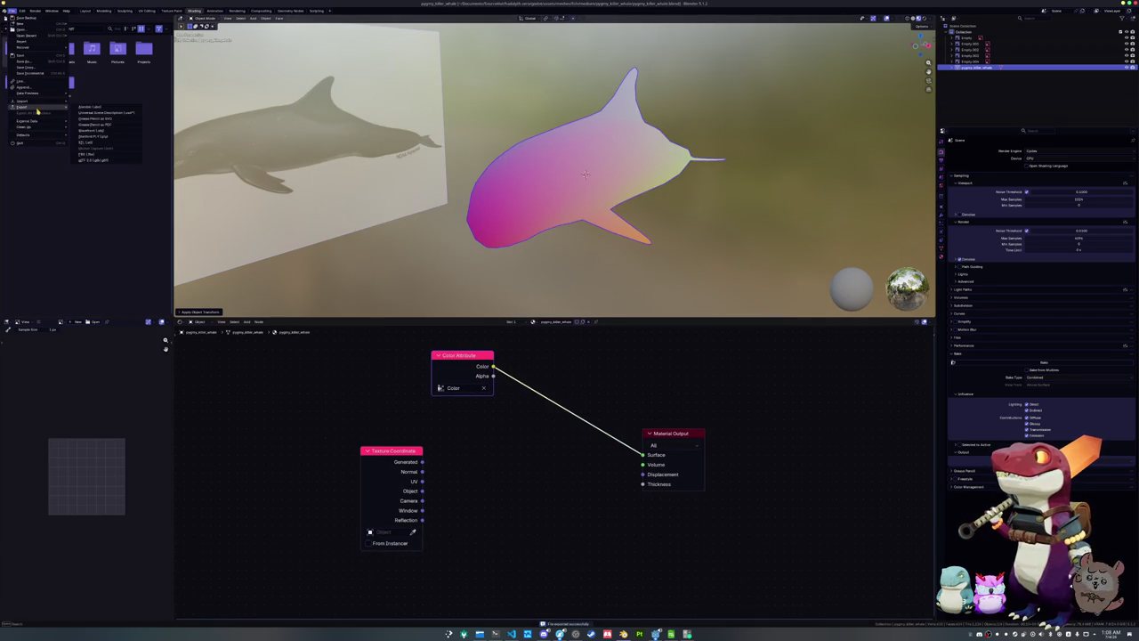
click(107, 154)
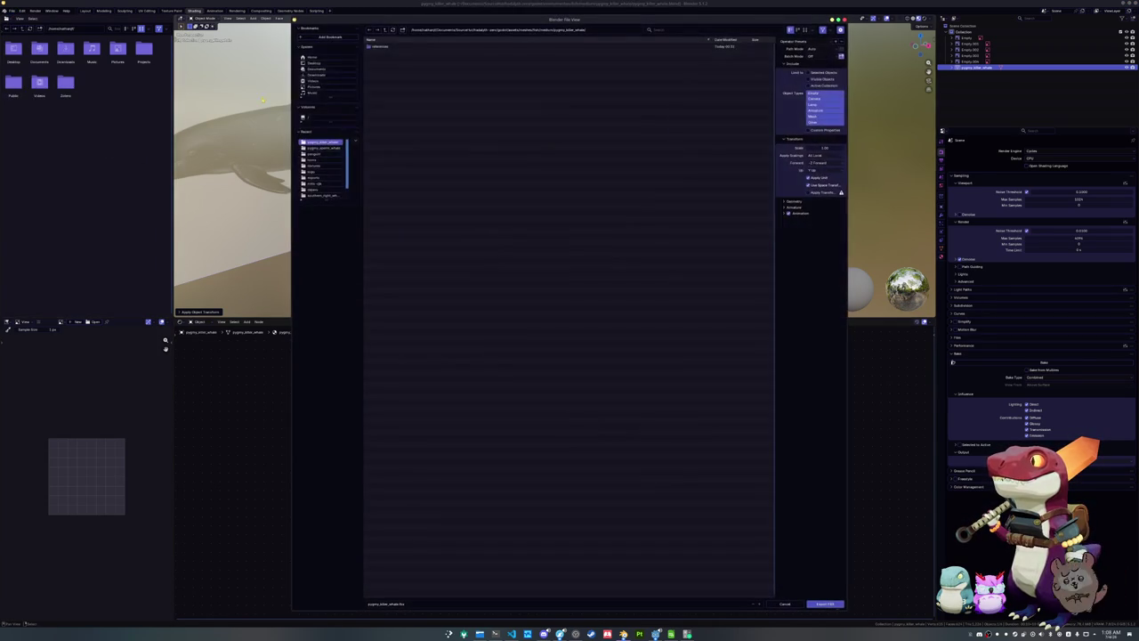
click(401, 30)
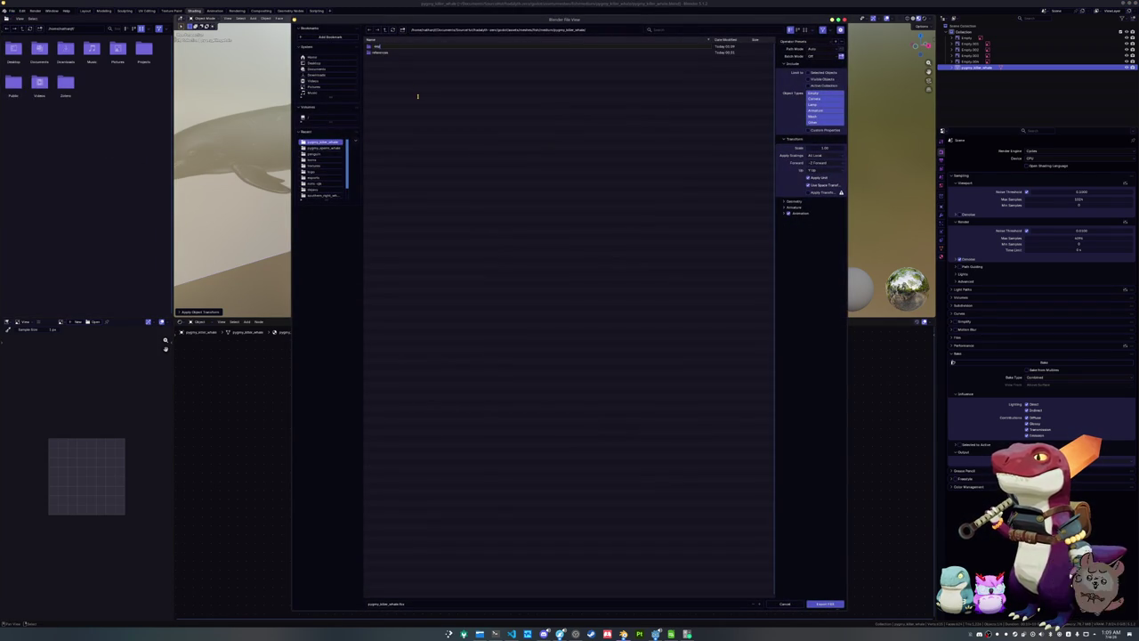
key(Return)
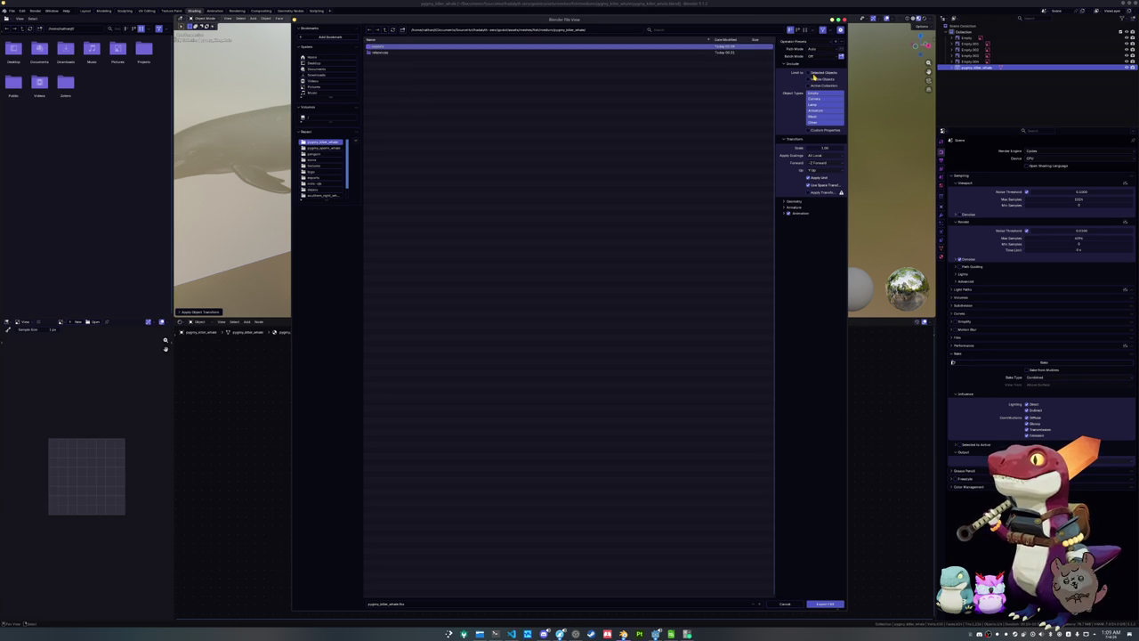
double_click(677, 47)
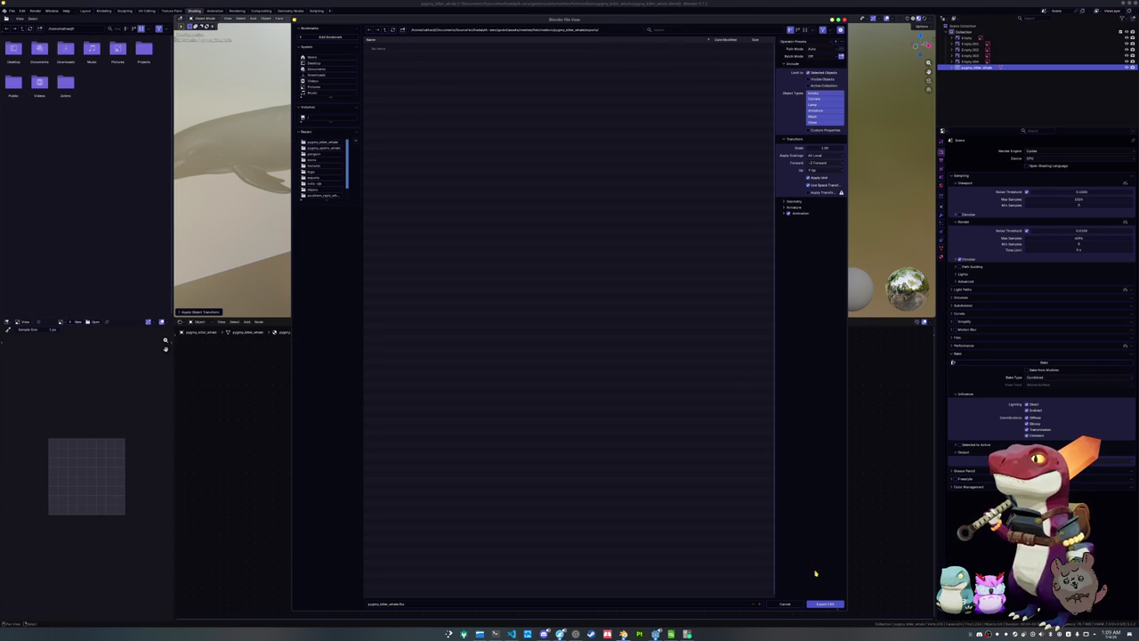
click(822, 603)
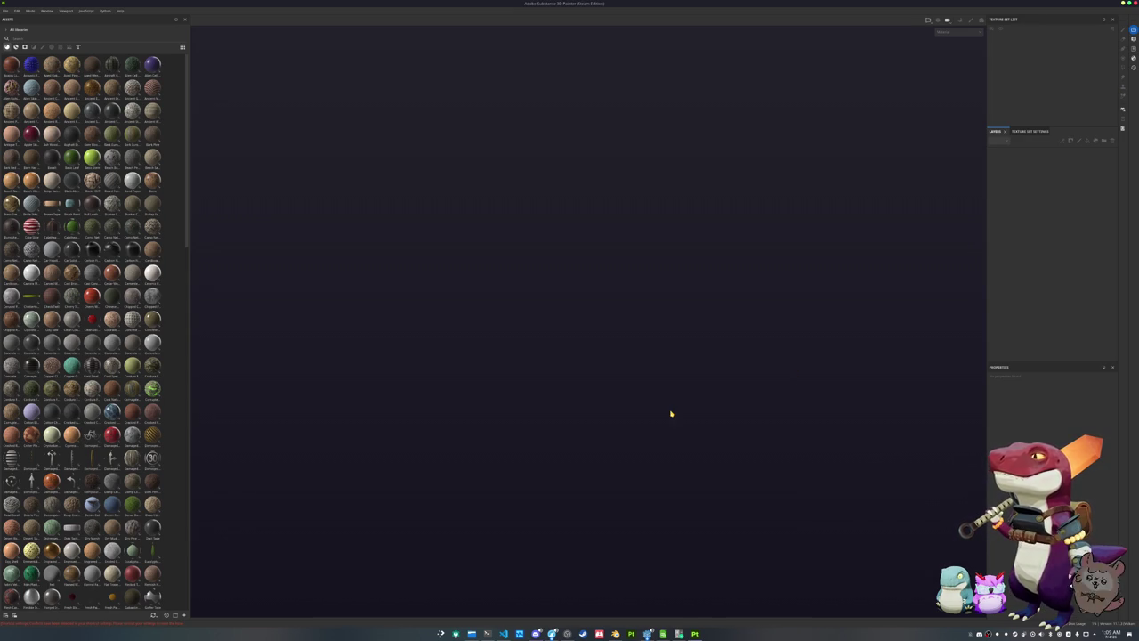
Start a new project and browse up to the folder holding the model projects
click(10, 12)
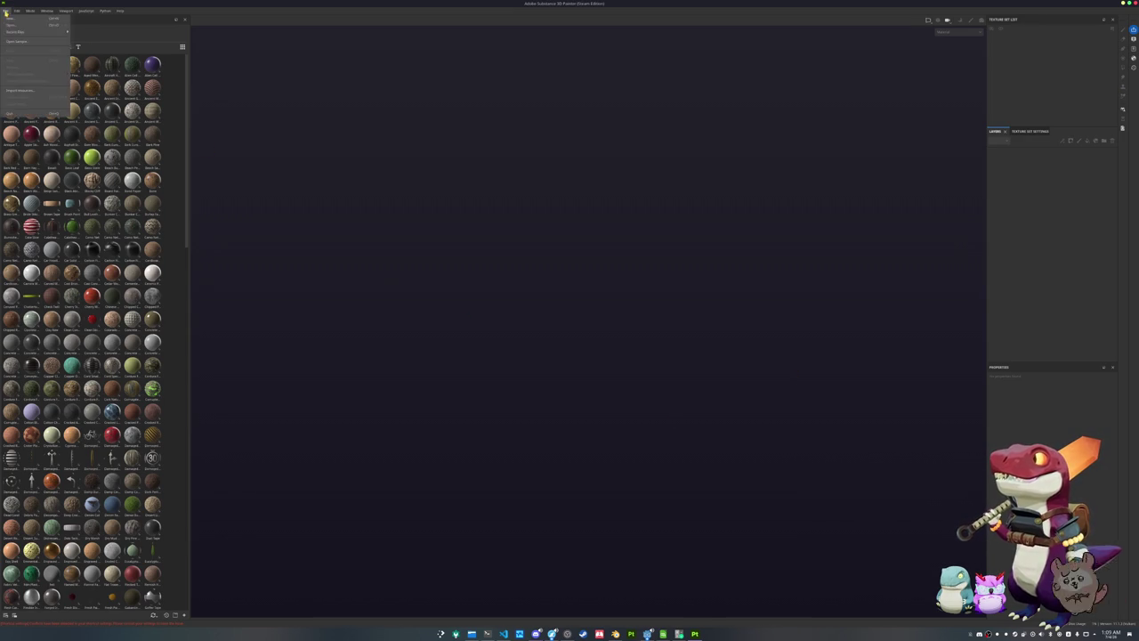
click(10, 12)
click(10, 13)
click(9, 19)
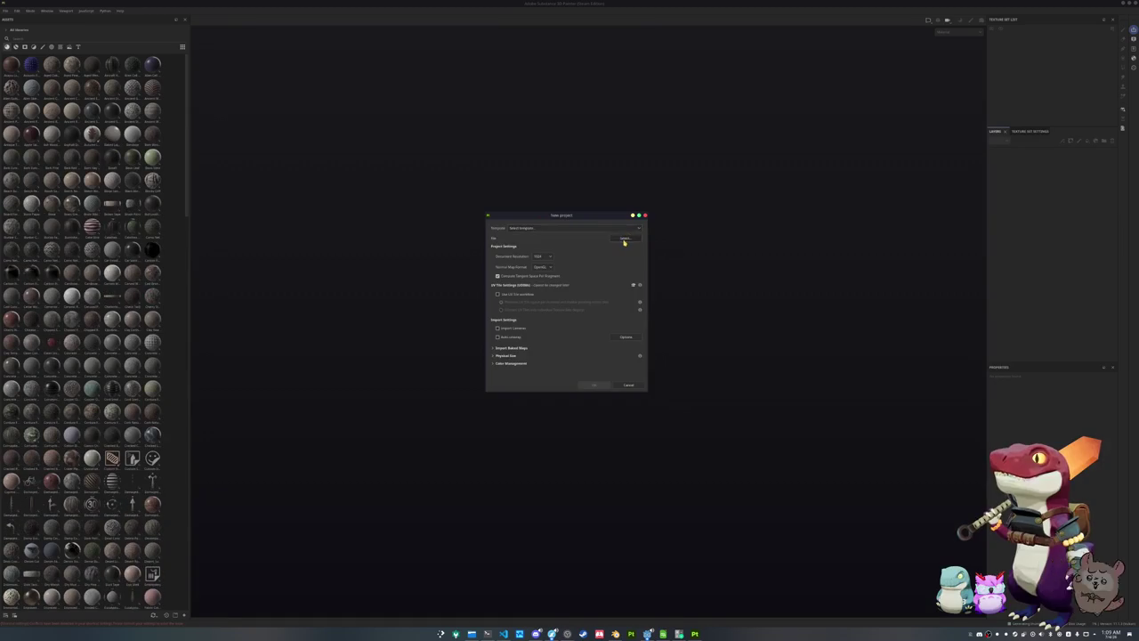
click(629, 284)
click(629, 241)
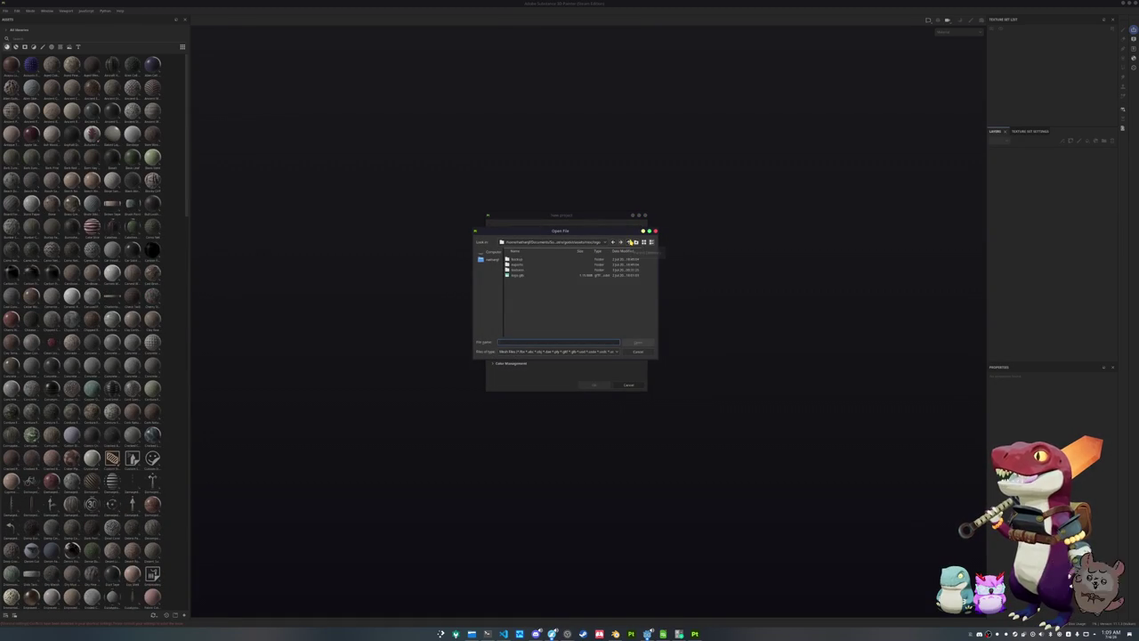
click(630, 241)
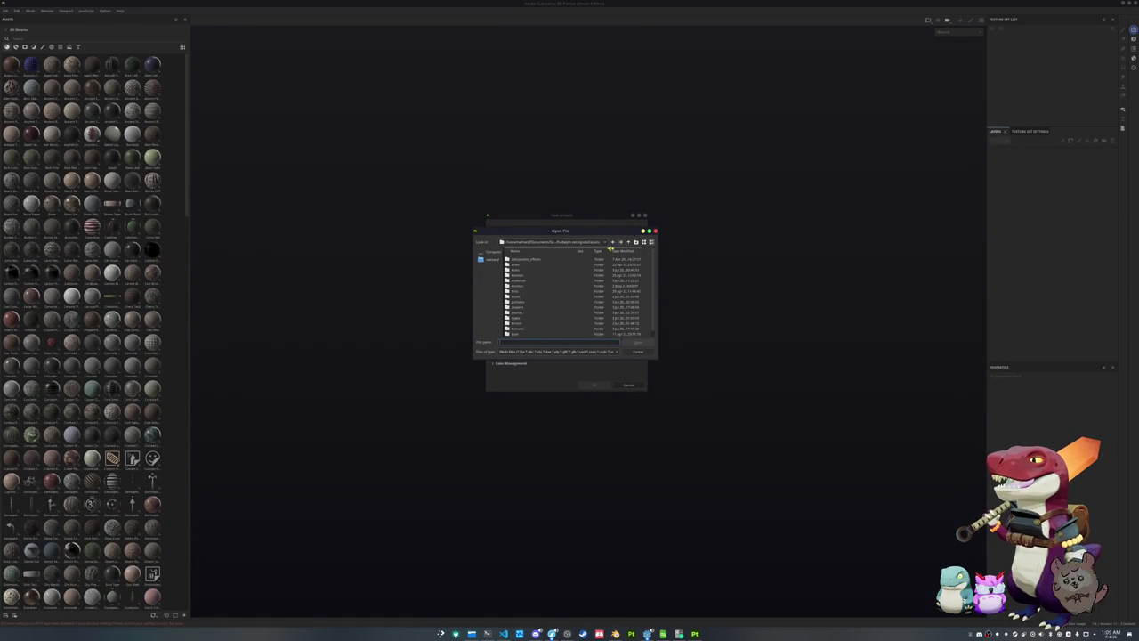
double_click(518, 275)
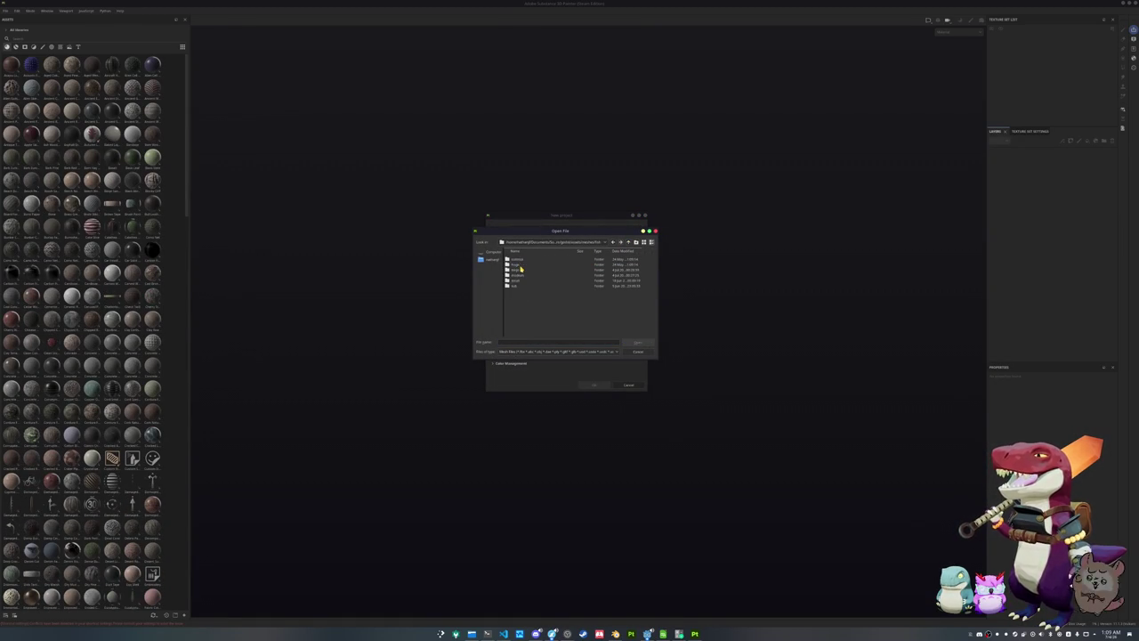
double_click(519, 273)
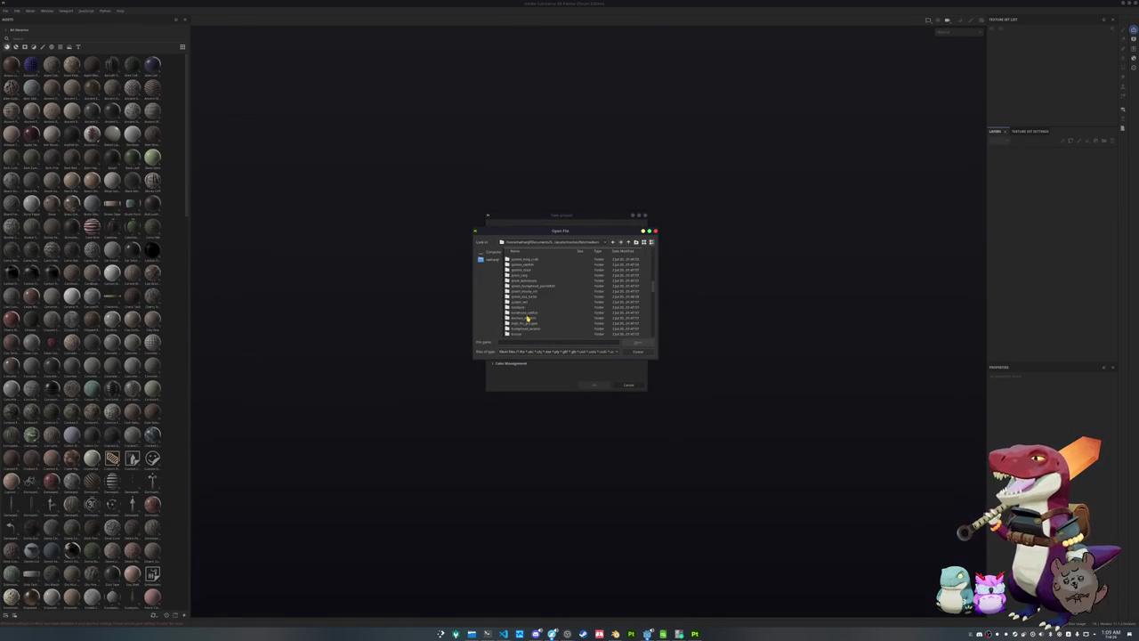
Pick the FBX from pygmy_killer_whale/exports, choose a texture resolution and create the project
scroll(528, 312, up, 1)
scroll(531, 303, up, 1)
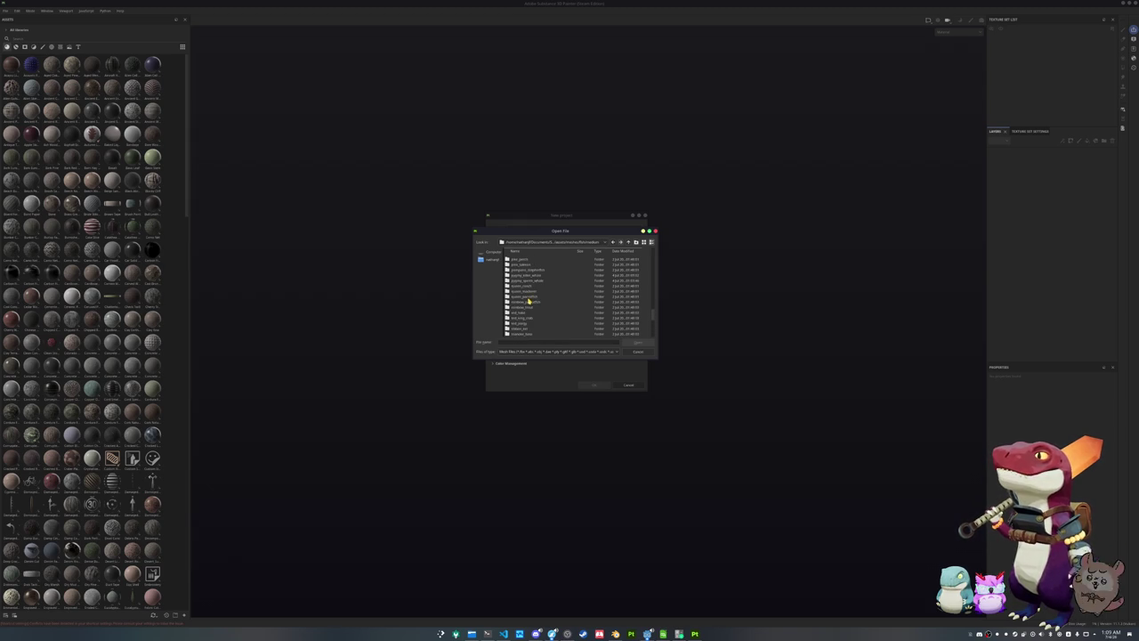
double_click(530, 292)
double_click(522, 260)
click(522, 260)
double_click(521, 261)
click(544, 255)
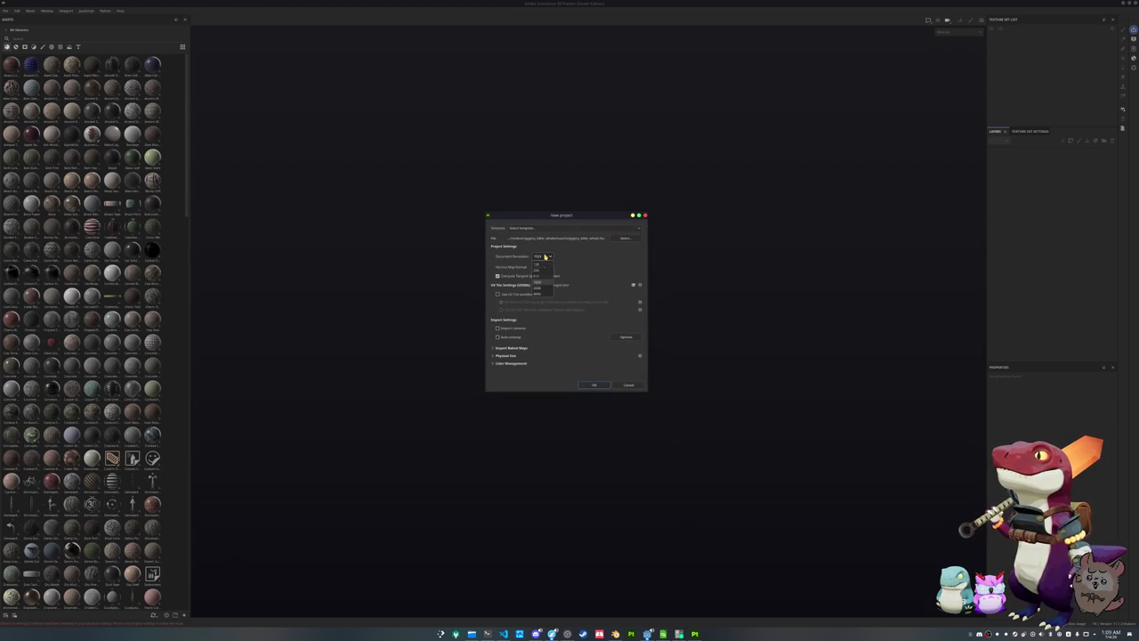
click(545, 277)
click(595, 384)
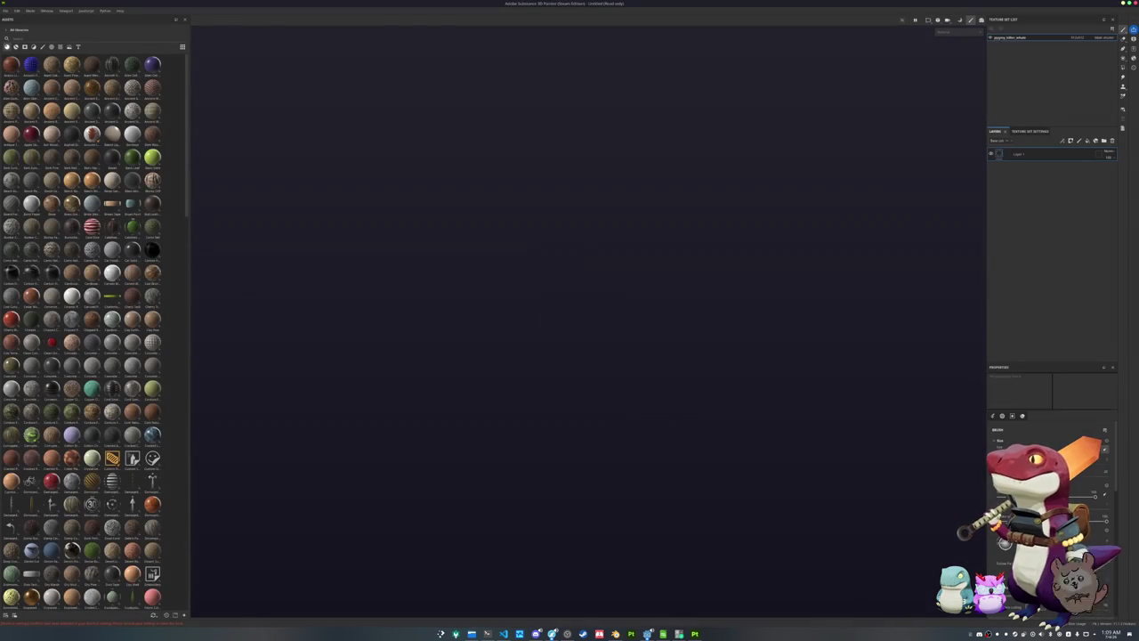
Bake the whale's mesh maps, then return to painting mode
mouse_move(612, 378)
alt+mouse_down()
mouse_move(490, 364)
mouse_move(531, 417)
alt+mouse_up()
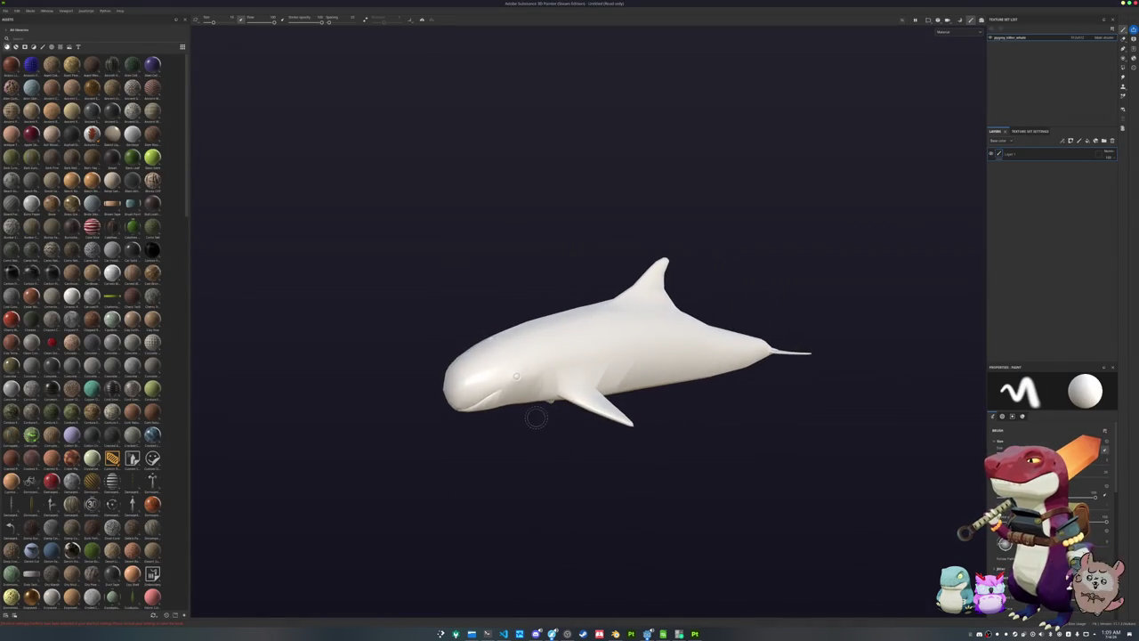
key(Tab)
key(ctrl+b)
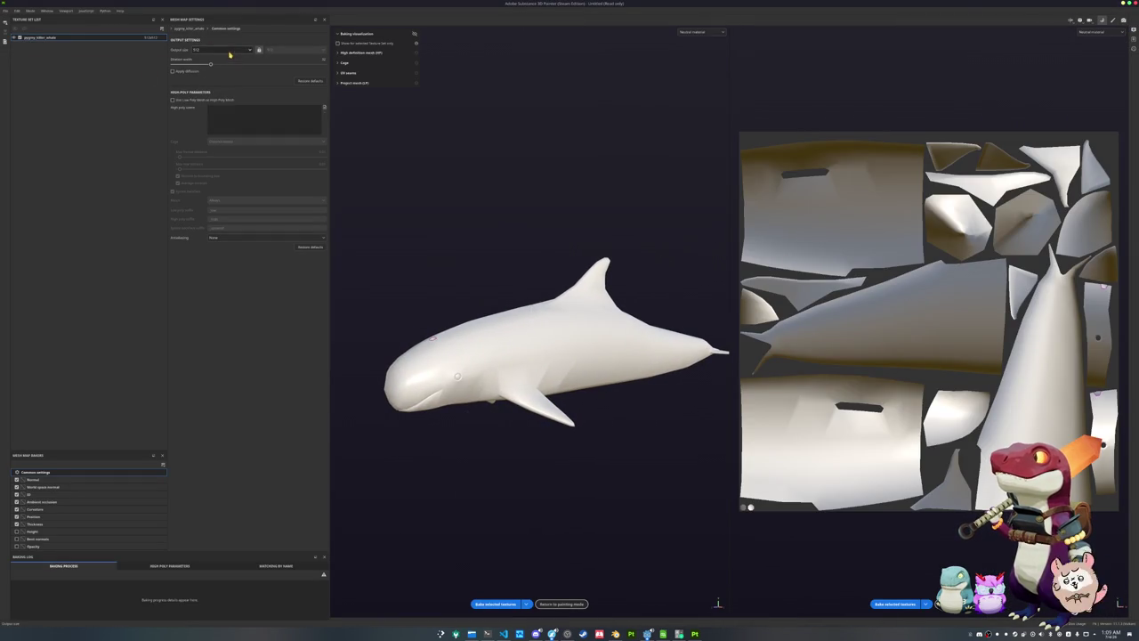
click(493, 604)
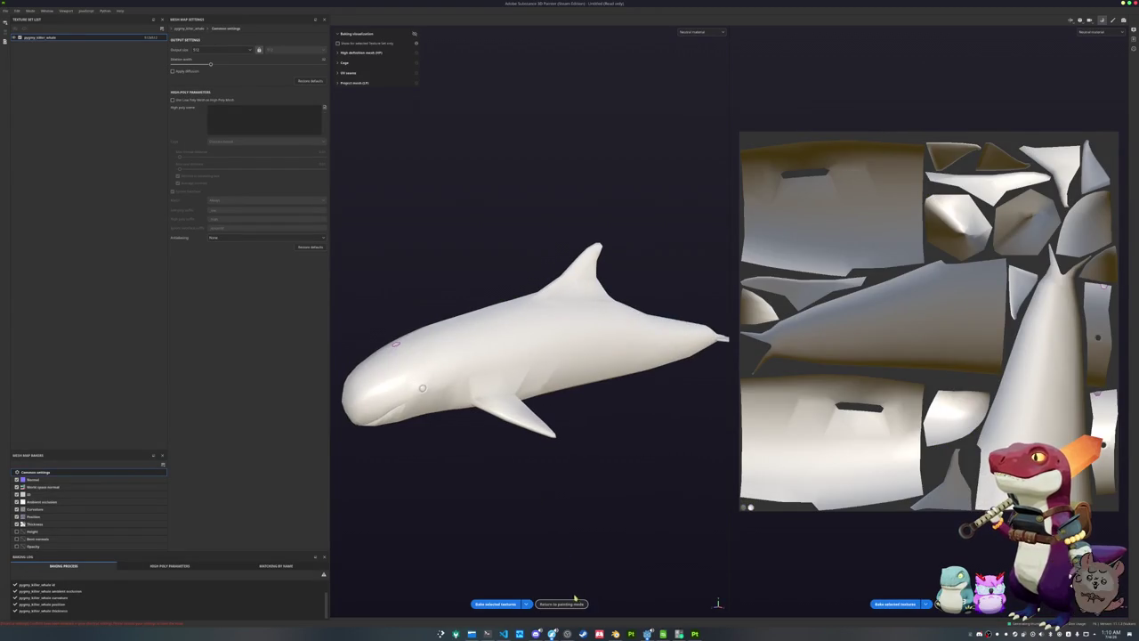
click(552, 604)
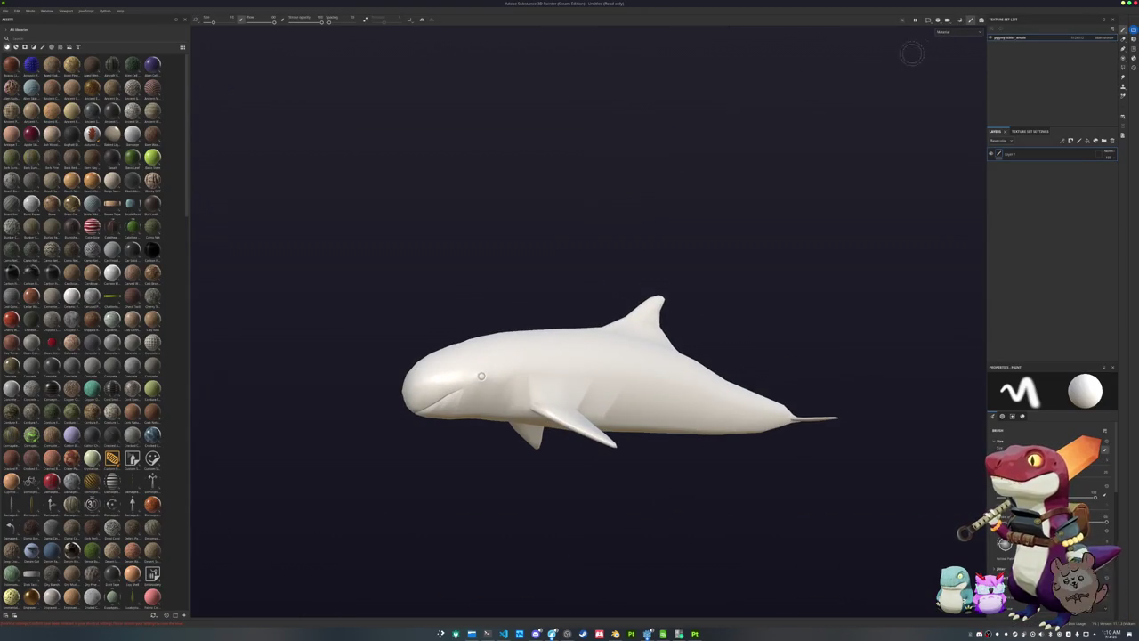
Show only the base colour channel and drop the material onto the whale as a fill
click(959, 33)
click(958, 59)
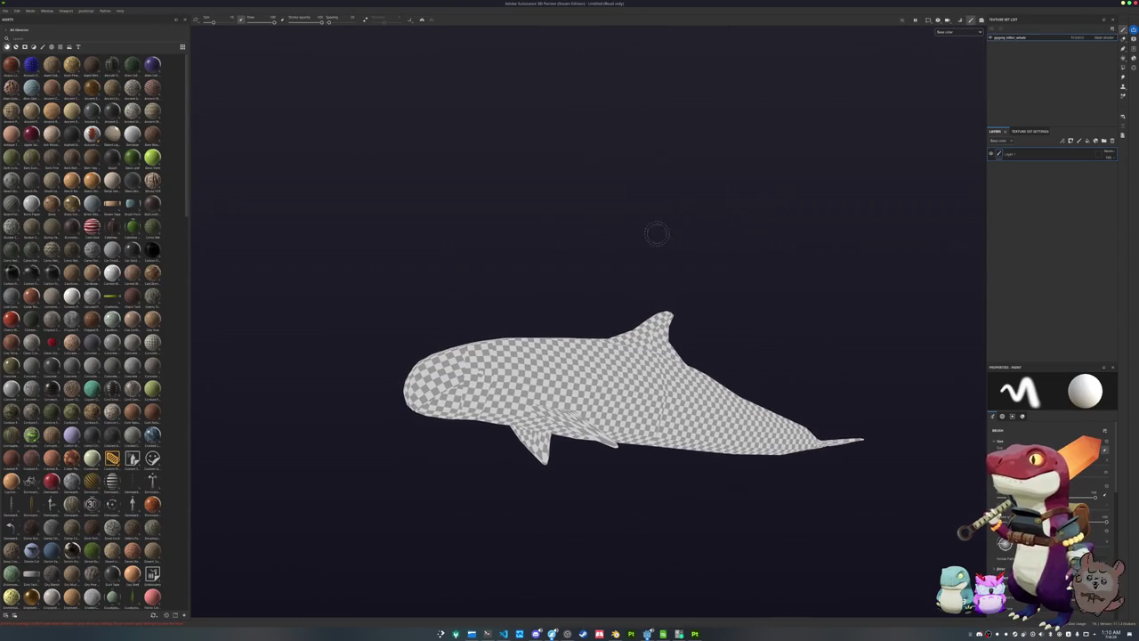
scroll(75, 329, down, 5)
scroll(80, 334, down, 5)
scroll(102, 370, down, 5)
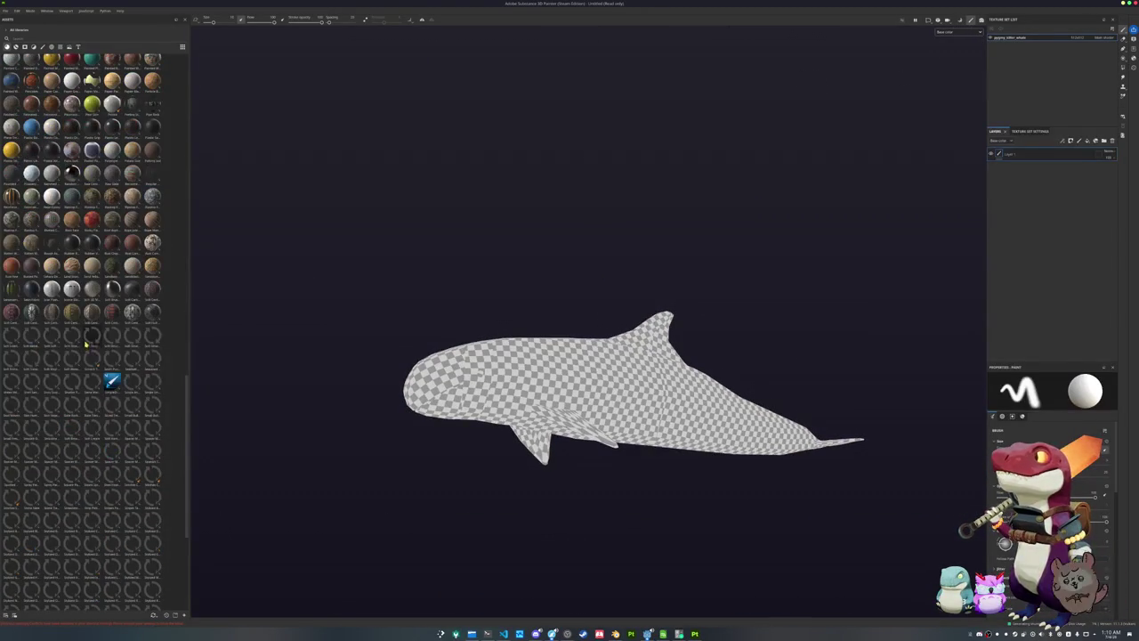
drag(111, 380, 530, 412)
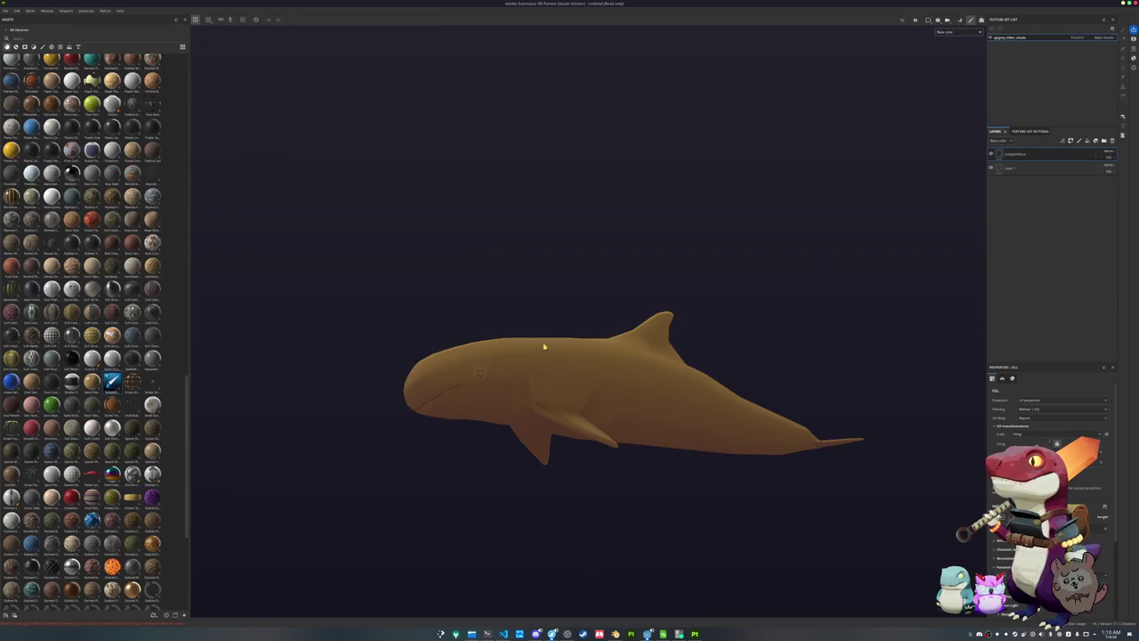
scroll(315, 355, up, 3)
scroll(425, 399, down, 2)
mouse_move(425, 399)
alt+mouse_down()
mouse_move(630, 403)
mouse_move(644, 373)
alt+mouse_up()
mouse_move(909, 145)
alt+mouse_down()
mouse_move(720, 287)
mouse_move(709, 226)
mouse_move(704, 300)
alt+mouse_up()
Save the project as pygmy_killer_whale in the whale's exports folder
key(ctrl+s)
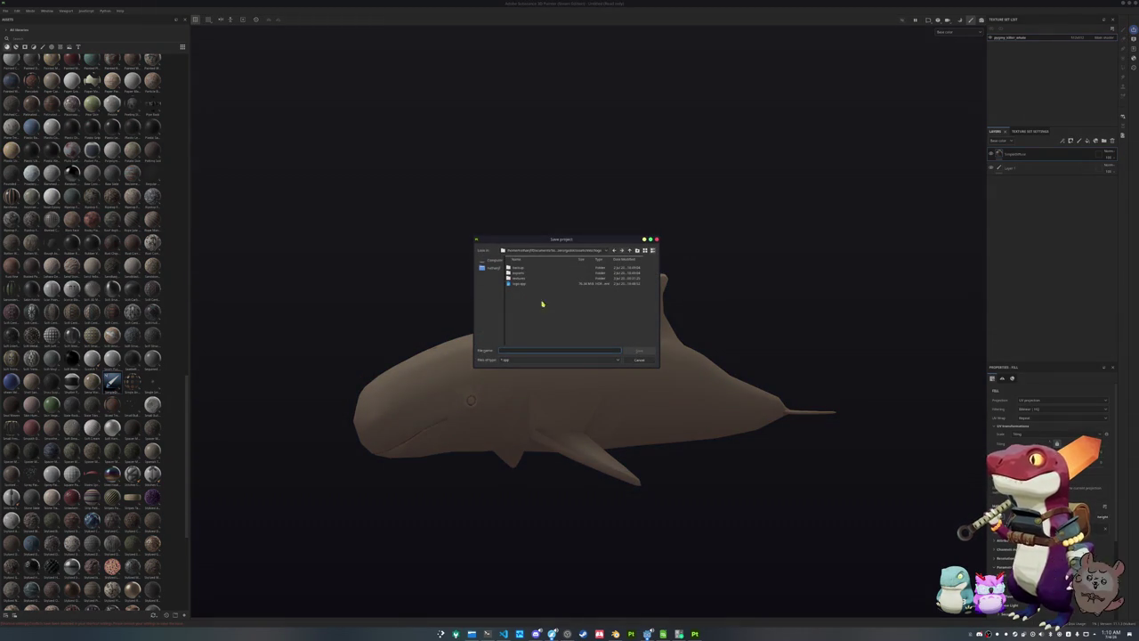
click(570, 250)
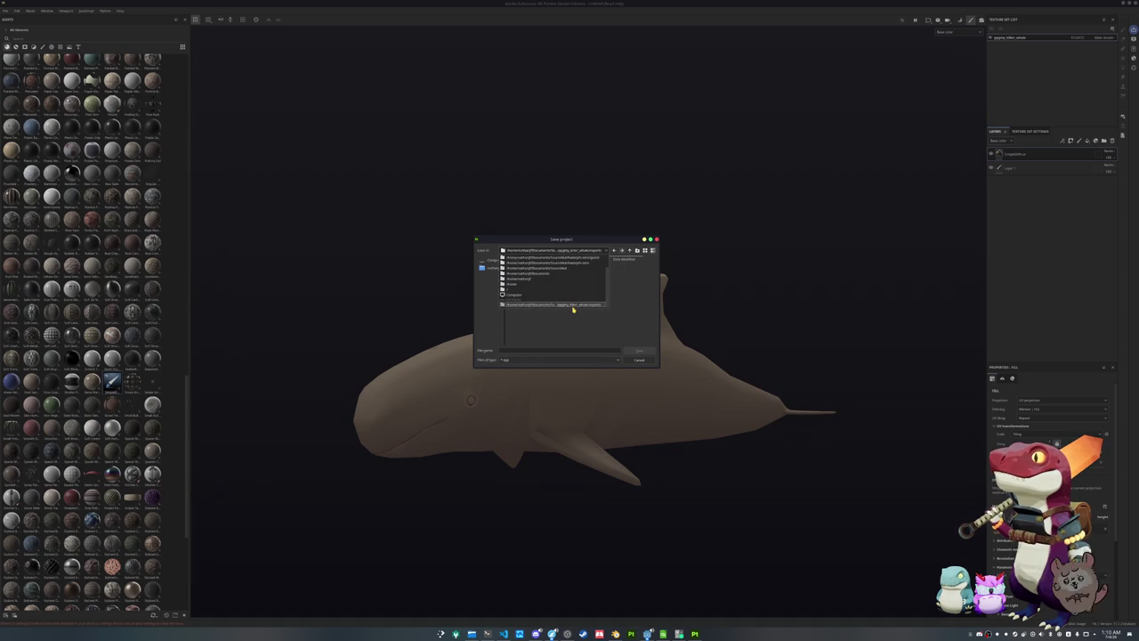
click(572, 305)
click(525, 348)
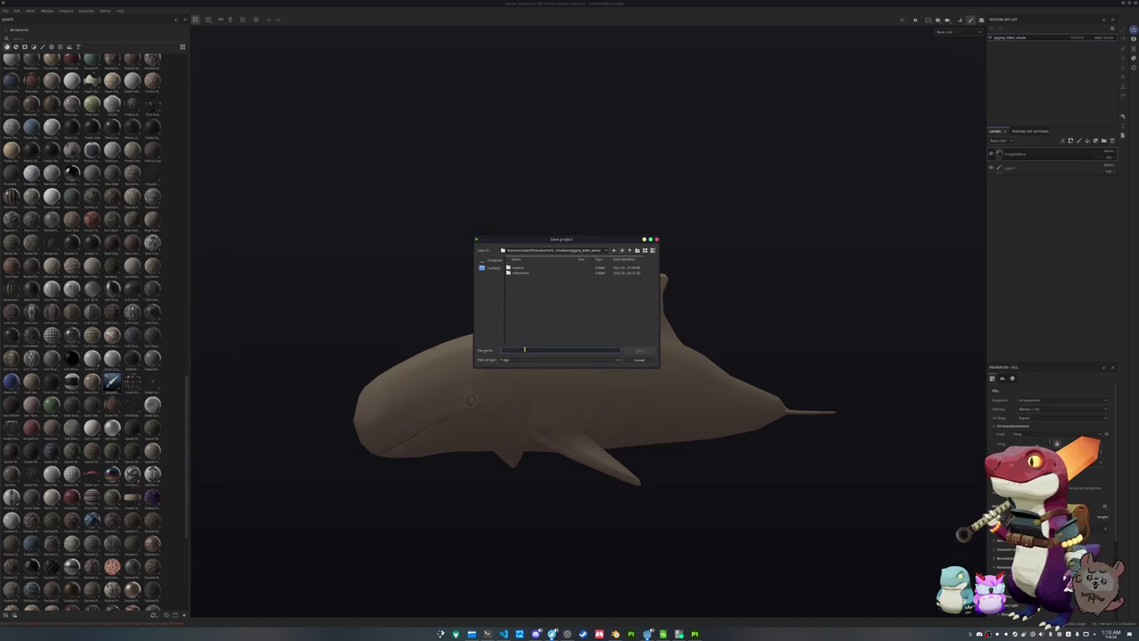
text(g)
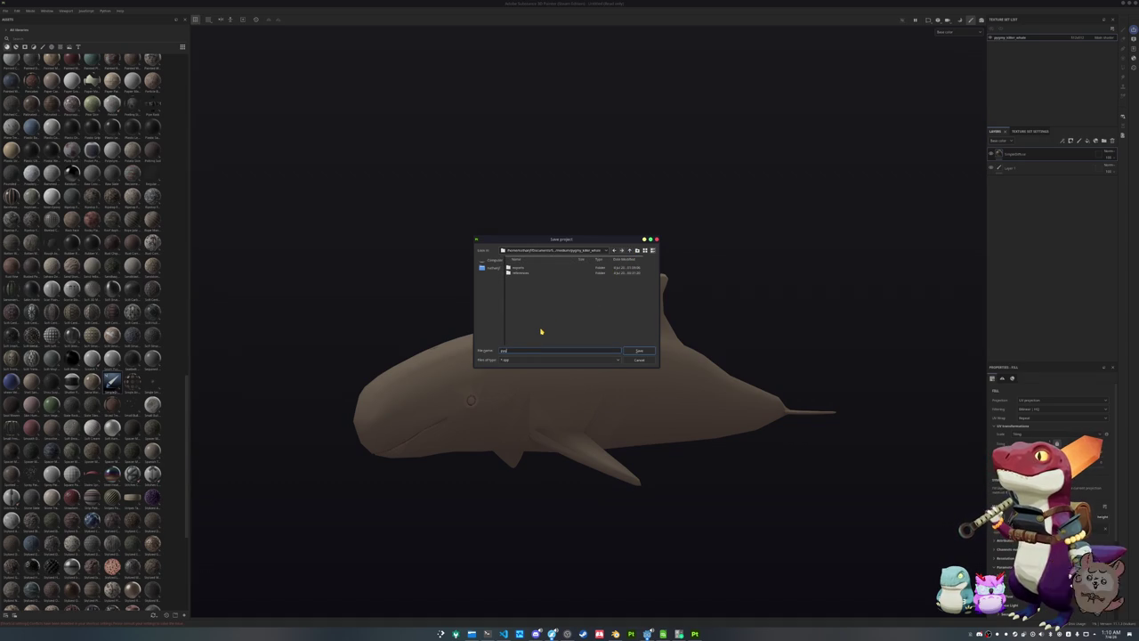
text(my_killer_whale)
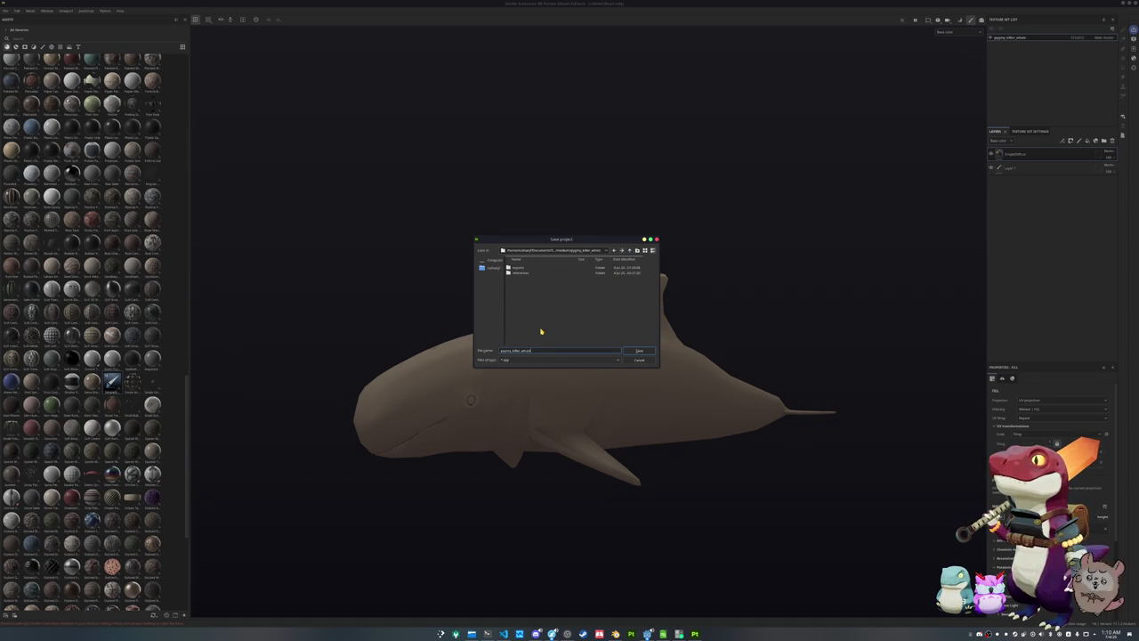
key(Return)
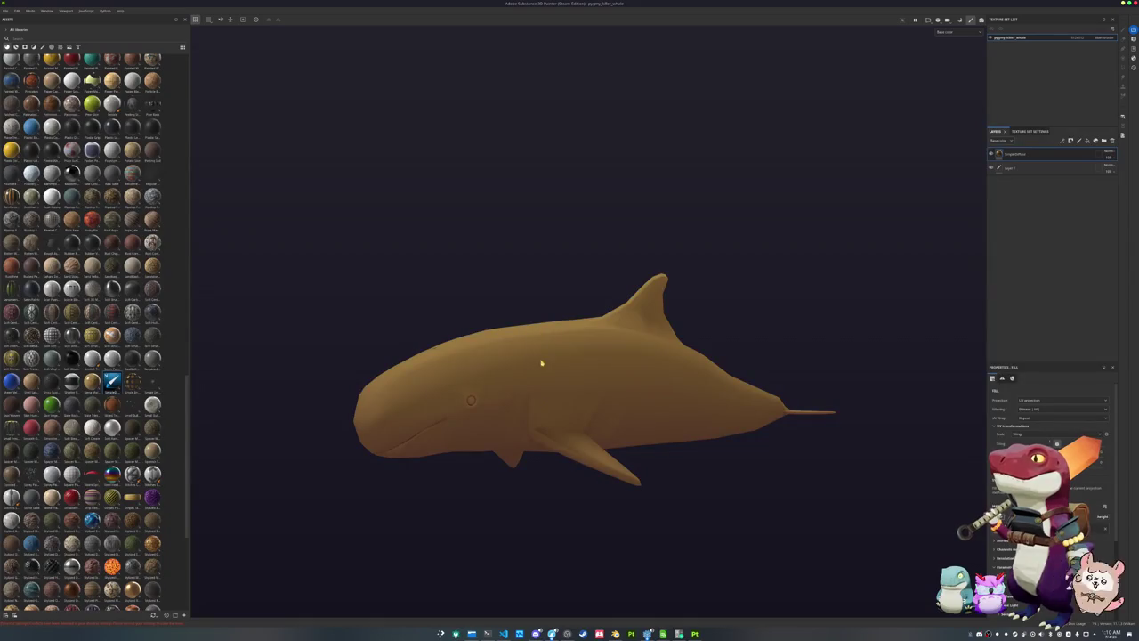
click(615, 633)
Add an edge loop across the whale's body near the flipper, then apply all transforms
key(Tab)
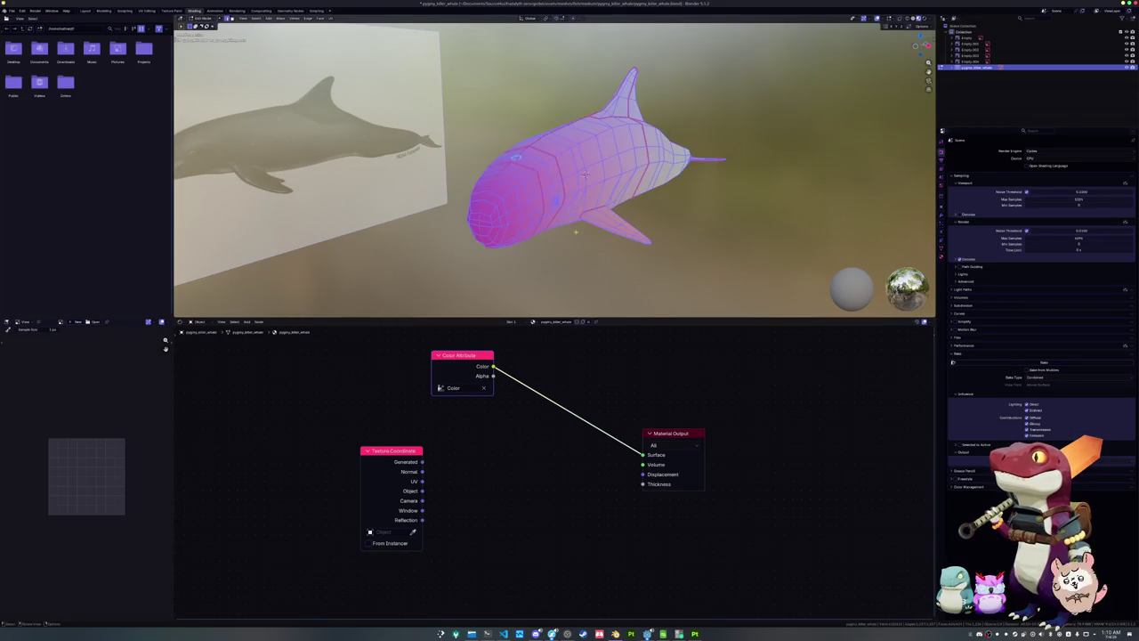
middle_drag(580, 249, 560, 208)
middle_drag(551, 120, 571, 162)
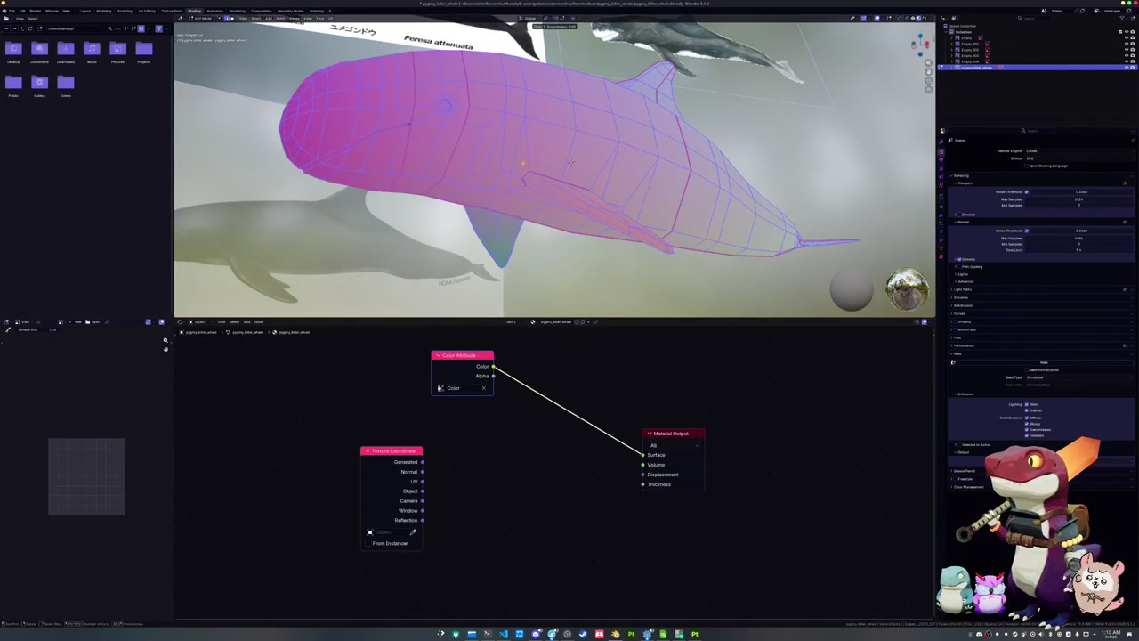
click(570, 162)
scroll(572, 162, up, 3)
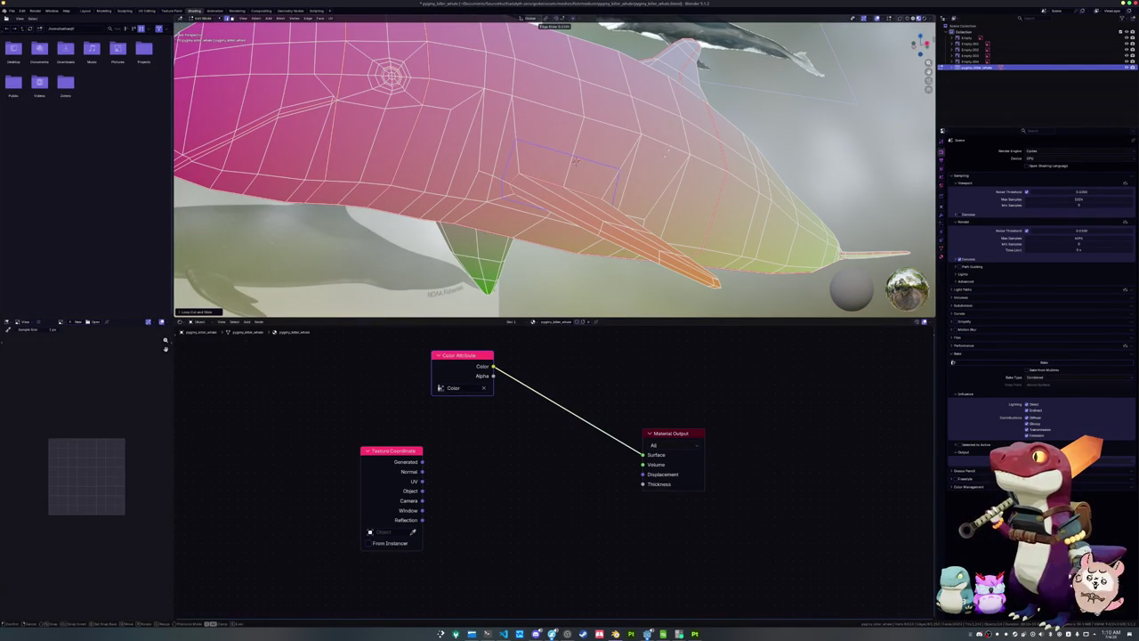
click(575, 161)
scroll(571, 162, down, 3)
key(Tab)
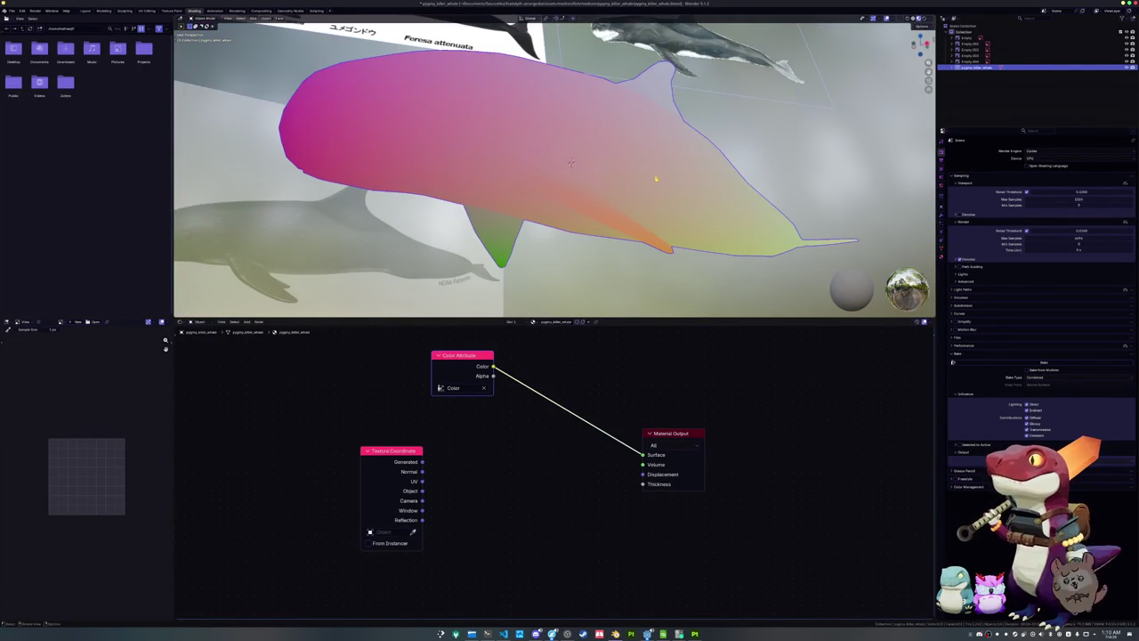
middle_drag(571, 162, 640, 188)
key(ctrl+a)
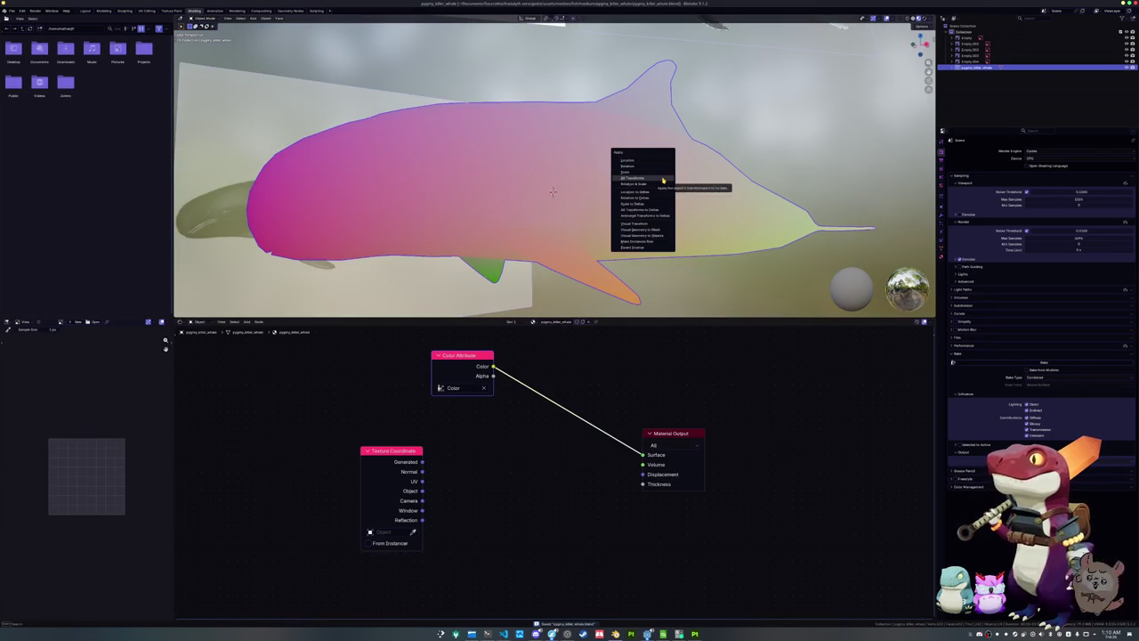
click(663, 189)
Symmetrize the whale mesh using a different mirror direction
key(Tab)
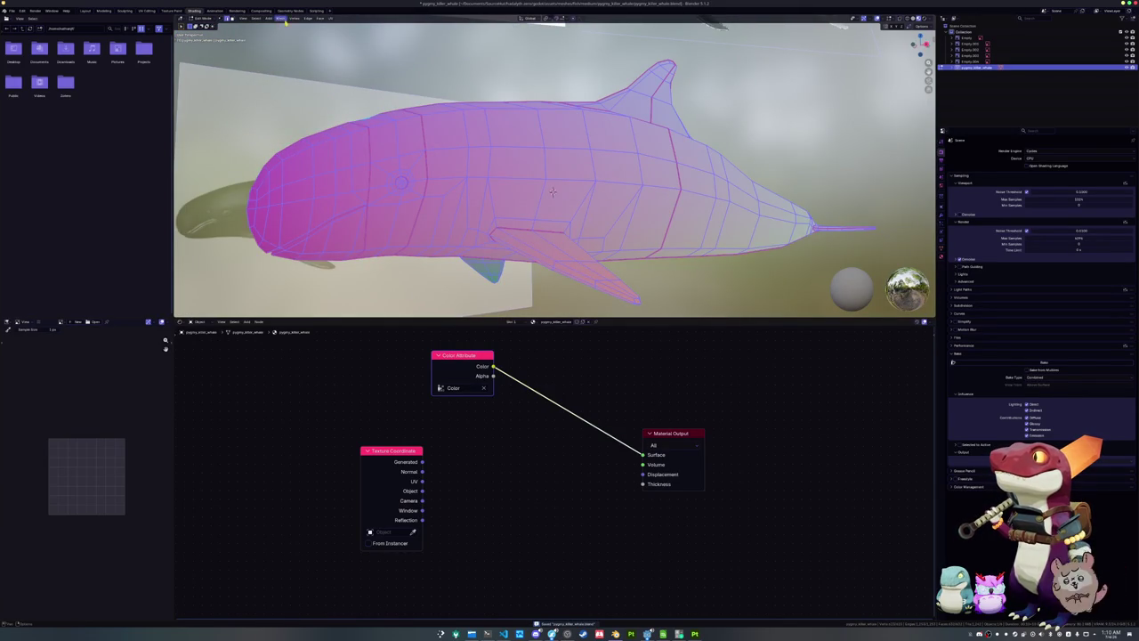
click(280, 19)
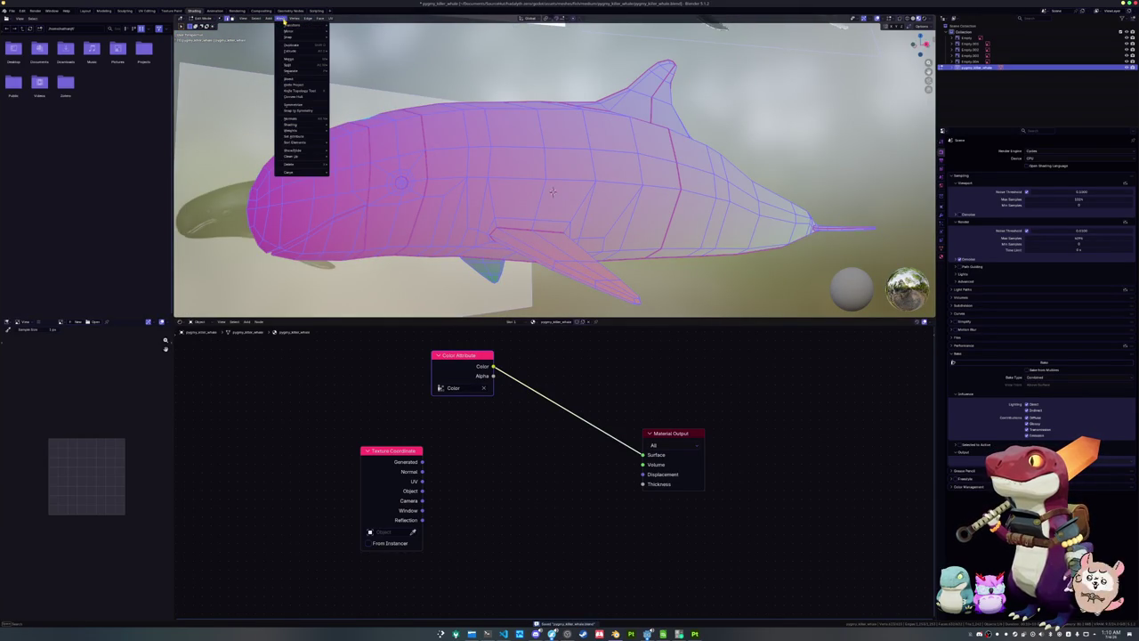
click(302, 108)
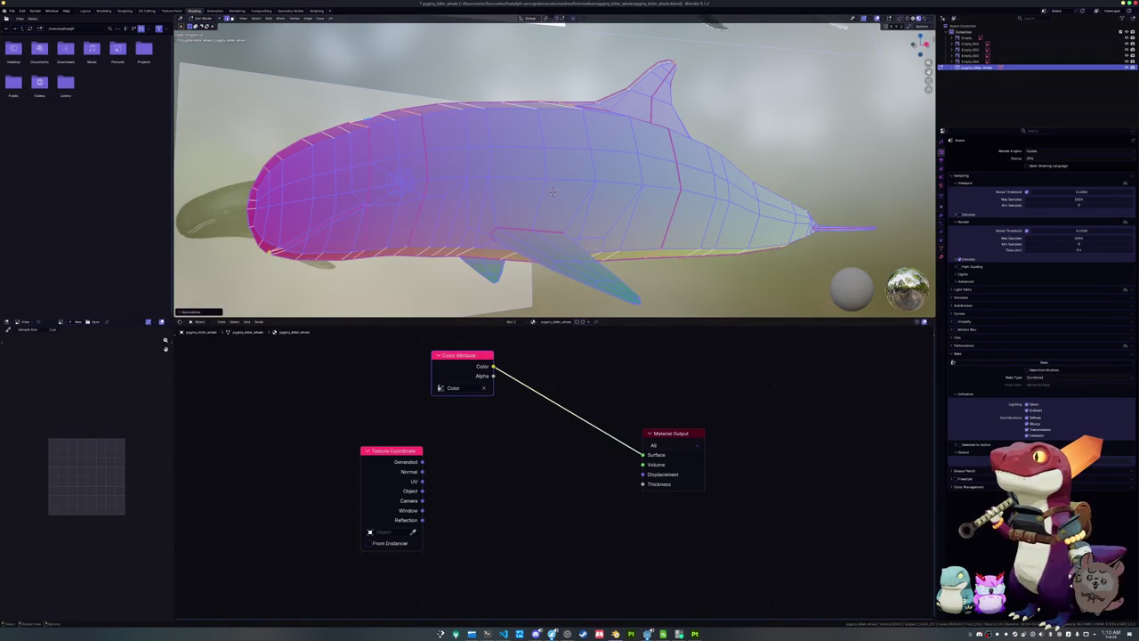
middle_drag(552, 191, 552, 167)
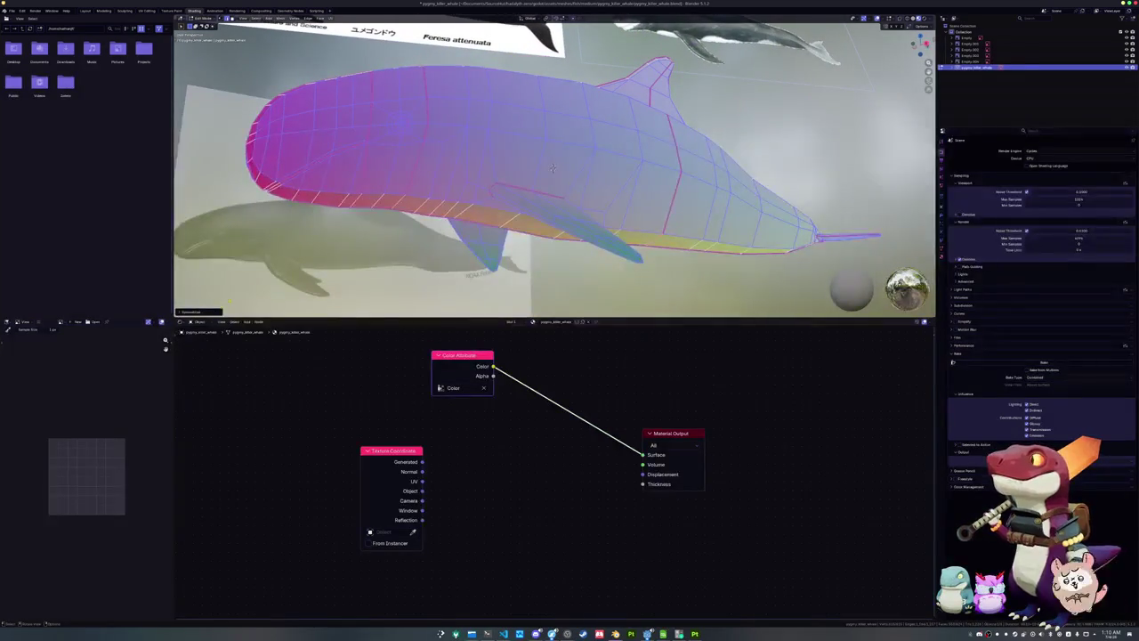
click(214, 312)
click(223, 304)
click(226, 317)
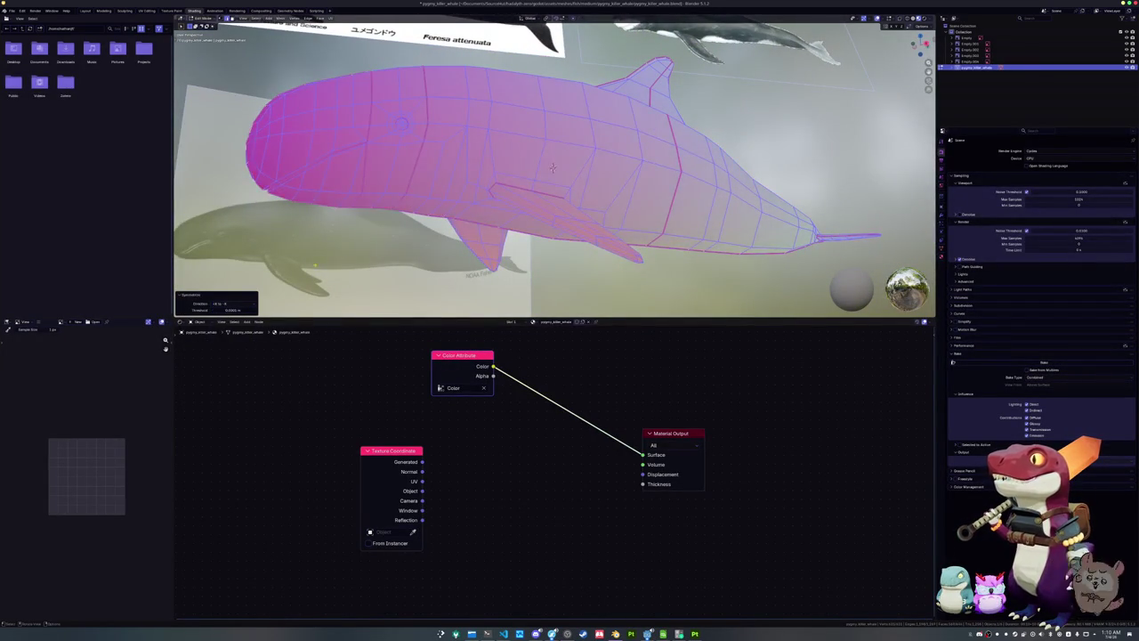
scroll(551, 167, down, 2)
Apply all transforms to the symmetrized whale in Object Mode
key(Tab)
scroll(550, 187, down, 2)
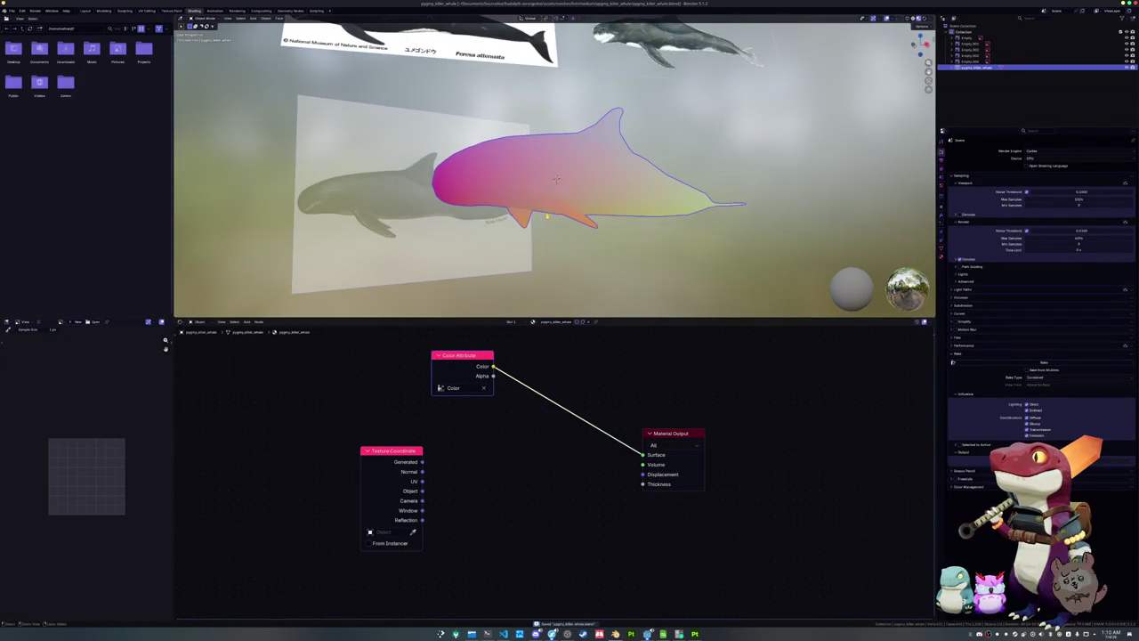
key(ctrl+a)
click(546, 215)
scroll(556, 196, up, 2)
scroll(558, 191, up, 2)
key(Tab)
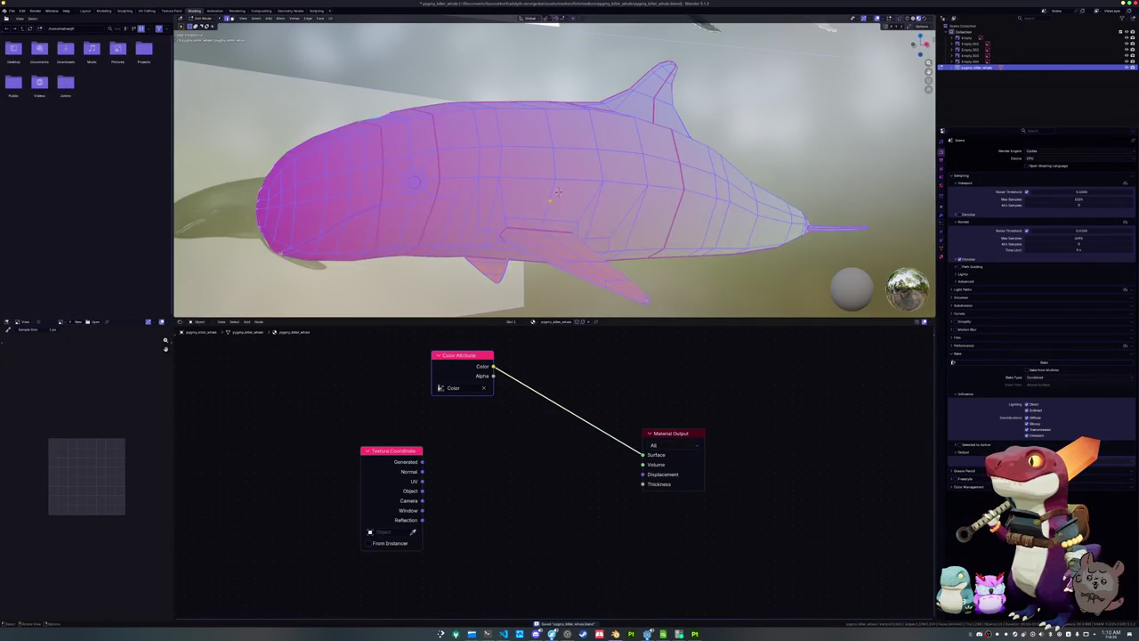
key(Tab)
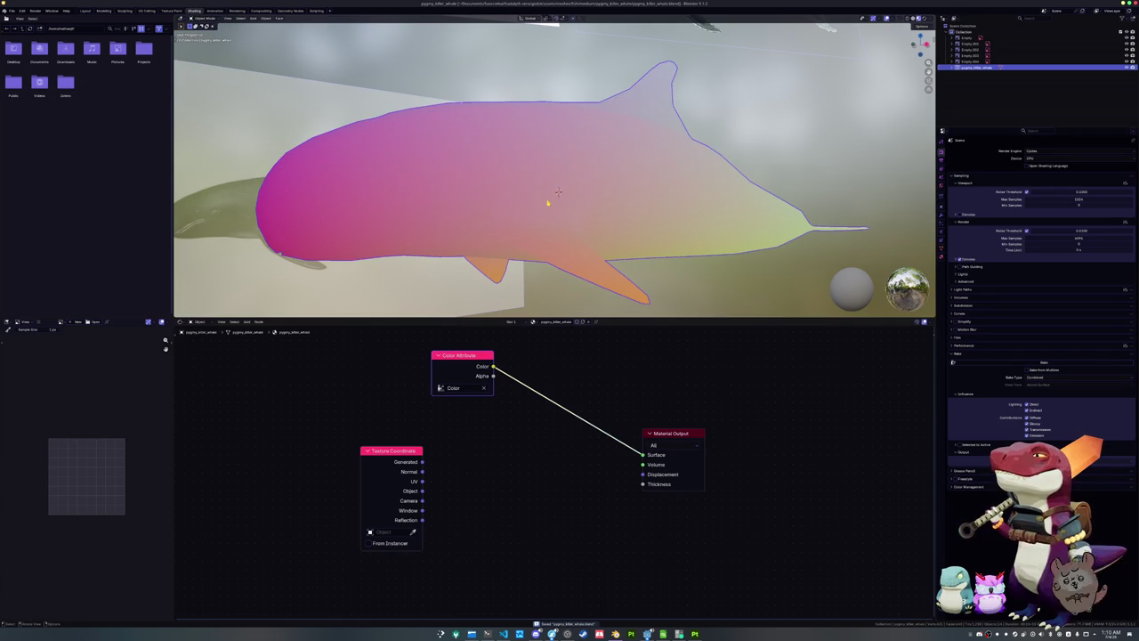
scroll(558, 191, down, 1)
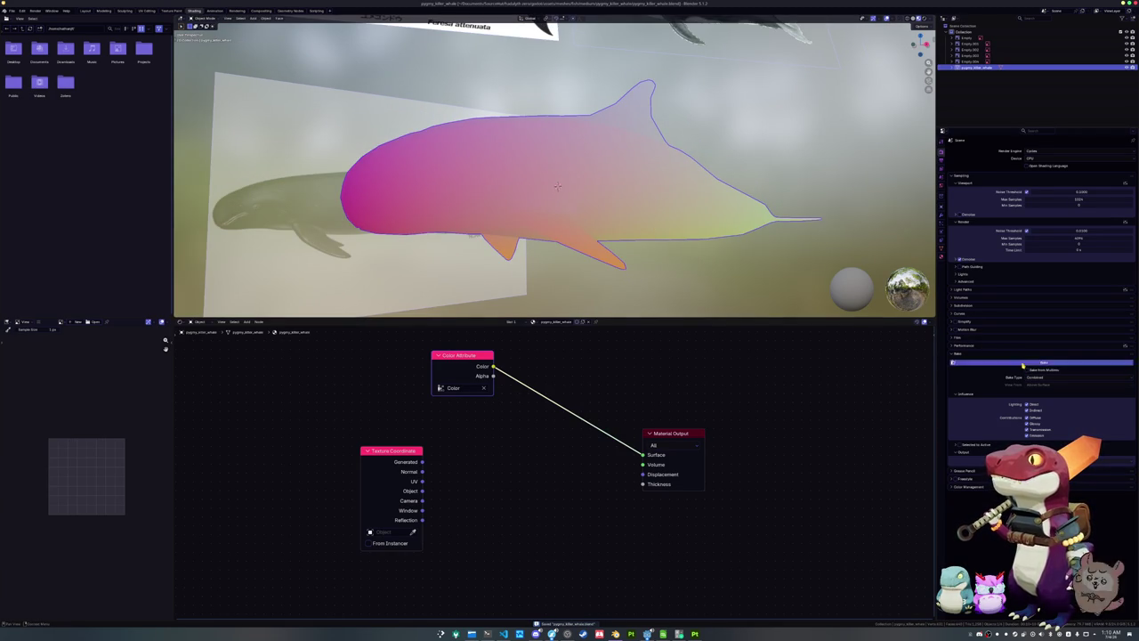
Link Generated texture coordinates to the material's Surface and apply all transforms again
ctrl+shift+click(395, 448)
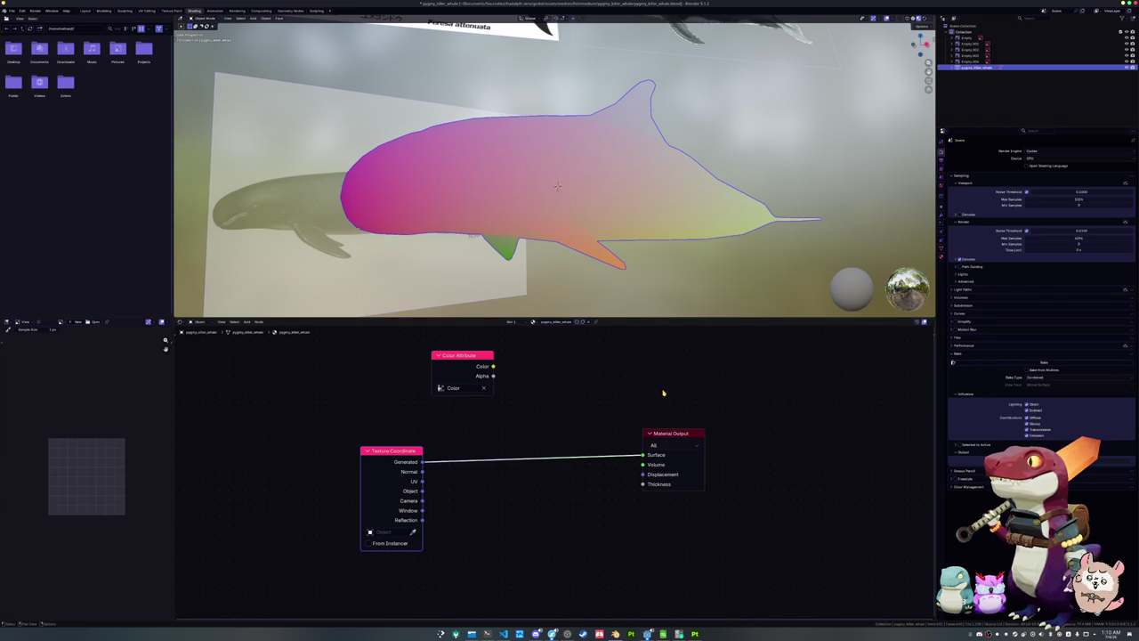
ctrl+shift+click(462, 356)
key(ctrl+a)
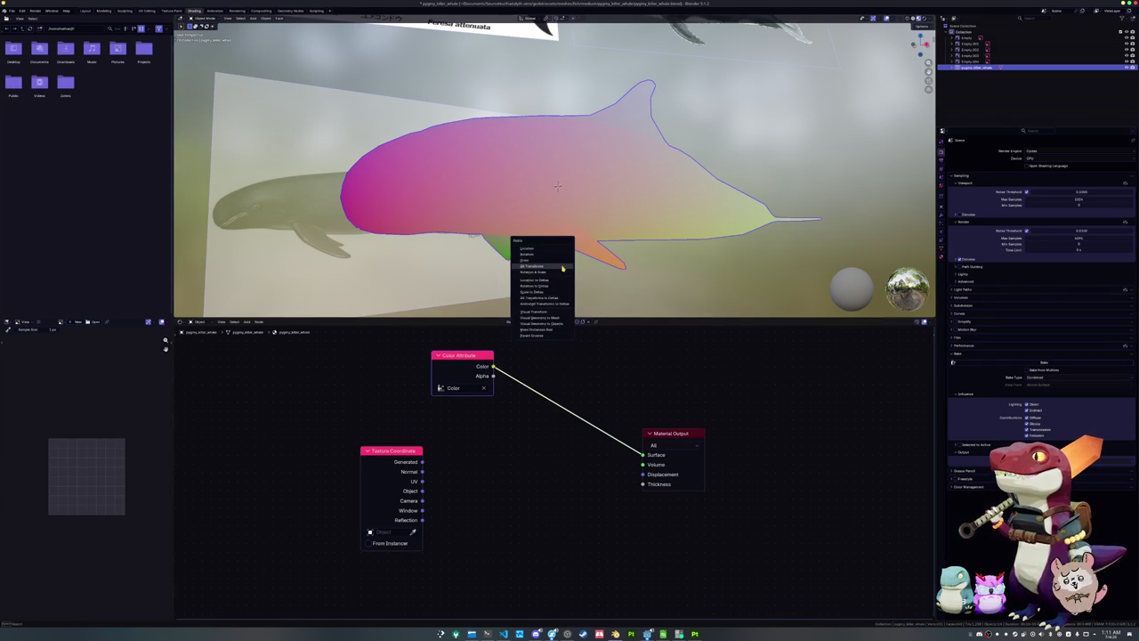
click(548, 271)
scroll(553, 276, up, 1)
mouse_move(552, 276)
middle_down()
mouse_move(607, 276)
mouse_move(486, 244)
mouse_move(516, 214)
mouse_move(485, 240)
middle_up()
drag(421, 461, 643, 455)
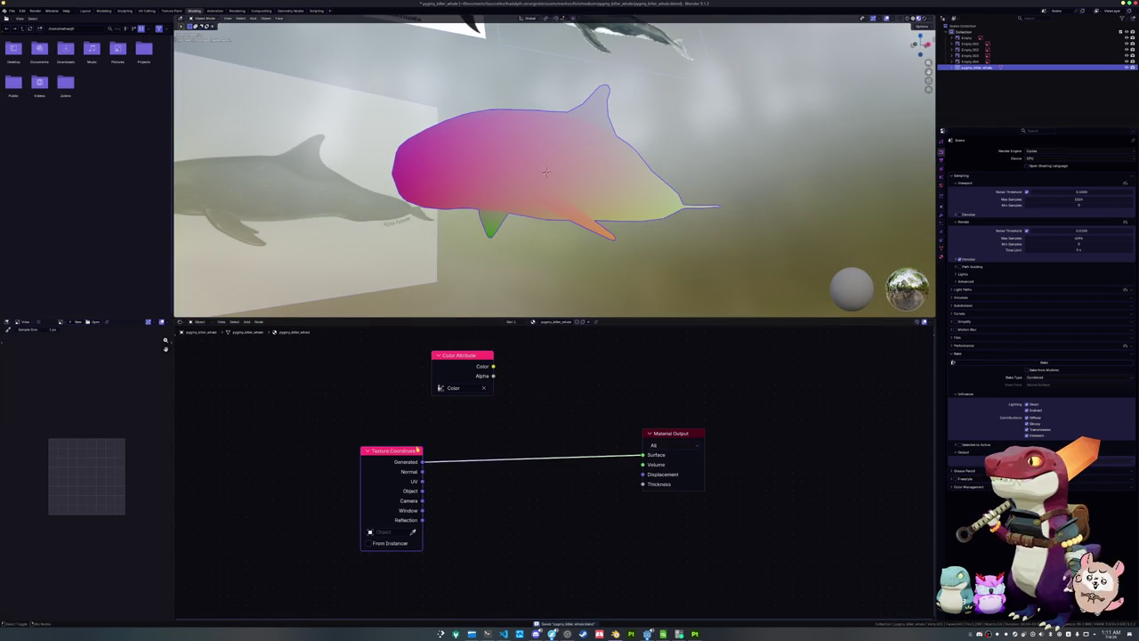
right_click(692, 297)
key(Escape)
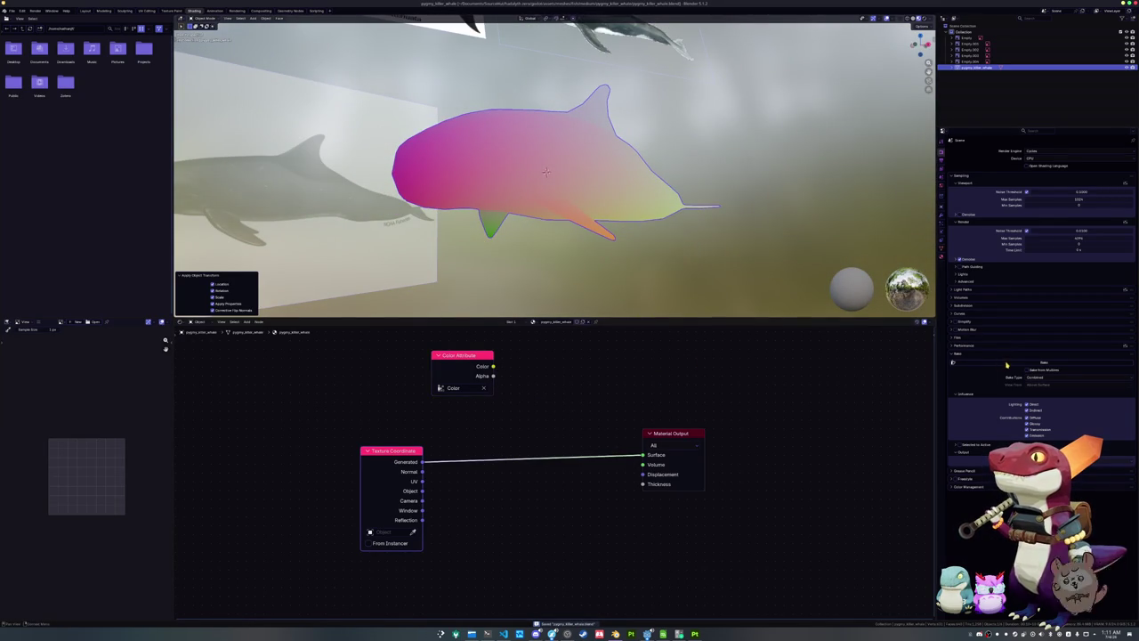
Reconnect the Color Attribute to Surface and apply all transforms to the whale
drag(493, 366, 643, 454)
key(ctrl+a)
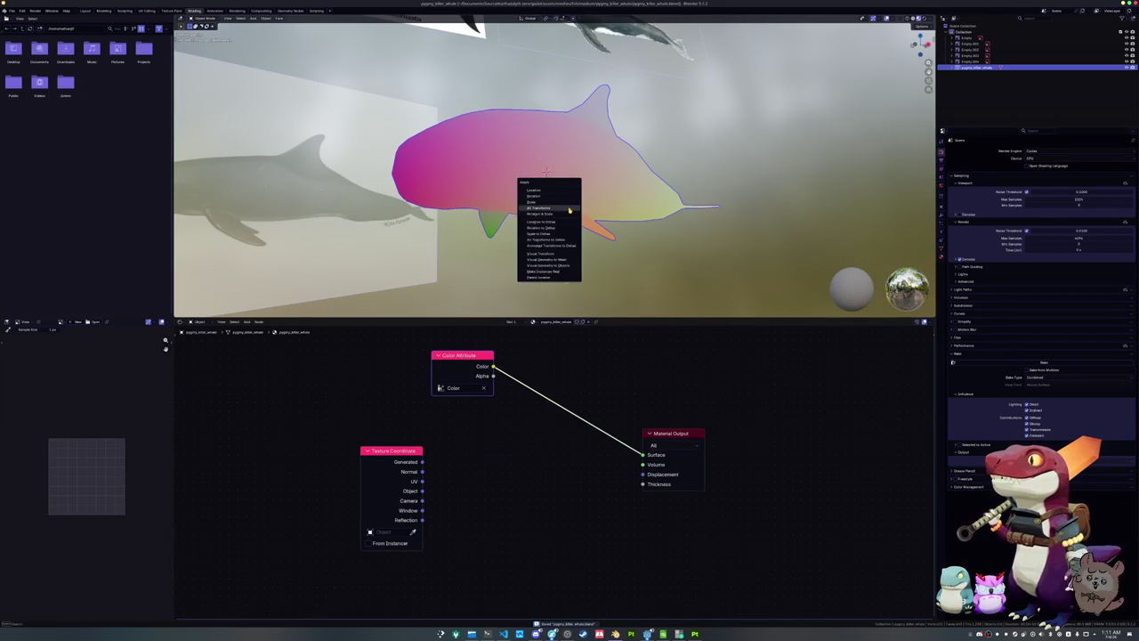
click(570, 211)
Export the whale as Wavefront OBJ, overwriting pygmy_killer_whale.obj
click(12, 11)
mouse_move(21, 107)
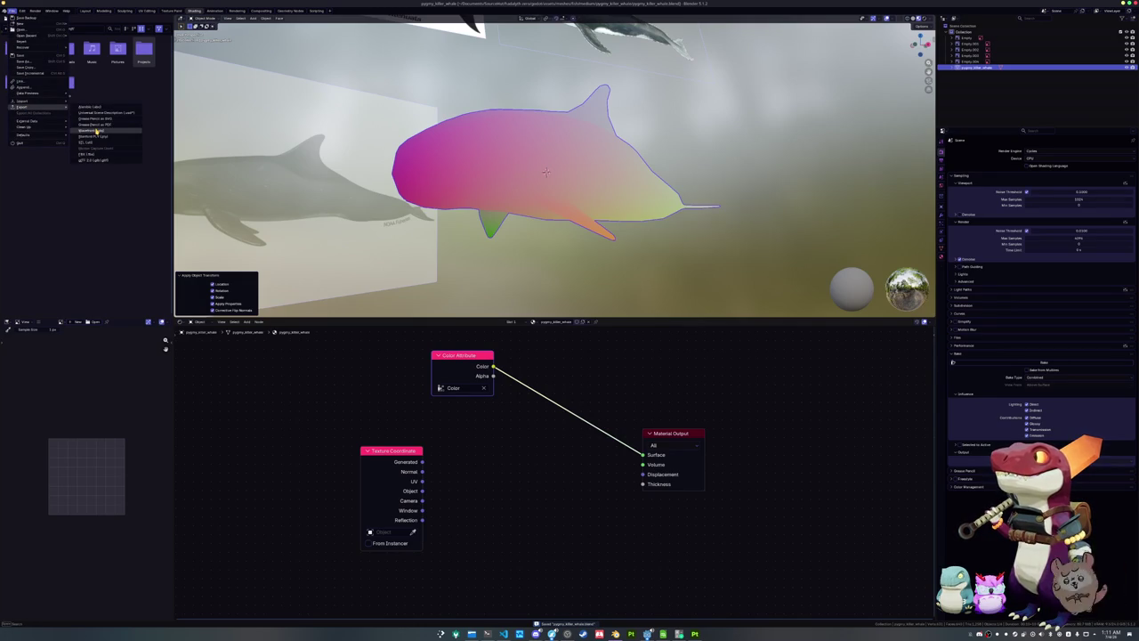
click(93, 131)
click(395, 66)
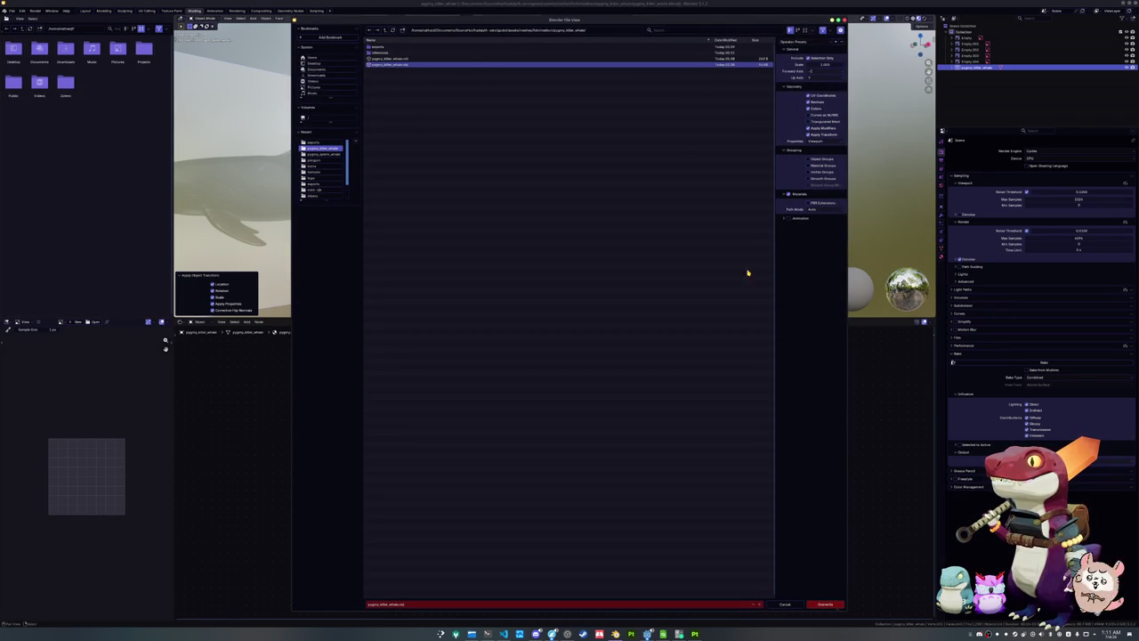
click(825, 605)
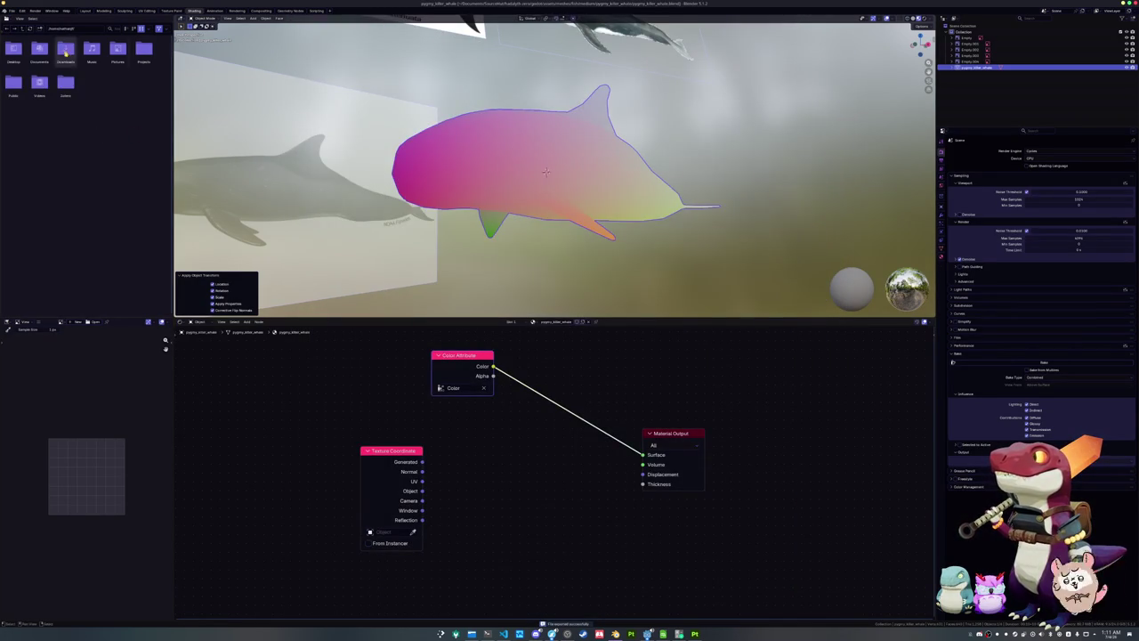
Export the whale as FBX, overwriting pygmy_killer_whale.fbx
click(9, 12)
mouse_move(22, 106)
click(86, 155)
click(373, 46)
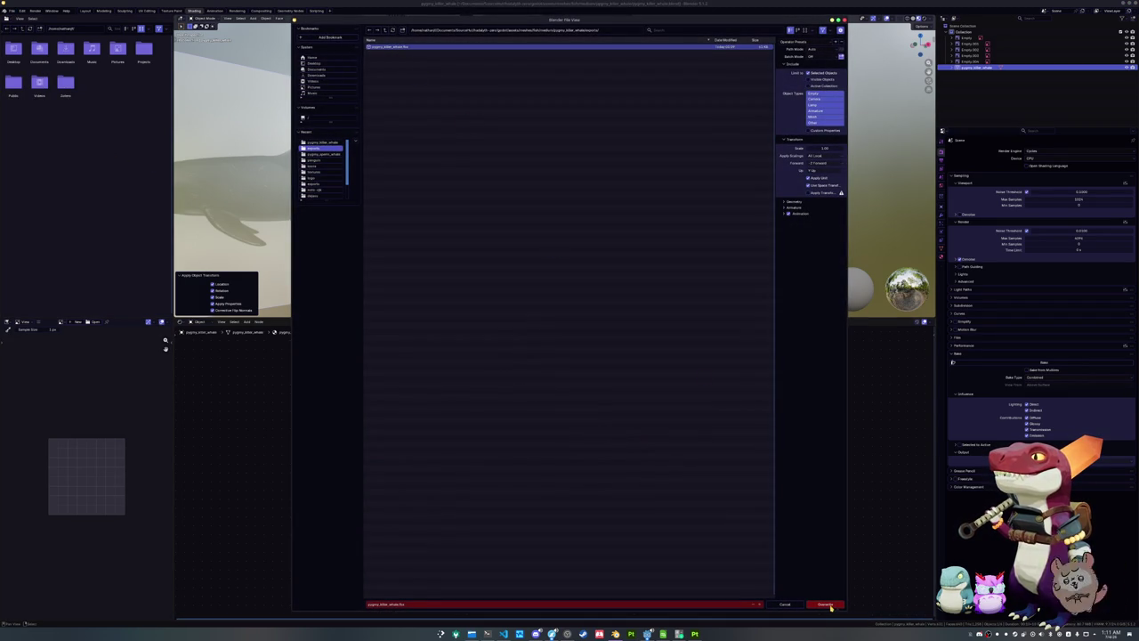
click(830, 608)
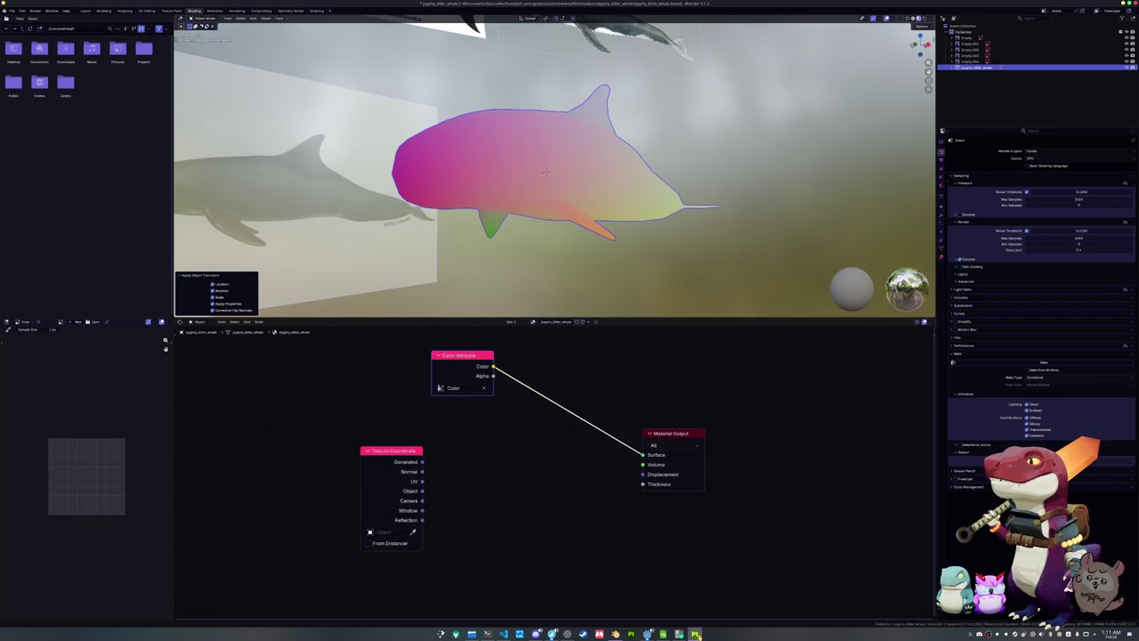
click(695, 634)
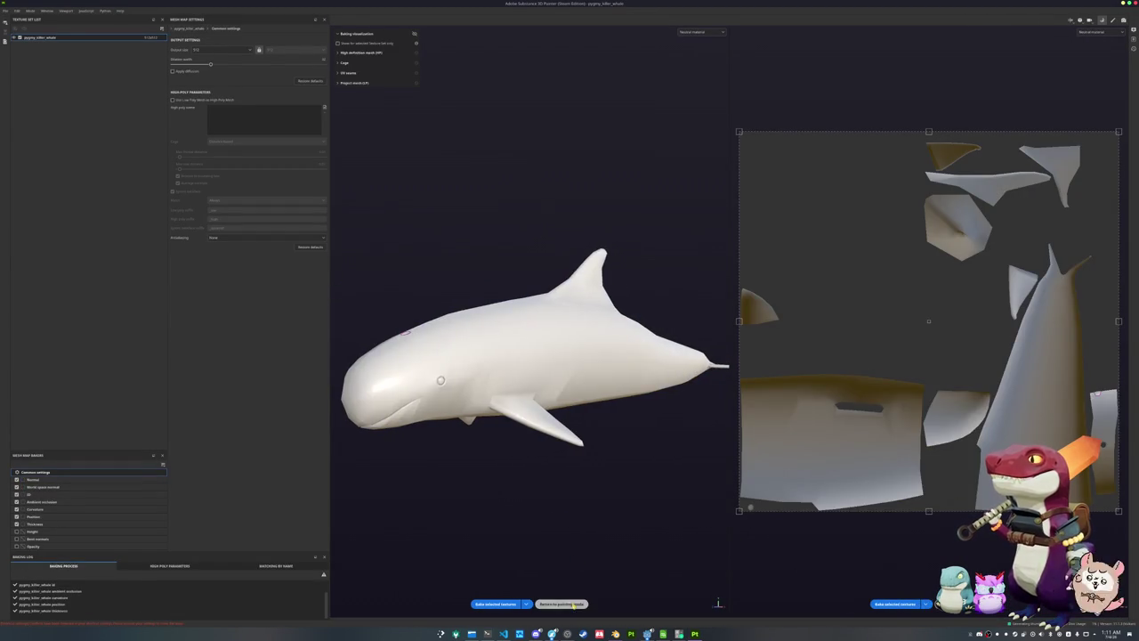
Return to painting mode, show only the Base color channel, and bring up the references folder
click(574, 604)
click(951, 36)
click(954, 56)
mouse_move(857, 158)
alt+mouse_down()
mouse_move(626, 239)
mouse_move(618, 288)
mouse_move(829, 290)
mouse_move(837, 300)
alt+mouse_up()
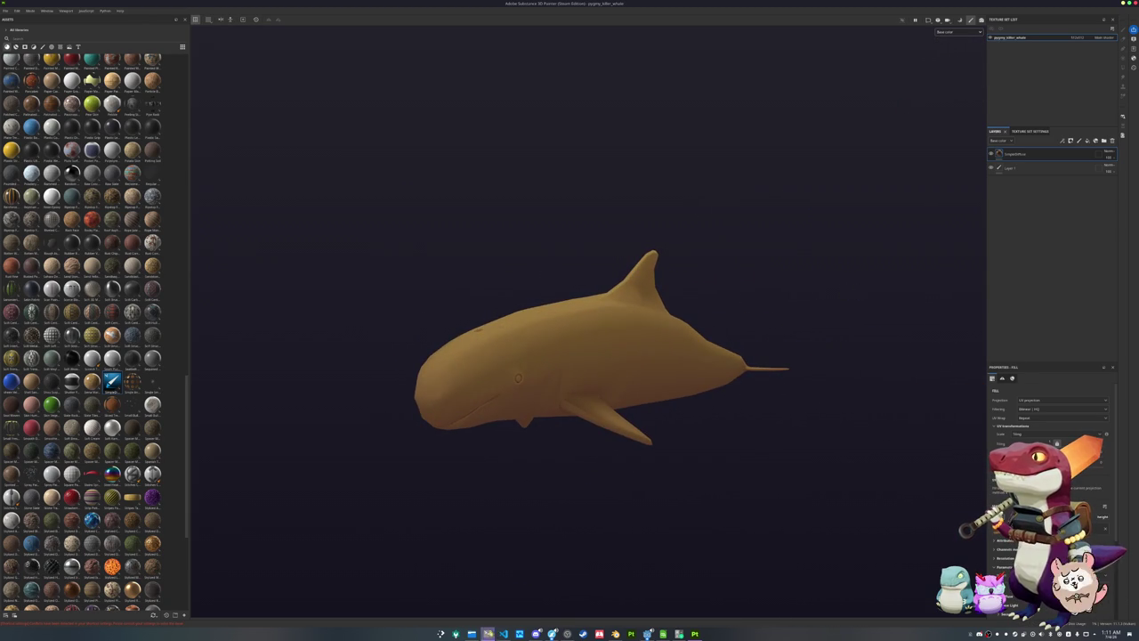
click(495, 629)
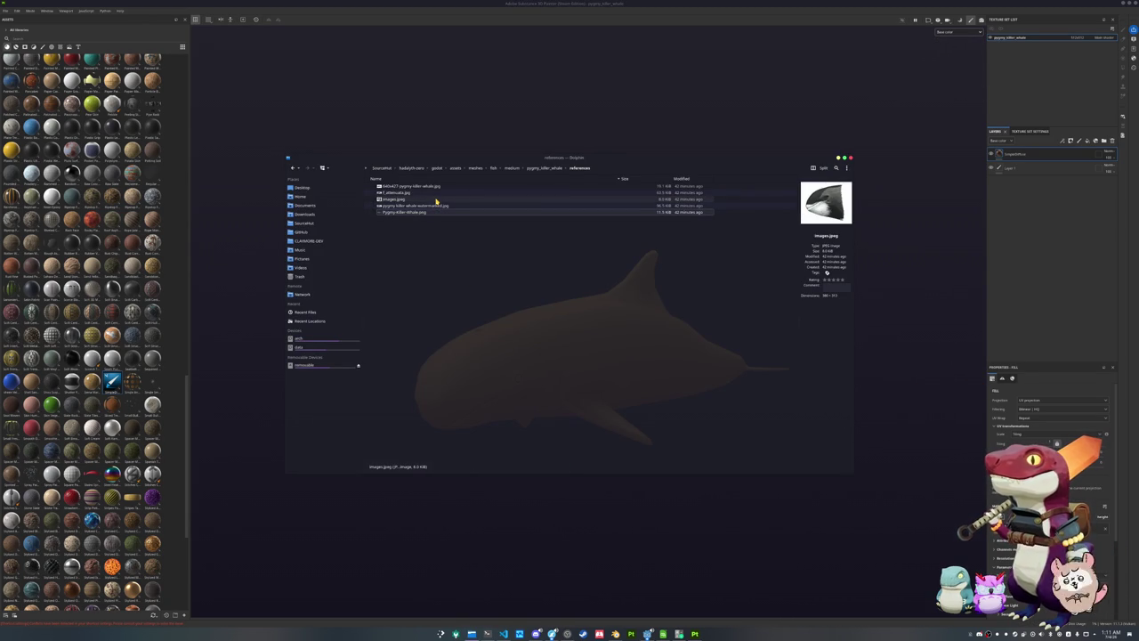
Open the images.jpeg and f_attenuata reference pictures and place them side by side at the top
click(436, 200)
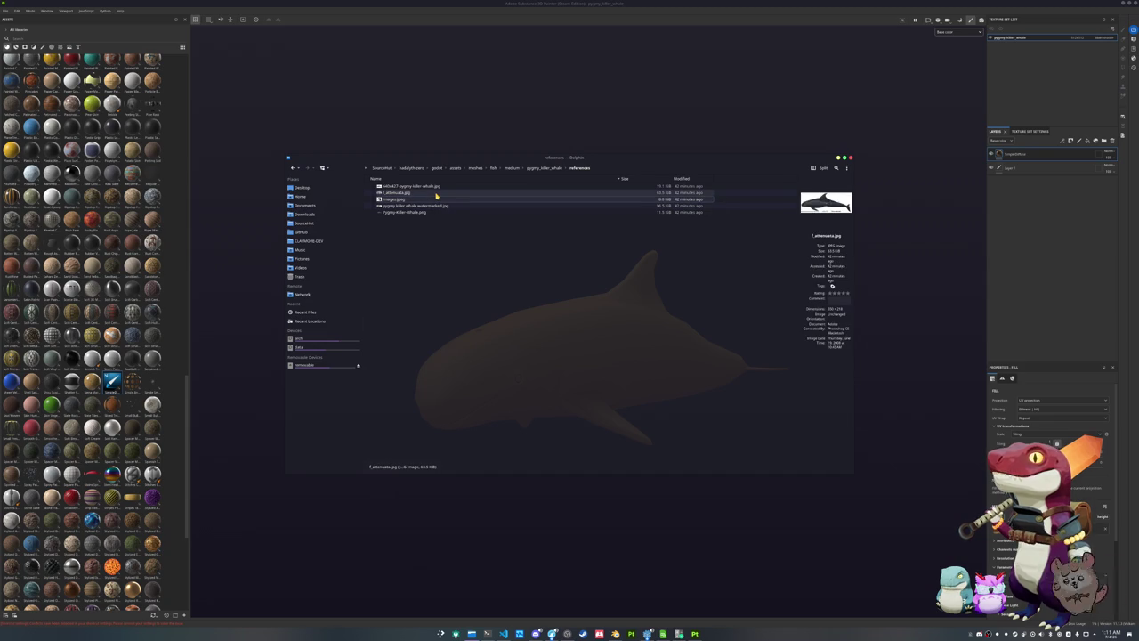
double_click(418, 186)
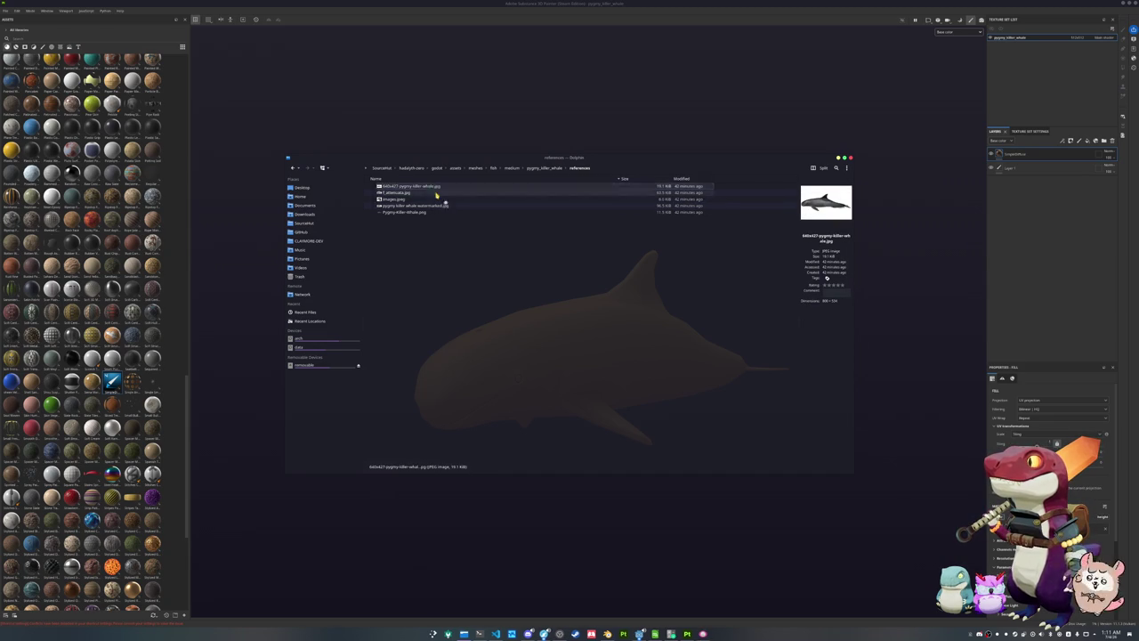
drag(561, 212, 336, 42)
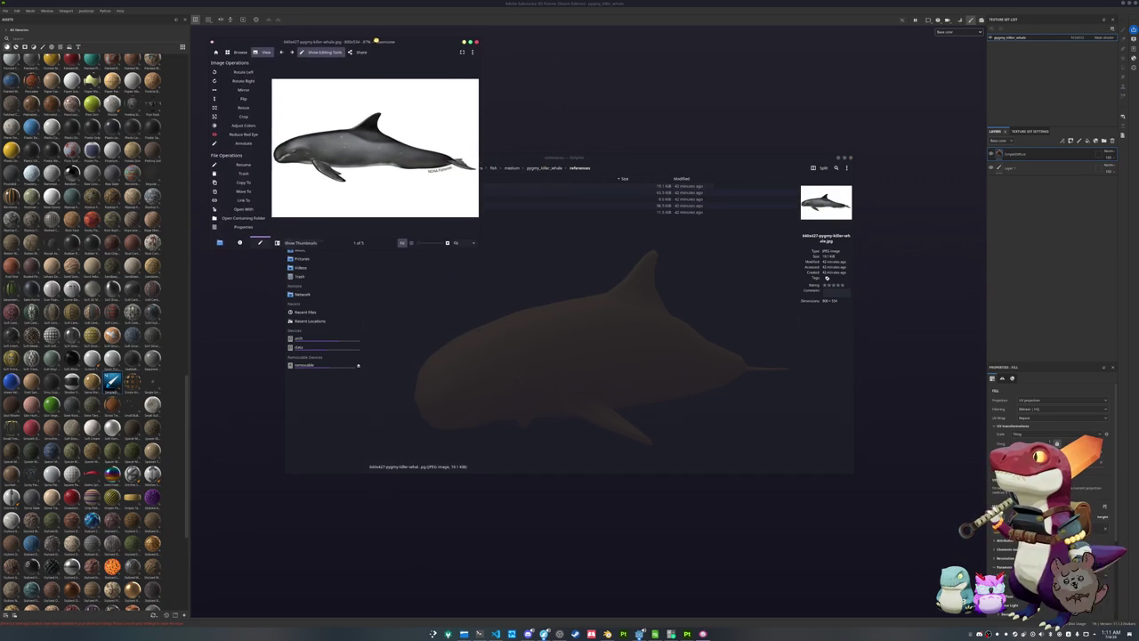
click(559, 274)
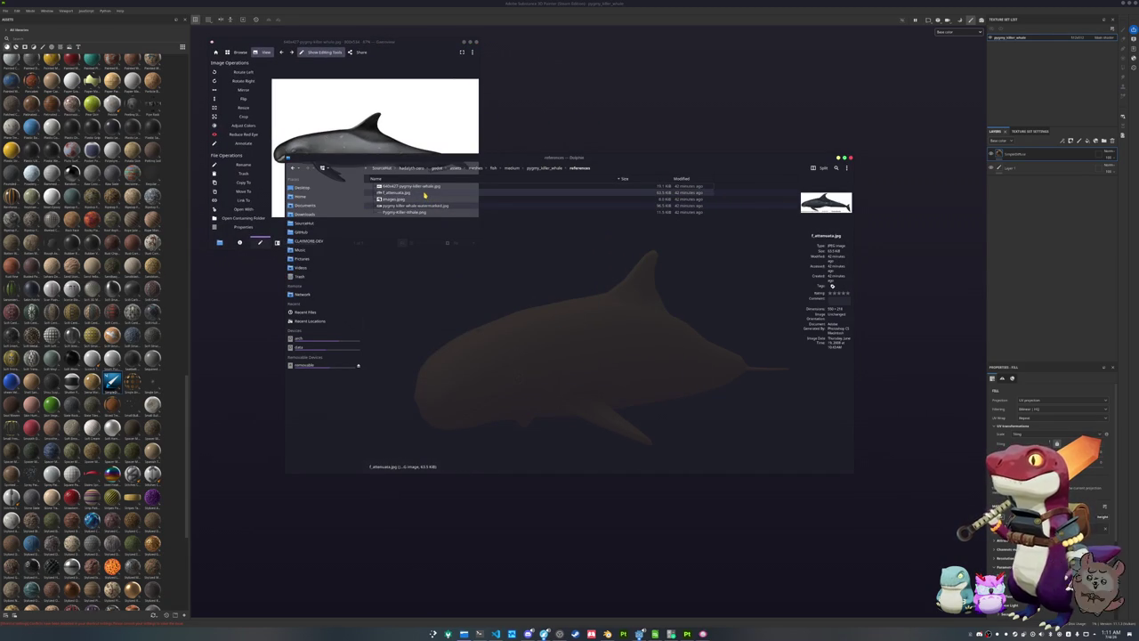
double_click(426, 194)
drag(589, 225, 637, 55)
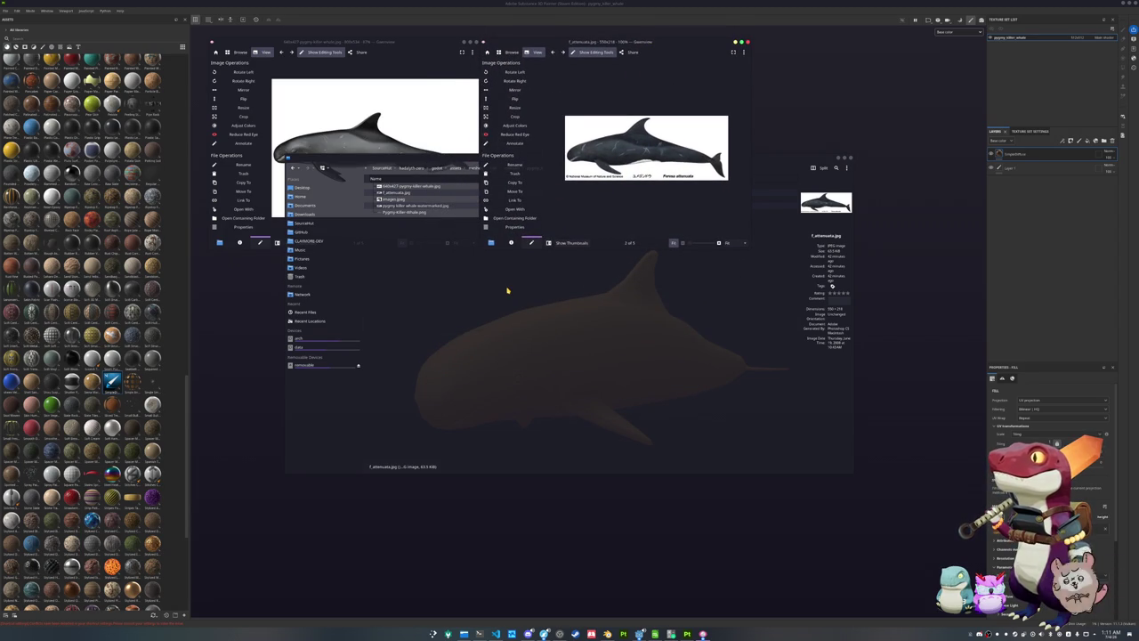
click(507, 290)
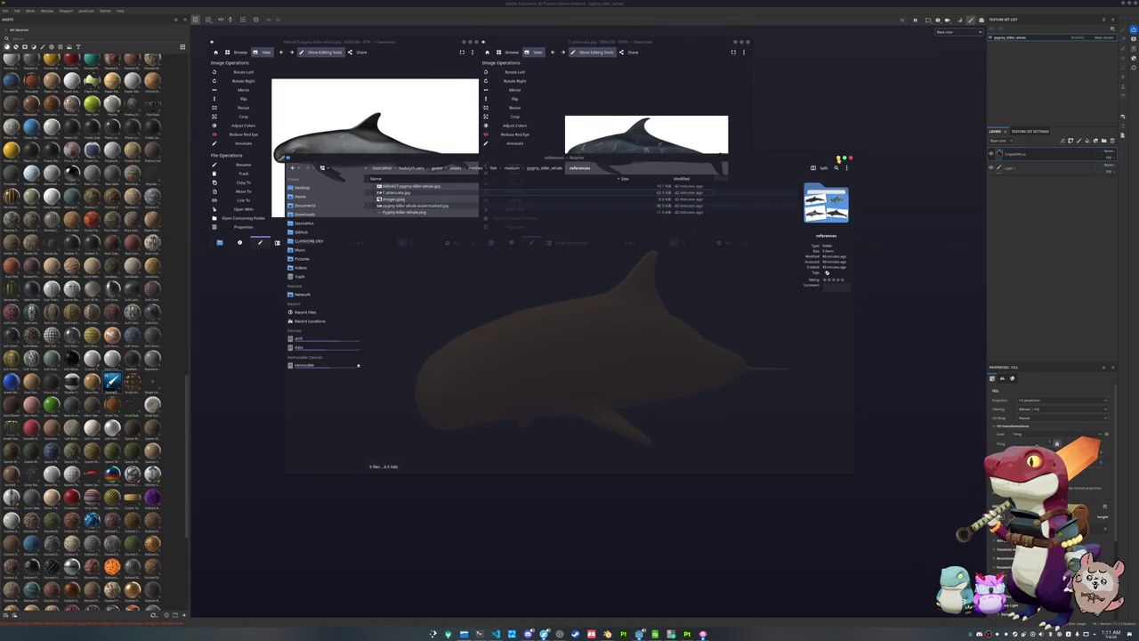
Close Dolphin and hide the editing sidebars of both image viewers
click(851, 157)
ctrl+scroll(414, 196, up, 2)
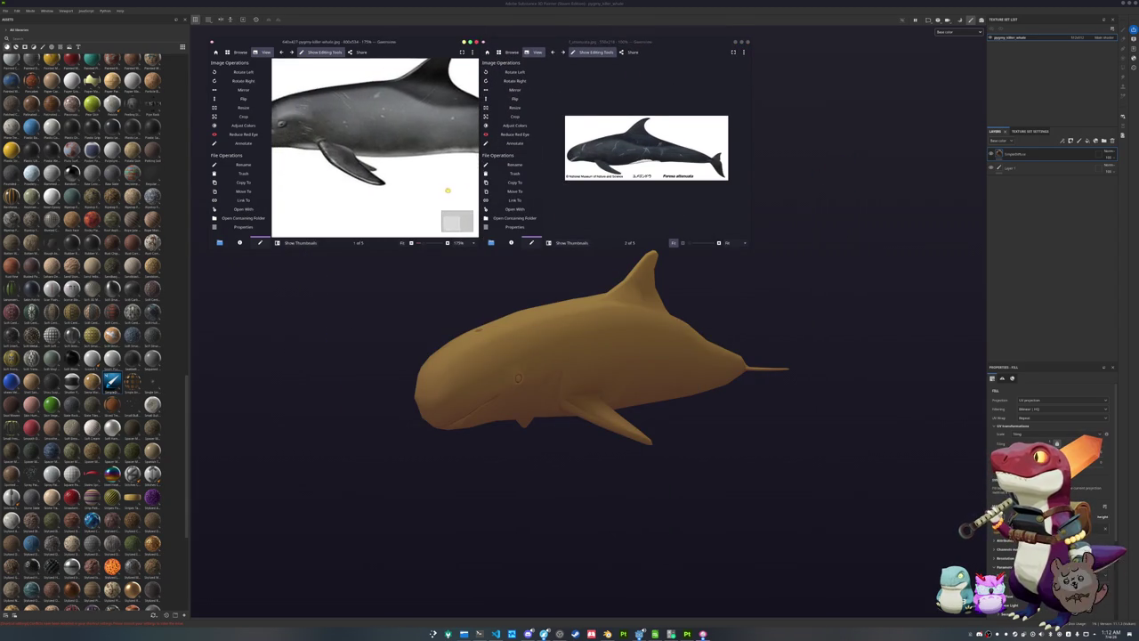
ctrl+scroll(362, 189, down, 2)
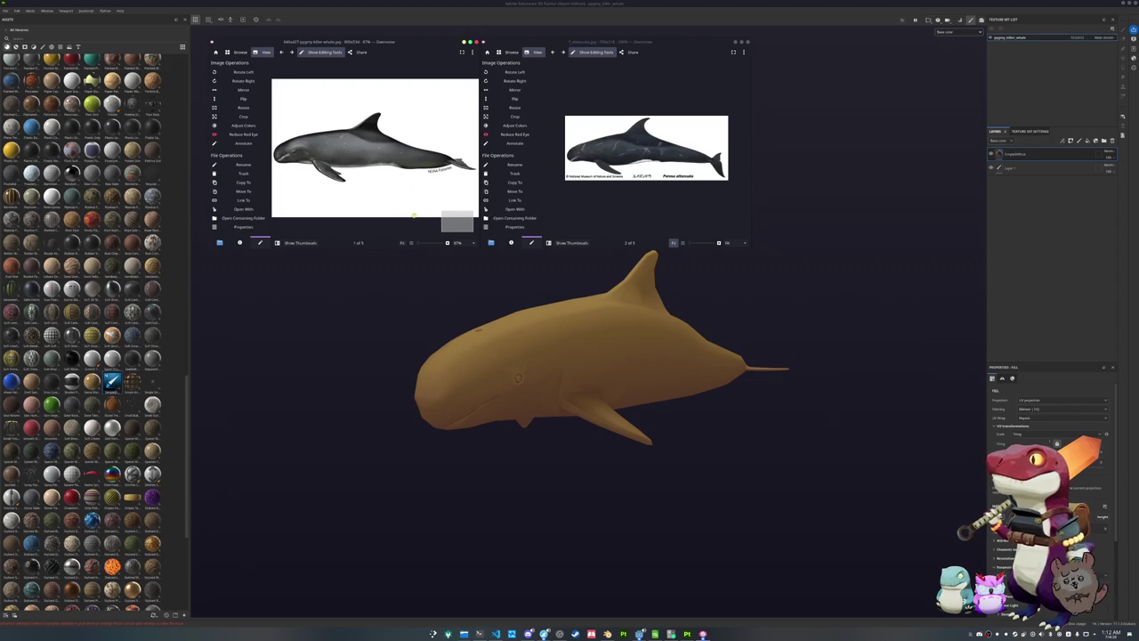
click(602, 57)
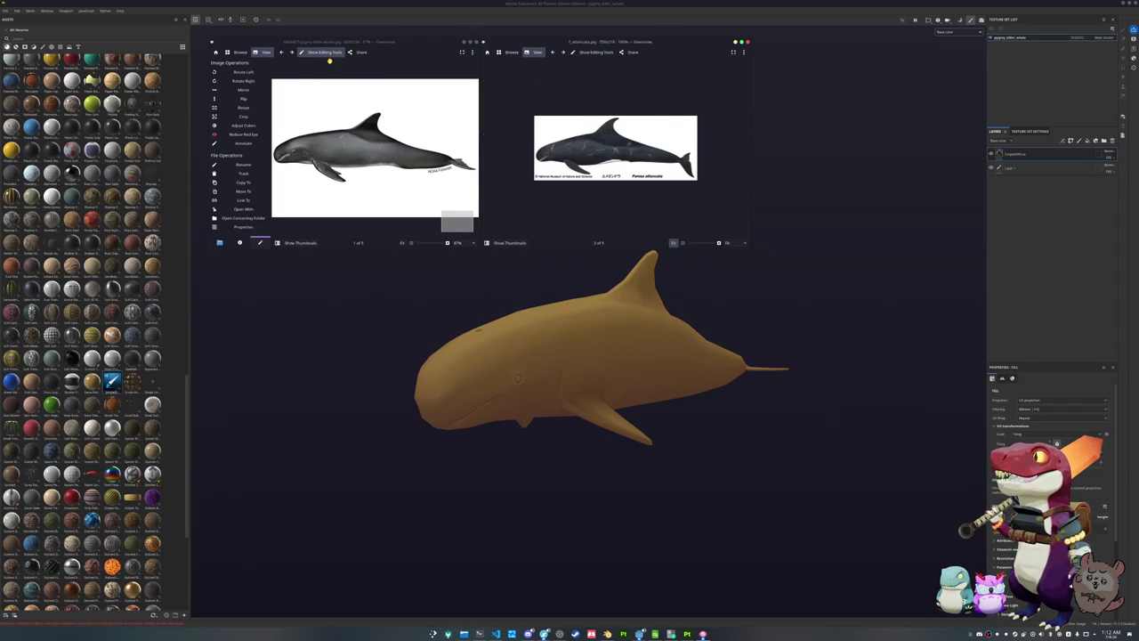
click(324, 51)
ctrl+scroll(587, 174, up, 1)
ctrl+scroll(587, 174, up, 2)
ctrl+scroll(586, 173, down, 1)
key(super)
text(kco)
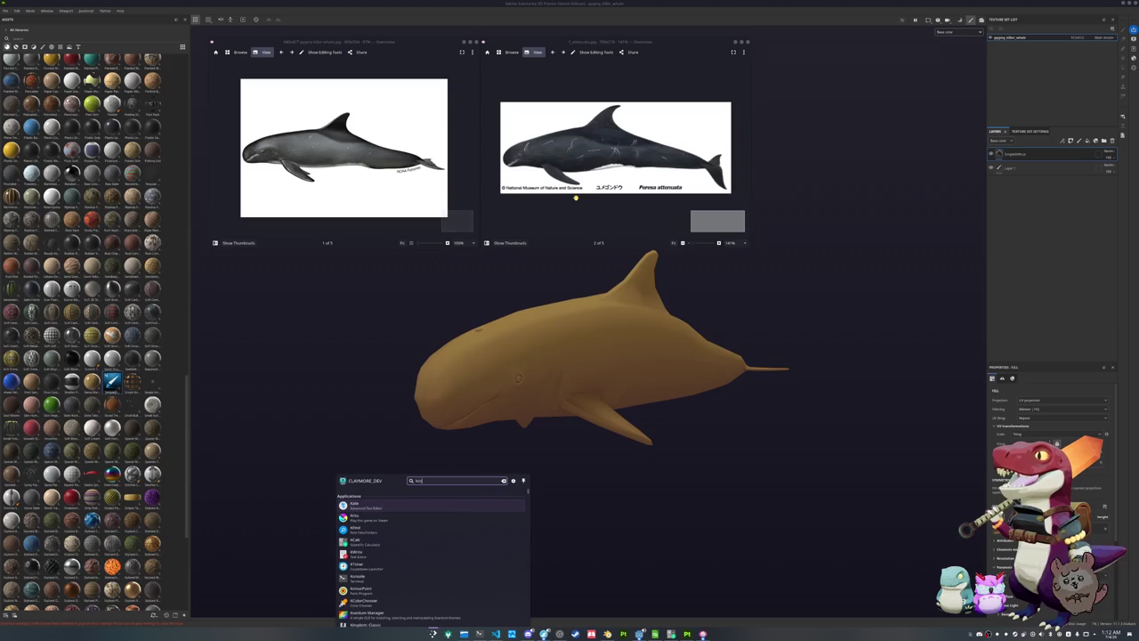
text(lorchoo)
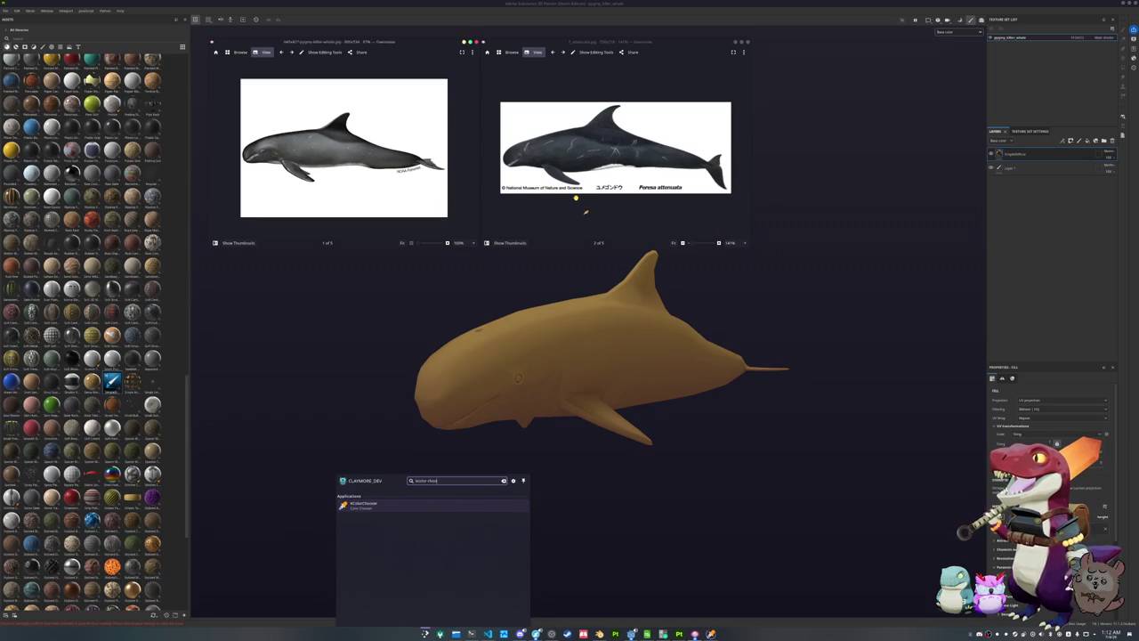
Launch KColorChooser and park its Select Color window at the upper right beside the references
key(Return)
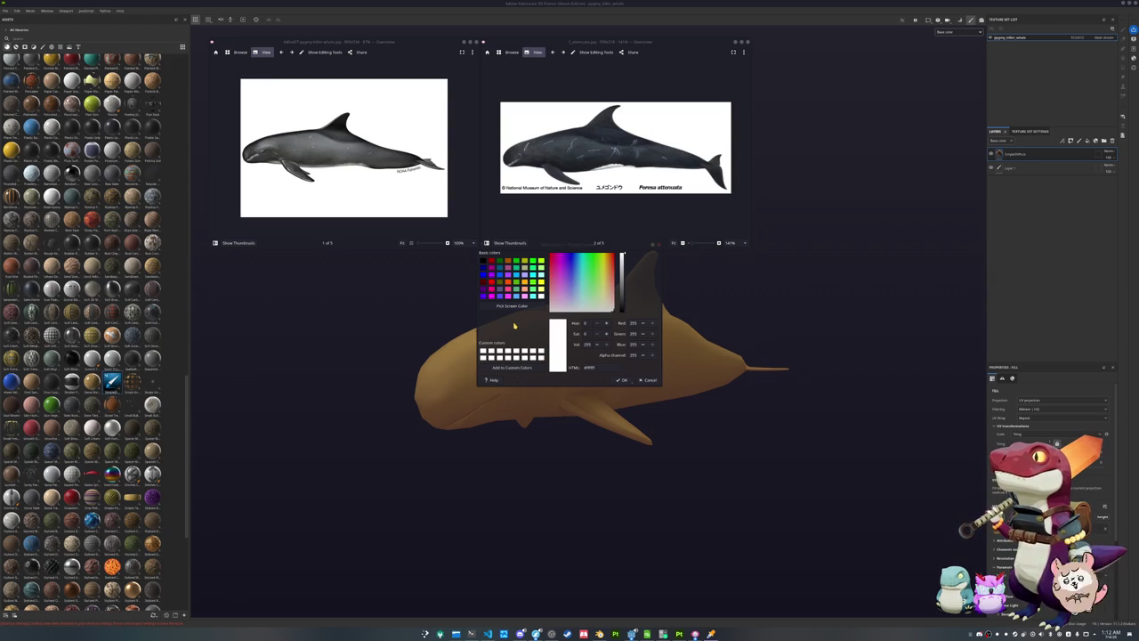
drag(592, 42, 617, 40)
mouse_move(492, 245)
mouse_down()
mouse_move(507, 270)
mouse_move(804, 295)
mouse_up()
drag(643, 50, 619, 50)
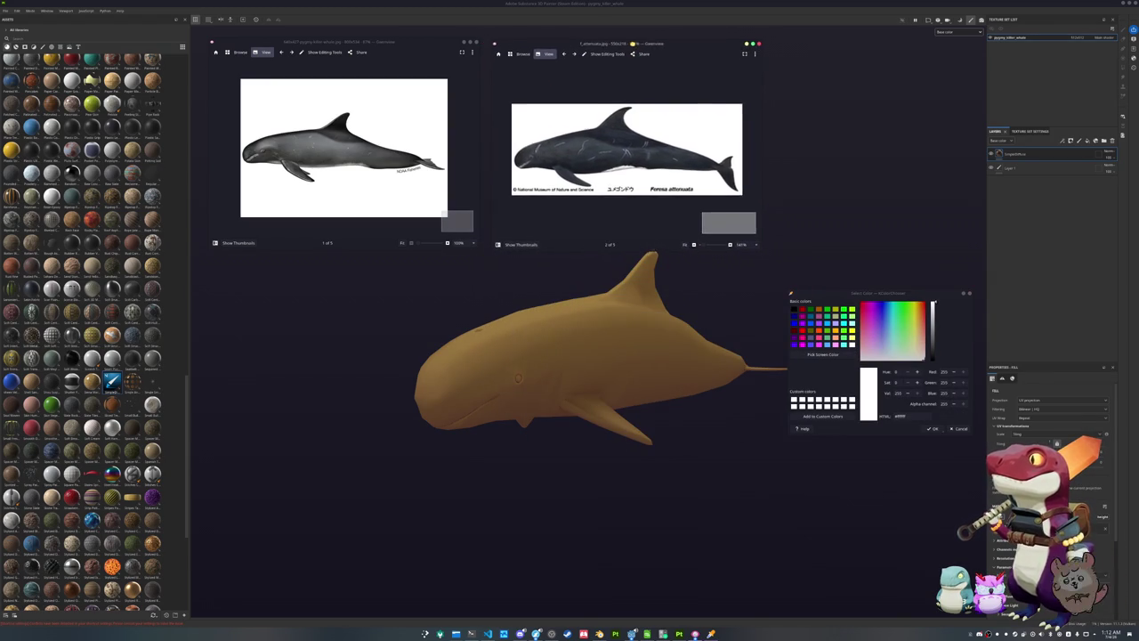
drag(847, 293, 812, 41)
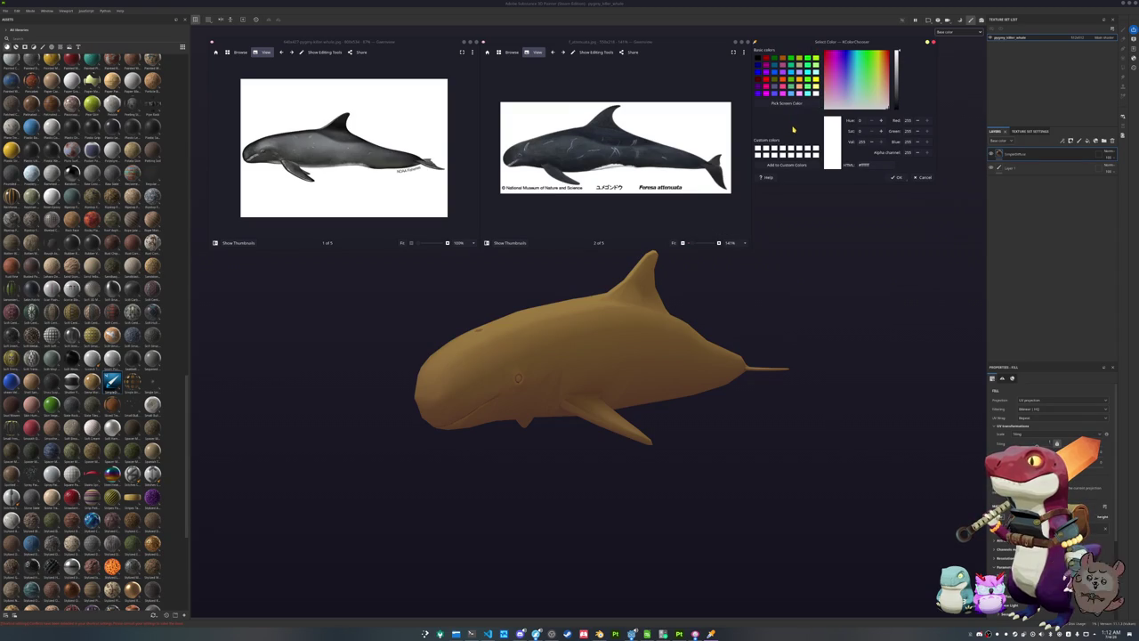
click(709, 275)
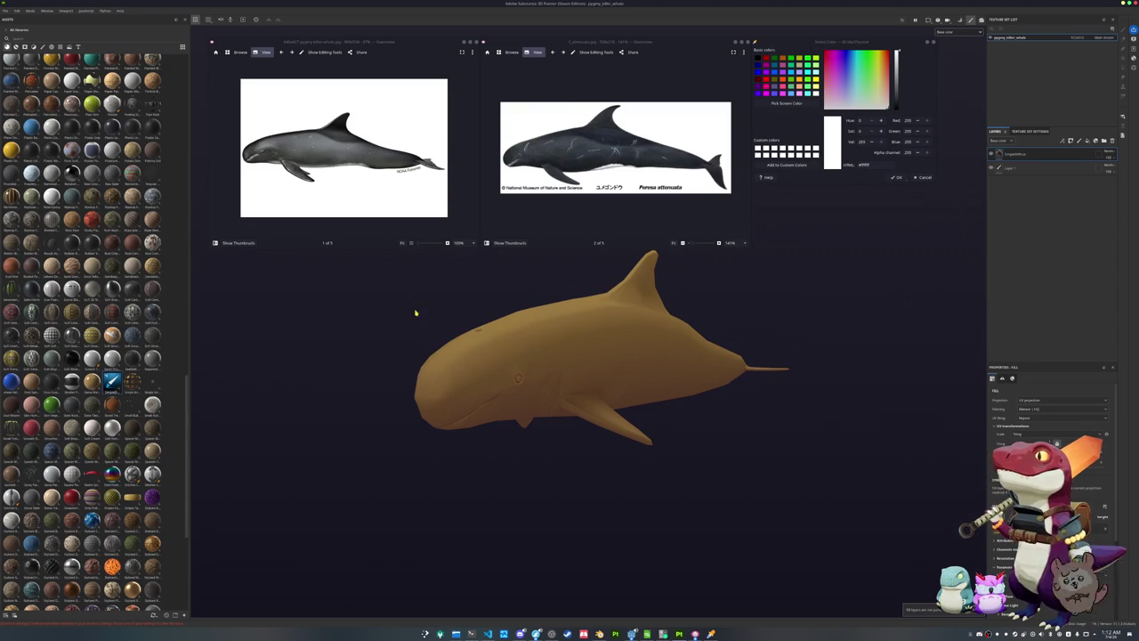
Sample the dark blue-grey from the reference whale and paste it as the fill's Base Color
middle_drag(416, 312, 382, 347)
click(786, 103)
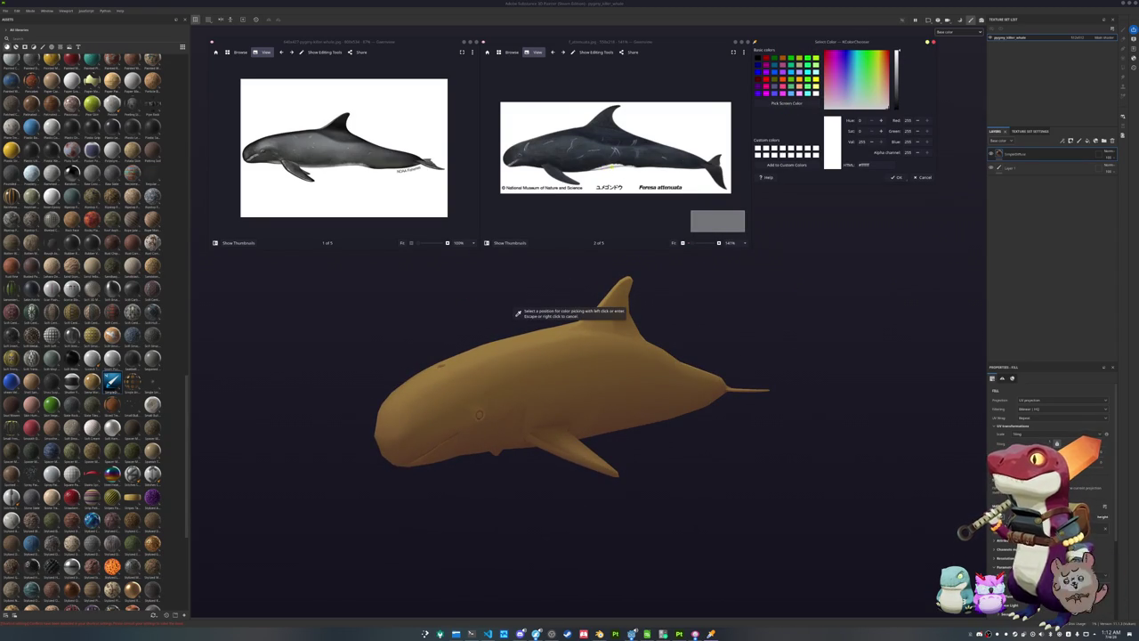
click(581, 168)
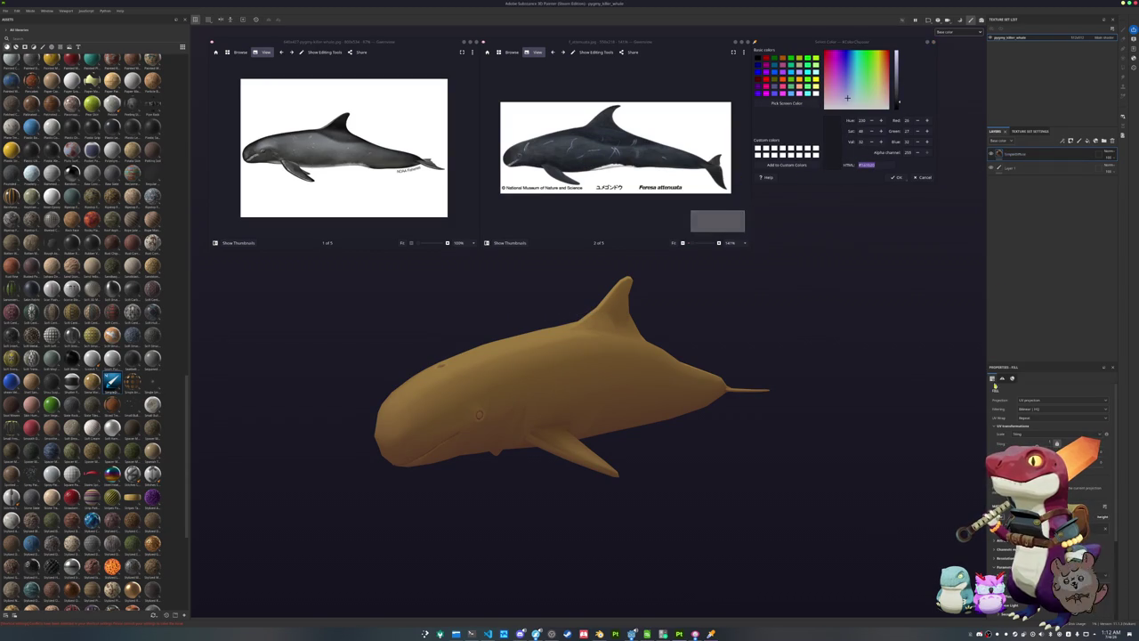
scroll(1050, 409, down, 3)
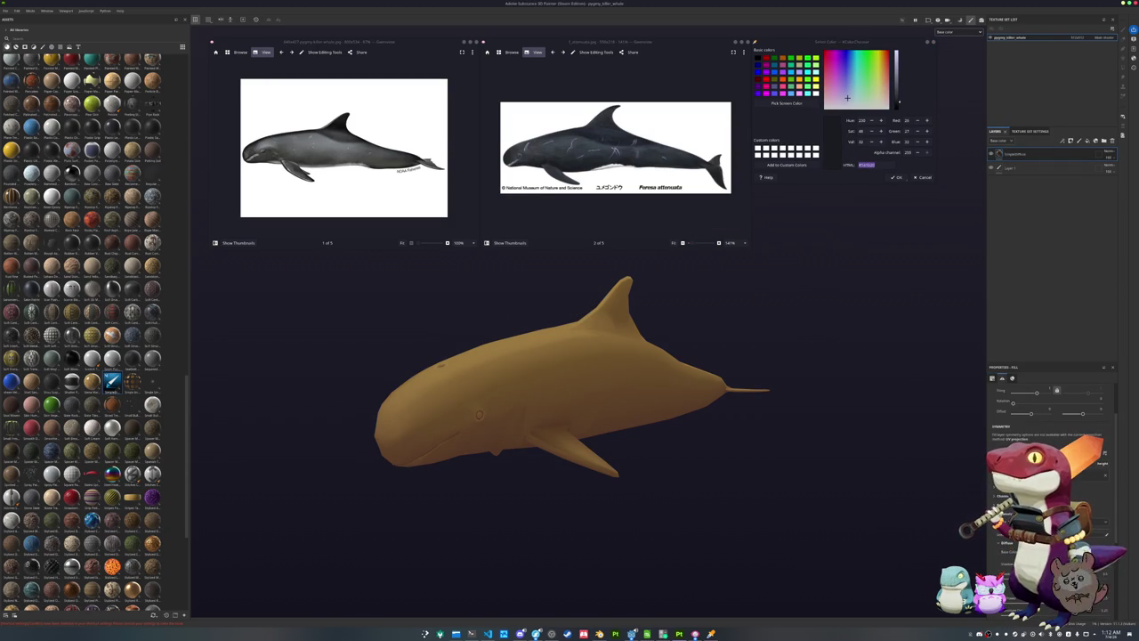
click(1067, 552)
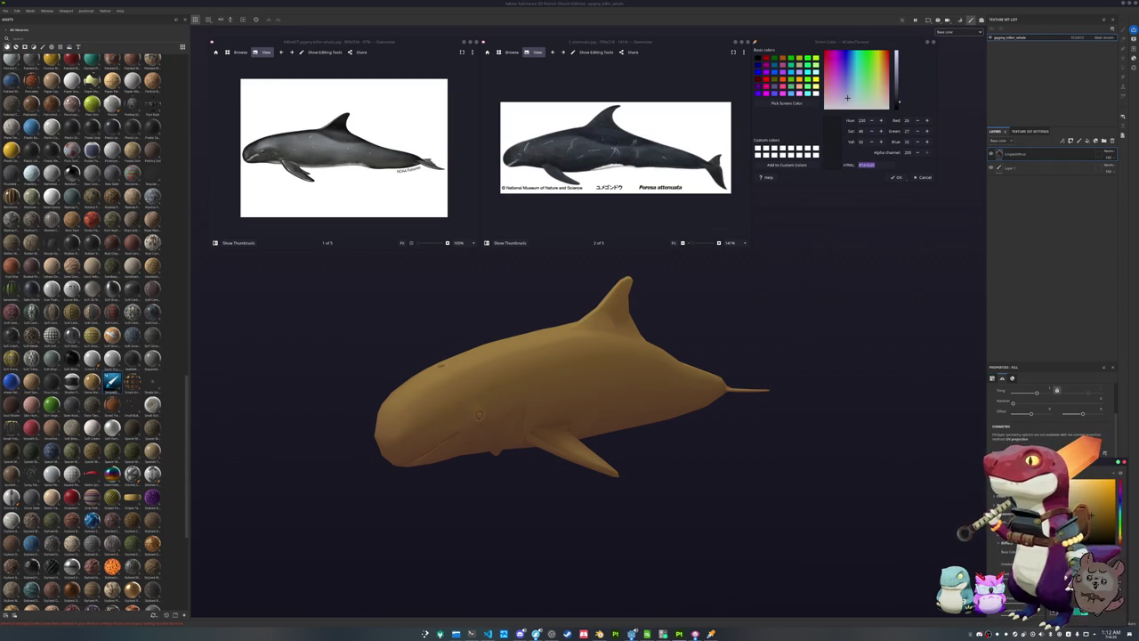
click(1095, 534)
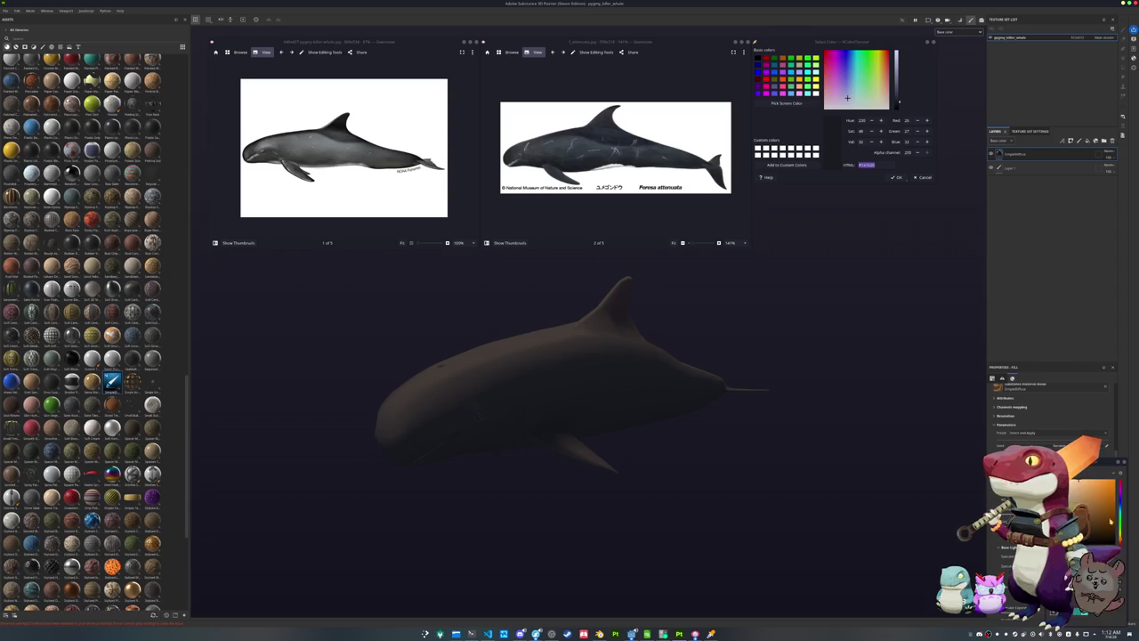
key(ctrl+v)
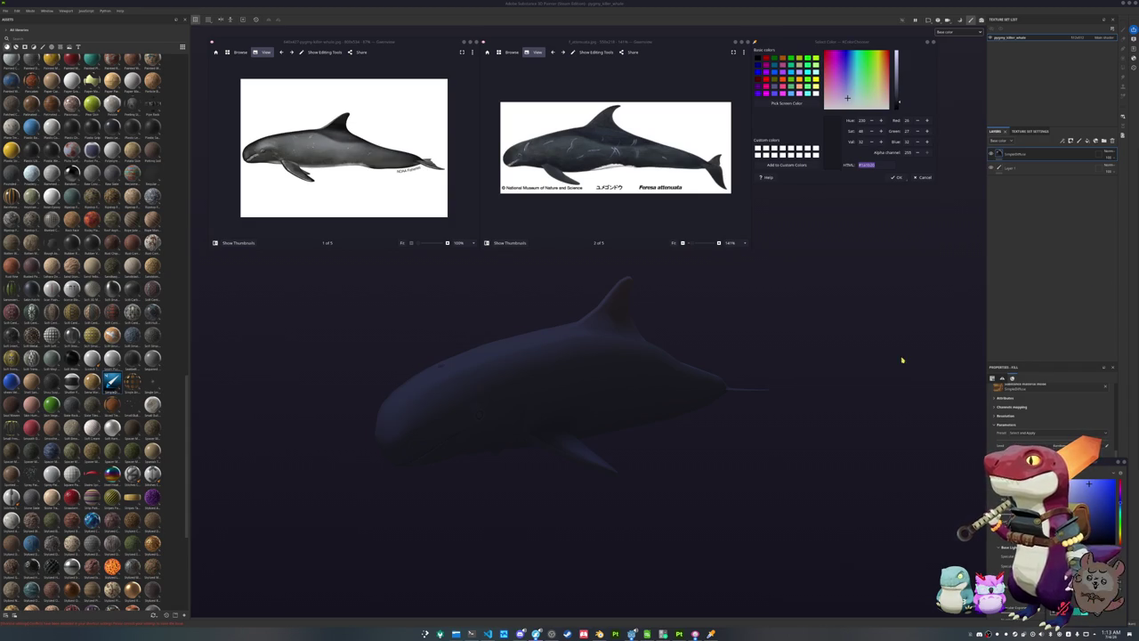
shift+right_drag(883, 362, 748, 347)
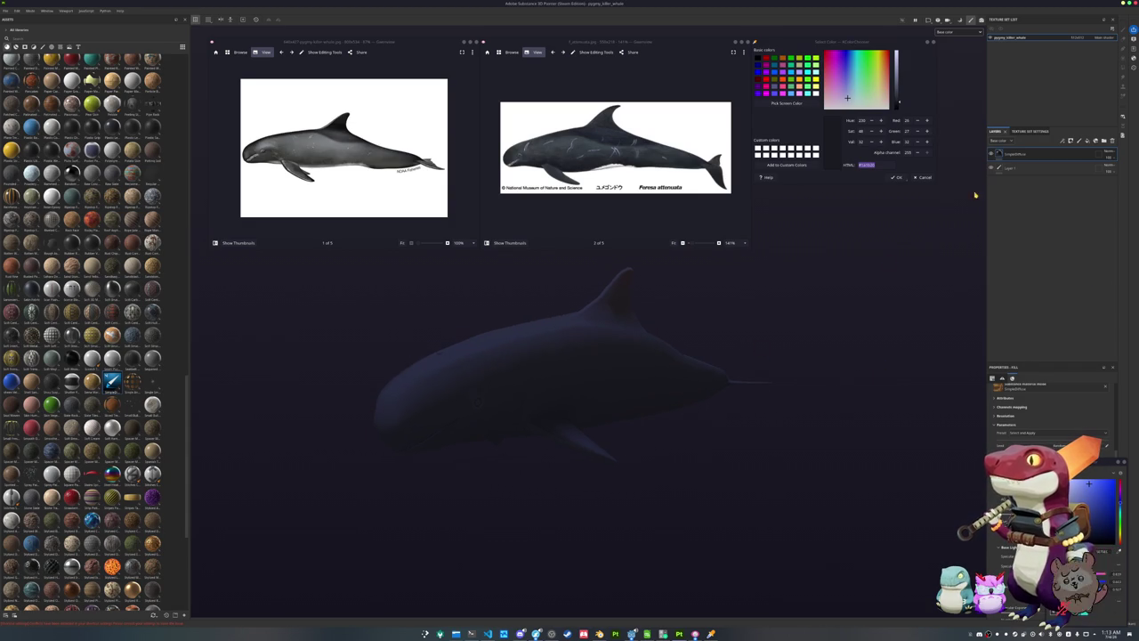
Add a fill layer and sample the light grey #d9d8d6 from the reference whale's belly
click(1029, 155)
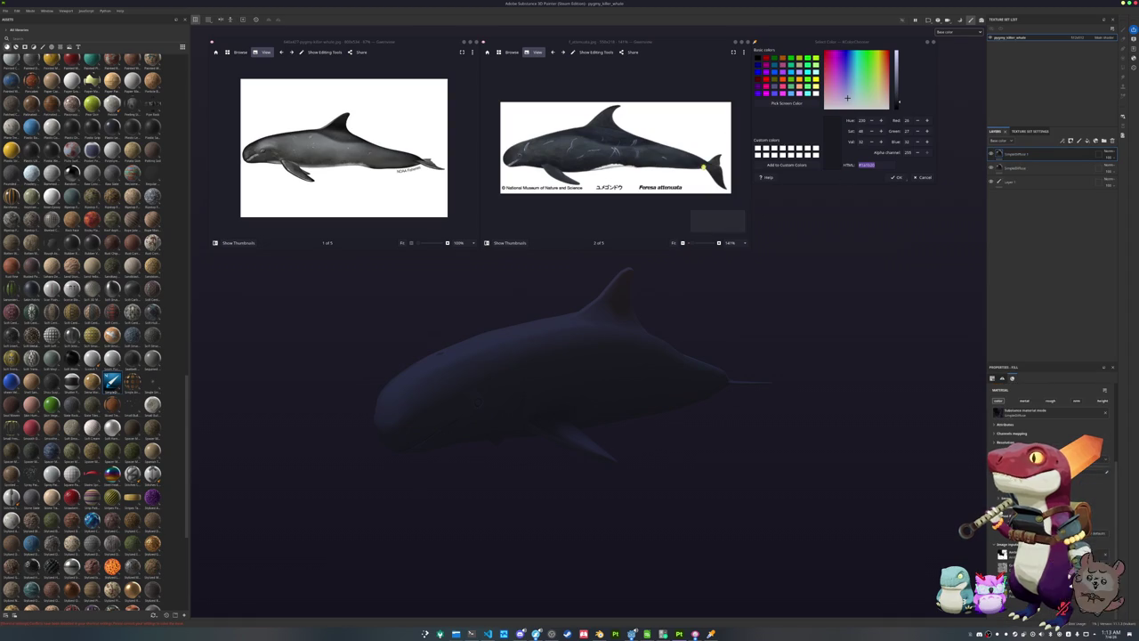
click(785, 103)
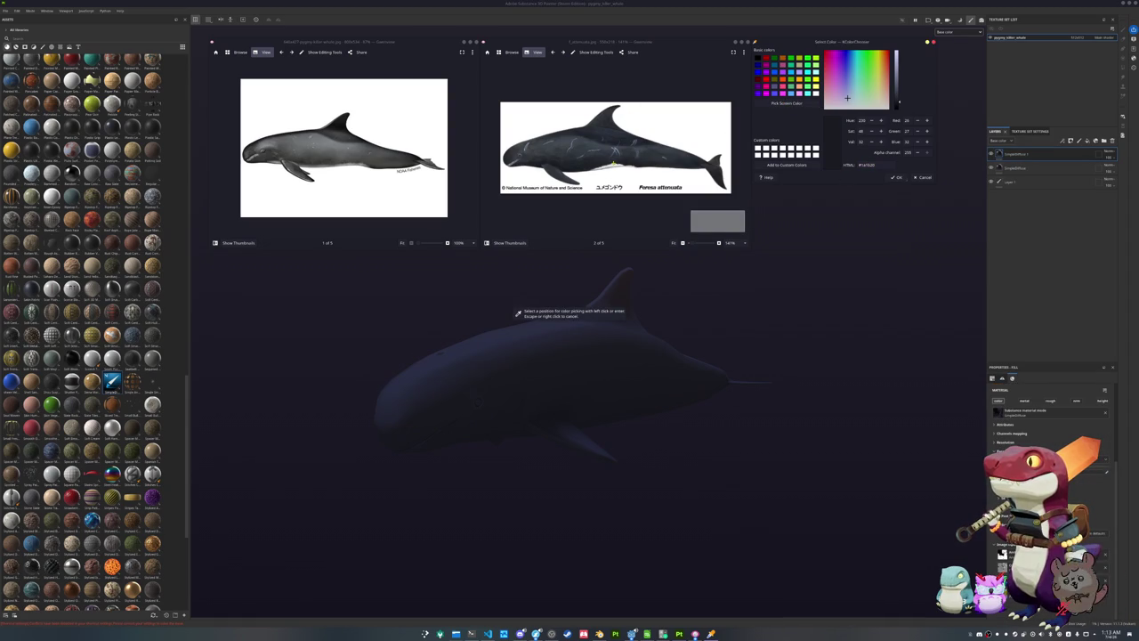
click(612, 168)
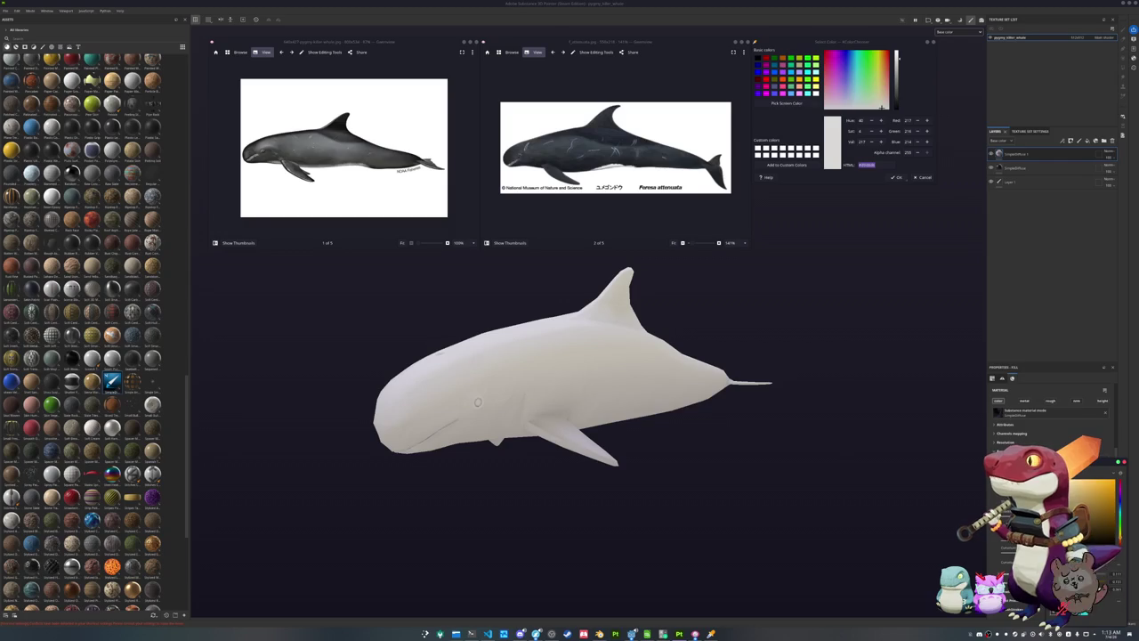
Give the pale fill a black mask with a paint effect and brush a pale patch along the belly
right_click(1005, 153)
click(1010, 156)
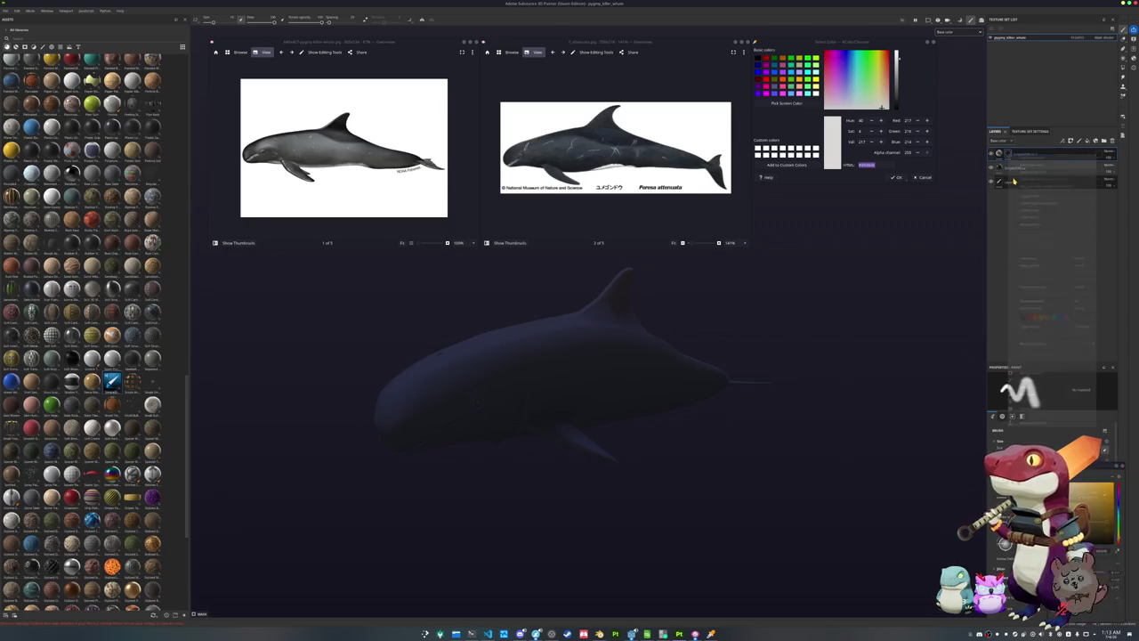
right_click(1010, 155)
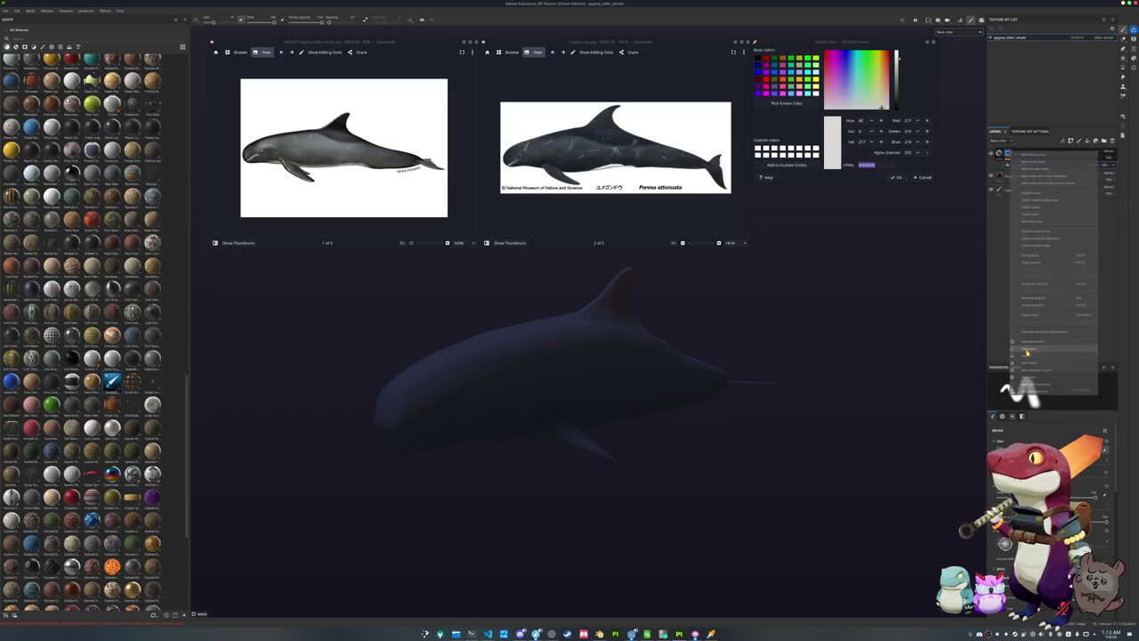
click(1032, 383)
alt+drag(523, 496, 534, 350)
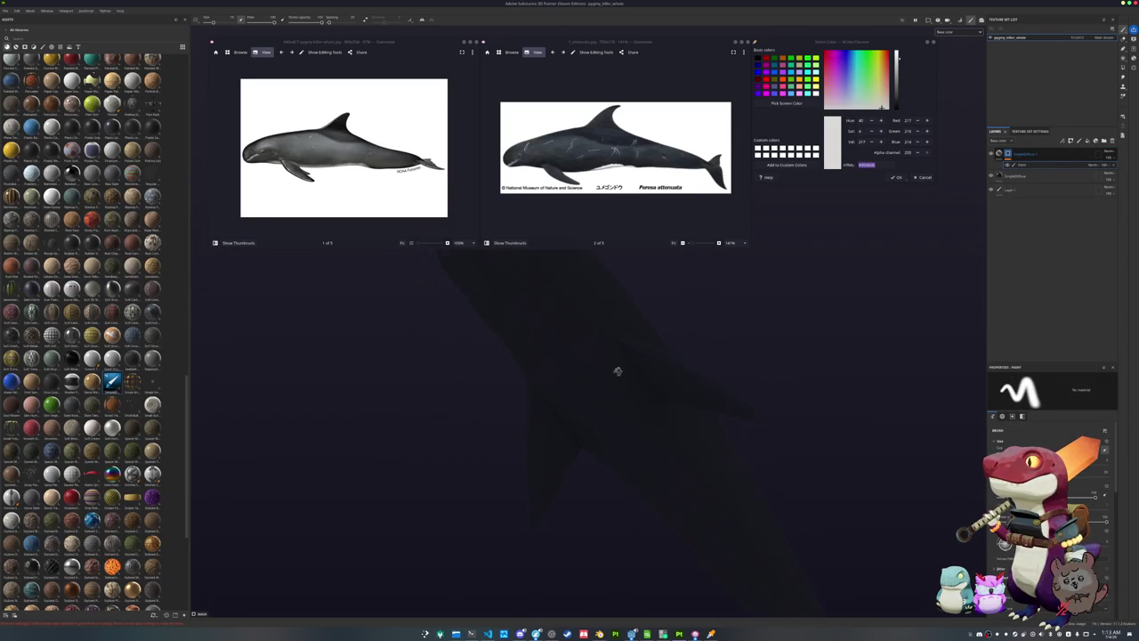
mouse_move(647, 341)
alt+mouse_down()
mouse_move(578, 387)
mouse_move(605, 361)
alt+mouse_up()
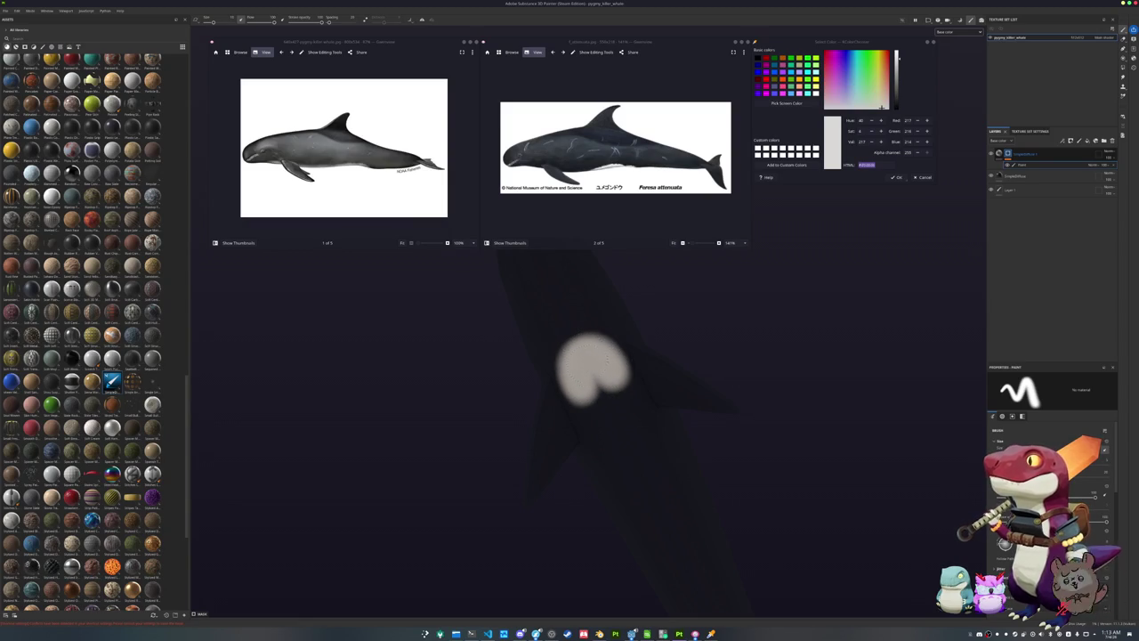
mouse_move(594, 369)
mouse_down()
mouse_move(608, 407)
mouse_move(602, 363)
mouse_move(453, 435)
mouse_move(423, 498)
mouse_move(427, 540)
mouse_move(470, 476)
mouse_move(471, 328)
mouse_move(602, 356)
mouse_move(521, 393)
mouse_up()
mouse_move(457, 373)
mouse_down()
mouse_move(578, 360)
mouse_move(808, 376)
mouse_move(884, 406)
mouse_move(899, 391)
mouse_move(534, 387)
mouse_move(644, 569)
mouse_move(751, 435)
mouse_move(801, 441)
mouse_move(622, 441)
mouse_up()
scroll(533, 387, down, 3)
scroll(1050, 480, down, 3)
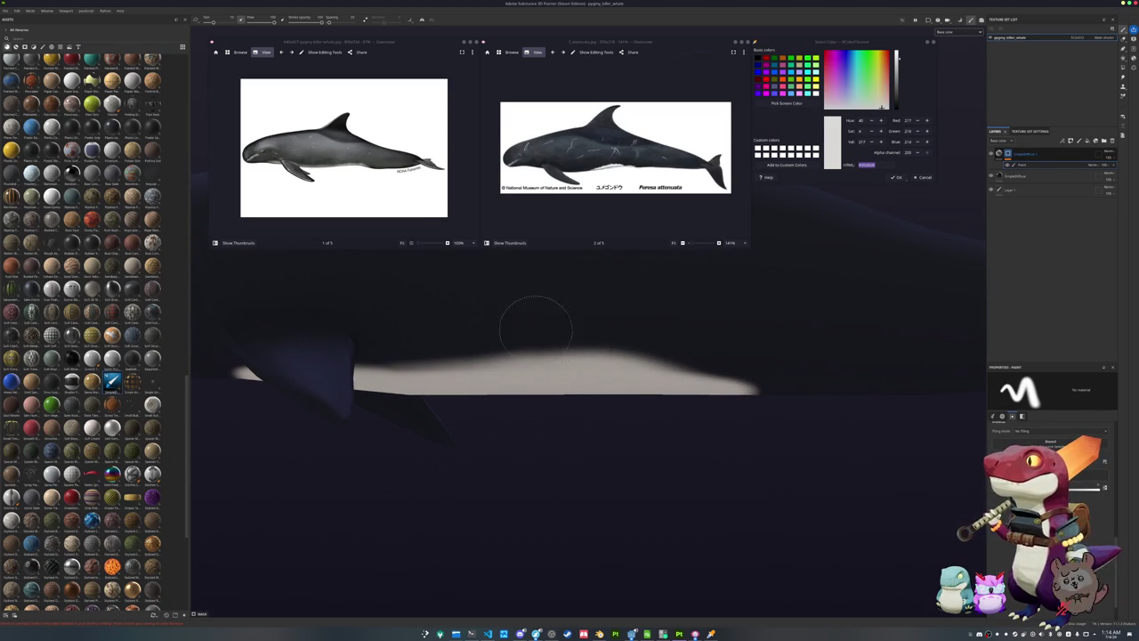
Erase the left end of the pale belly band and check its thickness from several angles
mouse_move(380, 330)
alt+mouse_down()
mouse_move(421, 295)
mouse_move(369, 329)
alt+mouse_up()
alt+middle_drag(369, 329, 521, 318)
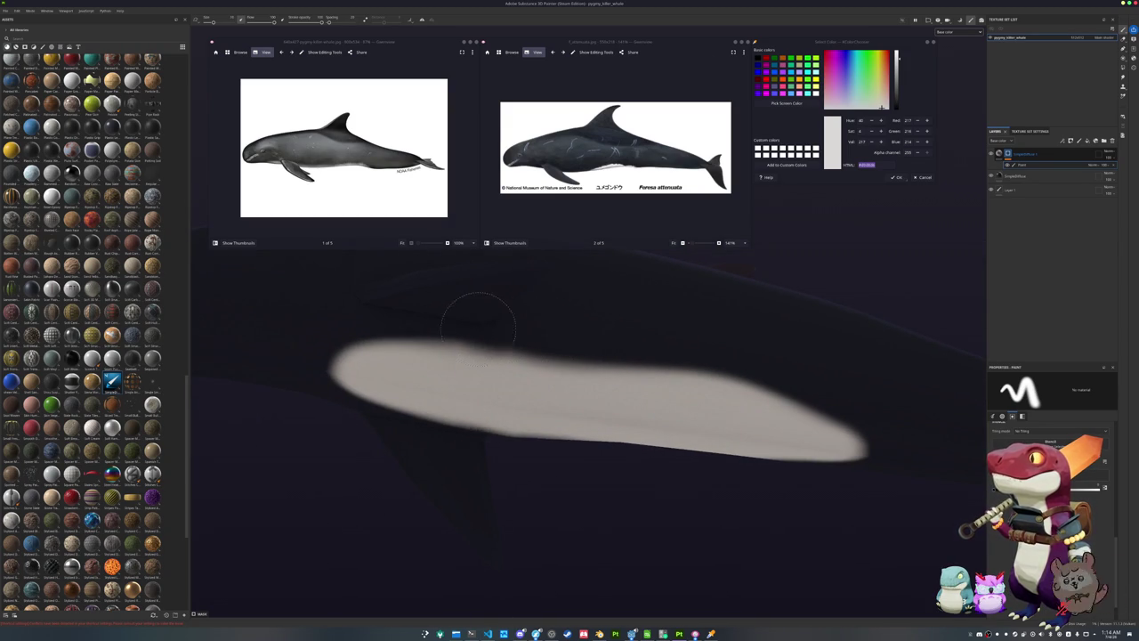
mouse_move(343, 333)
mouse_down()
mouse_move(320, 351)
mouse_move(331, 360)
mouse_move(368, 326)
mouse_up()
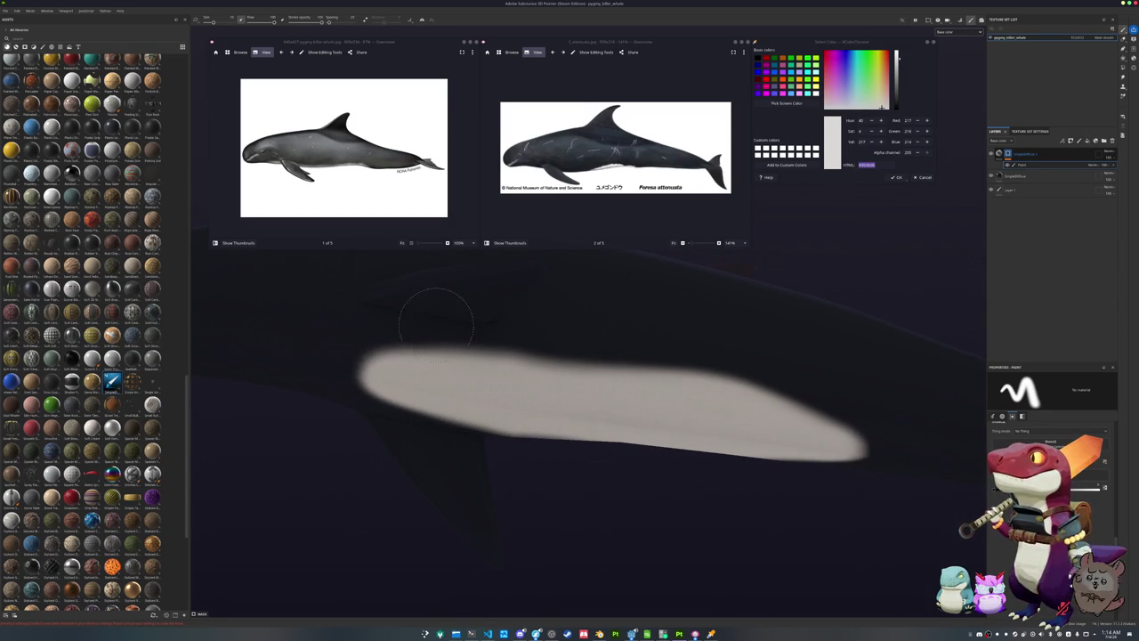
alt+middle_drag(628, 318, 464, 298)
alt+drag(464, 297, 466, 325)
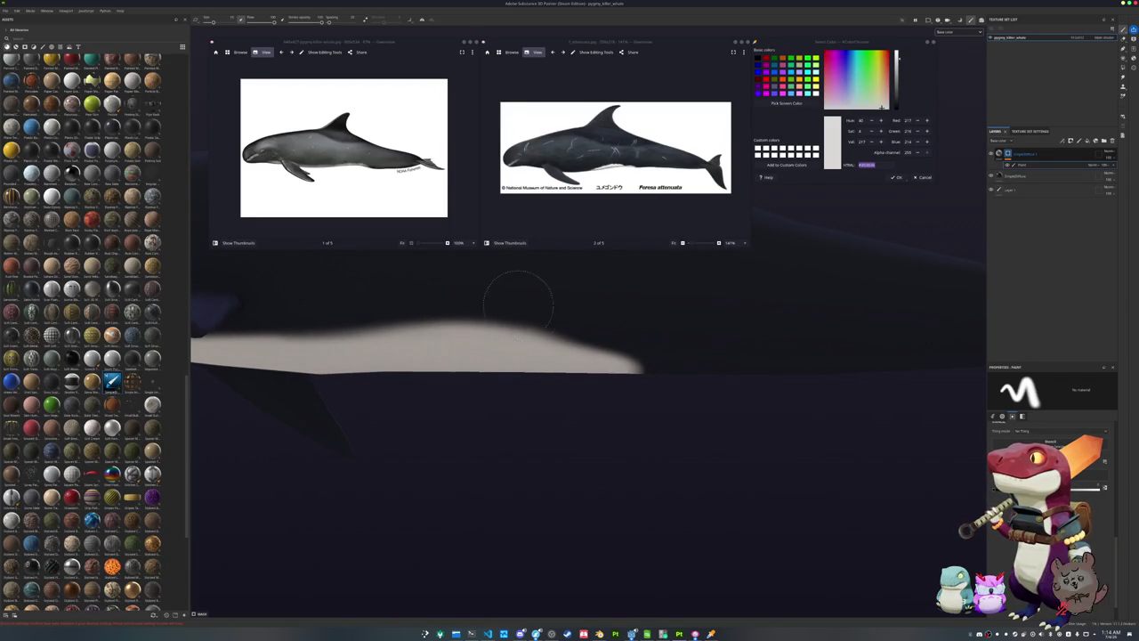
mouse_move(667, 365)
alt+mouse_down()
mouse_move(648, 293)
mouse_move(640, 333)
mouse_move(635, 310)
alt+mouse_up()
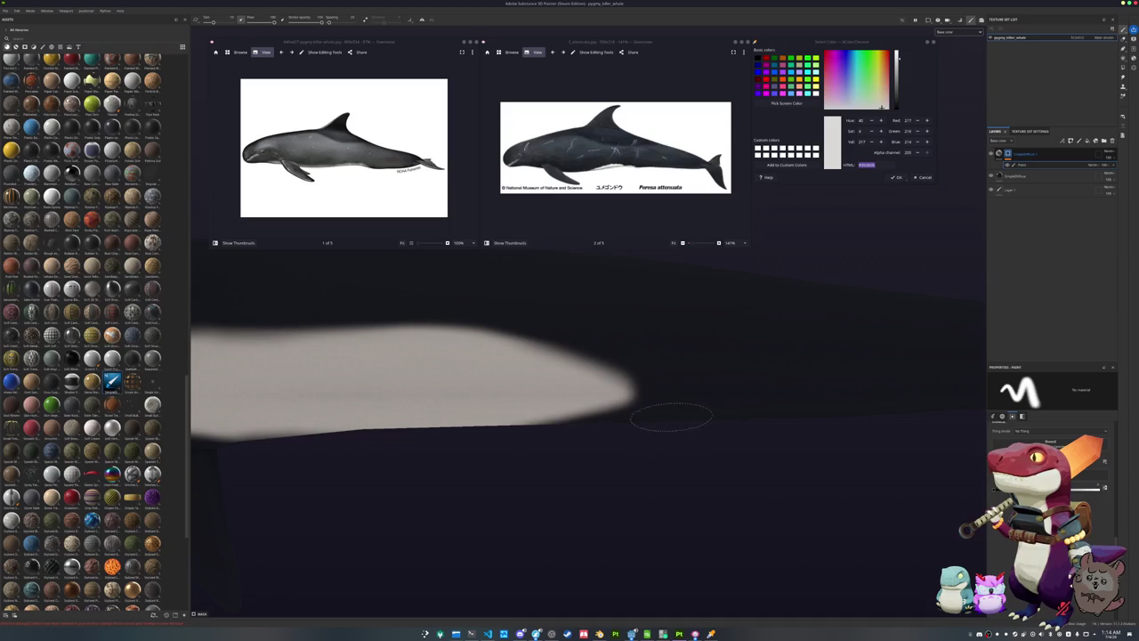
scroll(632, 347, down, 3)
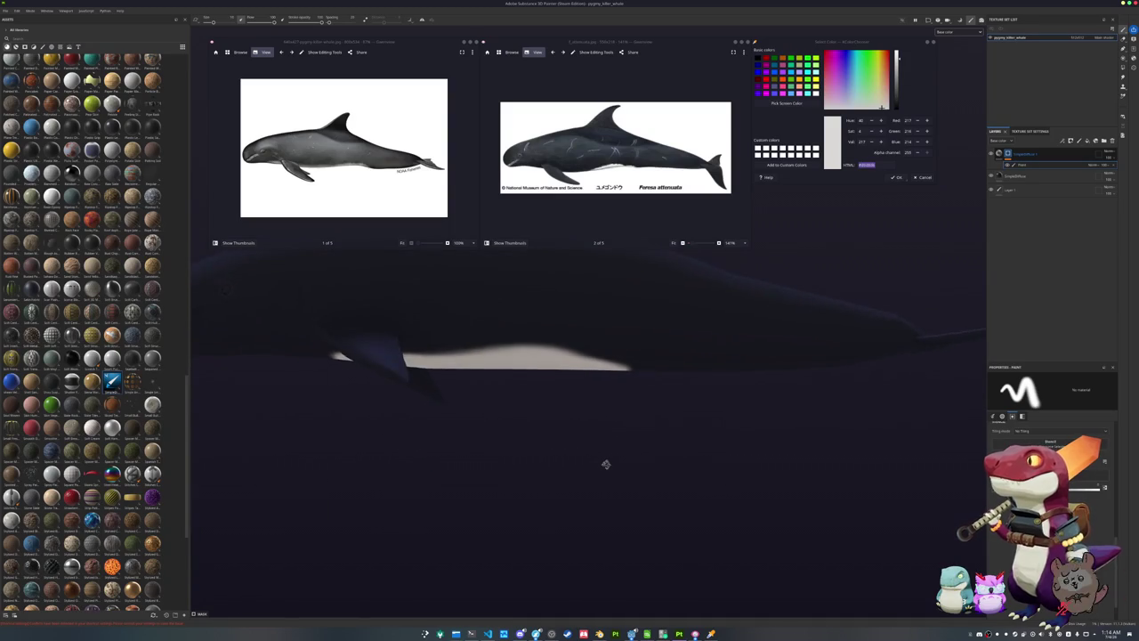
scroll(408, 326, up, 2)
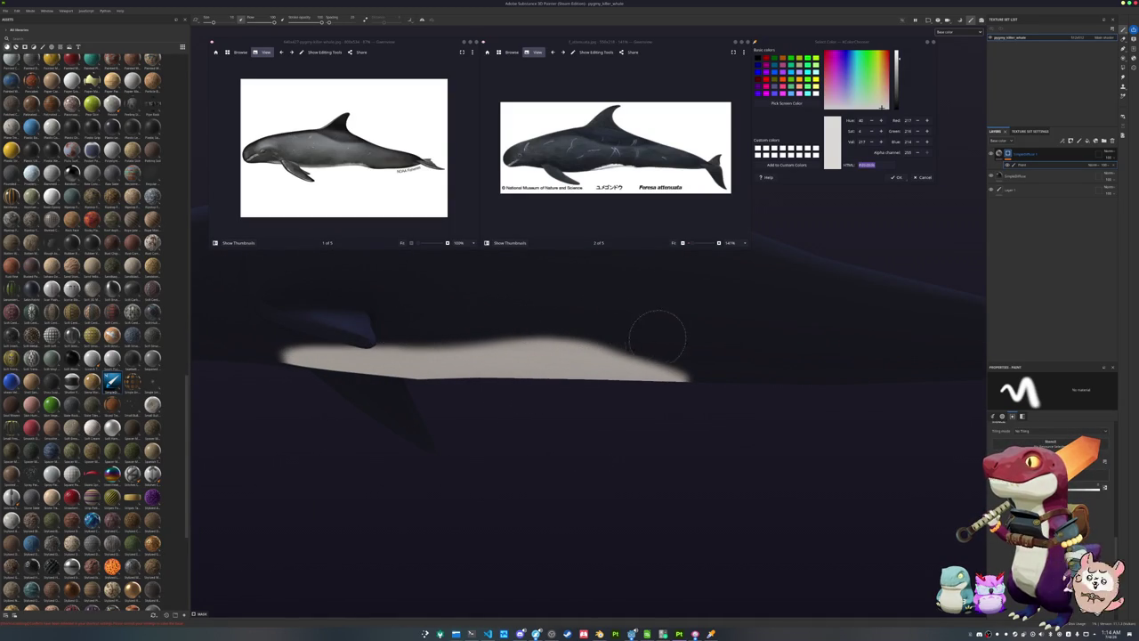
scroll(671, 331, down, 2)
alt+drag(671, 331, 704, 386)
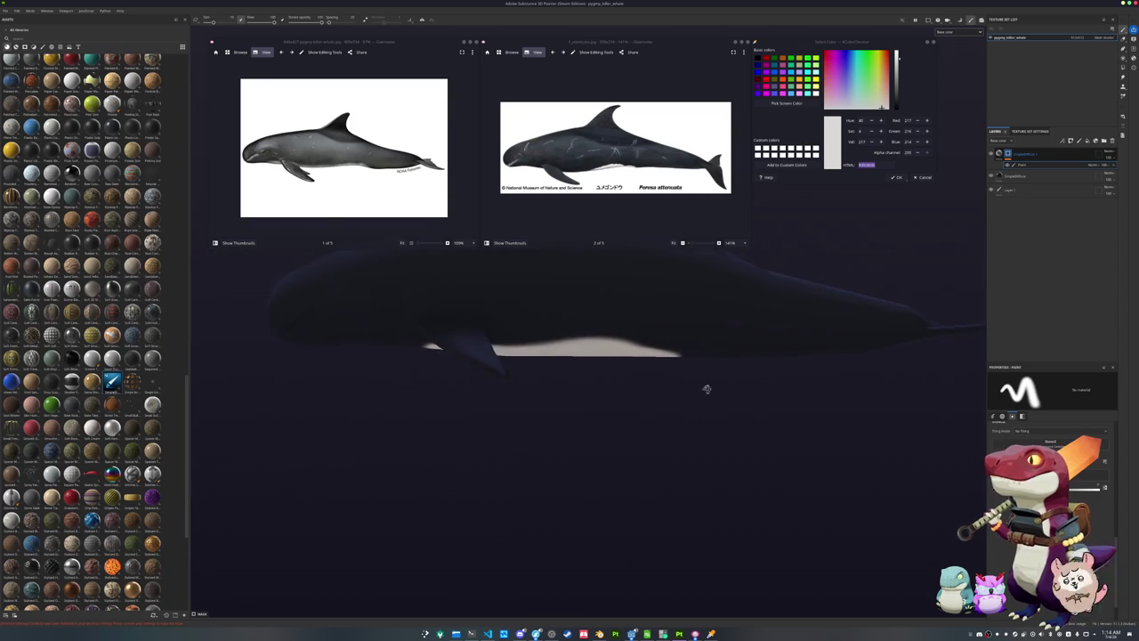
Select the top layer, return to painting, and inspect the belly band and dorsal fin
click(1008, 154)
mouse_move(852, 254)
alt+mouse_down()
mouse_move(757, 323)
mouse_move(692, 323)
mouse_move(859, 249)
alt+mouse_up()
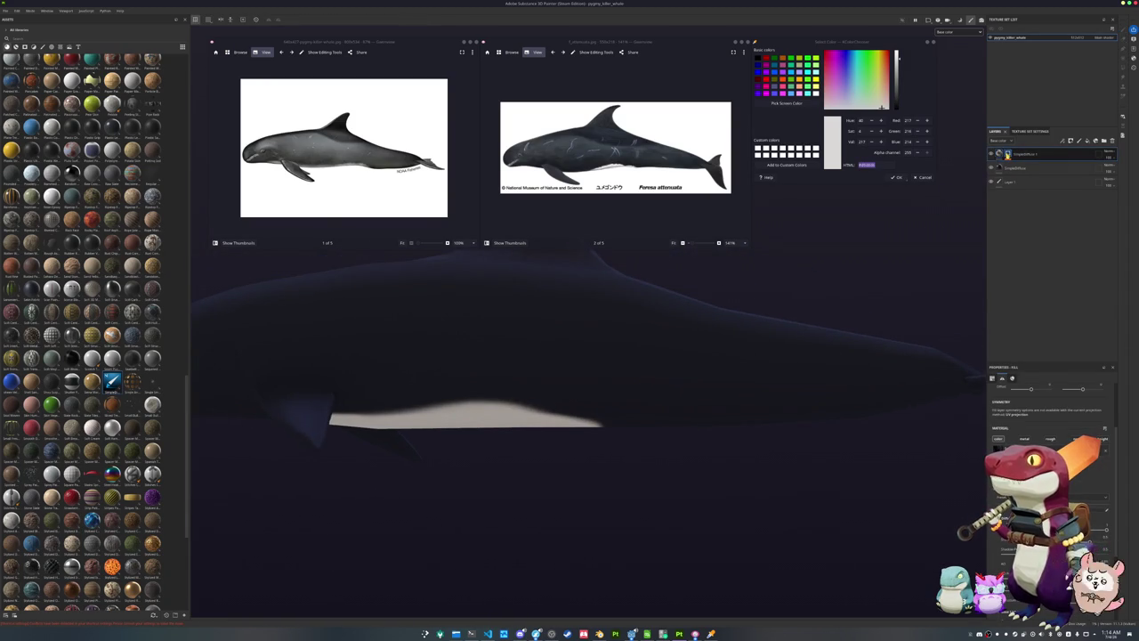
key(1)
alt+drag(647, 400, 636, 315)
mouse_move(673, 355)
alt+mouse_down()
mouse_move(575, 389)
mouse_move(577, 374)
mouse_move(647, 319)
alt+mouse_up()
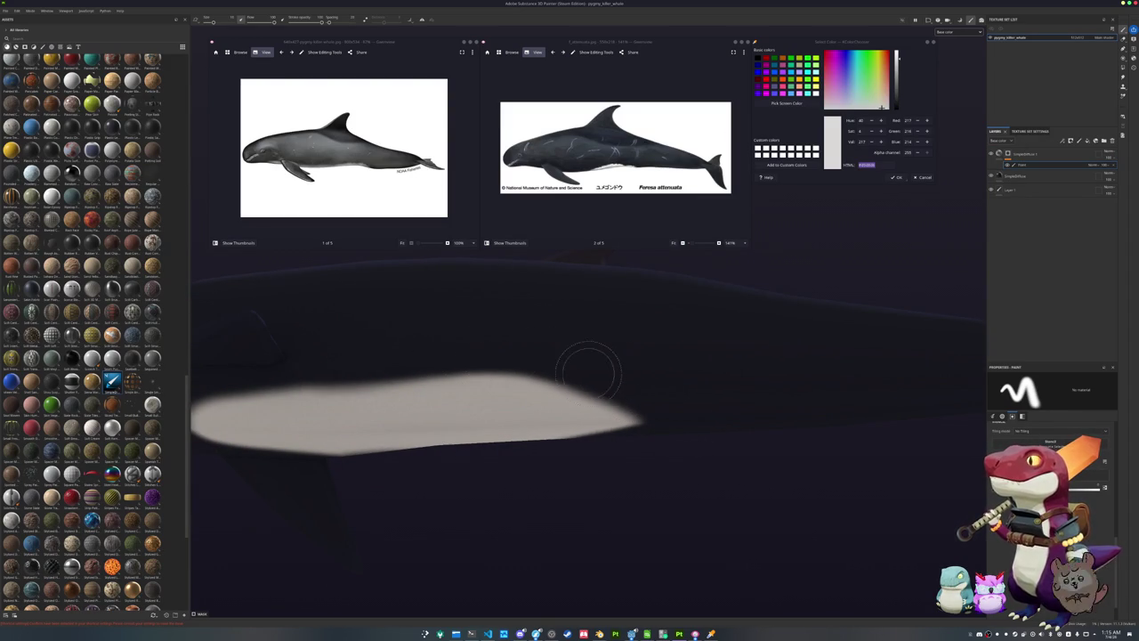
scroll(623, 387, down, 5)
scroll(676, 382, down, 2)
alt+drag(681, 386, 705, 460)
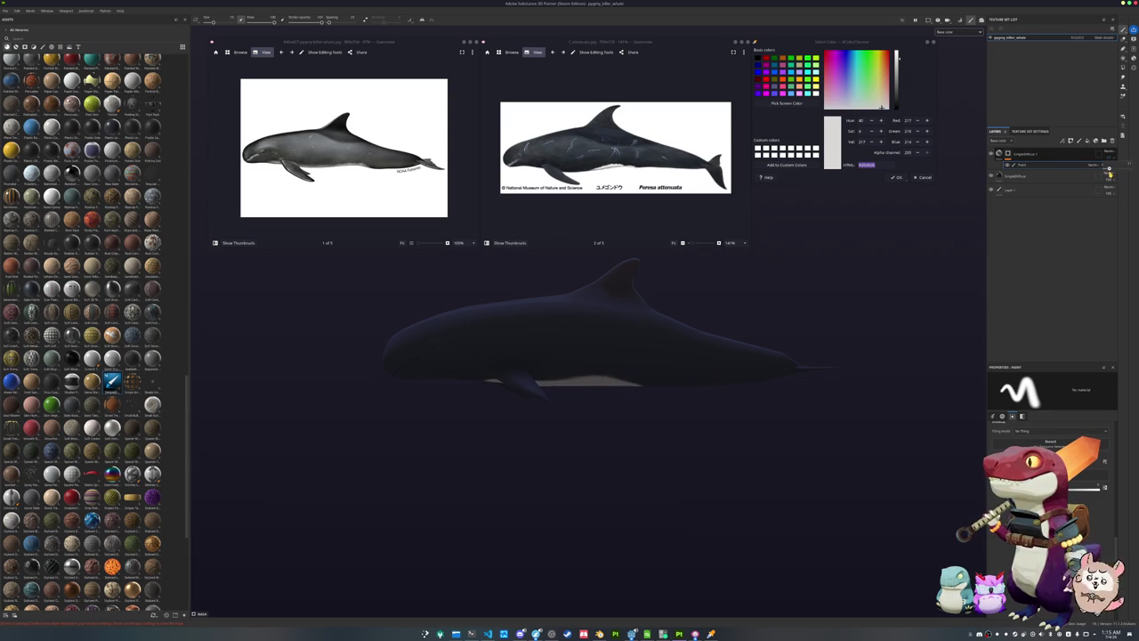
Add a new white fill layer over the whale and change its blend mode
middle_drag(822, 302, 892, 334)
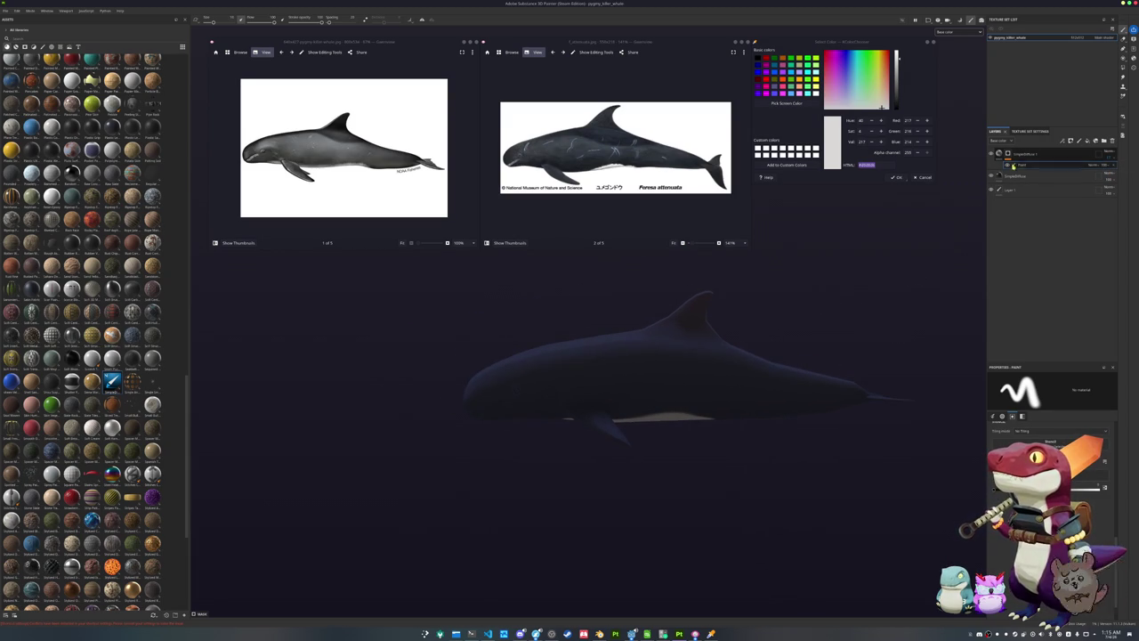
click(1031, 155)
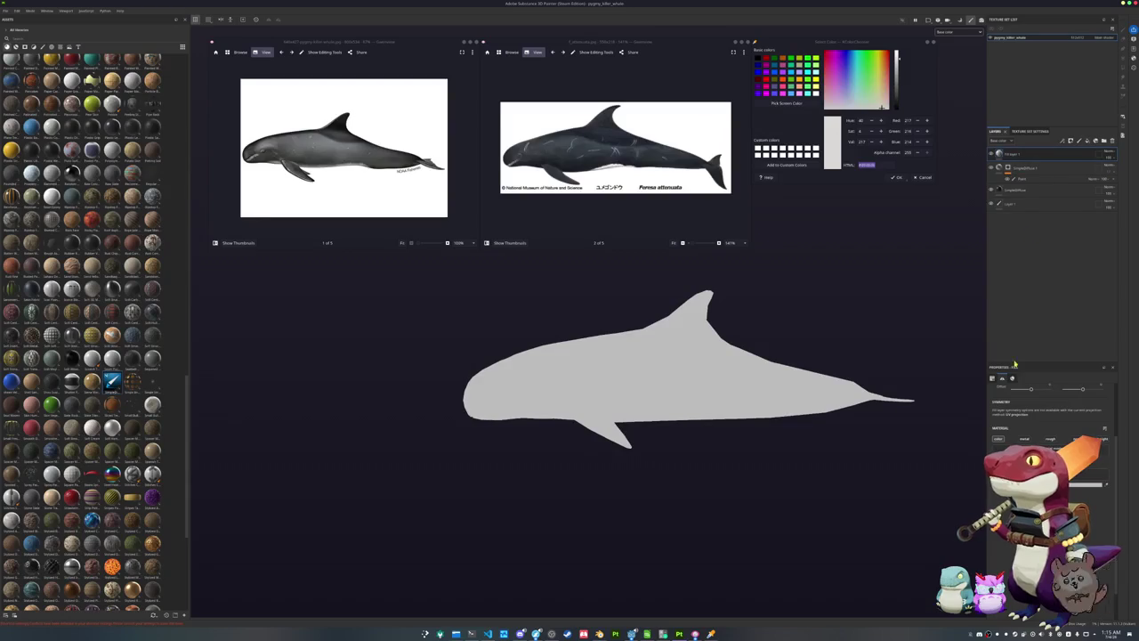
click(1086, 484)
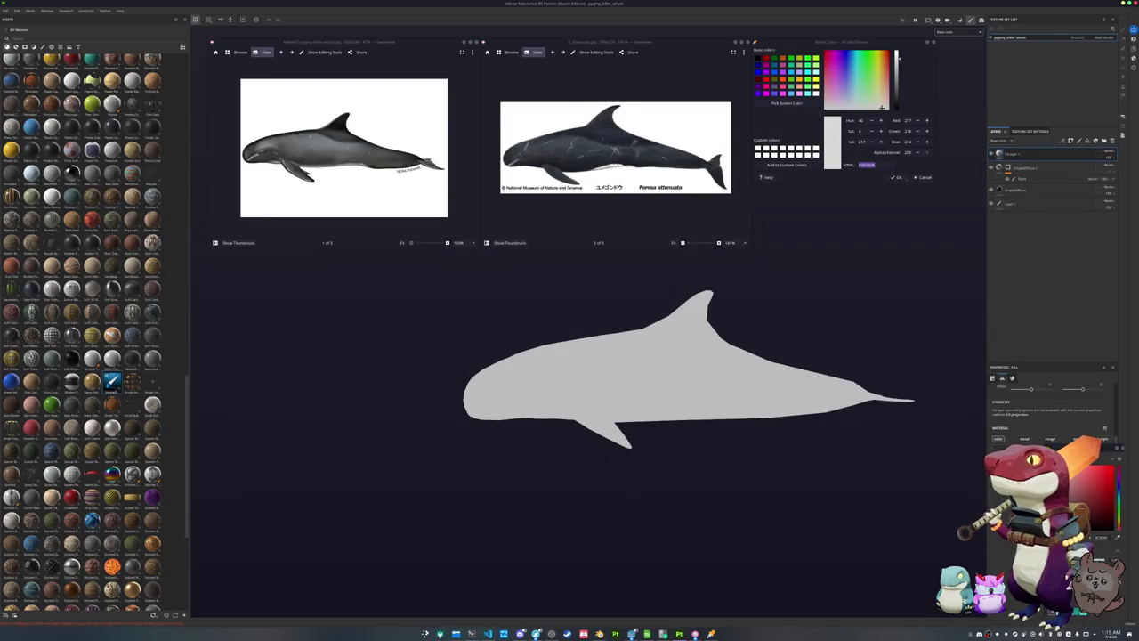
click(1109, 153)
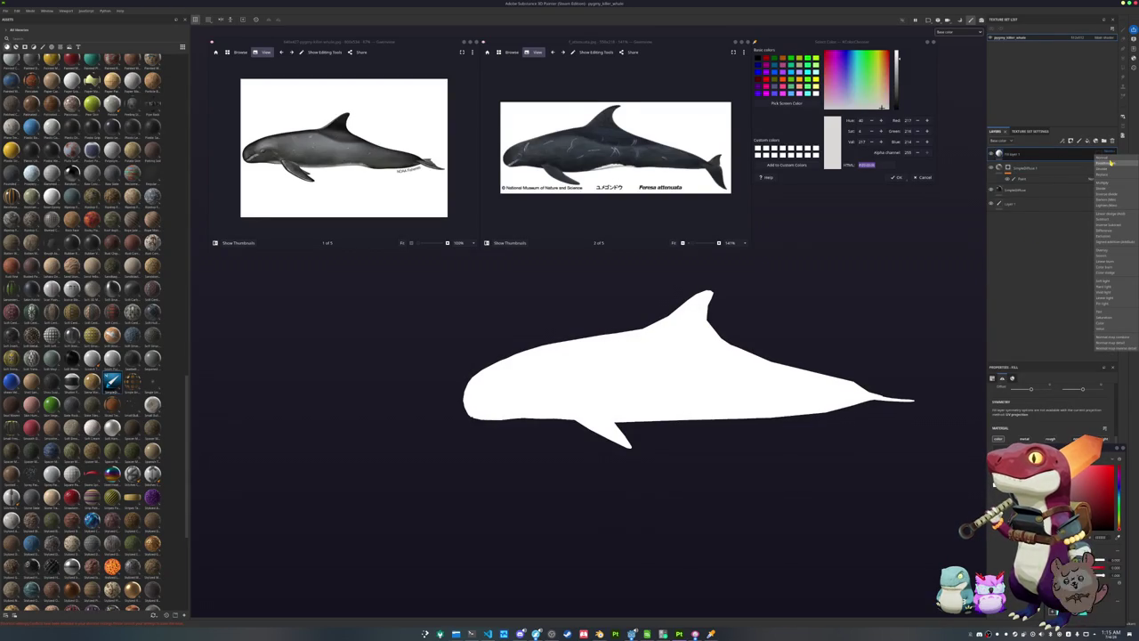
click(1108, 254)
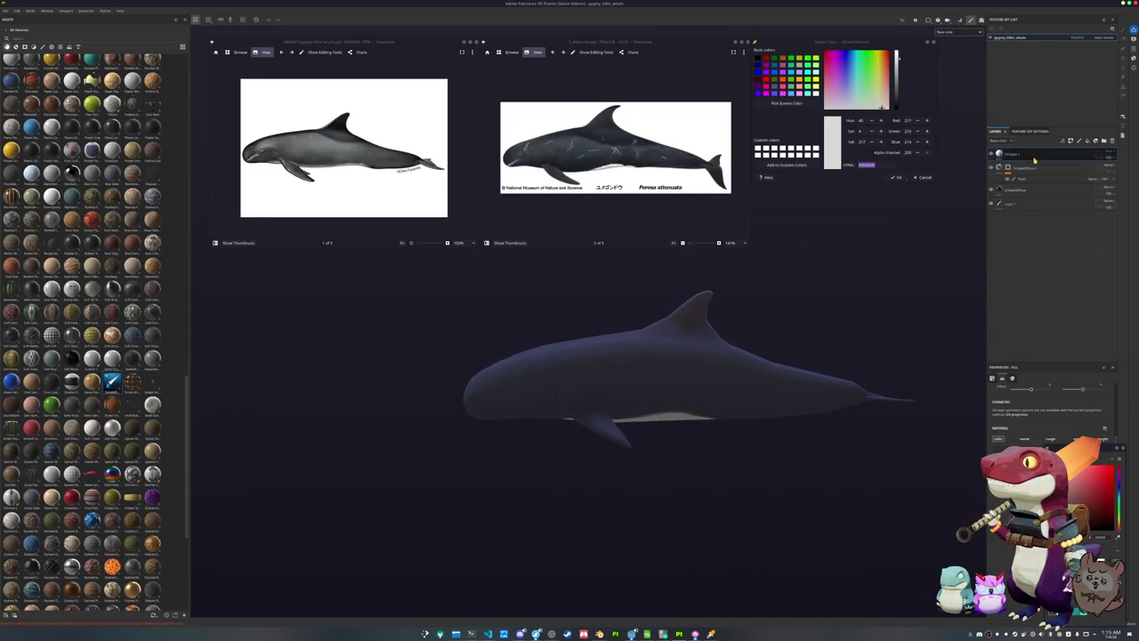
click(1110, 154)
click(1081, 267)
Give the fill layer's mask a Fill effect using Grunge Scratches Rough as the grayscale
right_click(1009, 153)
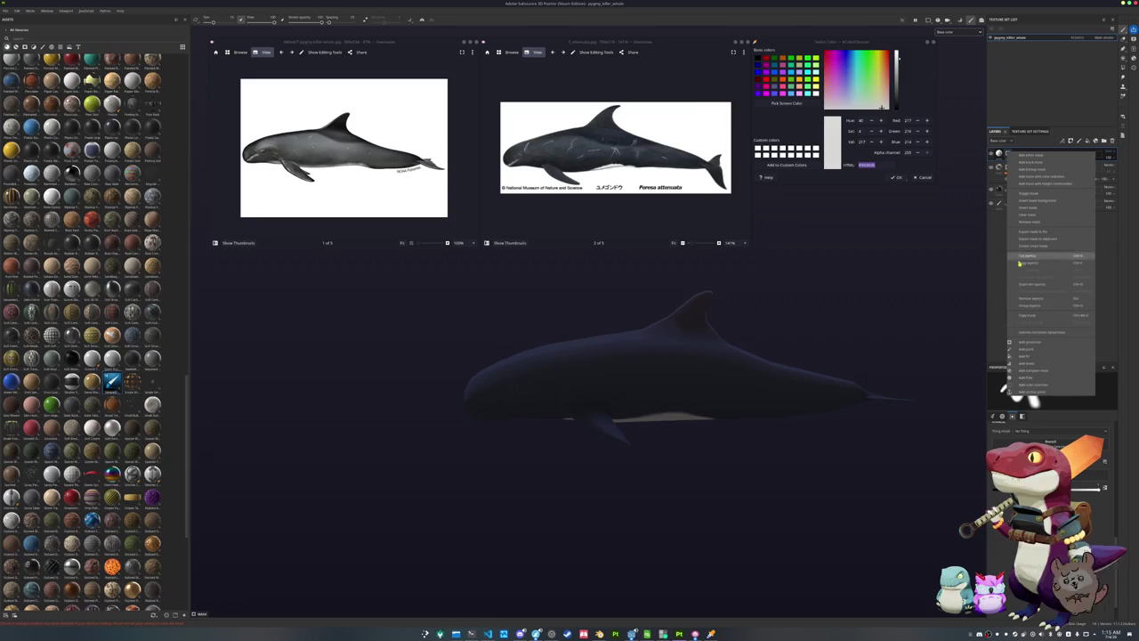
click(1023, 356)
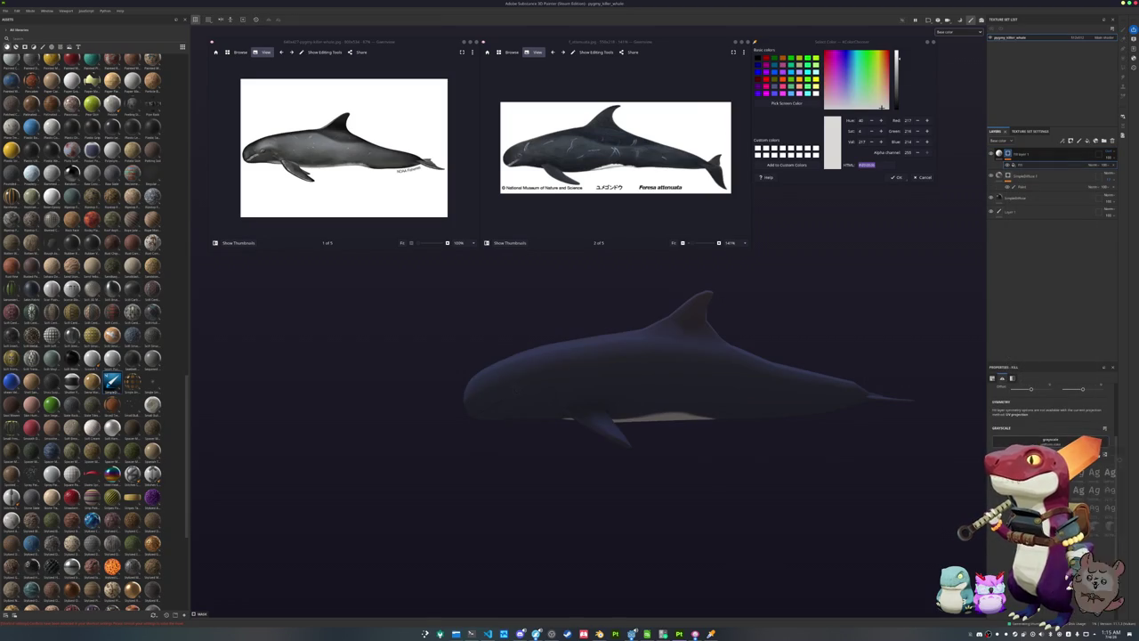
click(1050, 443)
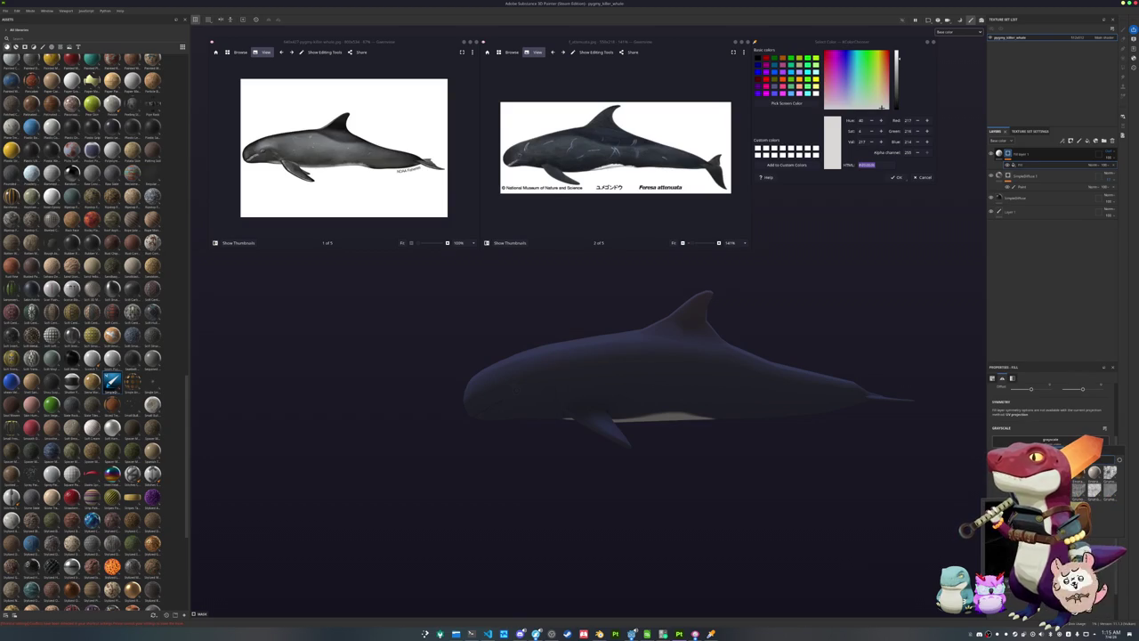
click(1079, 472)
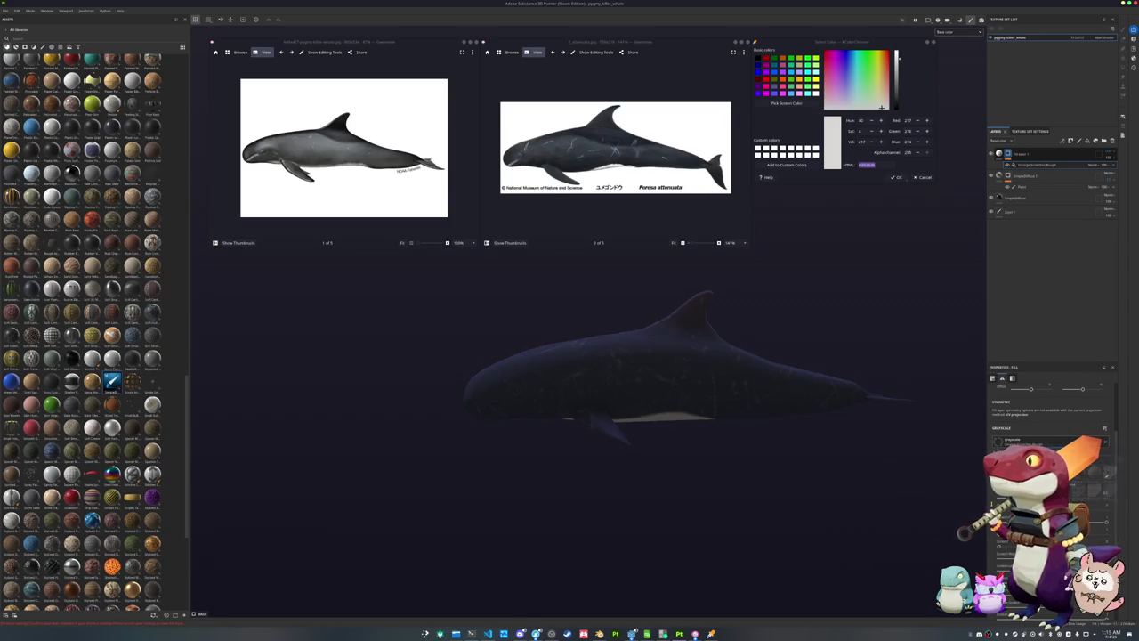
scroll(1050, 427, up, 3)
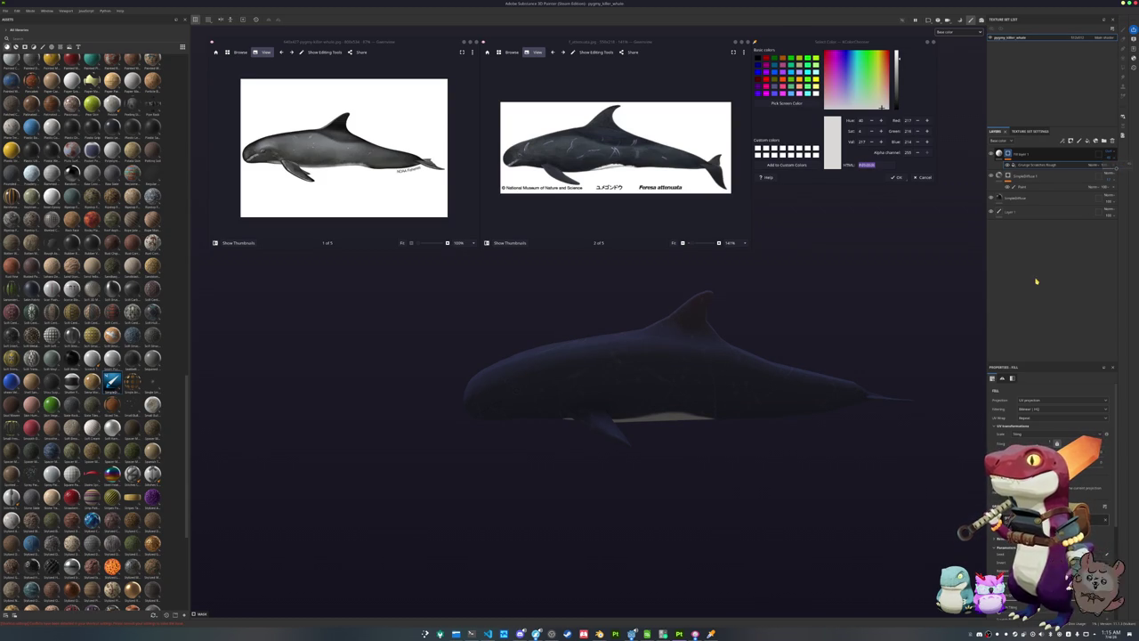
scroll(924, 383, up, 2)
scroll(928, 376, up, 2)
scroll(829, 335, up, 1)
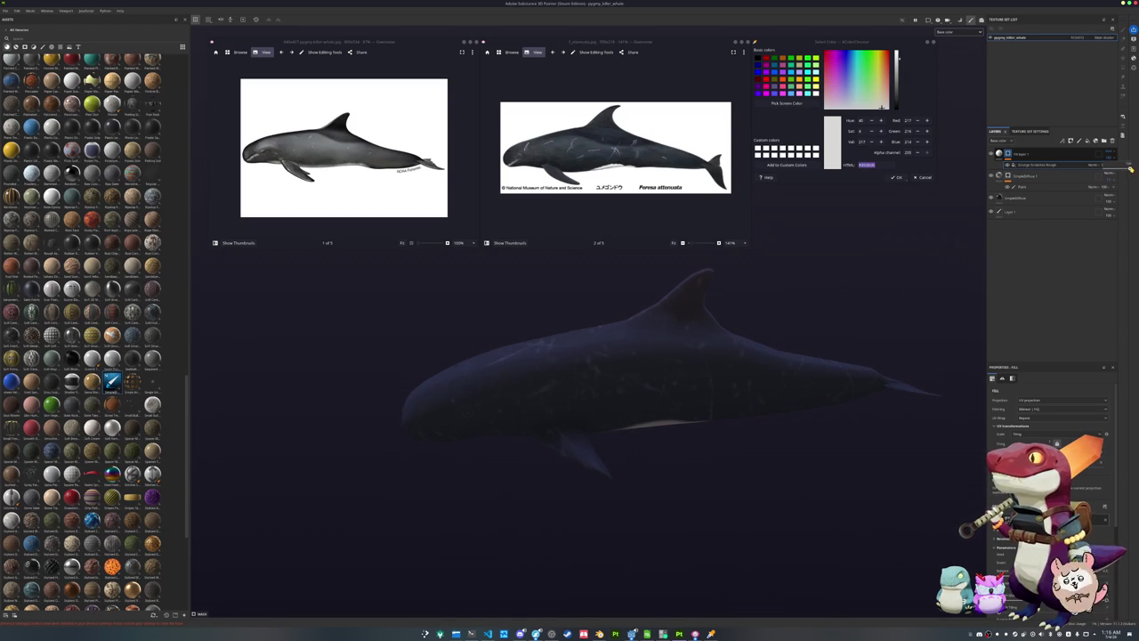
Switch the grunge mask's projection from UV to a planar-style projection
click(1041, 400)
click(1034, 411)
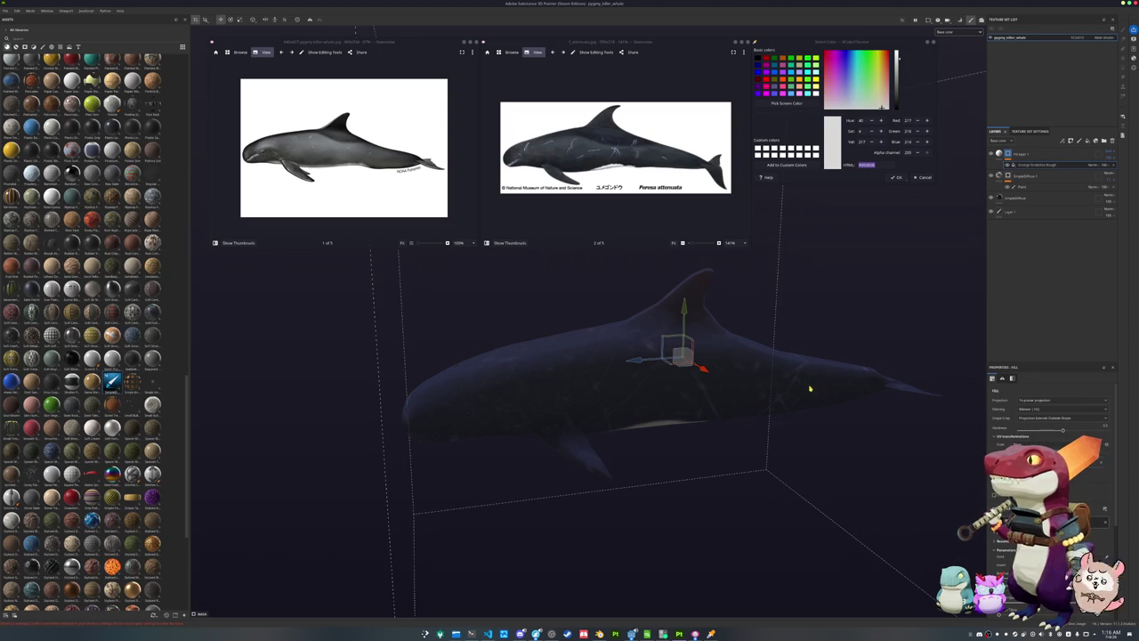
alt+drag(809, 384, 823, 391)
scroll(1055, 413, down, 2)
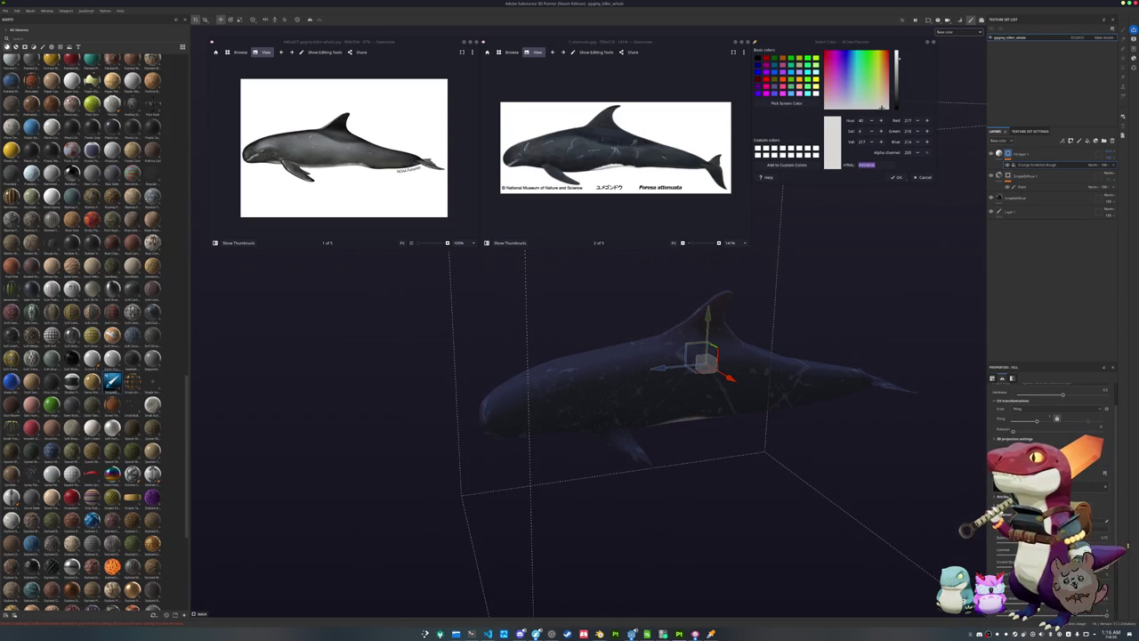
mouse_move(763, 521)
alt+mouse_down()
mouse_move(928, 431)
mouse_move(703, 448)
alt+mouse_up()
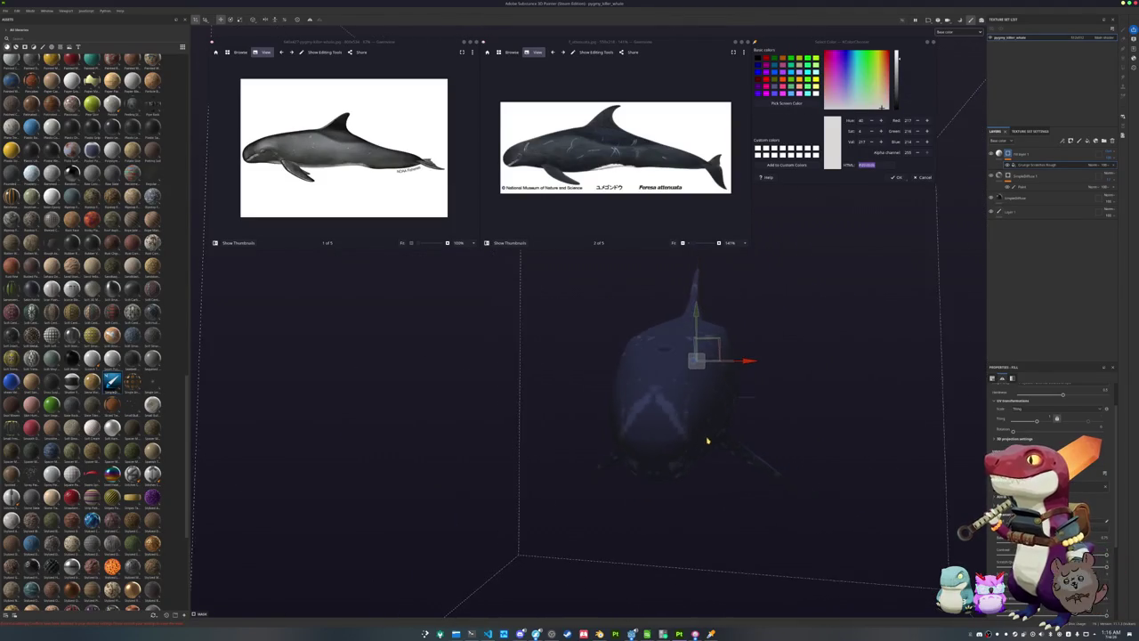
scroll(1050, 427, up, 2)
Rotate the projection box around the whale so the scratches run along its body
alt+drag(972, 411, 872, 418)
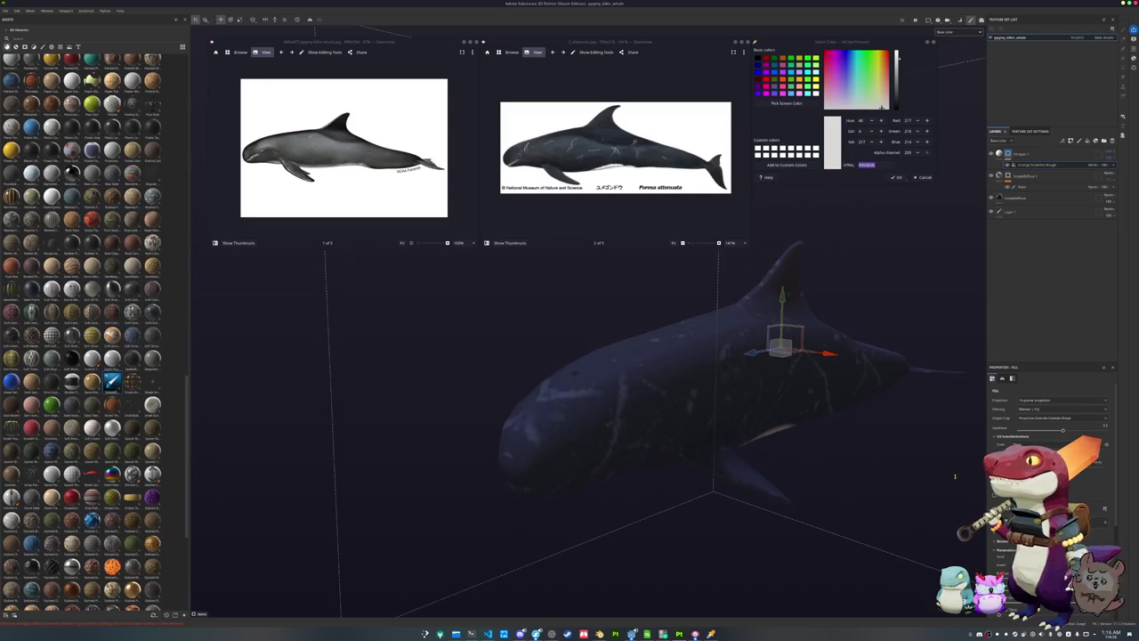
mouse_move(905, 479)
alt+mouse_down()
mouse_move(806, 469)
mouse_move(841, 462)
alt+mouse_up()
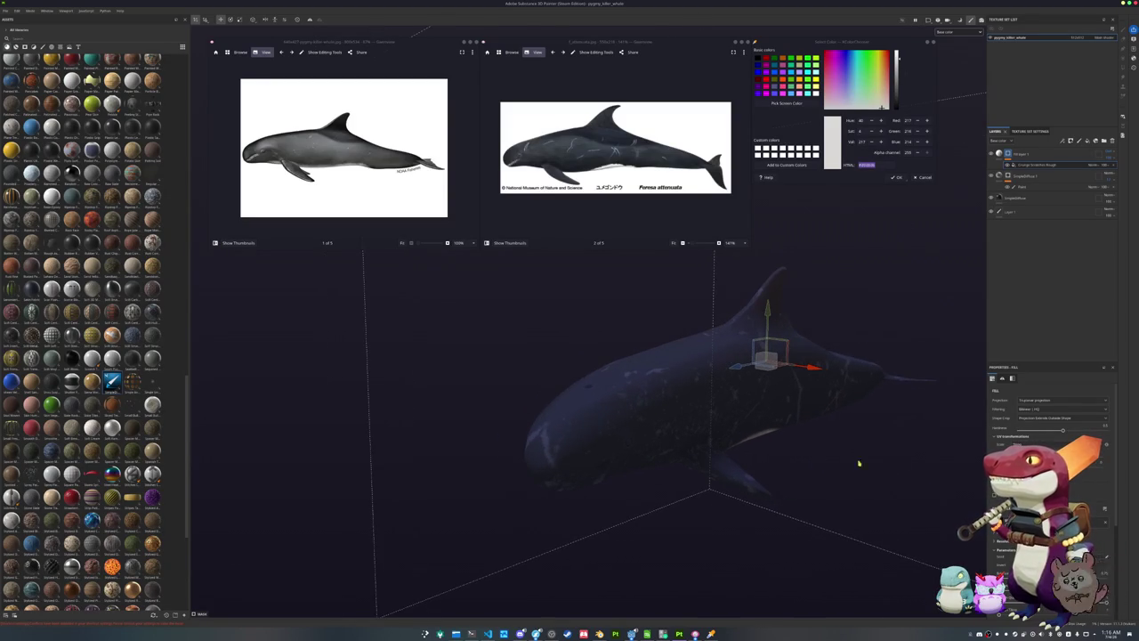
scroll(1050, 410, down, 3)
scroll(1050, 409, down, 3)
scroll(1048, 409, up, 3)
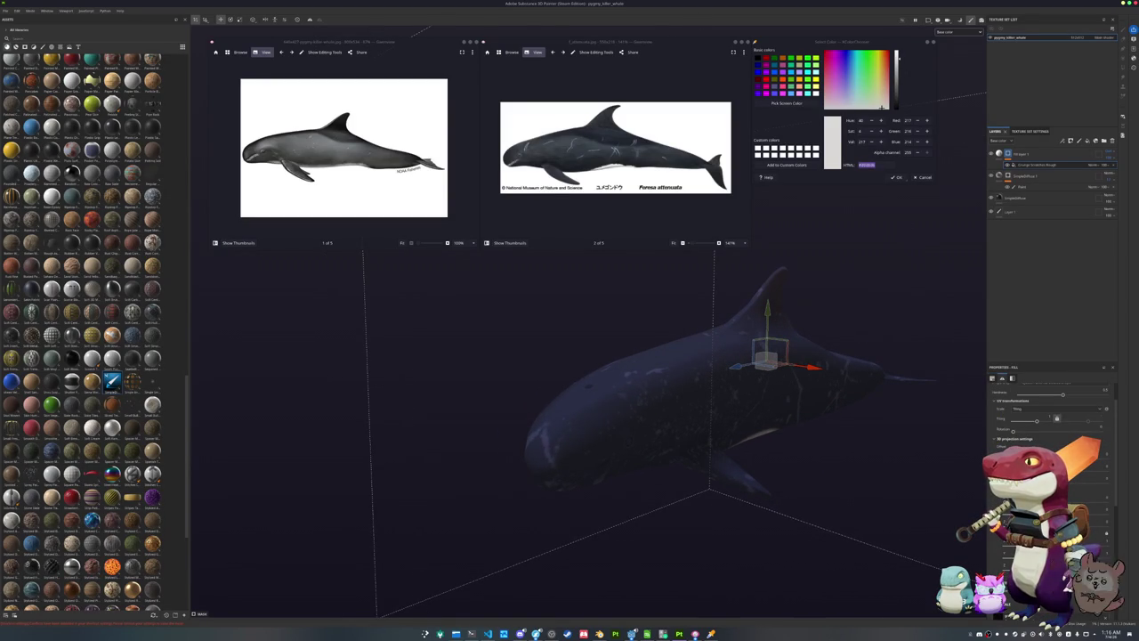
alt+drag(569, 401, 623, 391)
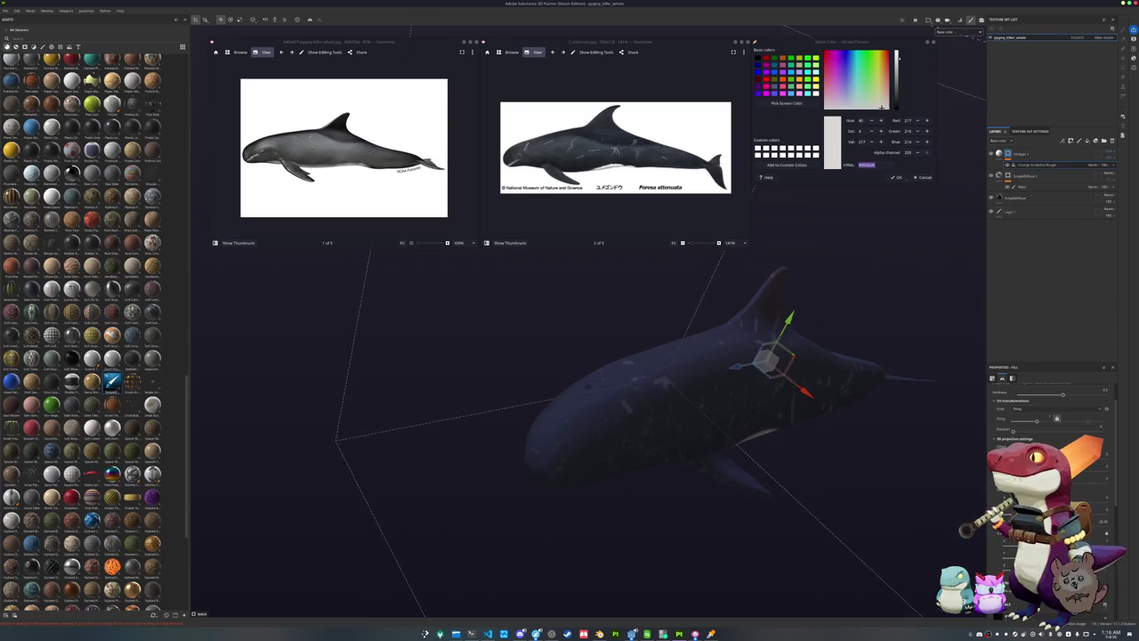
drag(765, 356, 800, 374)
mouse_move(739, 498)
alt+mouse_down()
mouse_move(770, 470)
mouse_move(686, 457)
mouse_move(954, 232)
alt+mouse_up()
right_click(1009, 153)
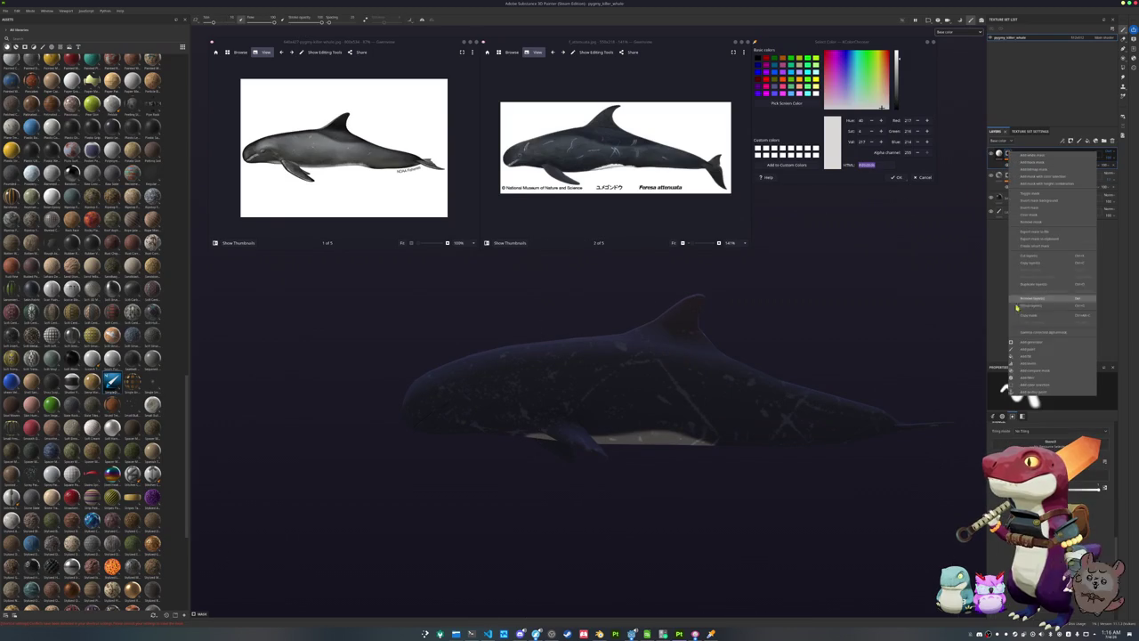
Add a Light generator to the fill layer, then select the mask's paint layer
click(1026, 343)
click(1051, 392)
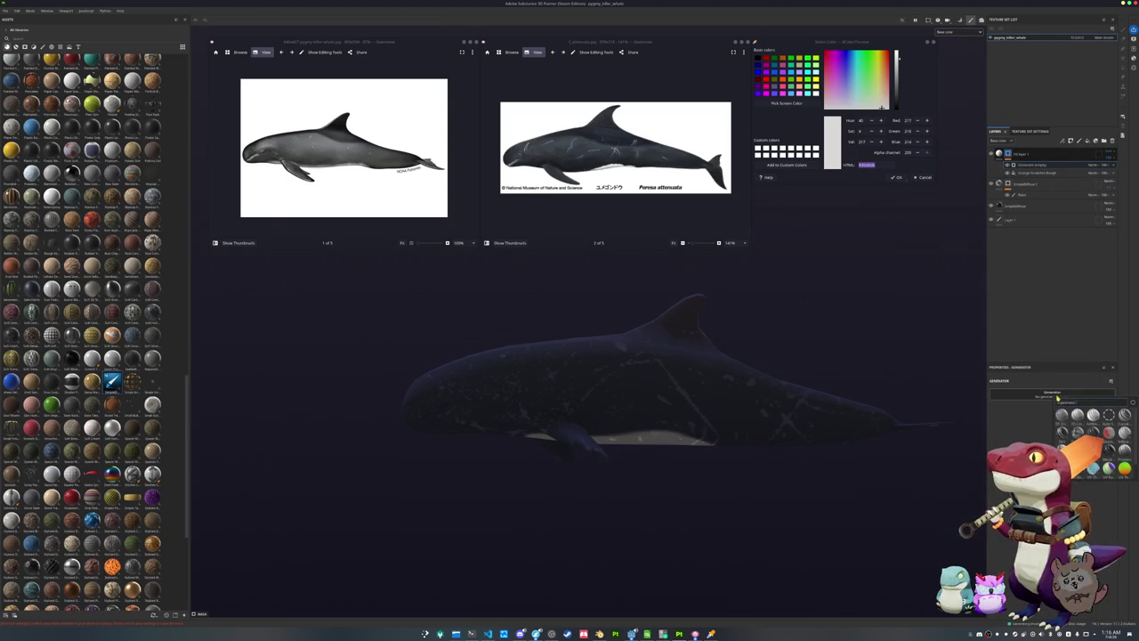
click(1125, 466)
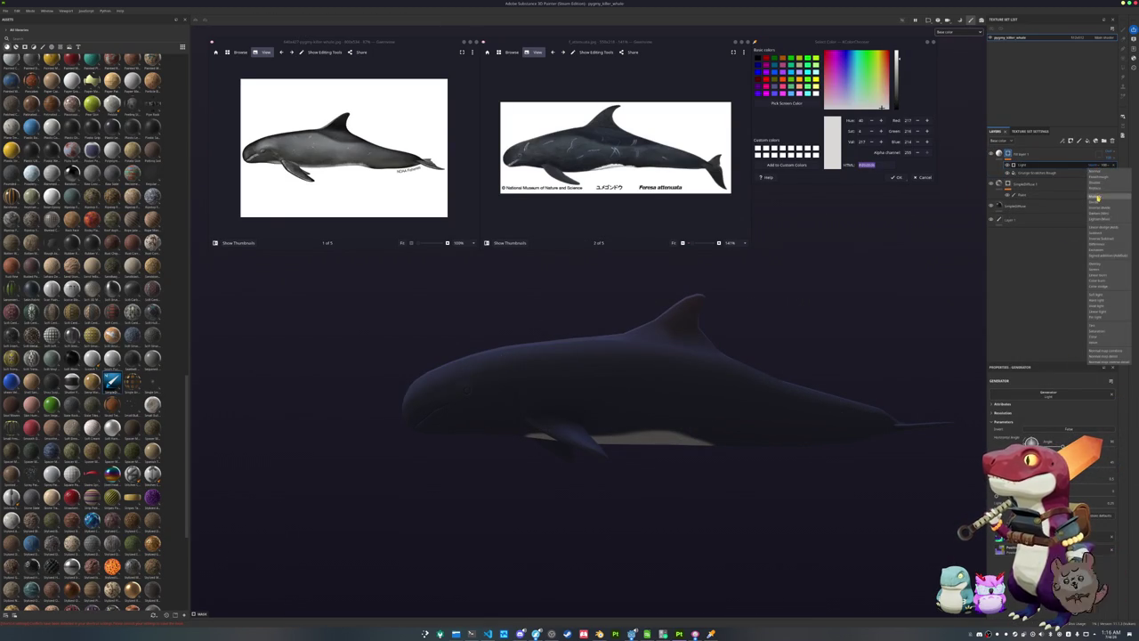
alt+drag(896, 356, 881, 351)
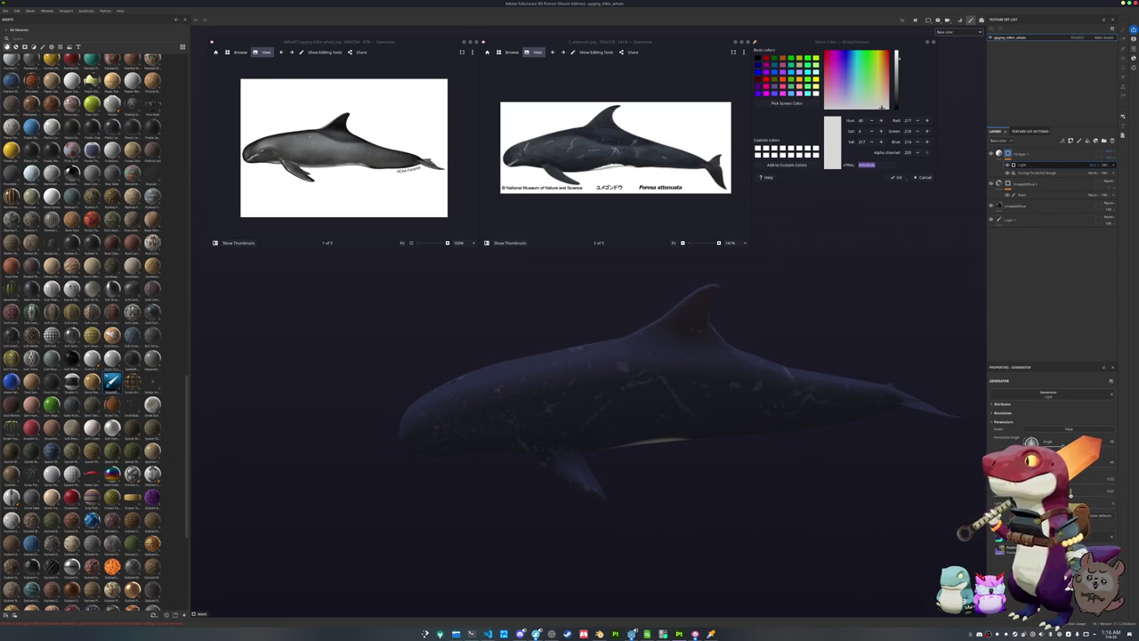
alt+drag(674, 414, 768, 406)
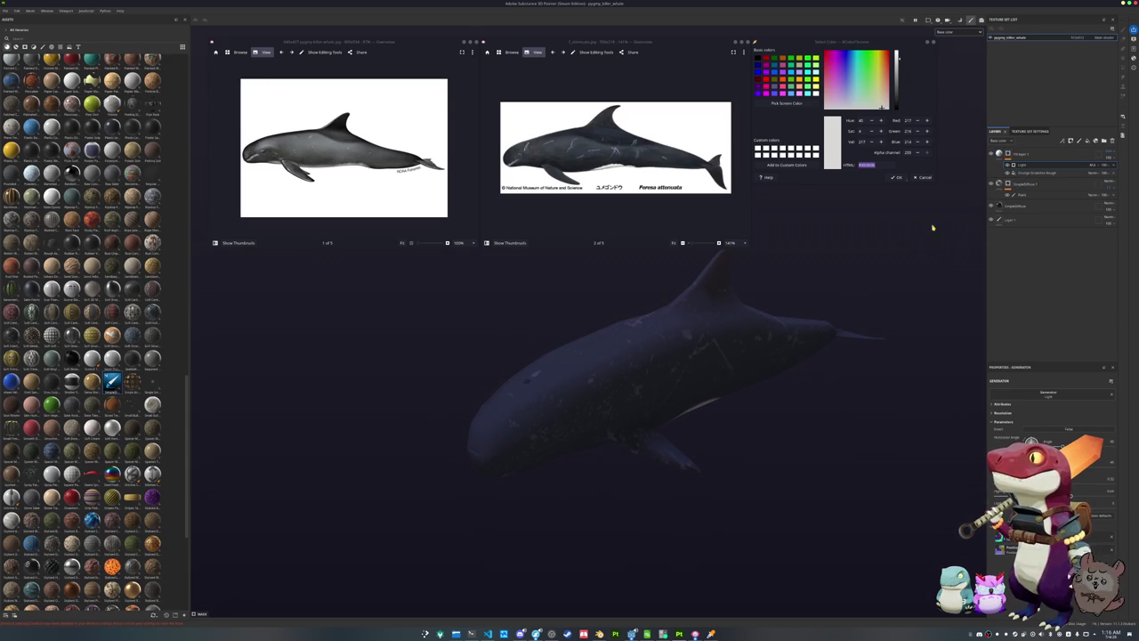
click(1021, 194)
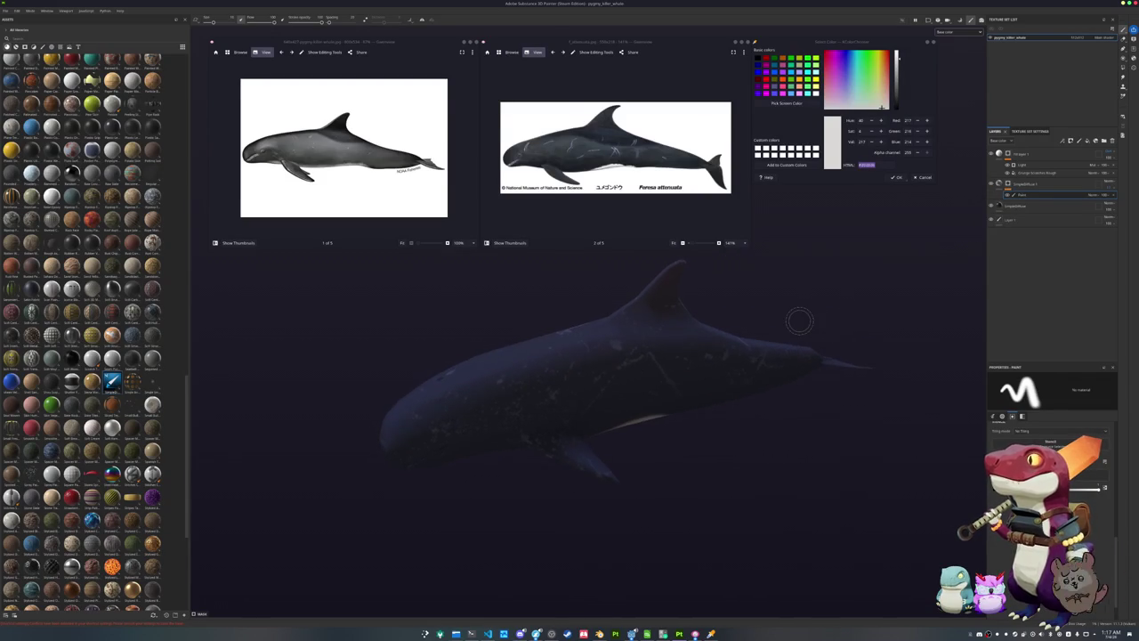
Paint a pale stroke along the whale's head, then undo the last stroke
scroll(895, 246, up, 3)
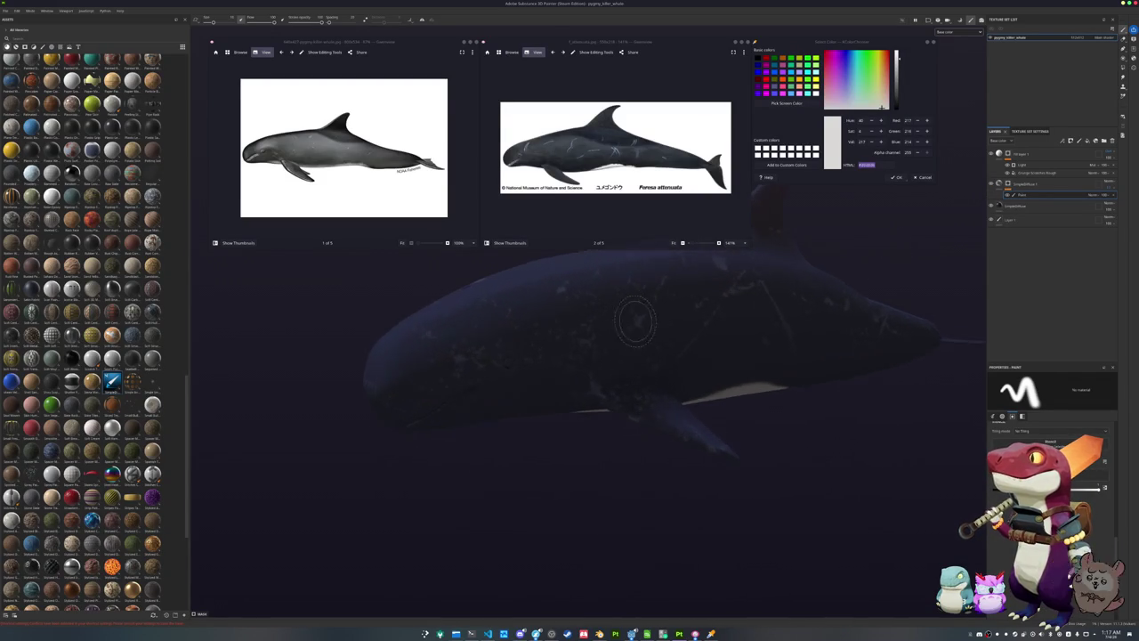
alt+drag(801, 285, 720, 372)
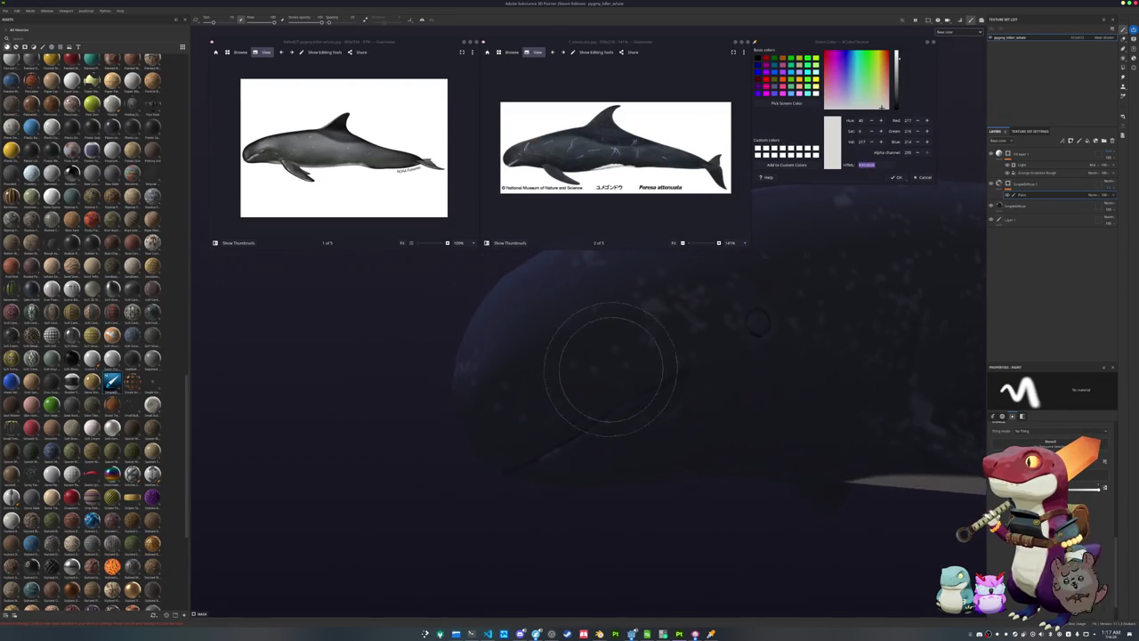
ctrl+right_drag(721, 372, 687, 368)
mouse_move(712, 366)
mouse_down()
mouse_move(623, 414)
mouse_move(690, 350)
mouse_move(583, 405)
mouse_up()
key(ctrl+z)
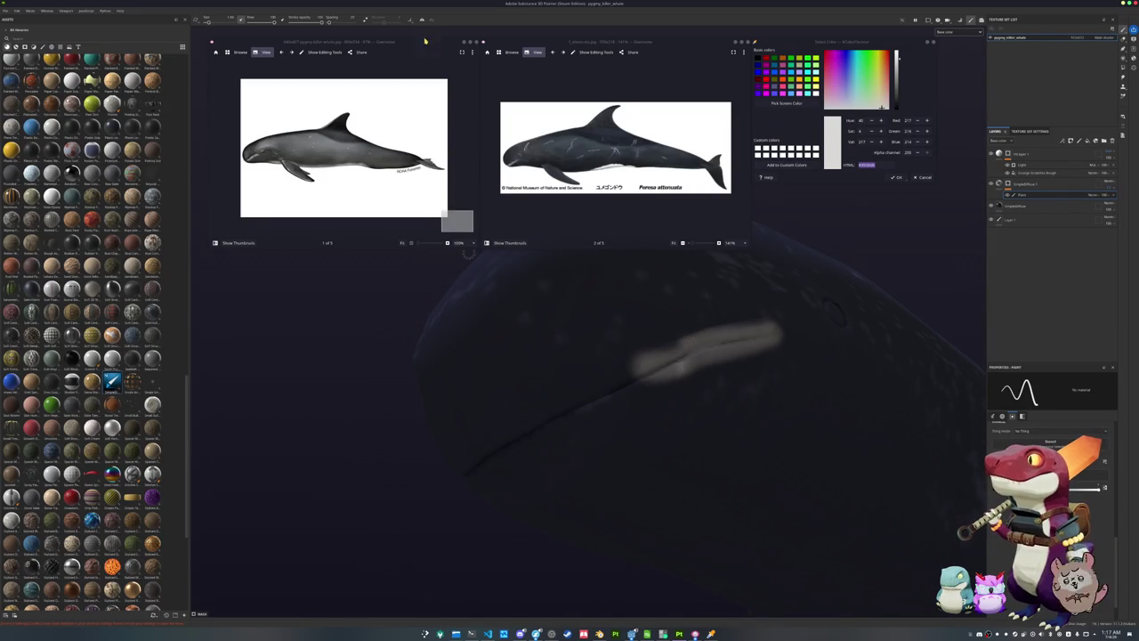
mouse_move(559, 447)
alt+mouse_down()
mouse_move(521, 447)
mouse_move(680, 373)
mouse_move(570, 465)
mouse_move(562, 420)
alt+mouse_up()
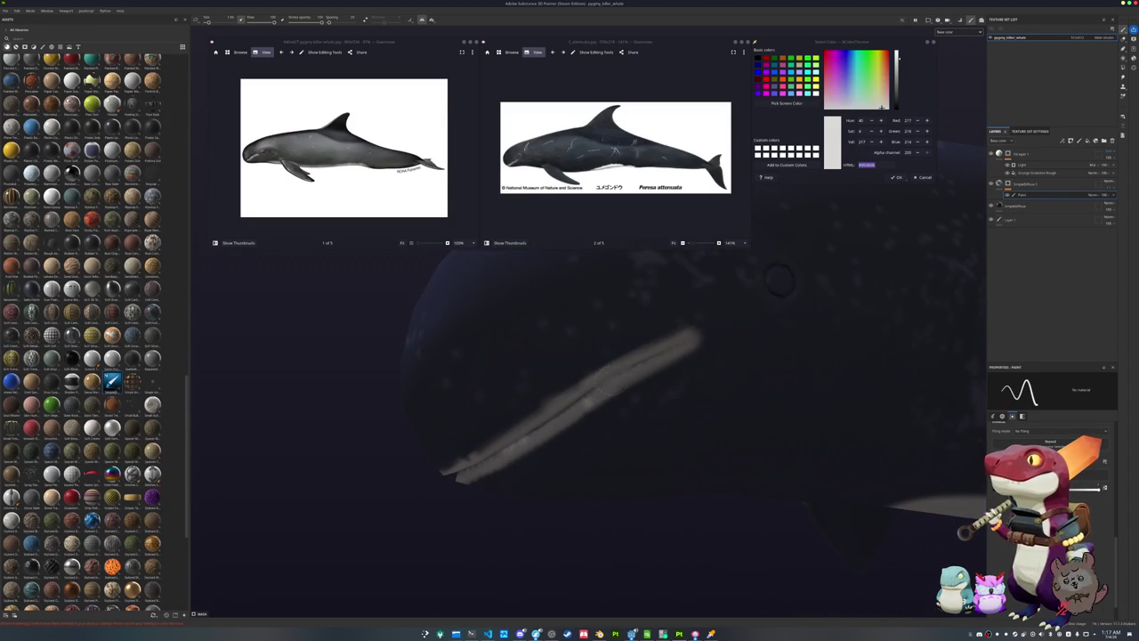
alt+drag(779, 279, 745, 305)
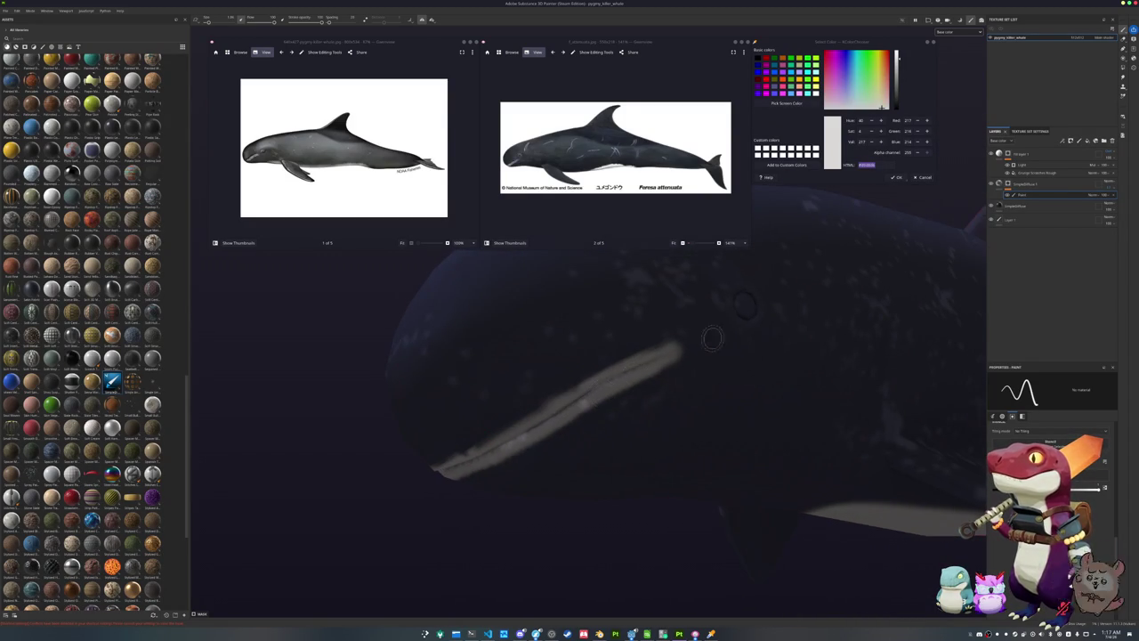
Add a second paint layer to the mask and browse the brush presets
right_click(1010, 183)
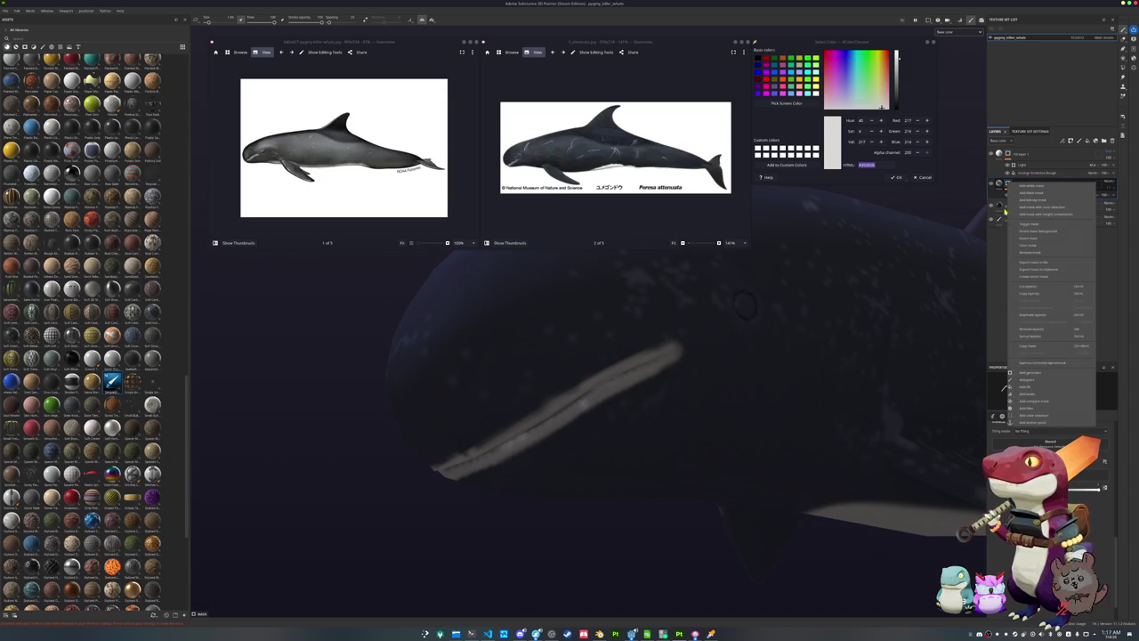
click(1050, 382)
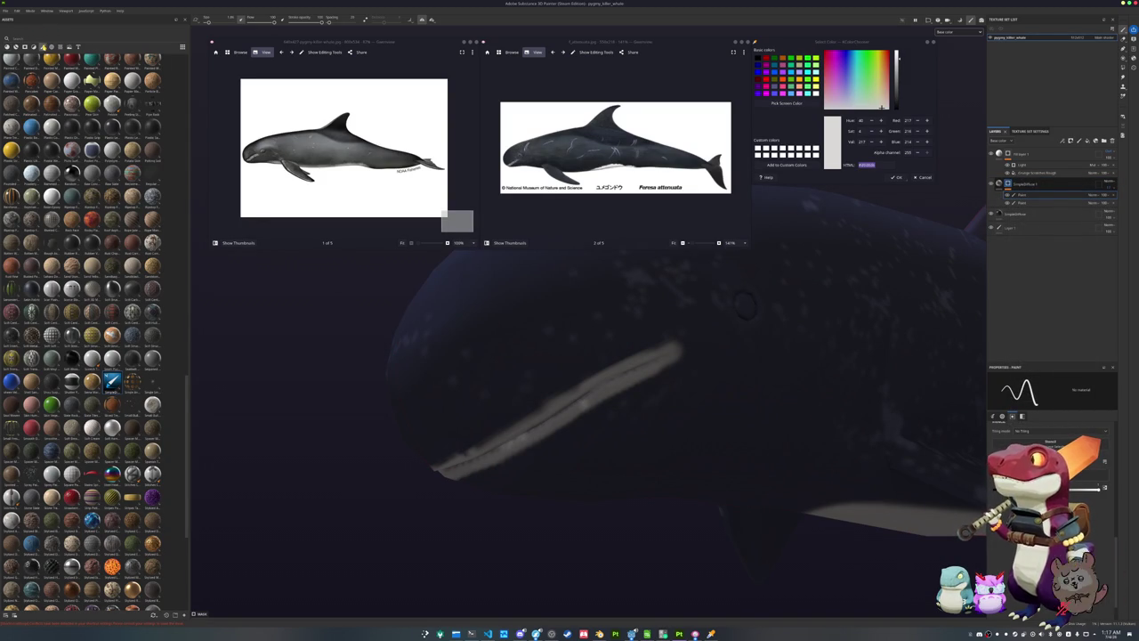
click(43, 47)
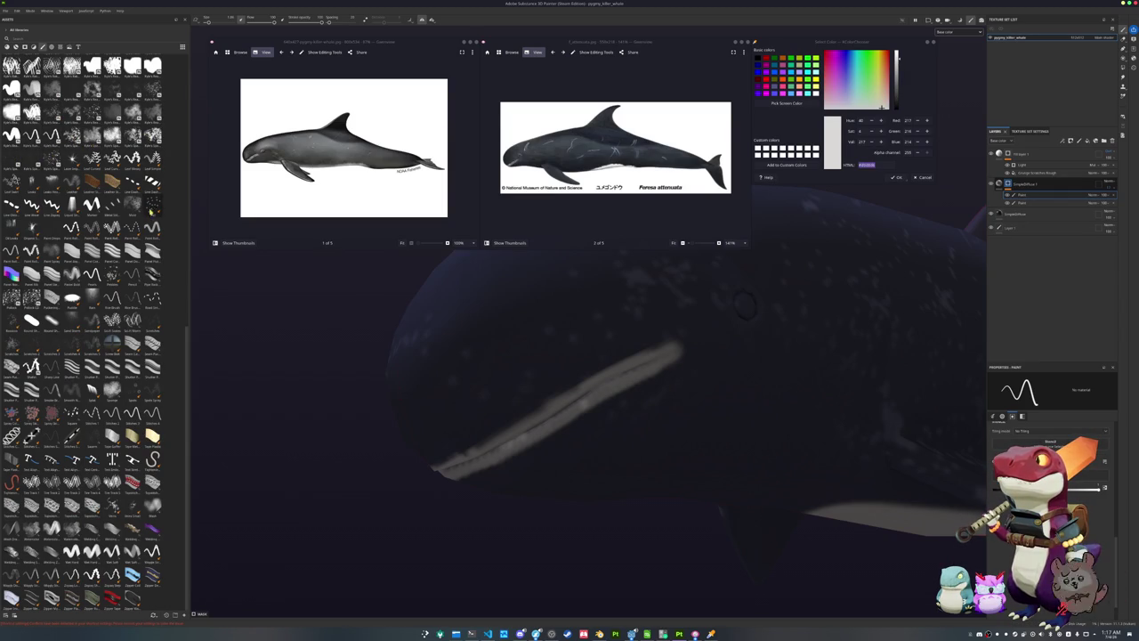
scroll(54, 178, up, 5)
scroll(58, 169, up, 5)
scroll(66, 161, up, 5)
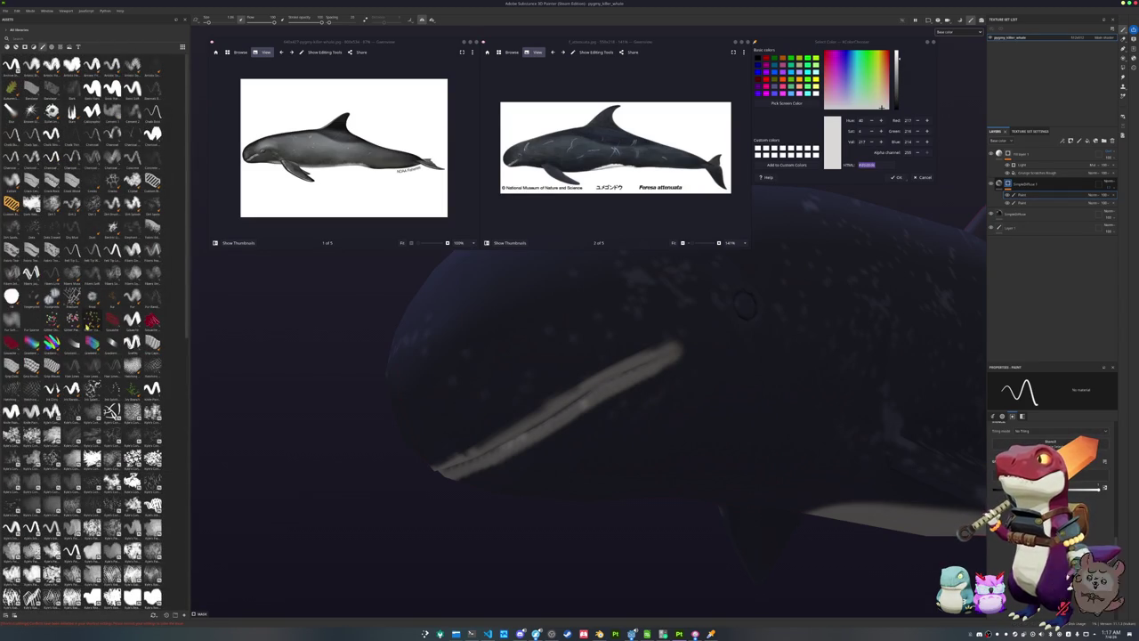
scroll(107, 414, down, 5)
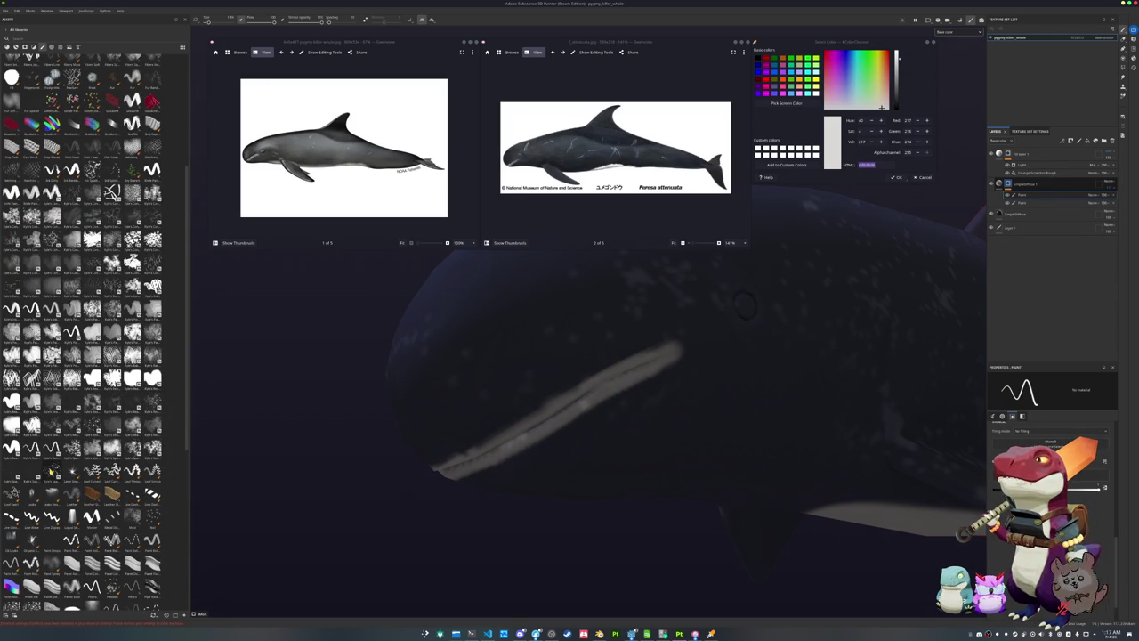
Pick a soft stroke brush and repaint the pale streak on the head
click(72, 448)
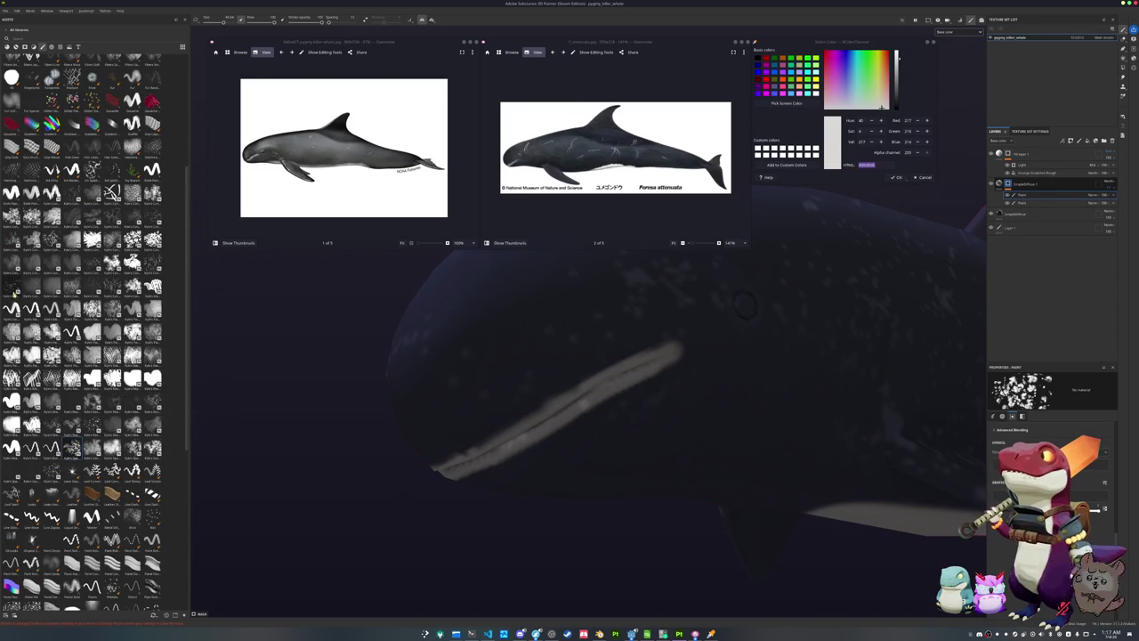
scroll(39, 320, up, 3)
scroll(39, 320, up, 2)
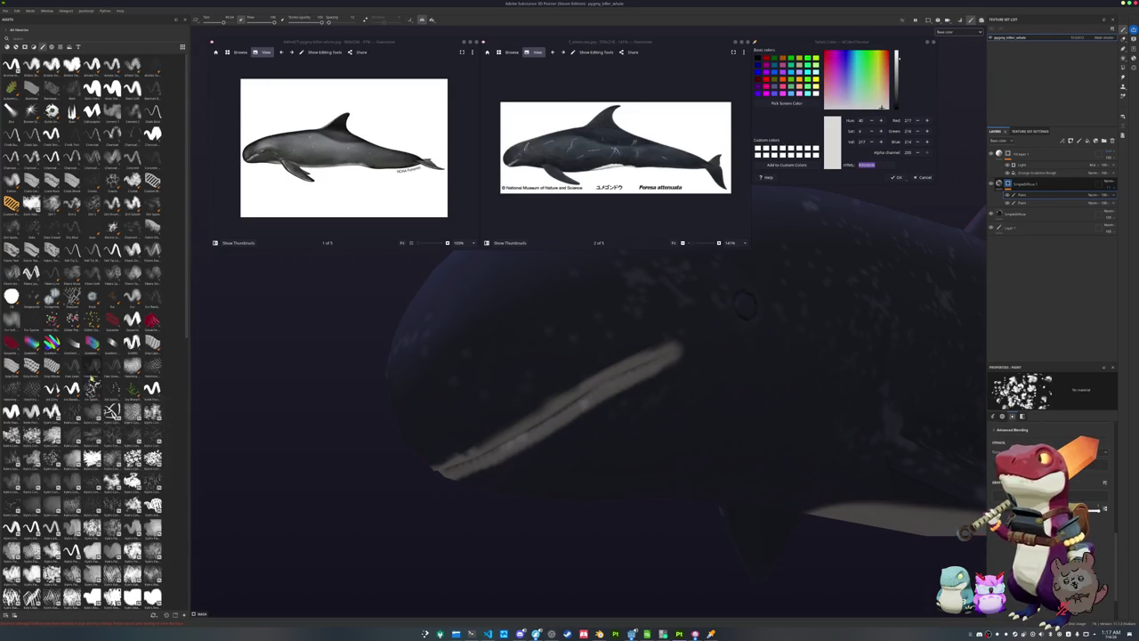
click(112, 319)
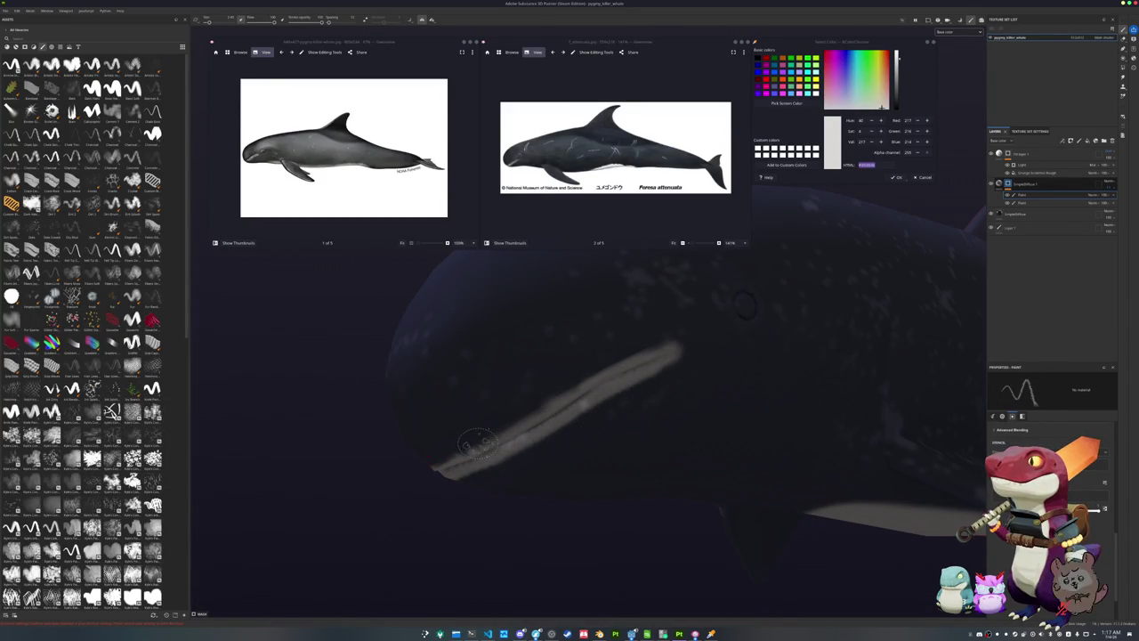
drag(478, 442, 591, 367)
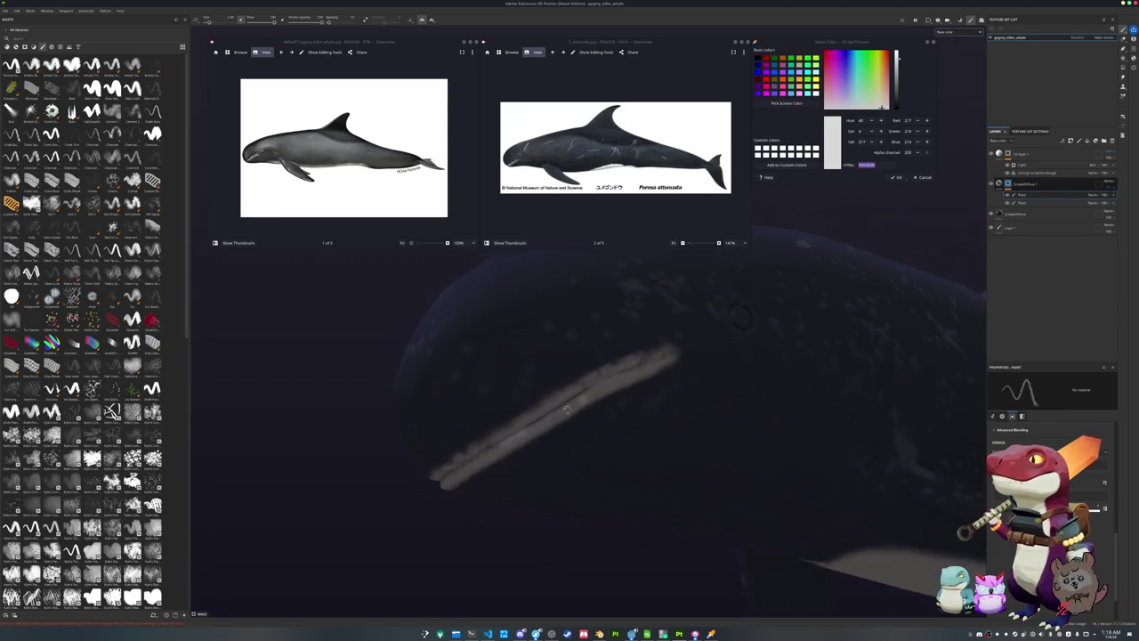
alt+drag(621, 356, 456, 503)
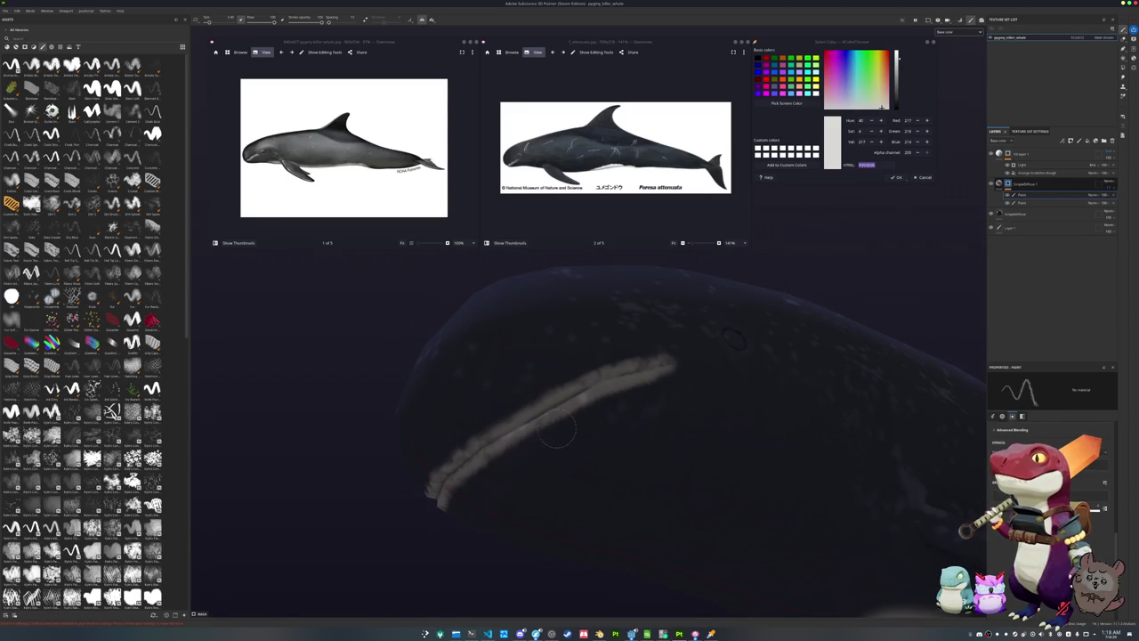
alt+drag(658, 442, 501, 407)
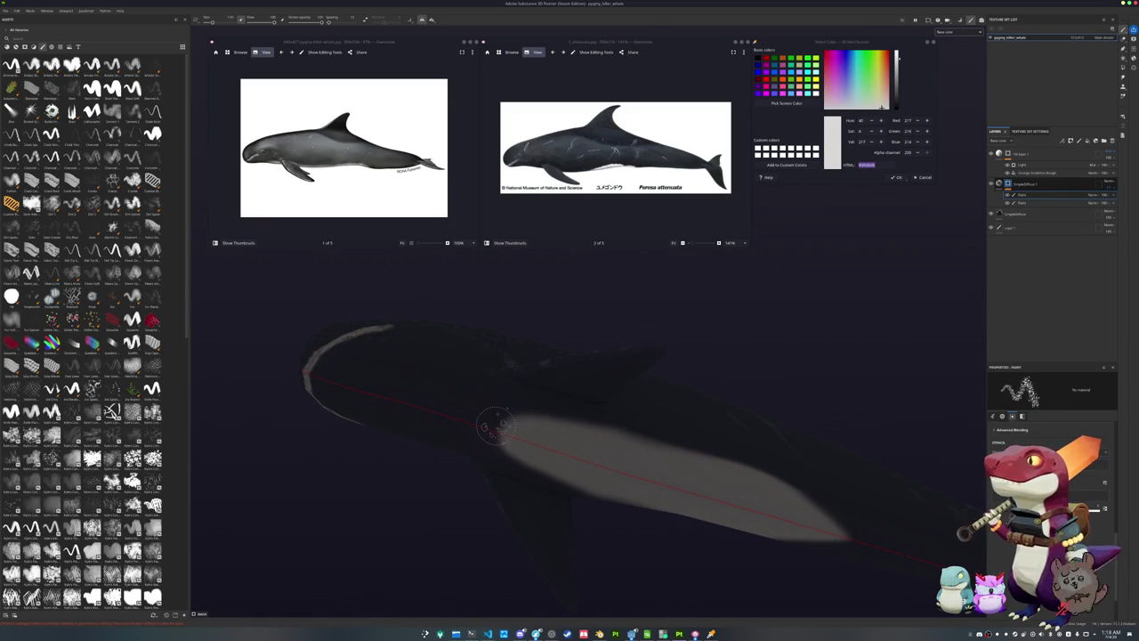
Add an empty folder at the top of the layer stack
alt+drag(597, 414, 531, 421)
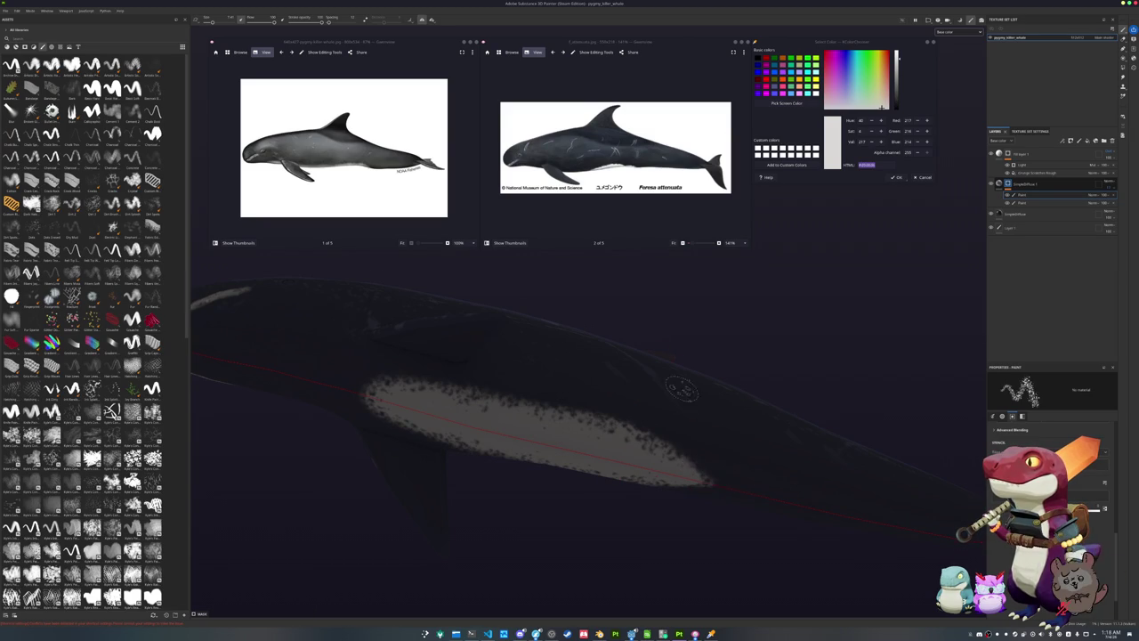
alt+drag(683, 392, 747, 408)
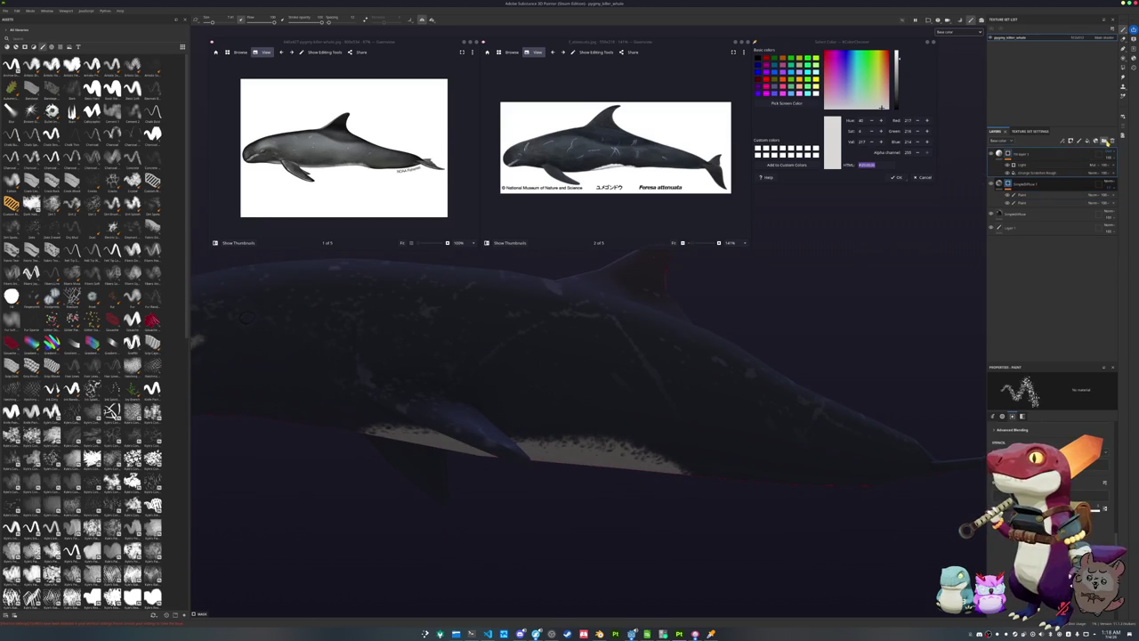
click(1105, 141)
Set the diffuse fill layer's base colour to pale grey D9D6D6
click(999, 203)
click(1008, 197)
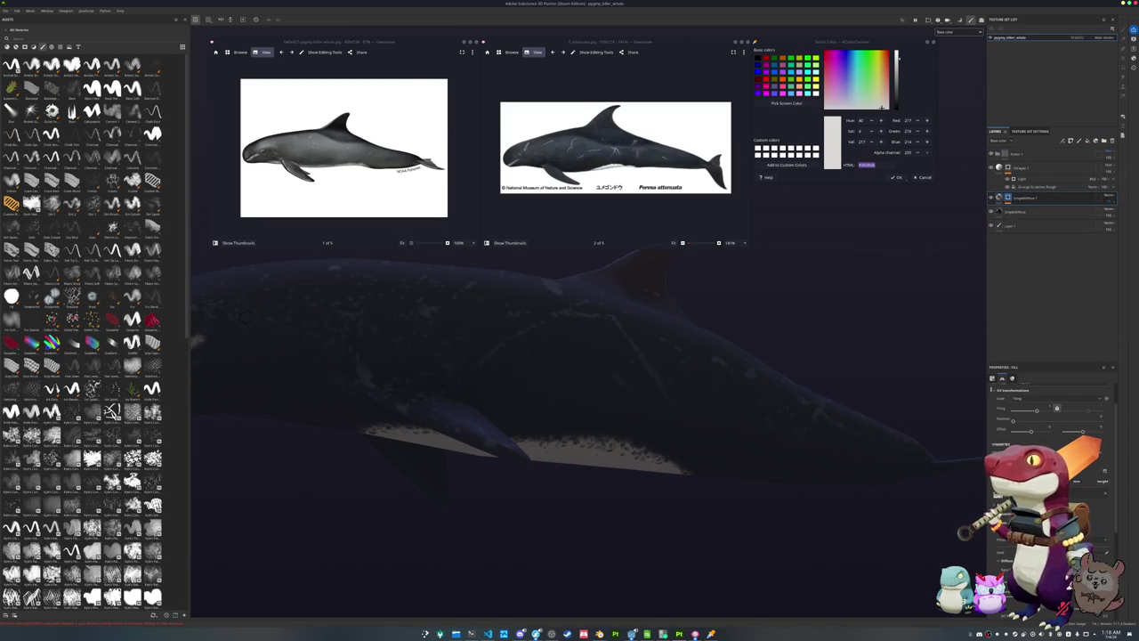
click(996, 491)
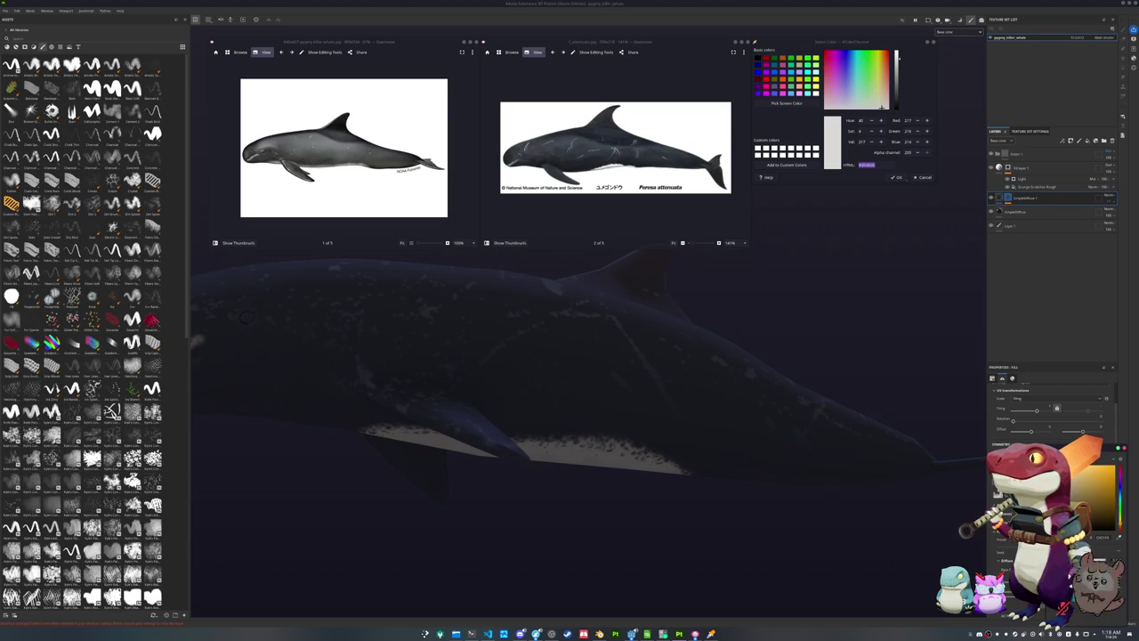
key(ctrl+v)
key(Return)
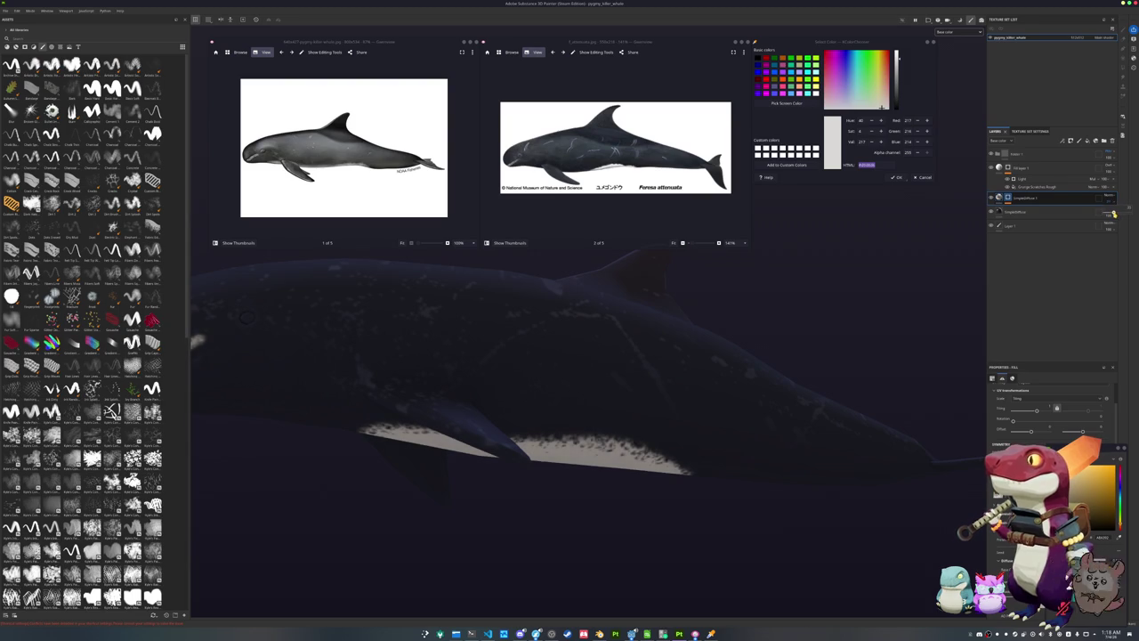
Add a filter effect to the top folder
right_click(1029, 160)
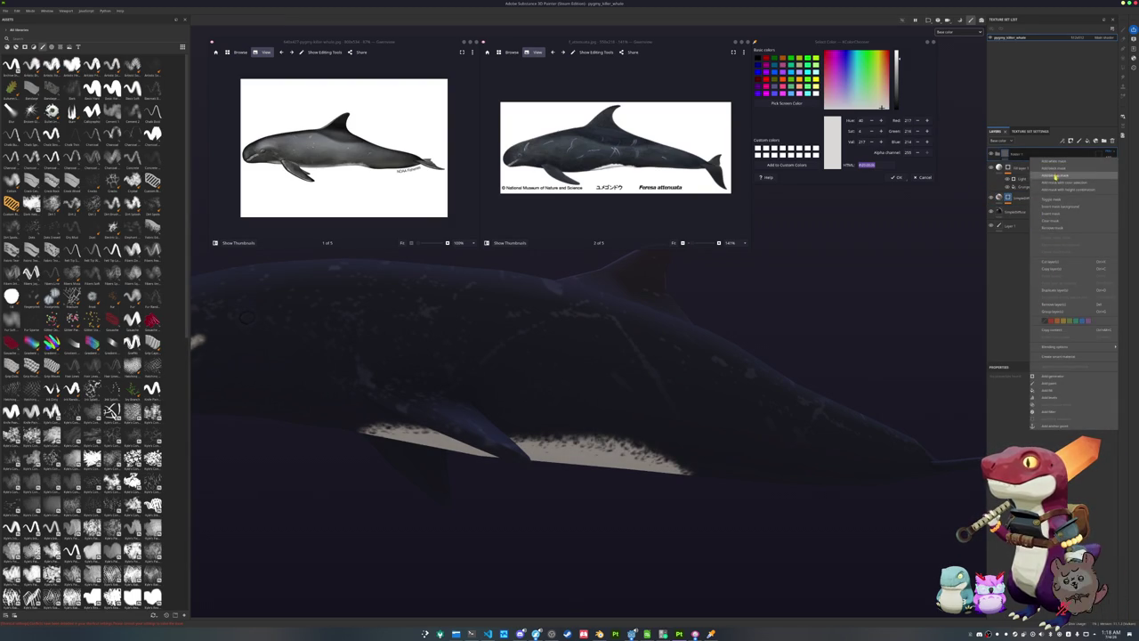
click(1052, 413)
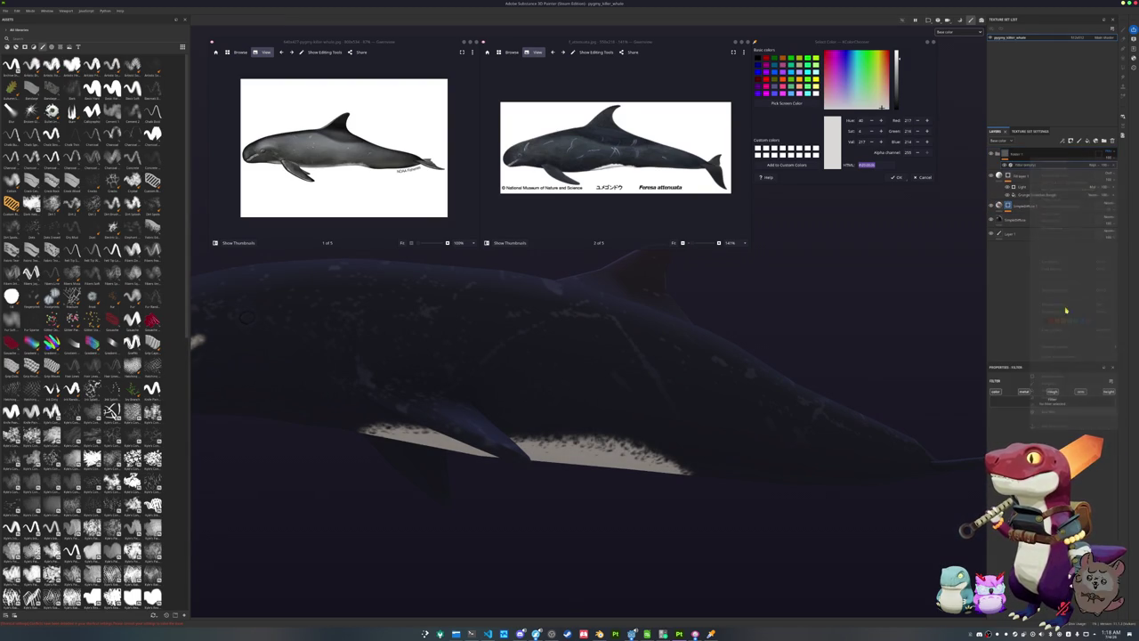
mouse_move(864, 428)
alt+mouse_down()
mouse_move(792, 417)
mouse_move(782, 402)
alt+mouse_up()
Add another paint layer to the diffuse mask, set to Multiply blending
click(1004, 205)
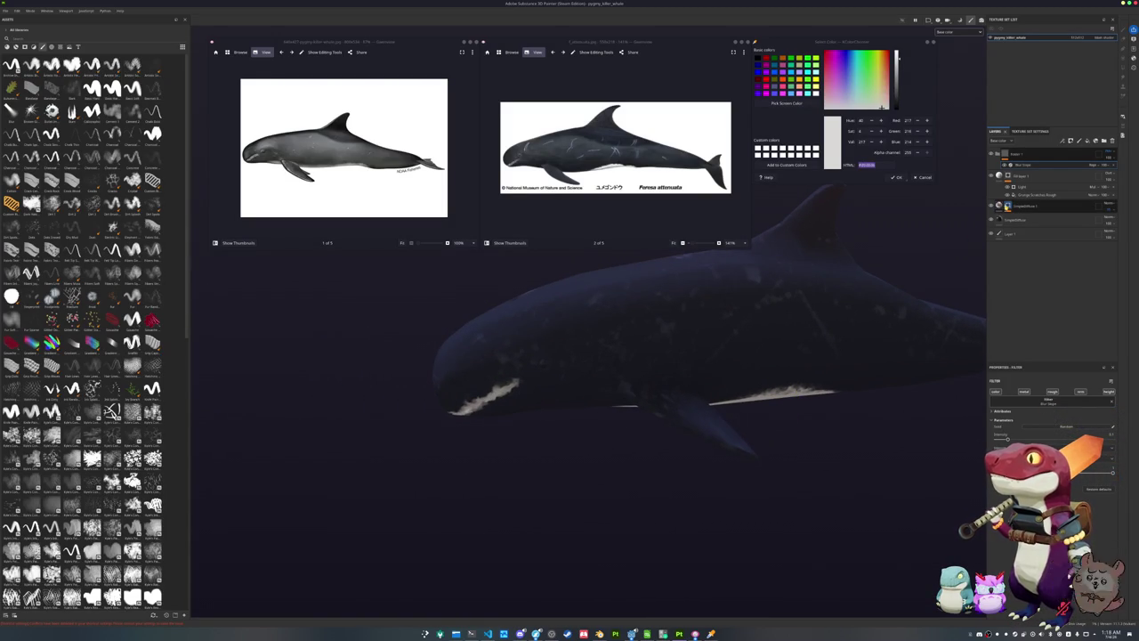
click(1013, 206)
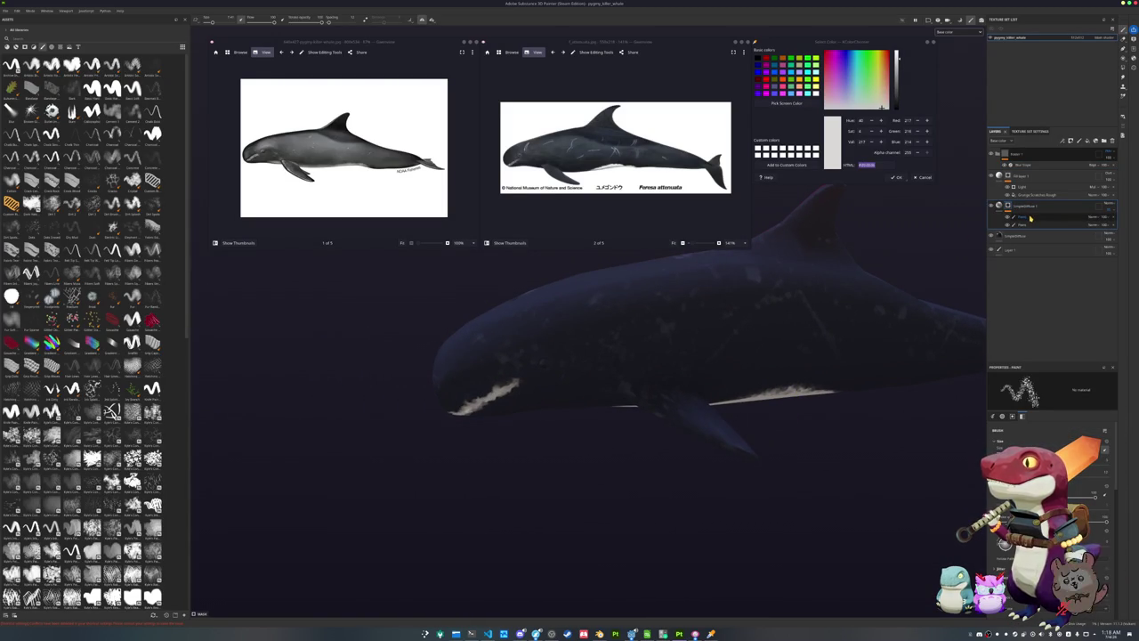
click(1030, 218)
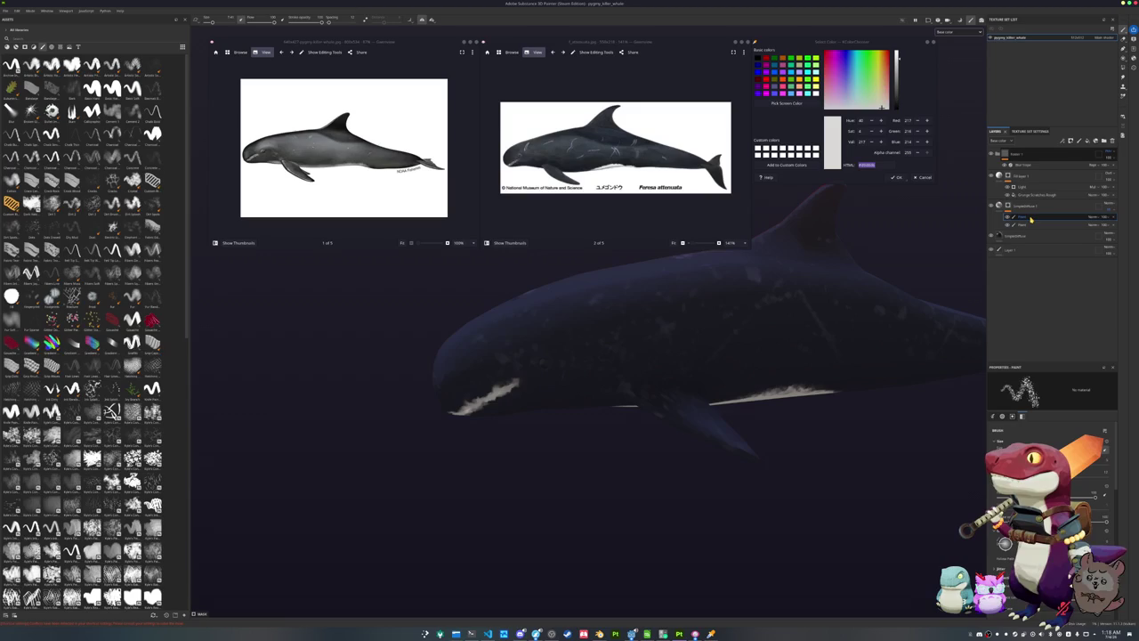
right_click(1016, 205)
click(1032, 355)
click(1091, 216)
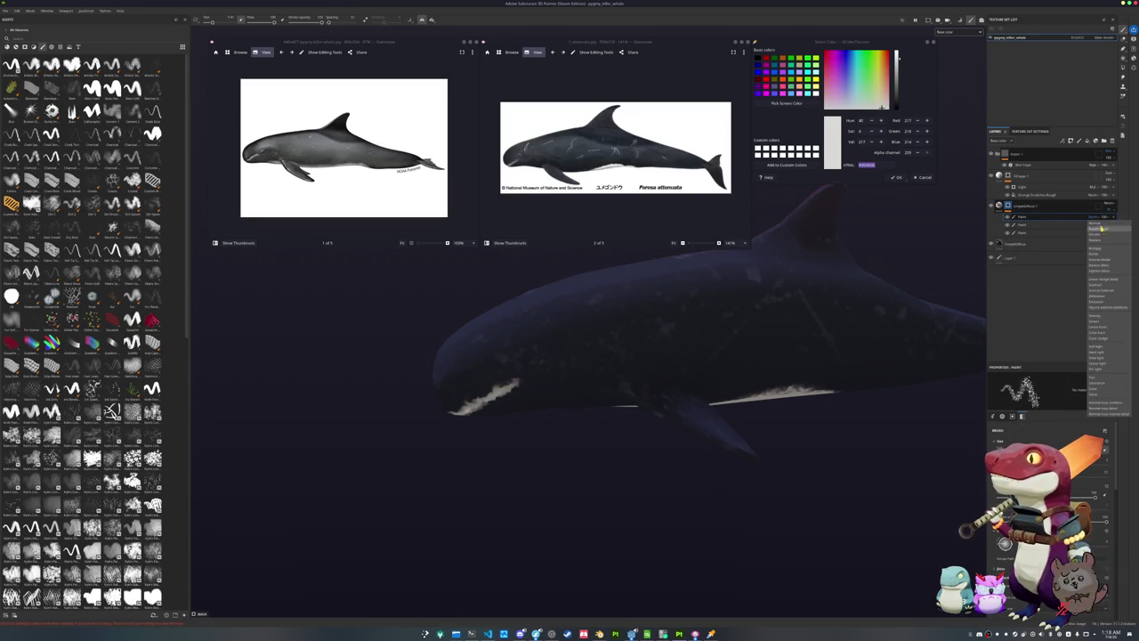
click(1103, 248)
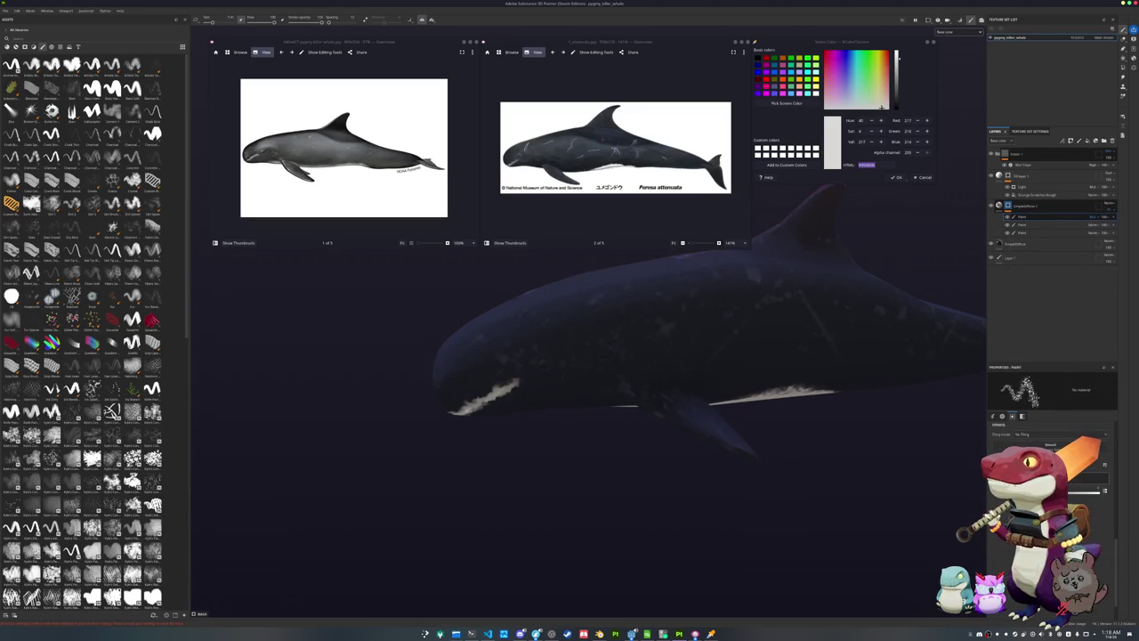
alt+drag(512, 443, 481, 365)
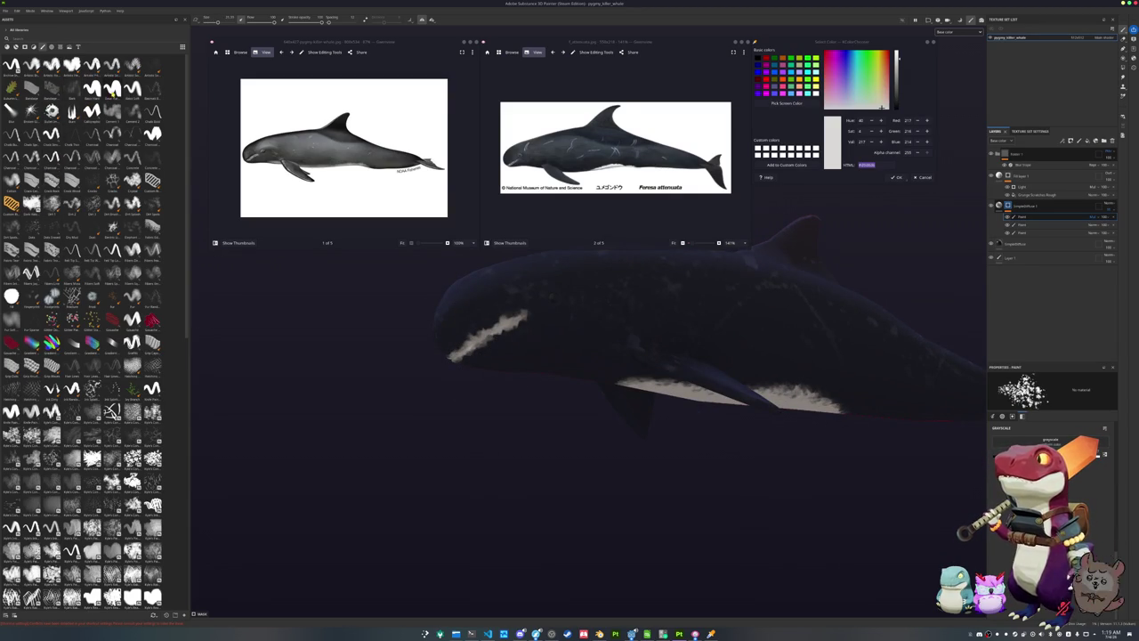
Switch back to a stroke brush and add a fill layer above the paint layers
click(132, 89)
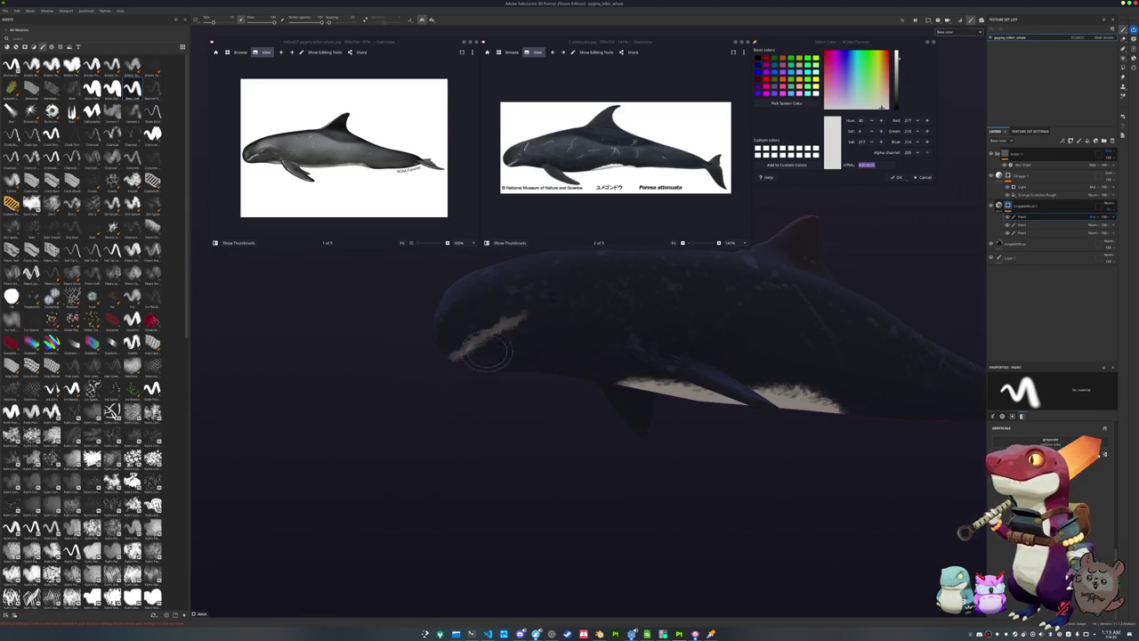
mouse_move(529, 401)
alt+mouse_down()
mouse_move(414, 457)
mouse_move(516, 407)
alt+mouse_up()
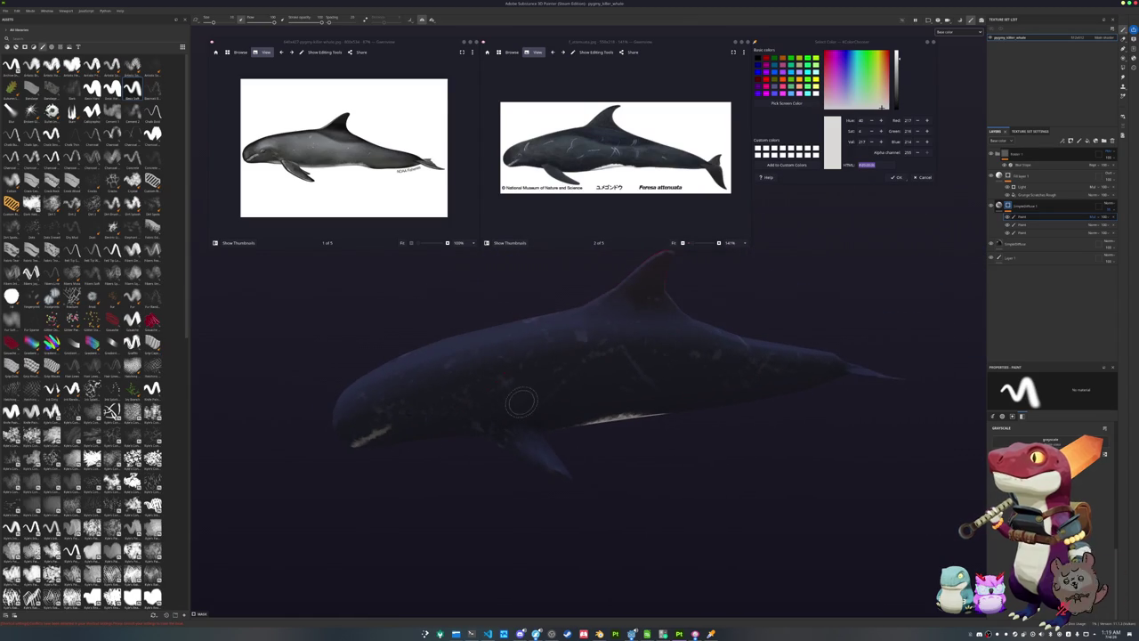
shift+right_drag(530, 392, 676, 339)
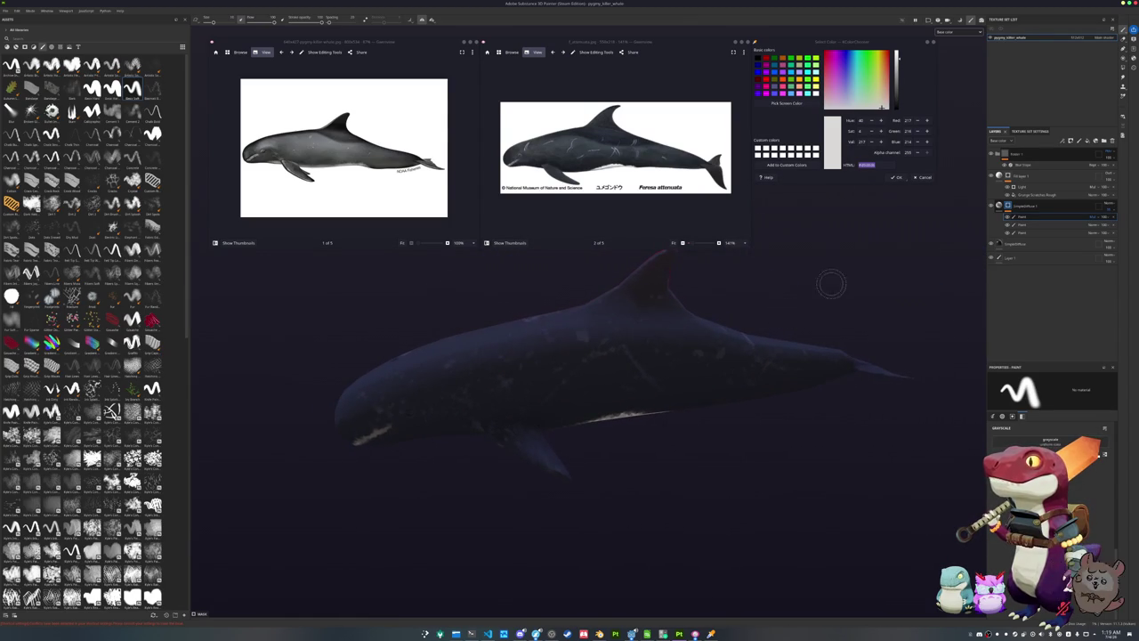
click(1085, 141)
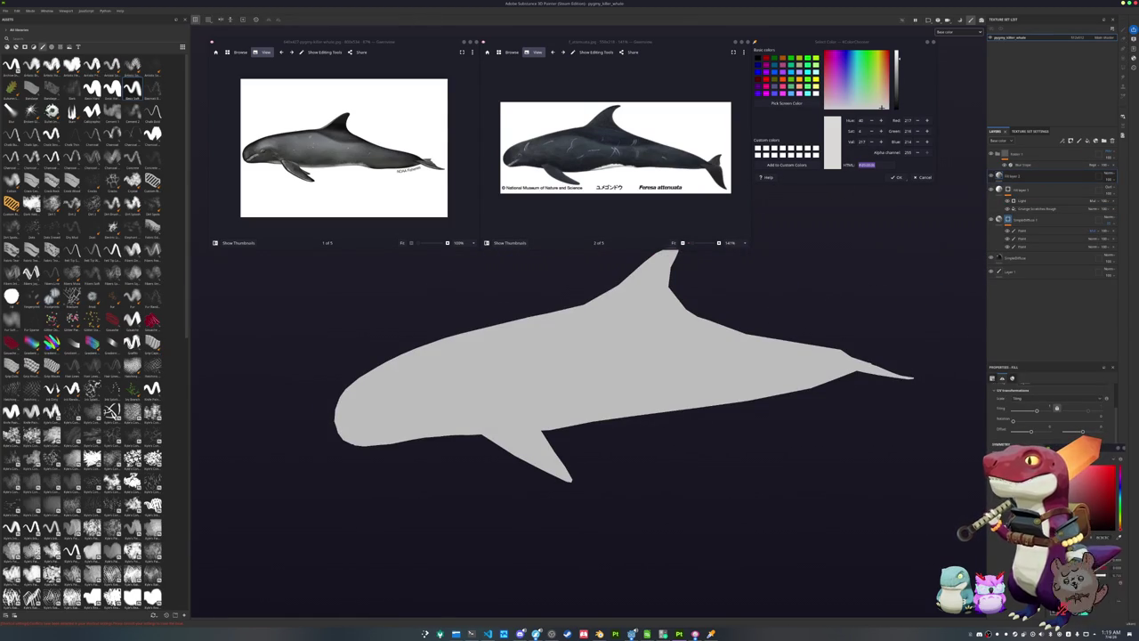
Change the fill layer's blend mode and add a new paint layer
click(1109, 174)
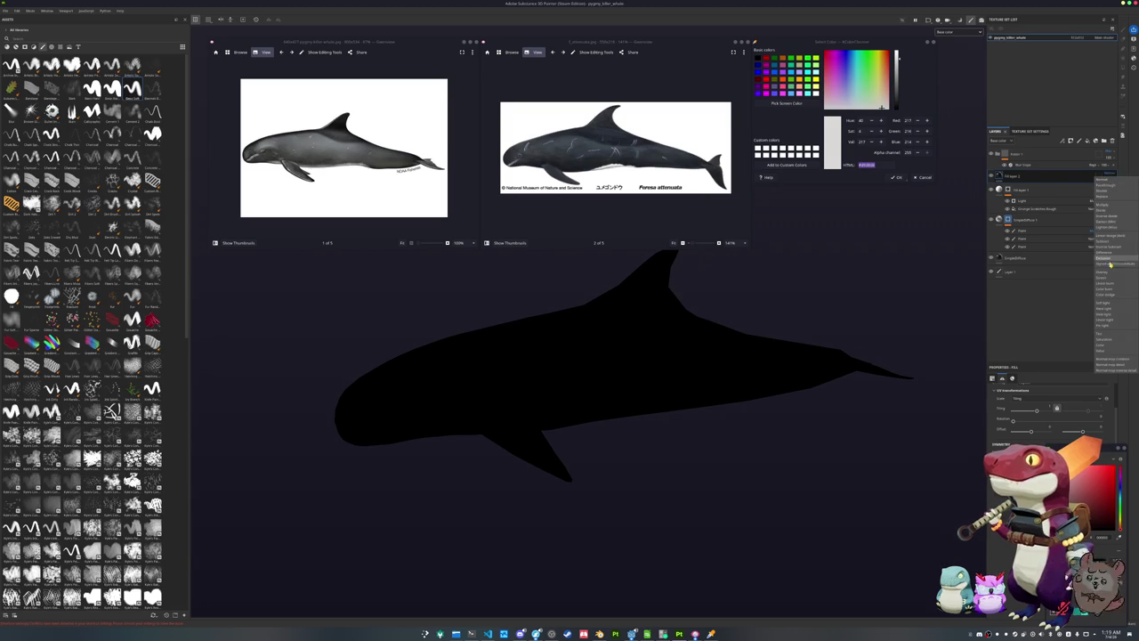
click(1019, 174)
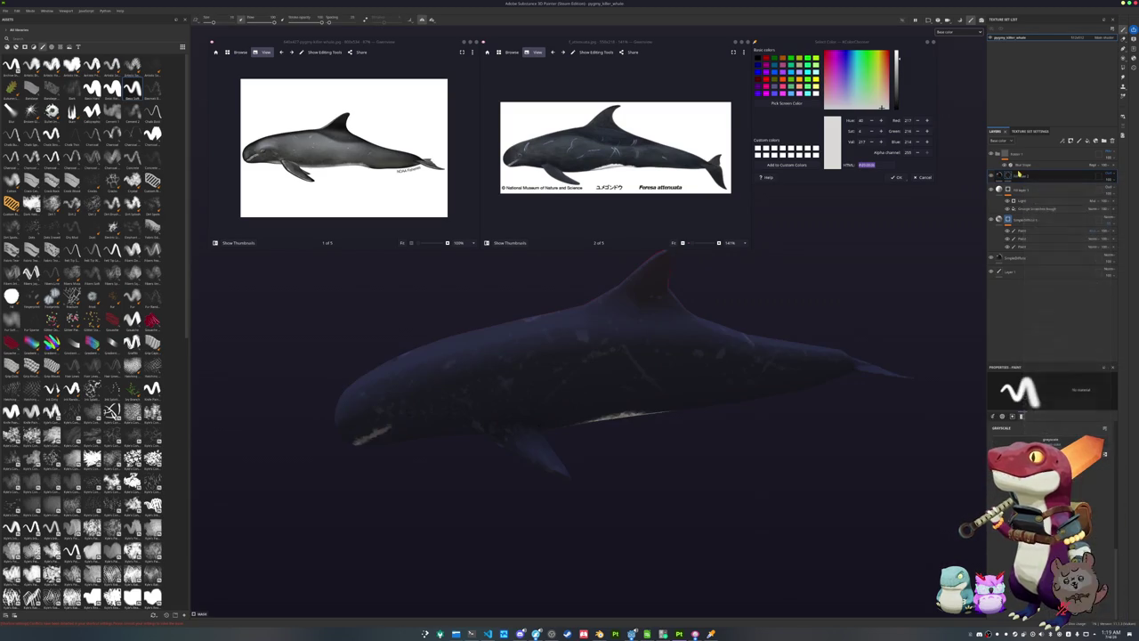
right_click(1019, 174)
click(1033, 377)
Shrink the brush and draw a straight dark line along the whale's mouth
scroll(725, 431, up, 3)
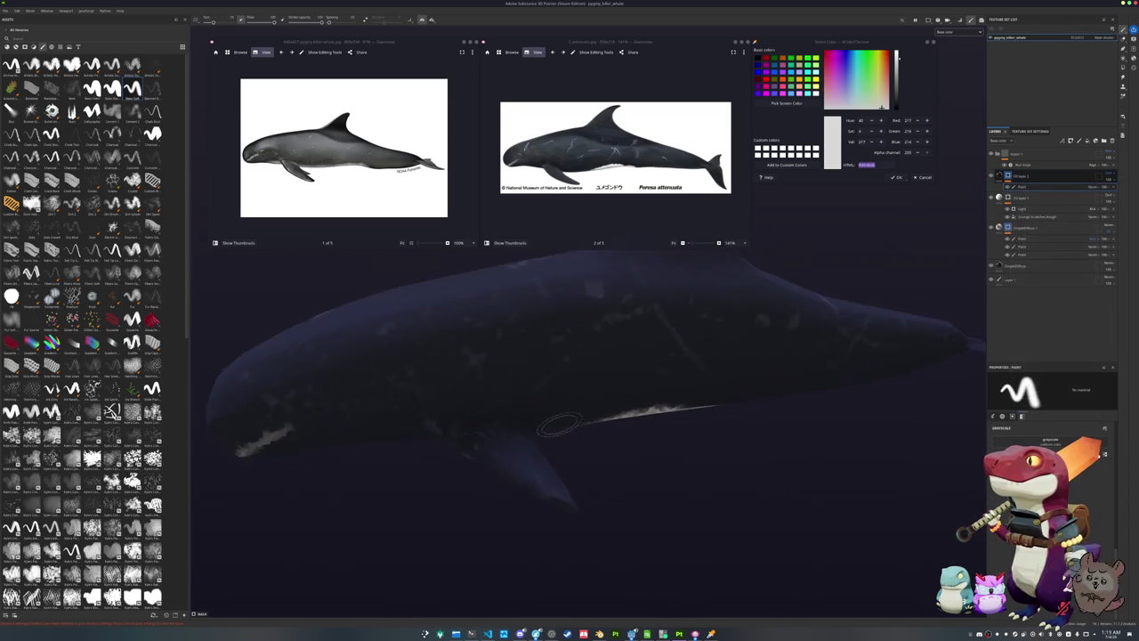
scroll(725, 431, up, 3)
alt+drag(596, 446, 686, 377)
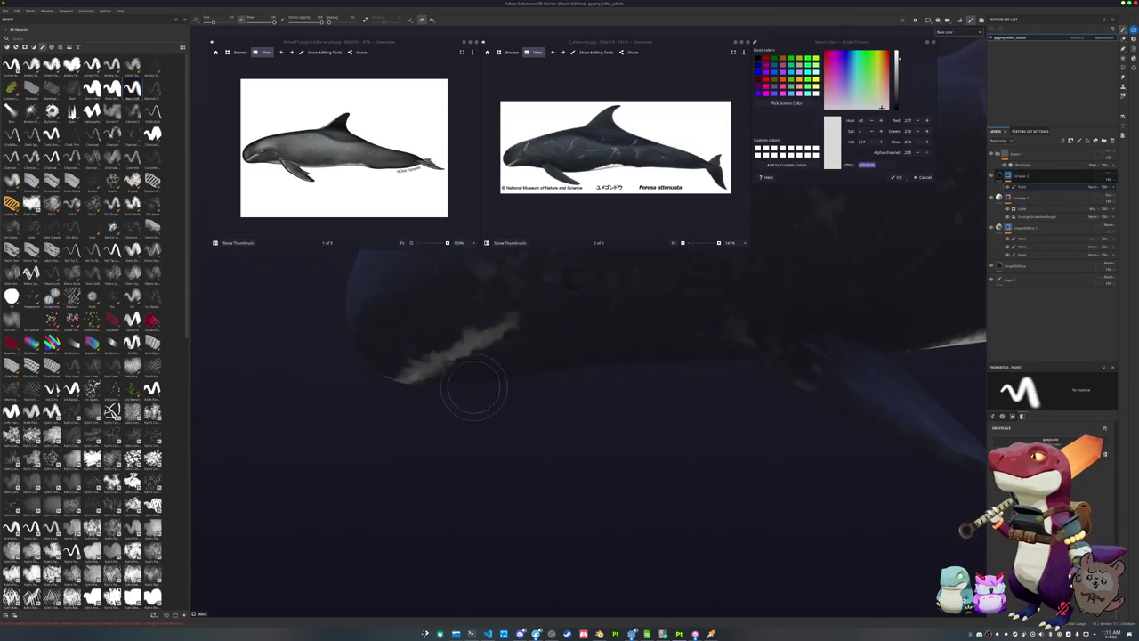
mouse_move(489, 402)
mouse_down()
mouse_move(589, 365)
mouse_move(503, 443)
mouse_move(450, 441)
mouse_up()
key(bracketleft)
key(bracketleft)
key(bracketleft)
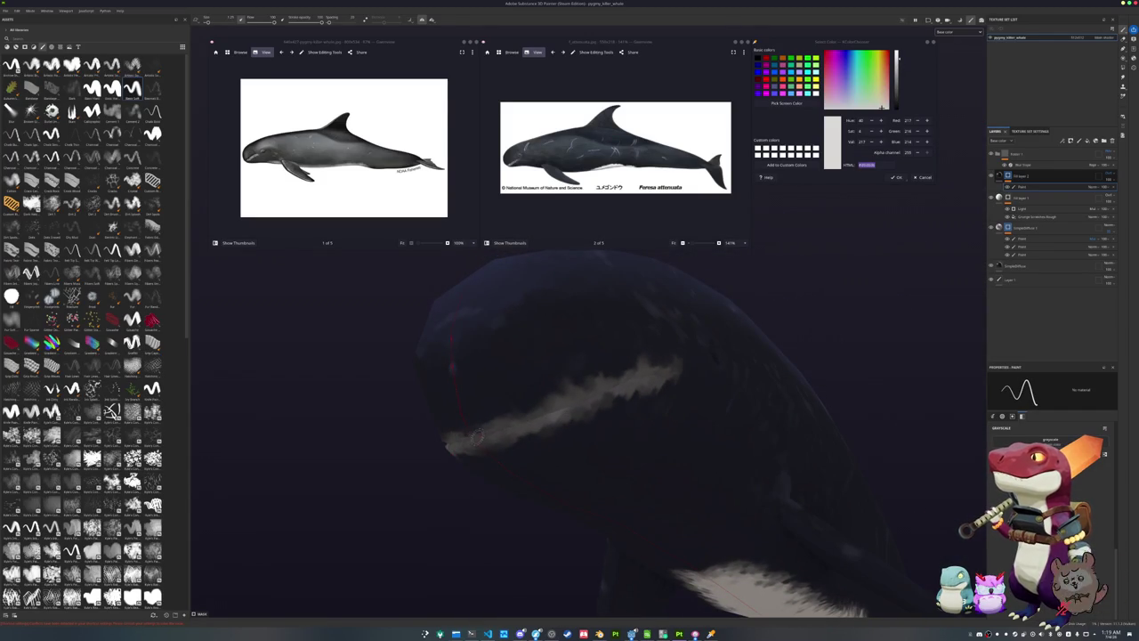
mouse_move(447, 449)
mouse_down()
mouse_move(544, 411)
mouse_move(547, 389)
mouse_up()
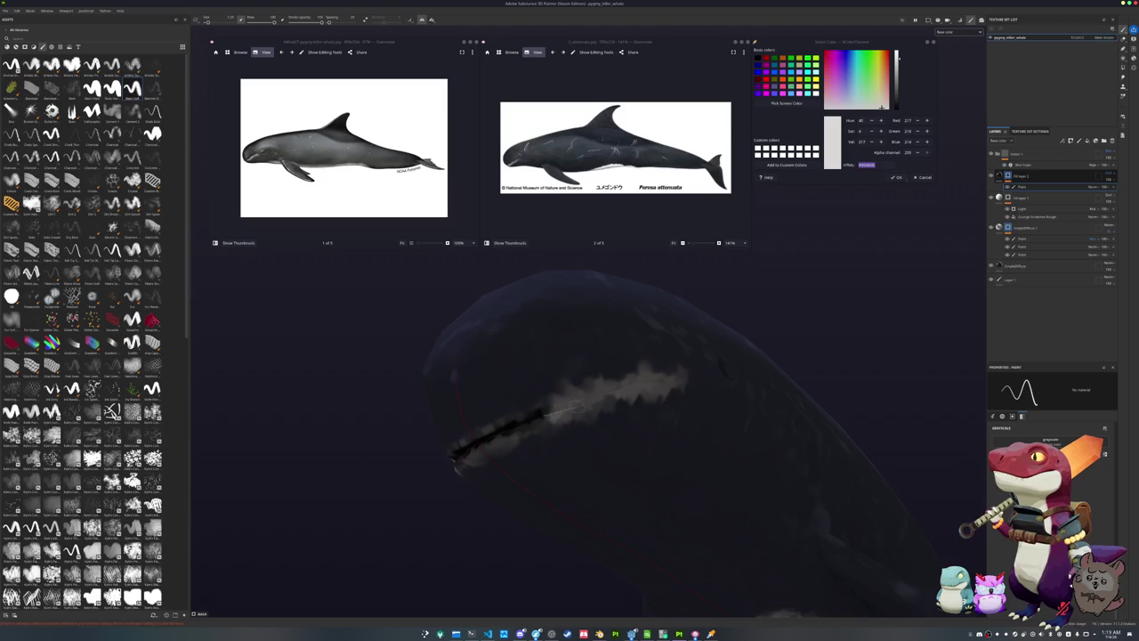
shift+click(612, 389)
alt+drag(612, 389, 527, 437)
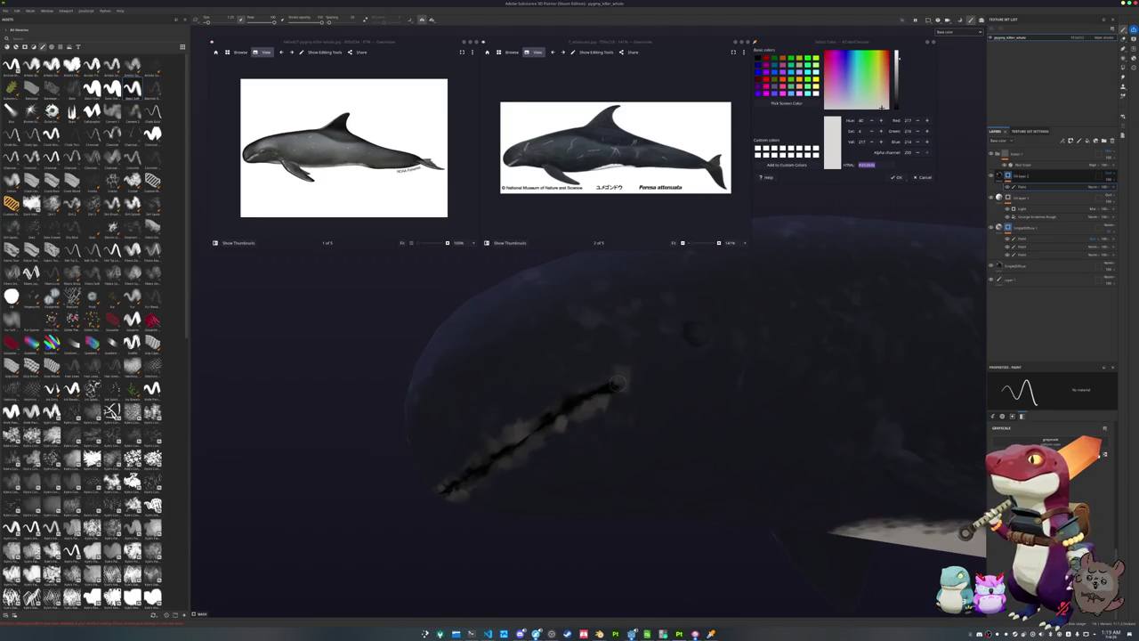
Paint a dark eye spot on top of the whale's head above the mouth line
alt+drag(598, 392, 587, 405)
scroll(587, 405, up, 5)
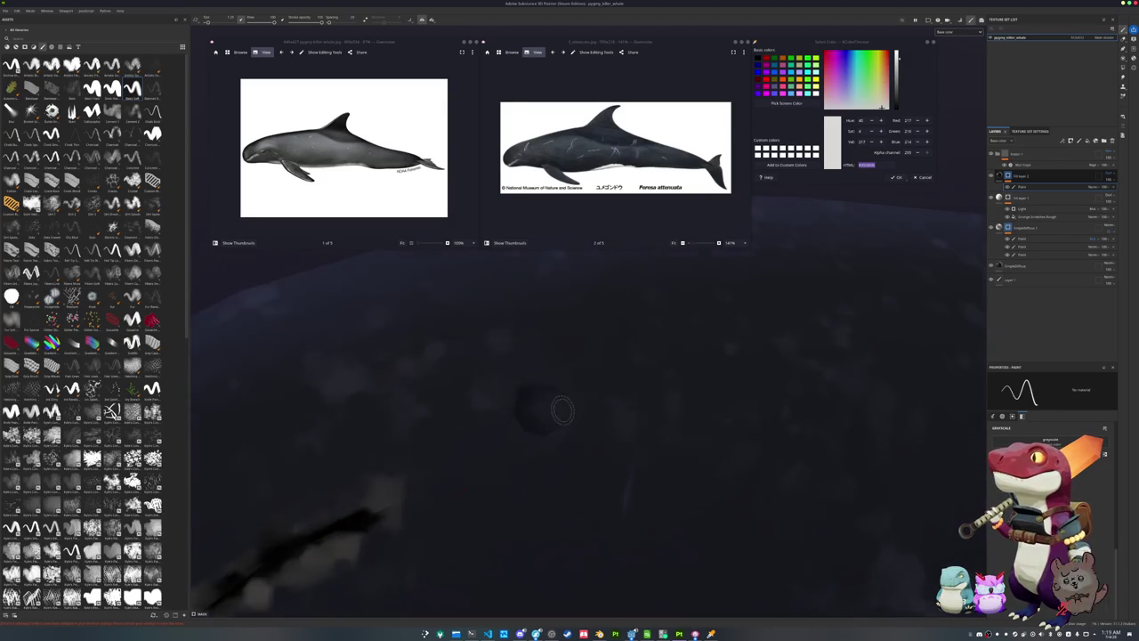
mouse_move(510, 431)
mouse_down()
mouse_move(511, 383)
mouse_move(563, 407)
mouse_move(437, 380)
mouse_move(601, 452)
mouse_up()
scroll(521, 412, down, 5)
scroll(437, 380, up, 5)
scroll(437, 380, down, 5)
scroll(601, 453, up, 5)
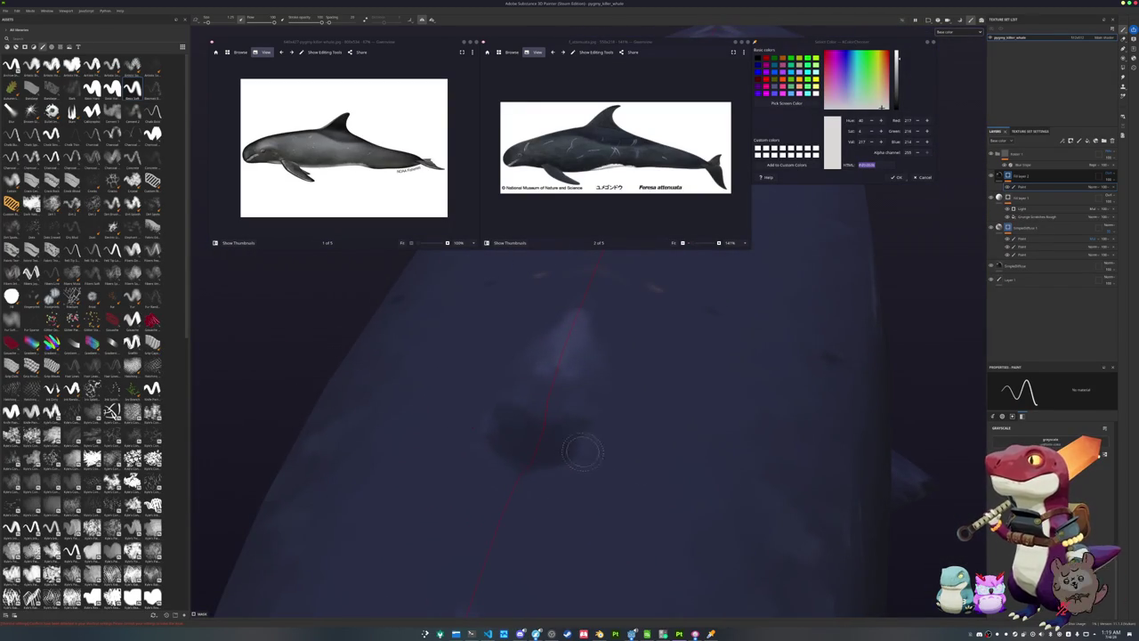
mouse_move(525, 465)
mouse_down()
mouse_move(552, 388)
mouse_move(684, 525)
mouse_move(616, 374)
mouse_move(389, 359)
mouse_move(433, 343)
mouse_move(437, 356)
mouse_move(432, 347)
mouse_move(574, 370)
mouse_up()
scroll(594, 378, down, 3)
Orbit around the whale to inspect the dark marks, then switch to Blender
alt+drag(544, 326, 648, 396)
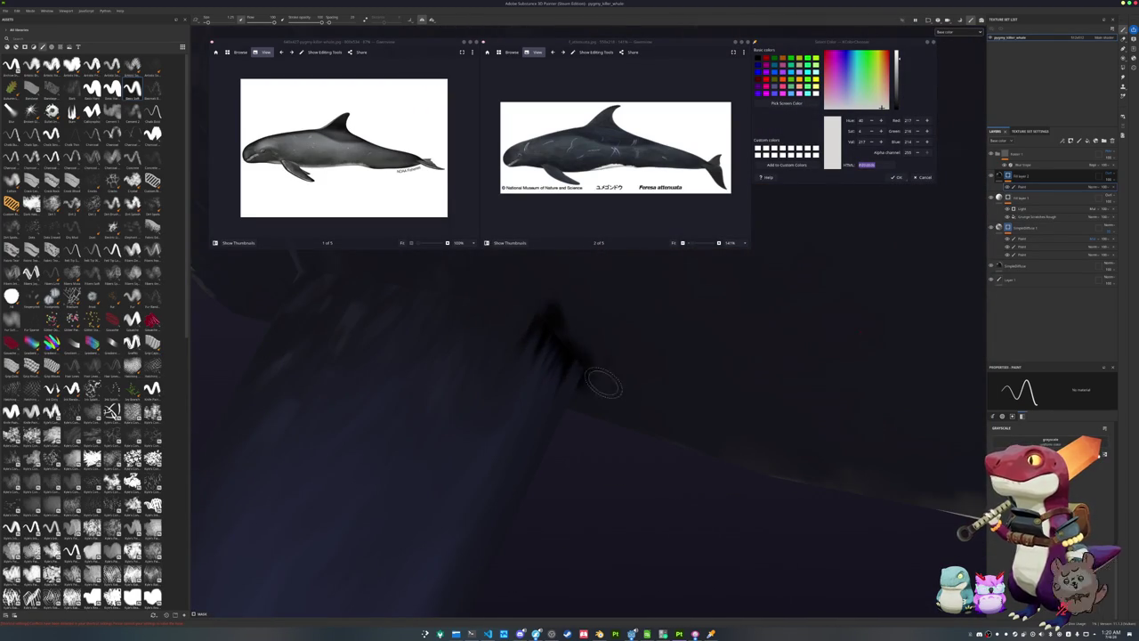
mouse_move(531, 310)
alt+mouse_down()
mouse_move(605, 420)
mouse_move(465, 420)
alt+mouse_up()
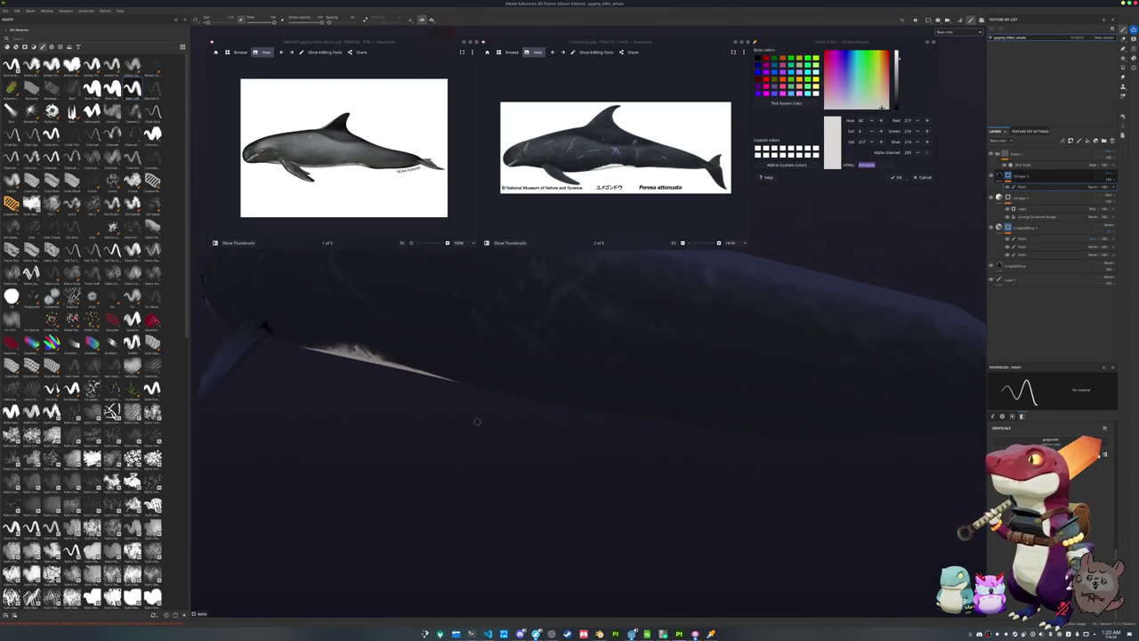
mouse_move(655, 449)
alt+mouse_down()
mouse_move(445, 444)
mouse_move(719, 461)
mouse_move(625, 466)
mouse_move(706, 436)
mouse_move(756, 438)
alt+mouse_up()
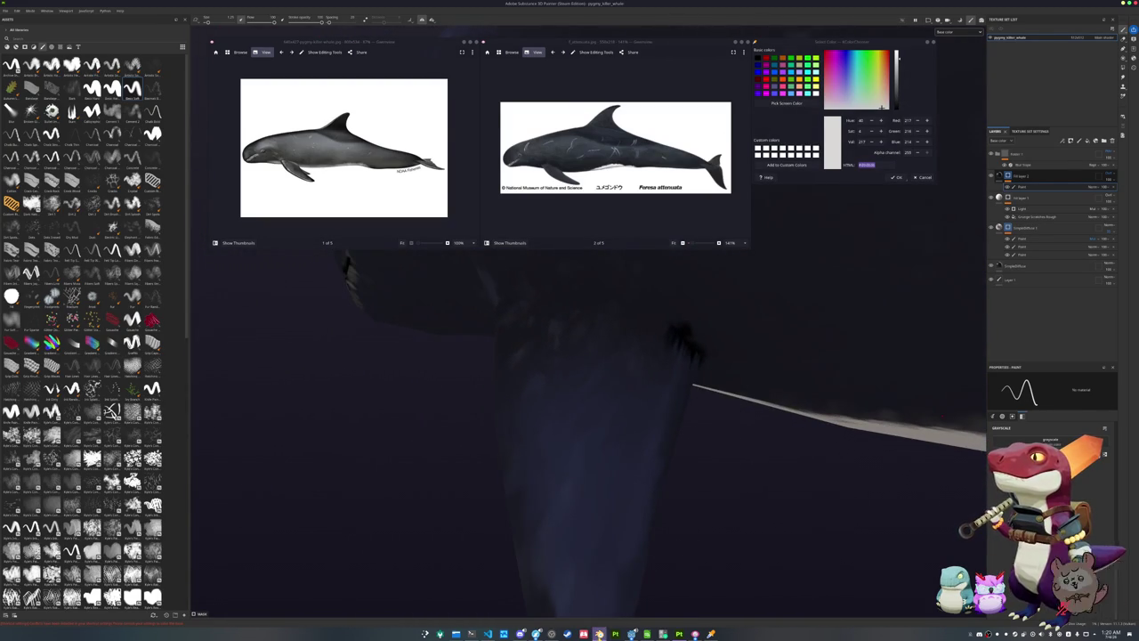
key(alt+Tab)
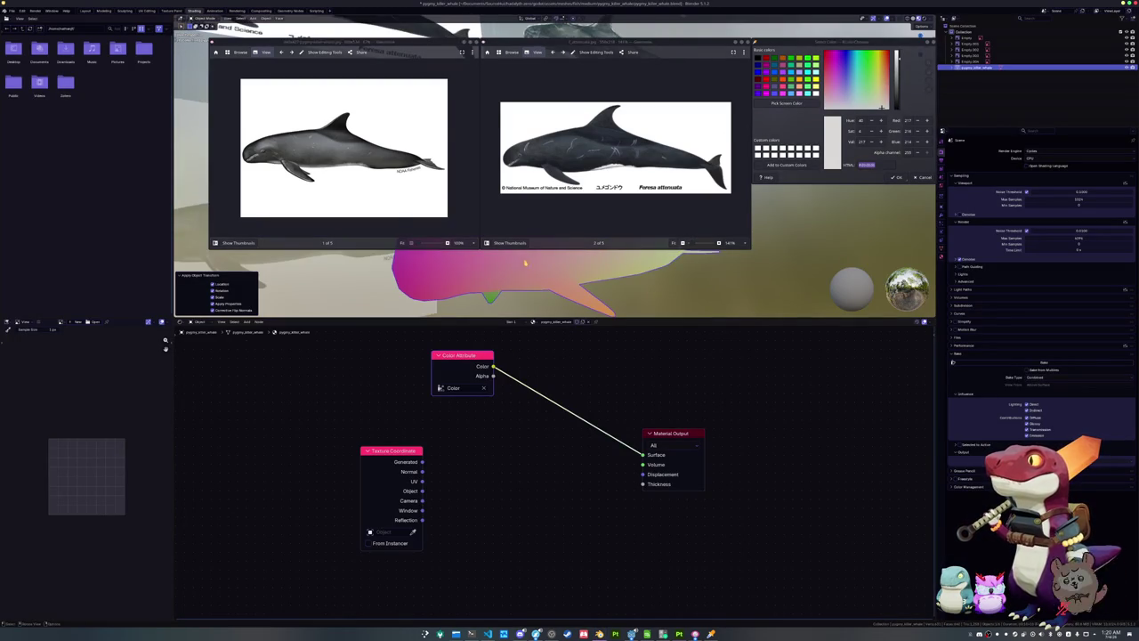
In UV Editing, select edge loops on the whale and apply an edge operation
drag(498, 319, 436, 476)
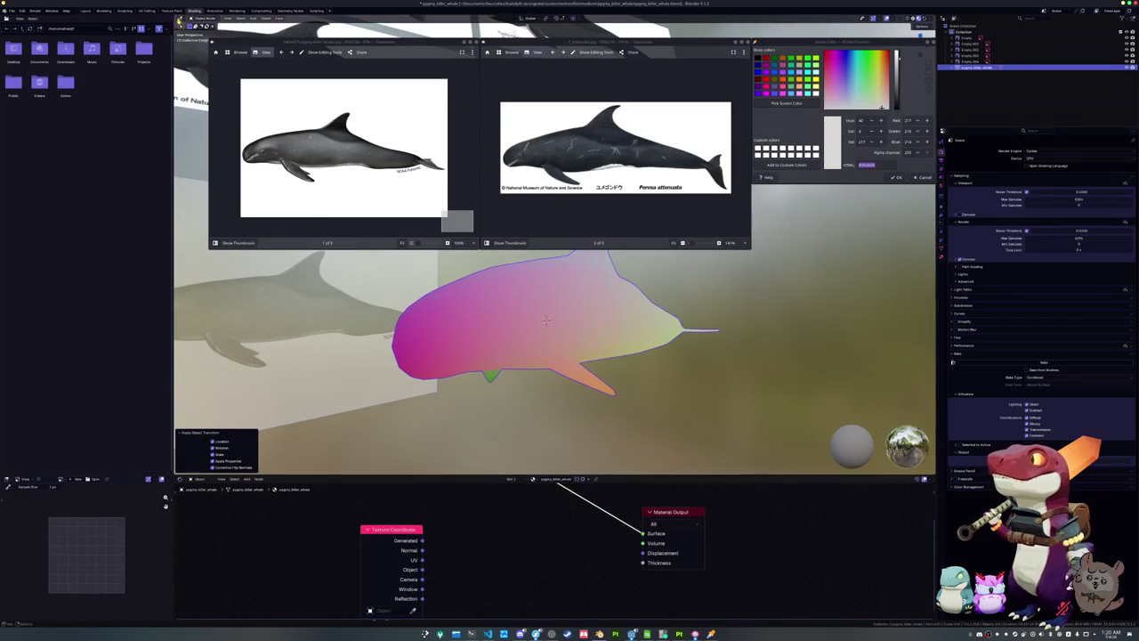
click(147, 11)
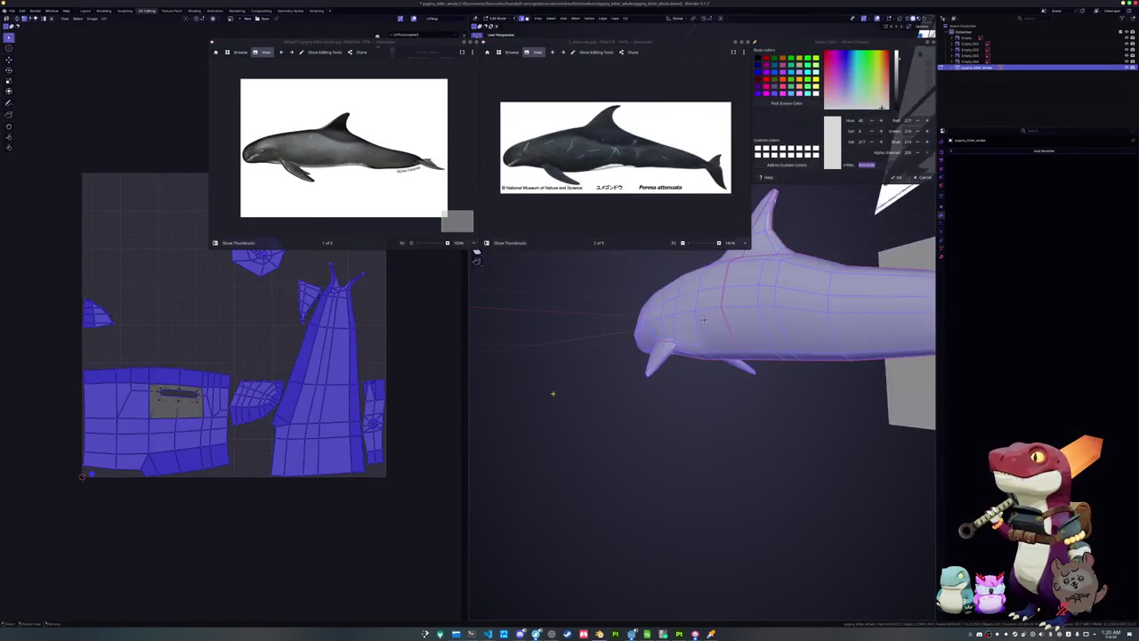
scroll(705, 322, up, 3)
alt+click(705, 321)
mouse_move(704, 321)
middle_down()
mouse_move(685, 329)
mouse_move(696, 310)
middle_up()
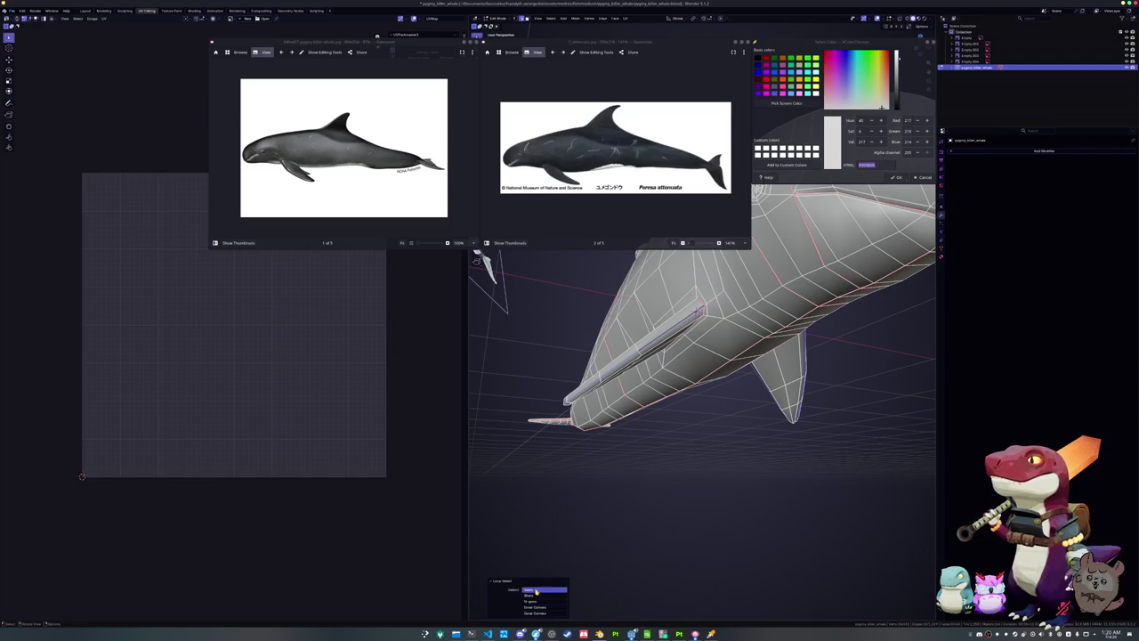
alt+click(696, 310)
alt+click(696, 310)
middle_drag(696, 310, 681, 318)
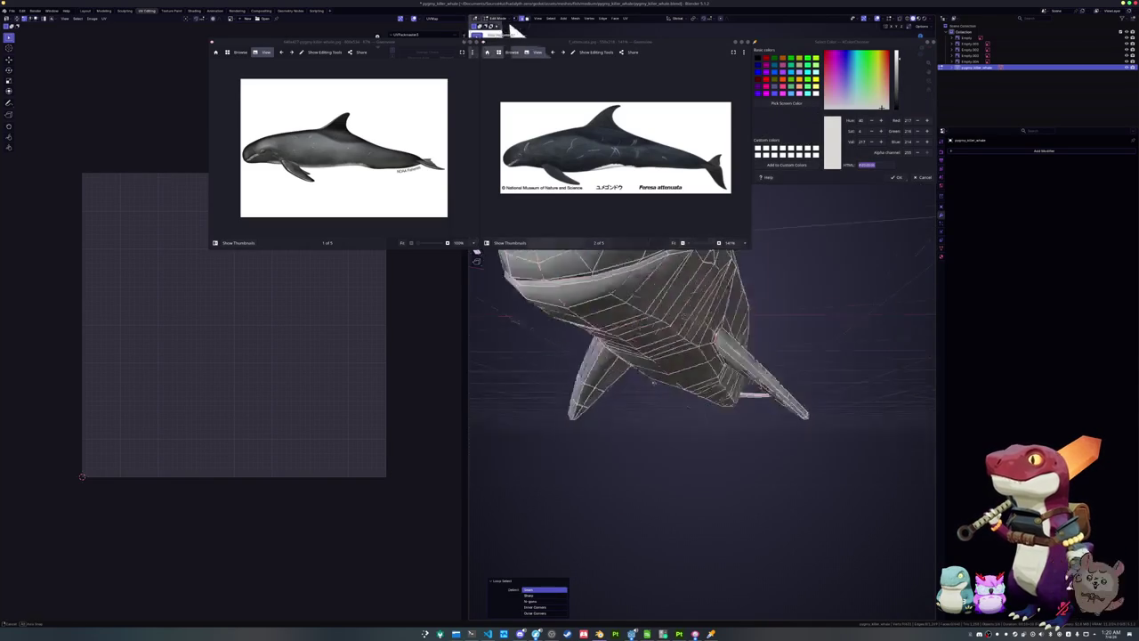
right_click(681, 318)
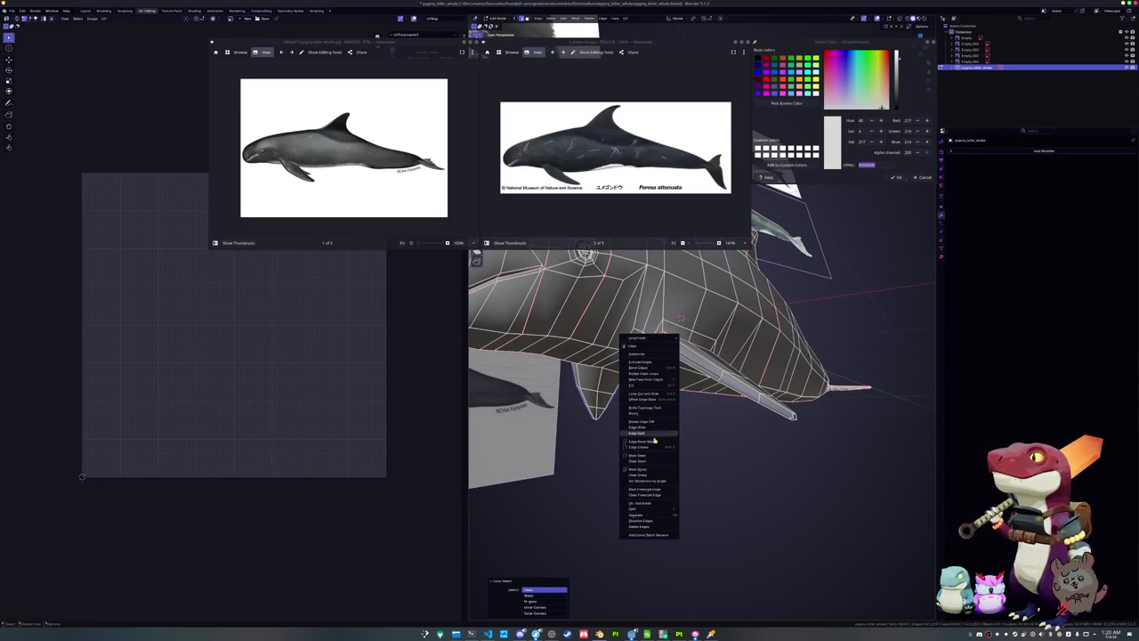
click(650, 458)
mouse_move(650, 457)
middle_down()
mouse_move(679, 436)
mouse_move(685, 318)
middle_up()
Select the whole mesh, unwrap its UVs again and pack the islands to fill the texture
key(a)
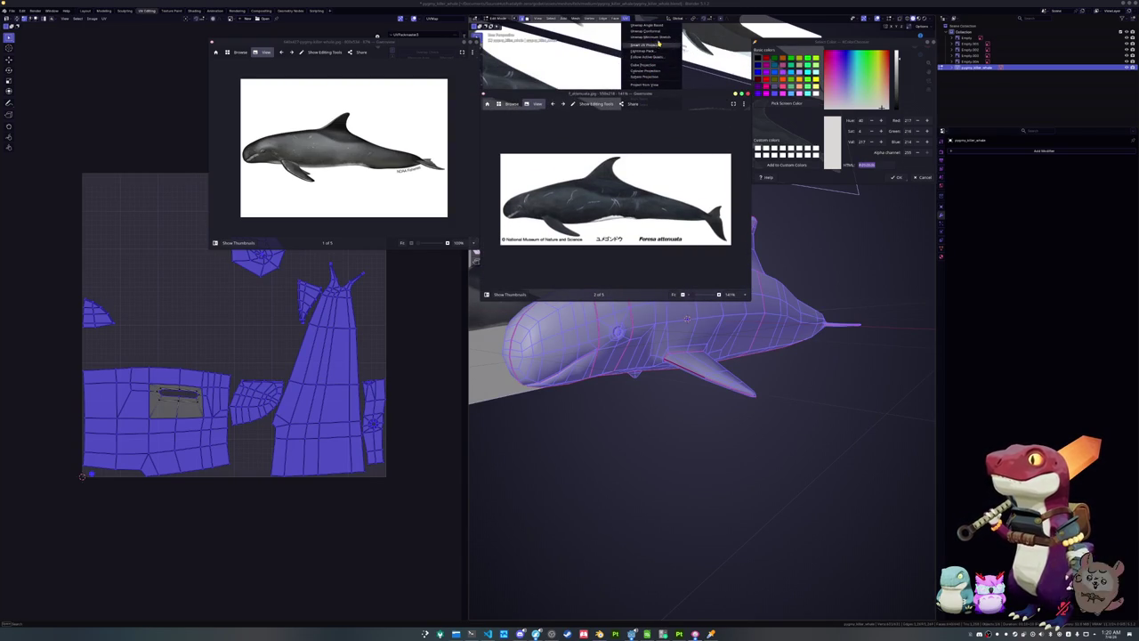
click(656, 44)
key(Tab)
key(Tab)
key(a)
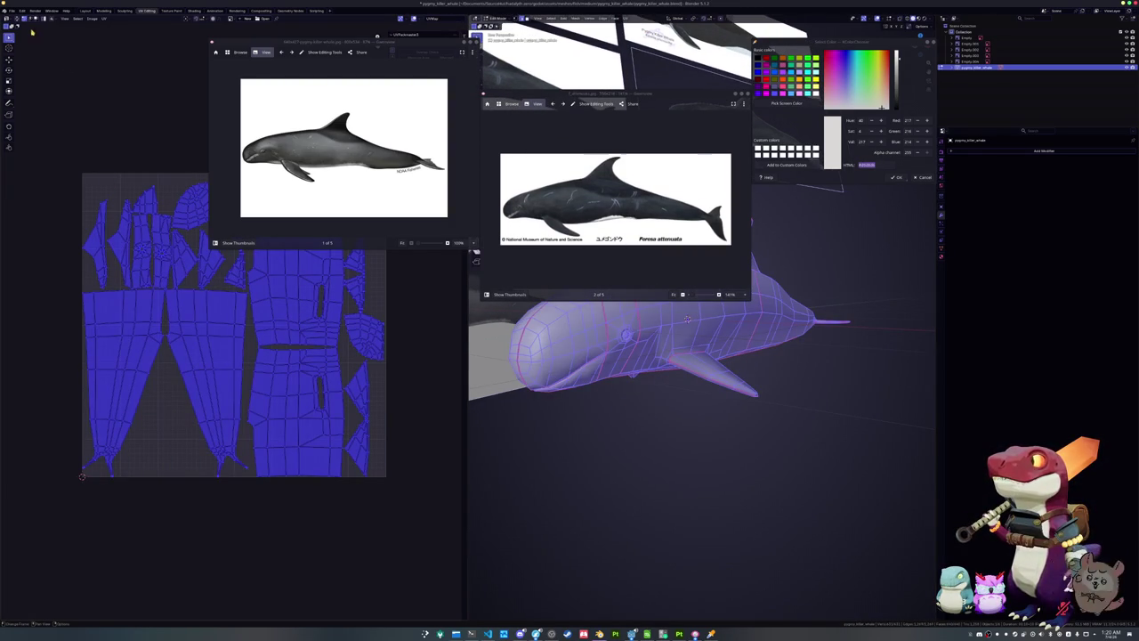
drag(272, 40, 187, 105)
click(427, 78)
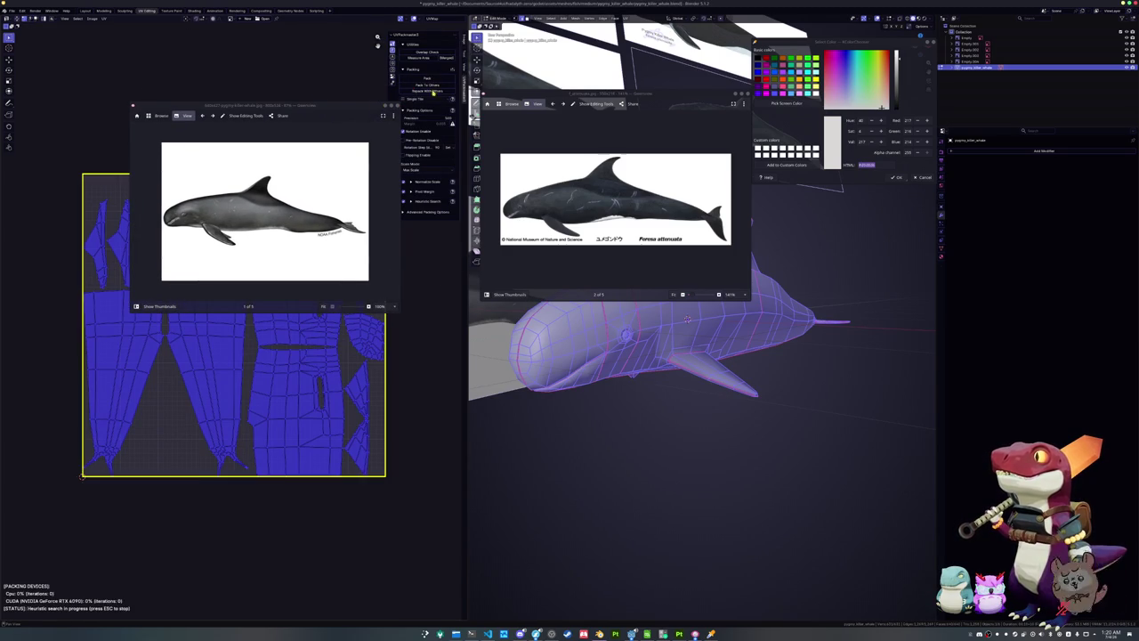
key(Tab)
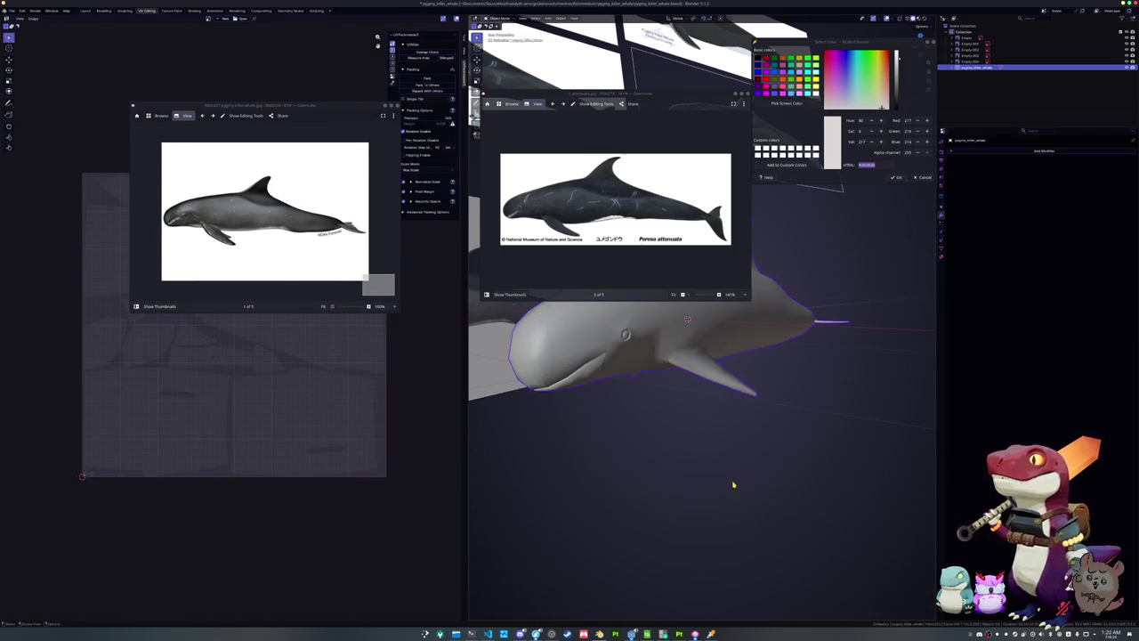
Attempt the whale's FBX export several times and check the recent-operations log
click(12, 10)
mouse_move(21, 106)
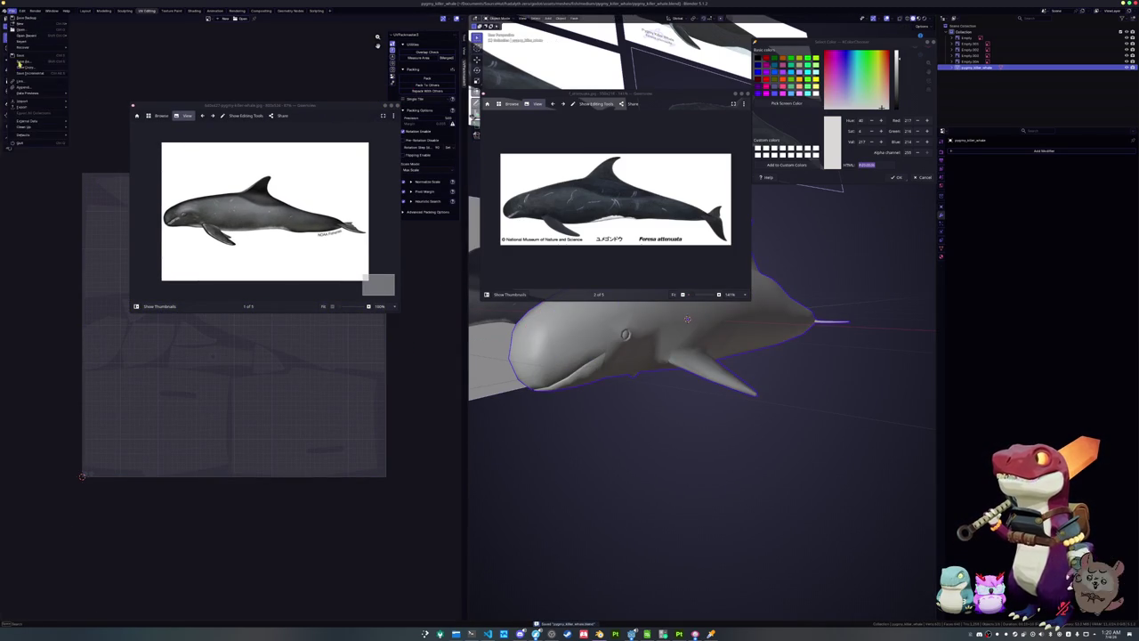
click(89, 155)
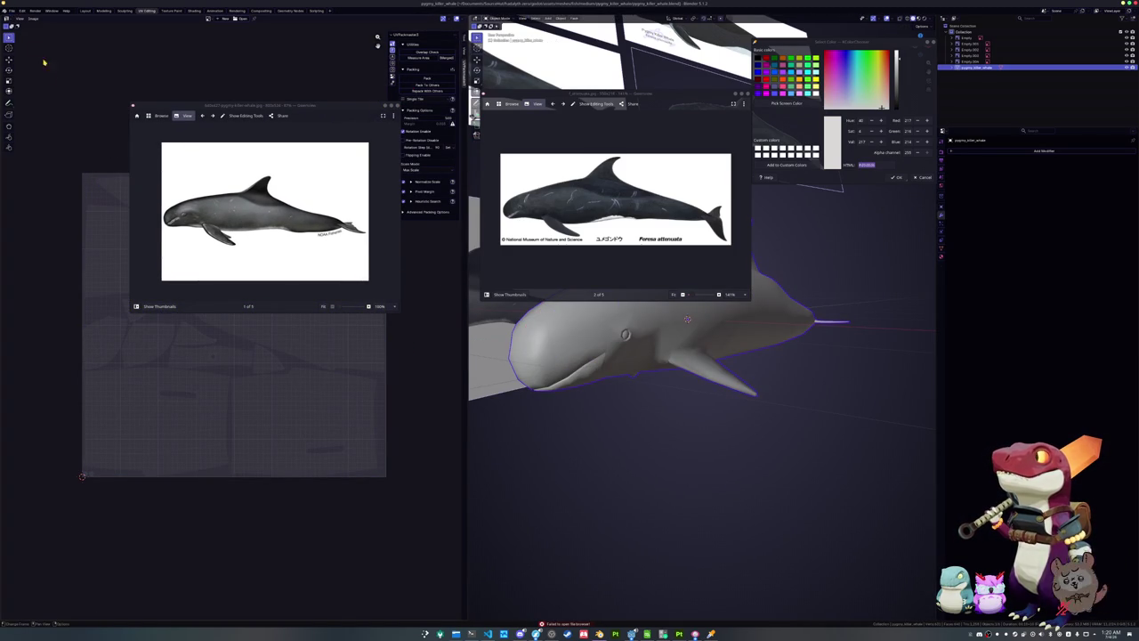
click(11, 9)
mouse_move(22, 107)
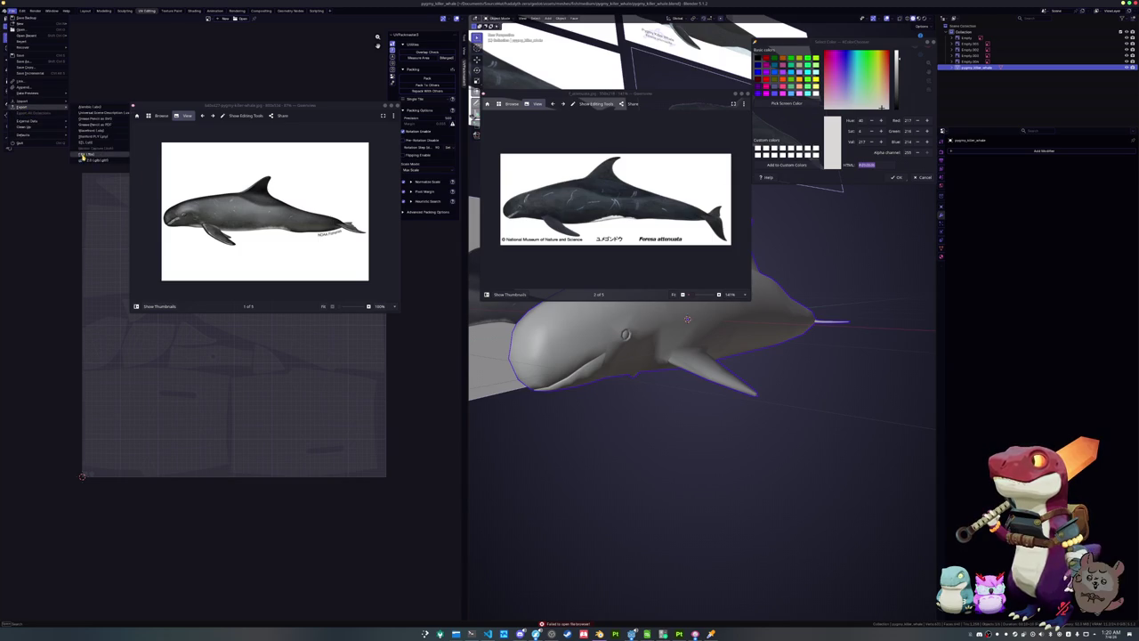
click(82, 155)
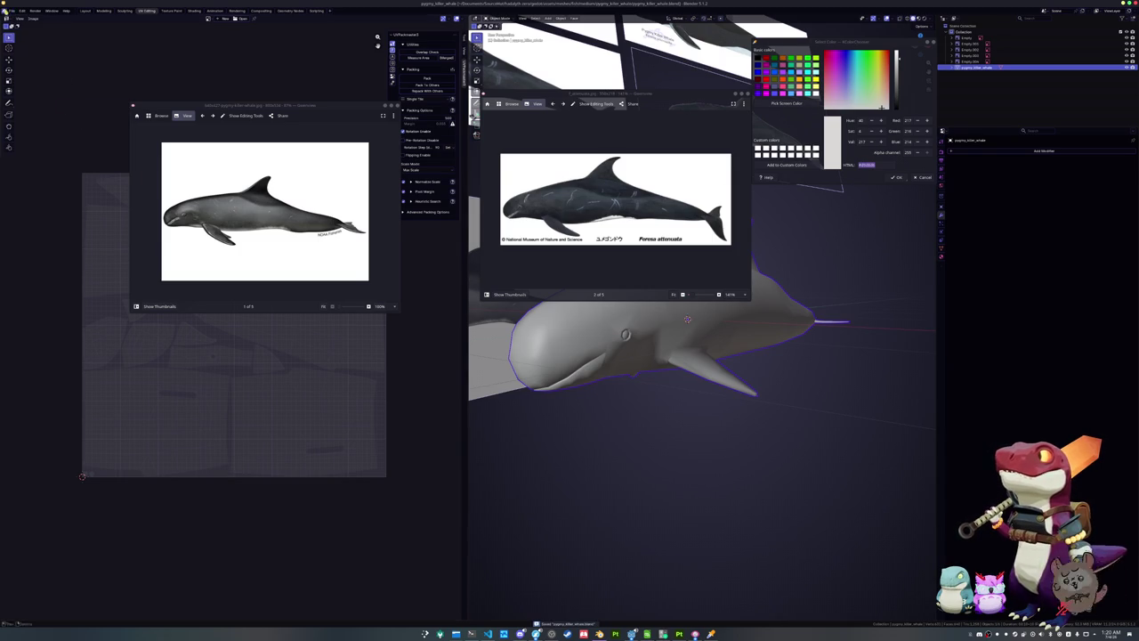
click(12, 10)
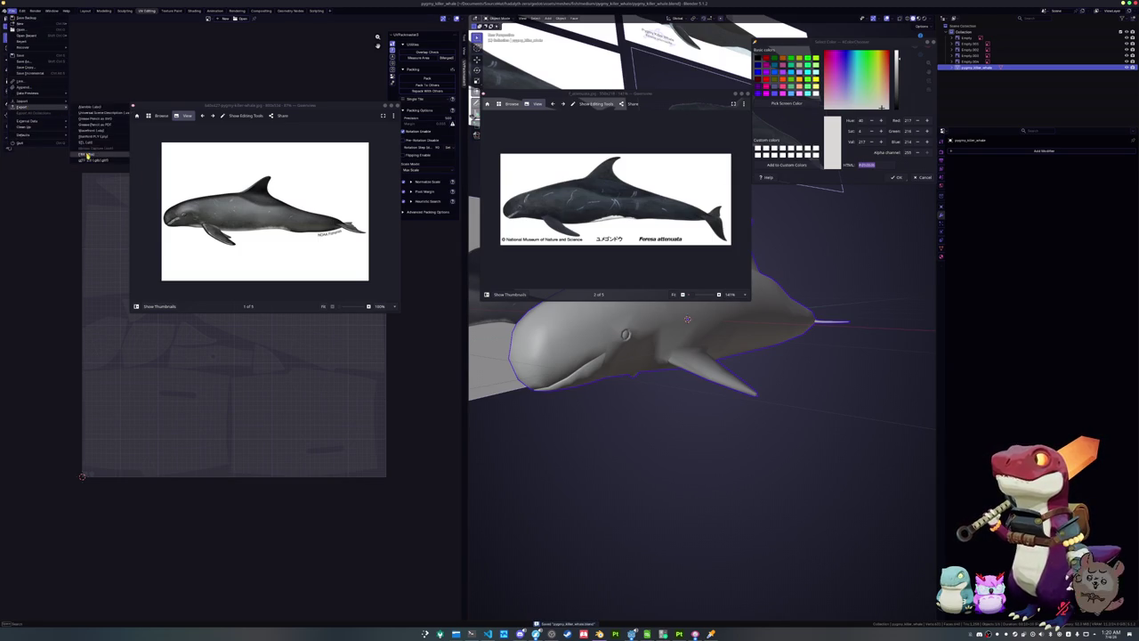
click(86, 155)
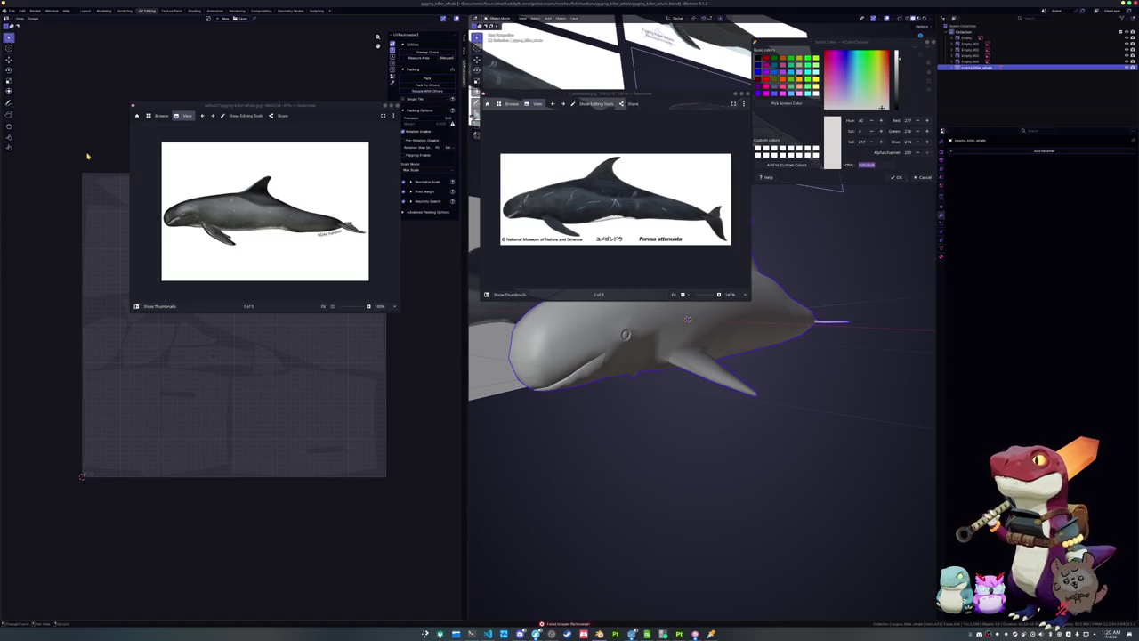
click(556, 624)
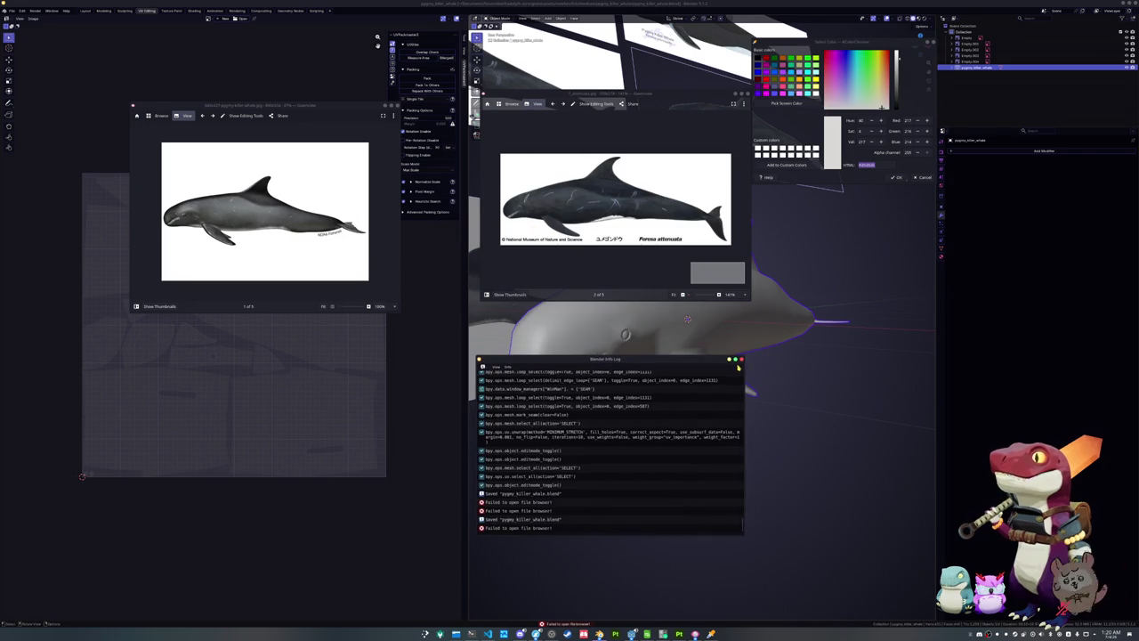
click(743, 359)
Export the whale as FBX twice, overwriting the existing export file
click(12, 9)
mouse_move(22, 107)
click(93, 153)
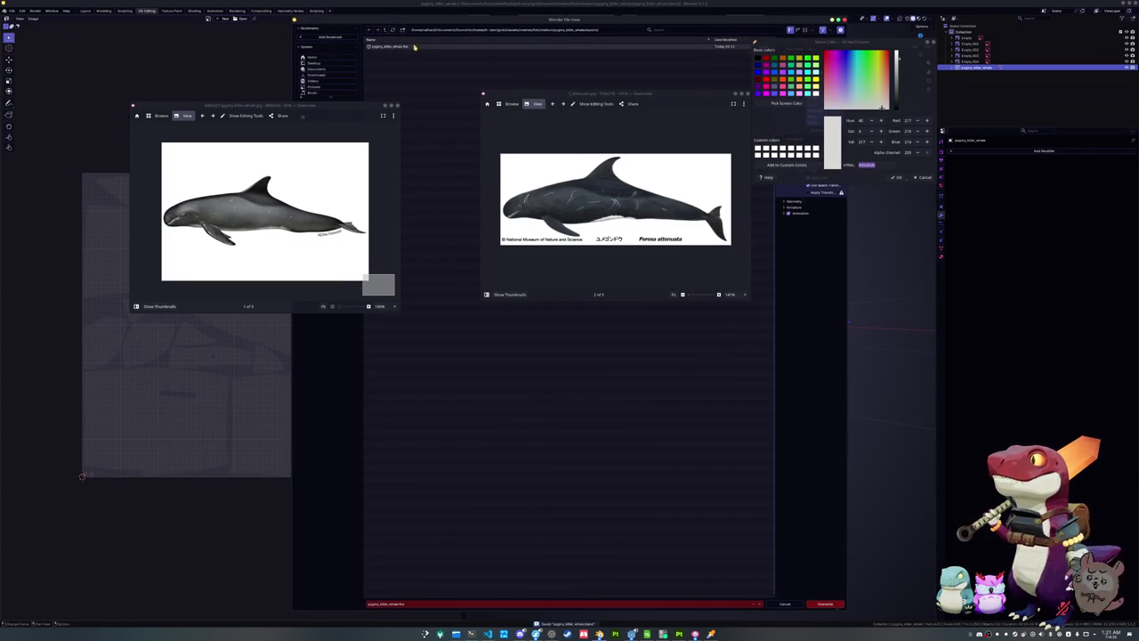
click(826, 604)
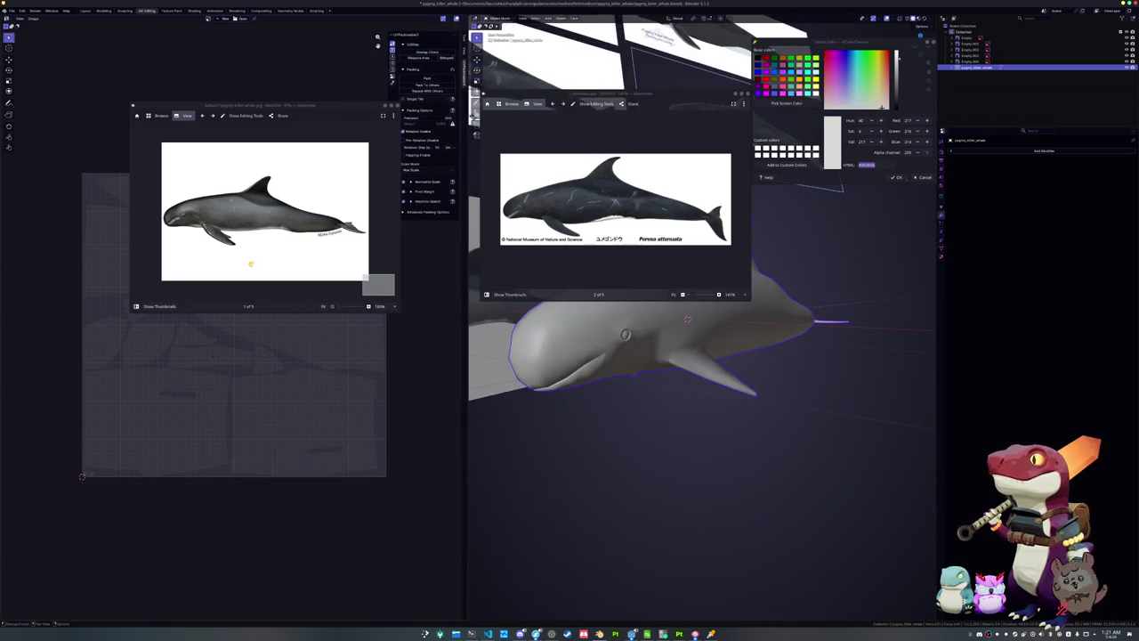
click(11, 10)
mouse_move(23, 107)
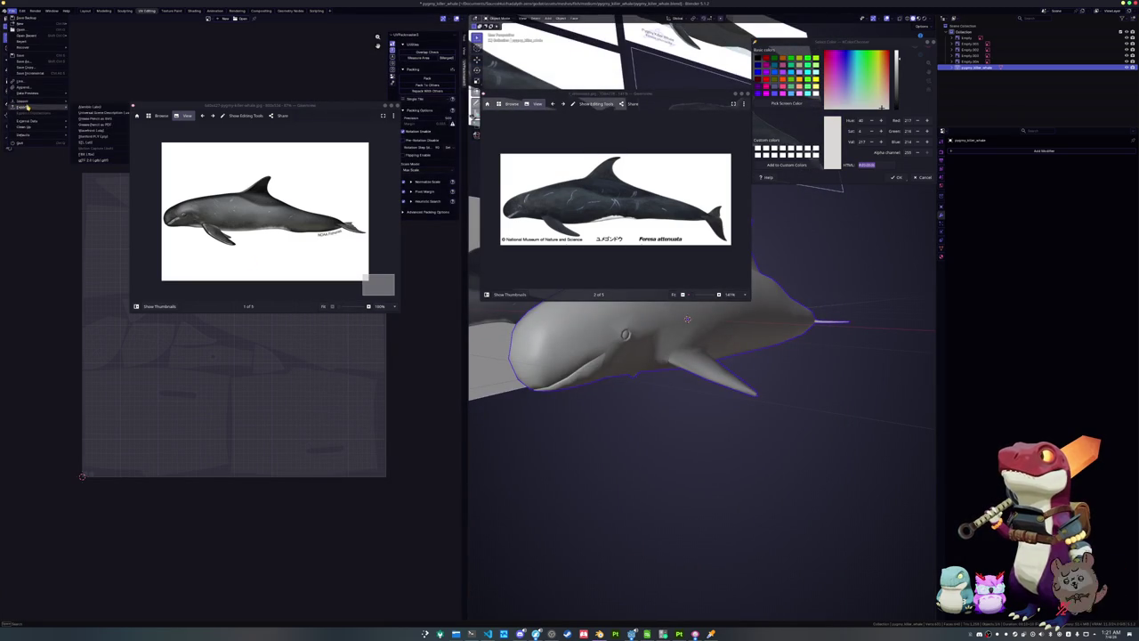
click(93, 129)
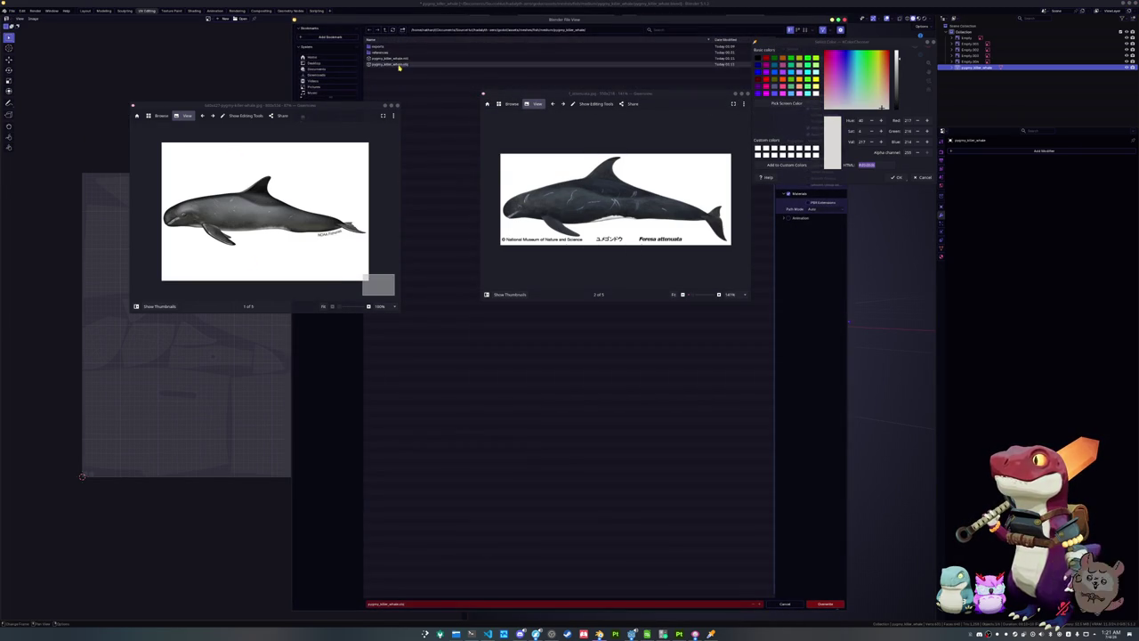
click(826, 604)
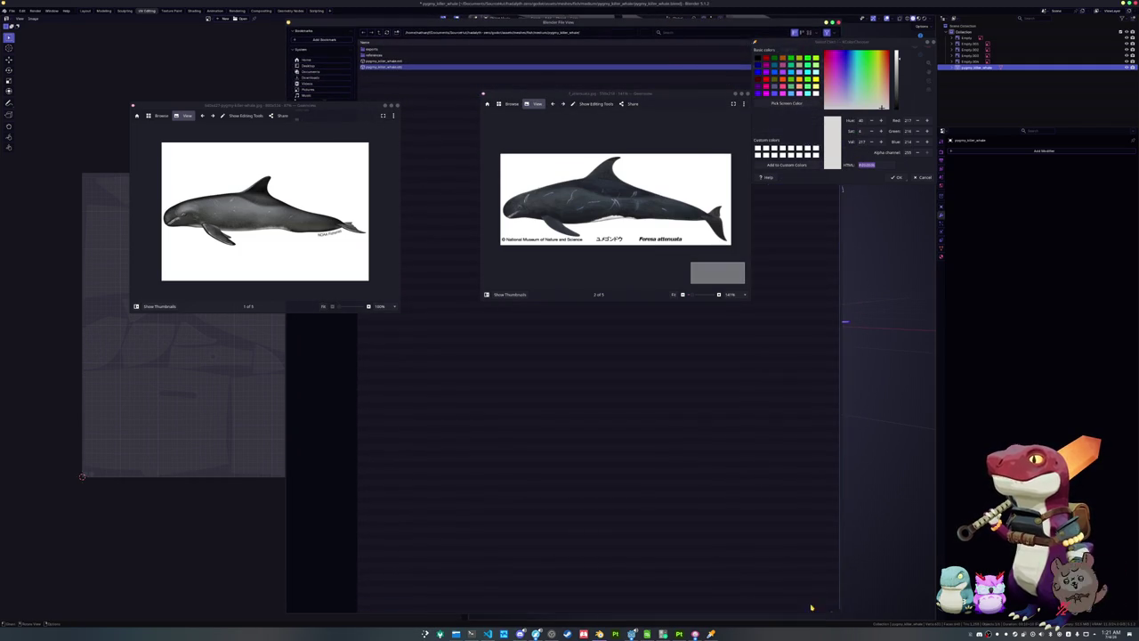
click(679, 633)
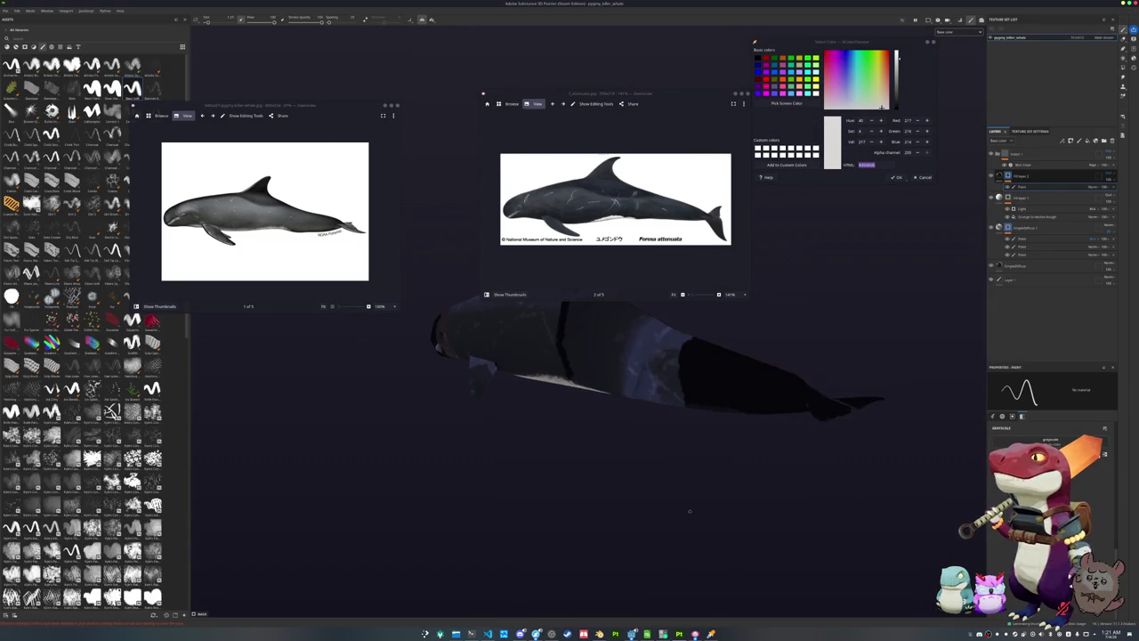
Re-bake the updated whale's mesh maps and return to painting mode
key(ctrl+b)
click(499, 604)
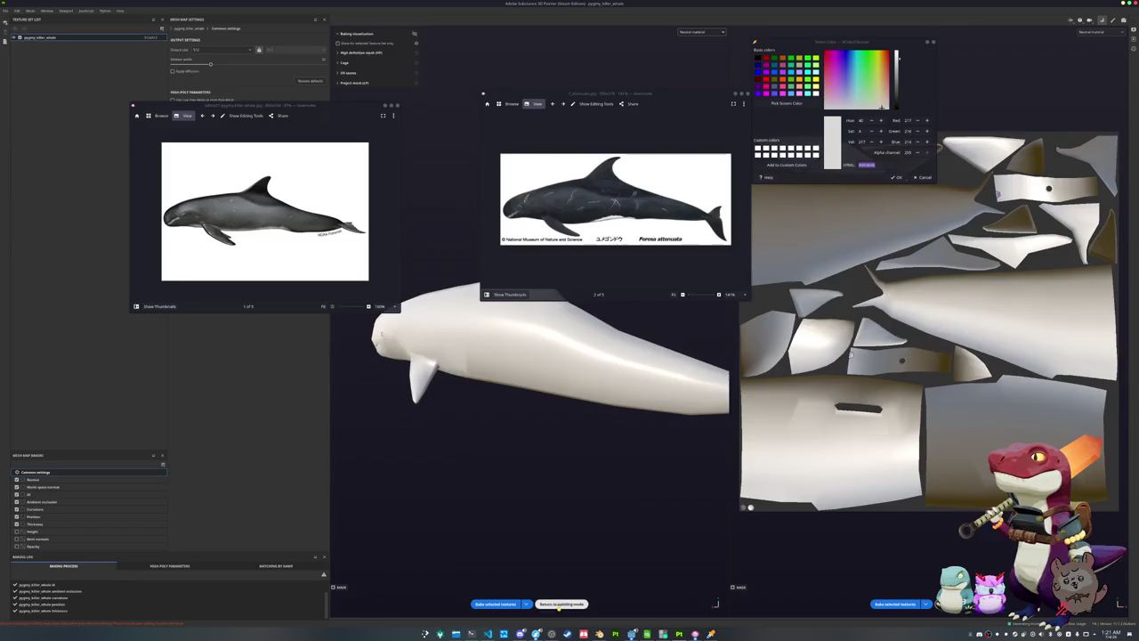
click(560, 605)
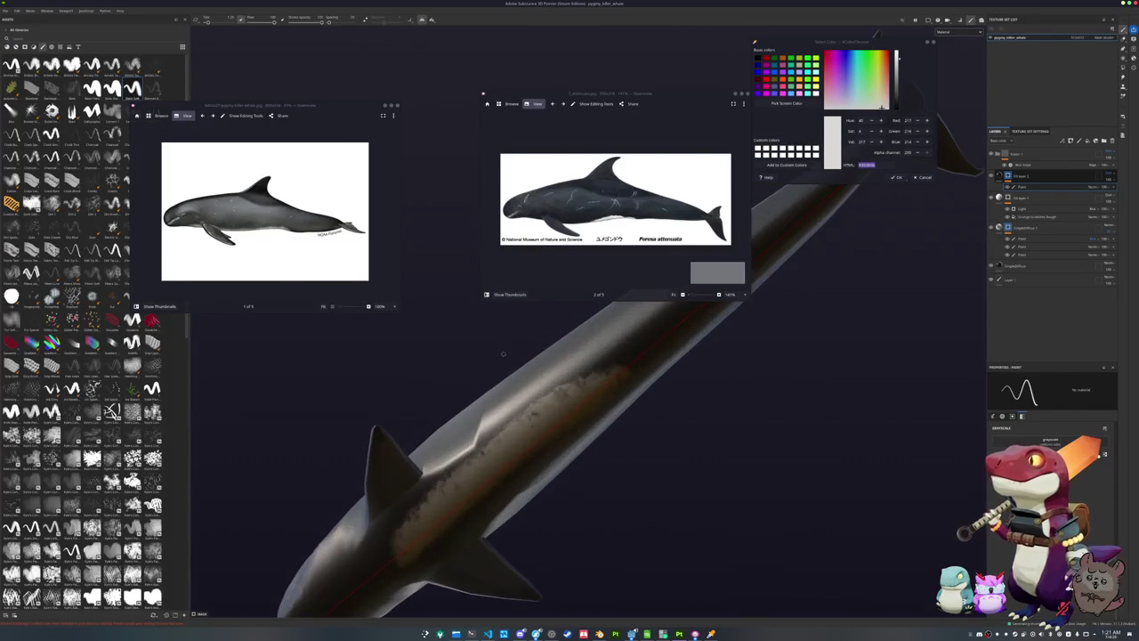
View the whale from the side with only the Base color channel shown
alt+drag(504, 272, 545, 451)
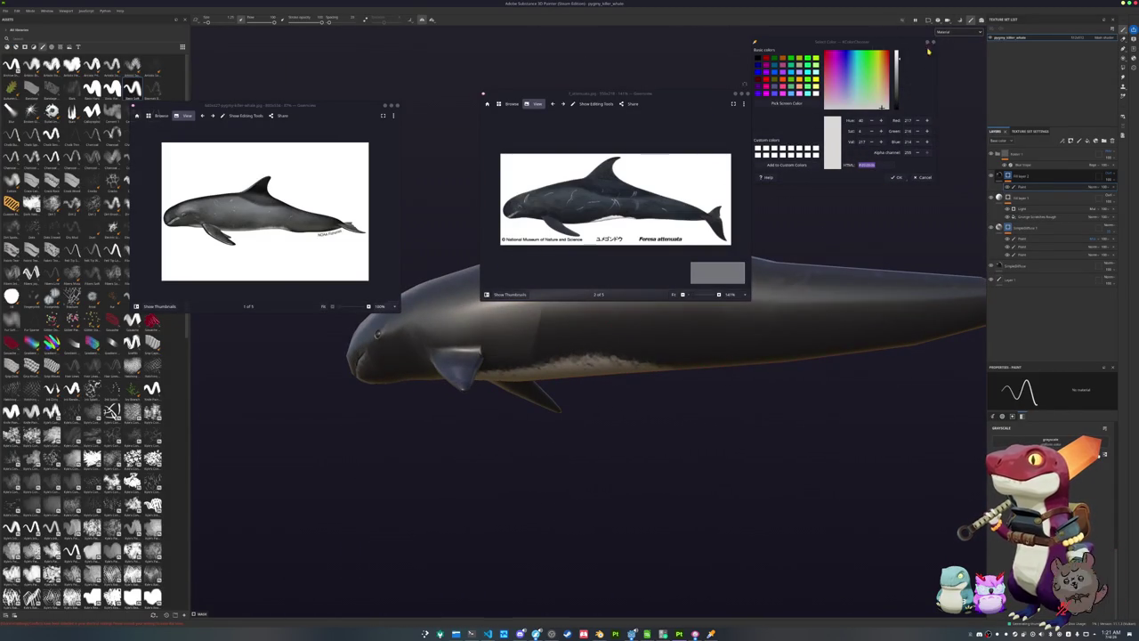
click(959, 33)
click(960, 56)
scroll(432, 382, up, 5)
scroll(521, 405, down, 3)
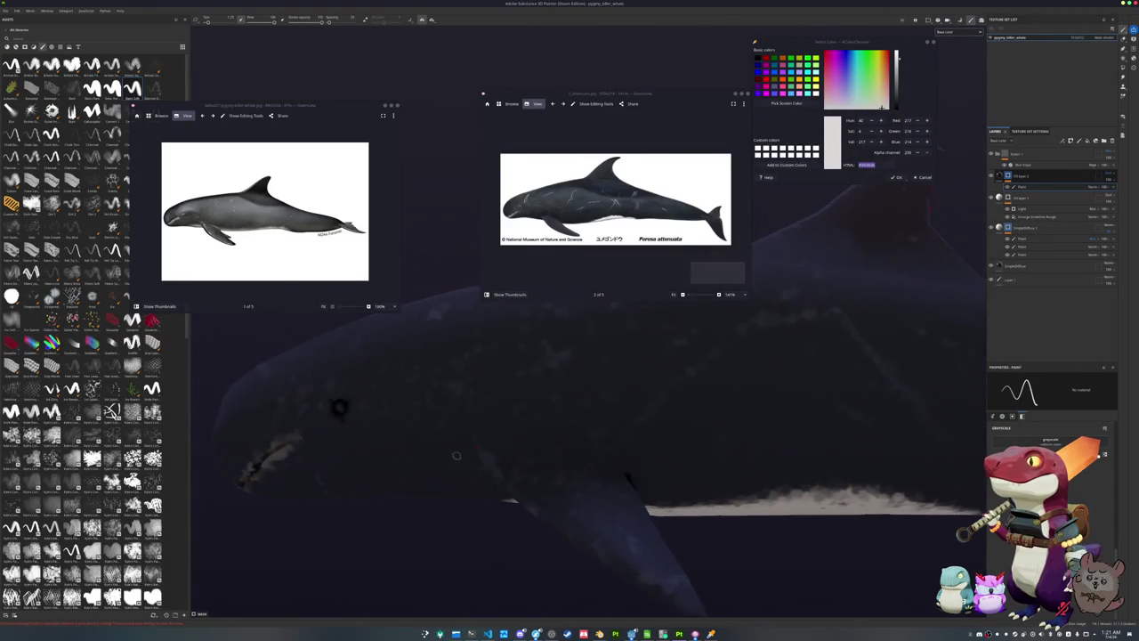
Orbit around the whale to inspect the pale belly stripe from several angles
scroll(511, 427, down, 2)
mouse_move(510, 436)
alt+mouse_down()
mouse_move(522, 382)
mouse_move(555, 401)
mouse_move(570, 392)
alt+mouse_up()
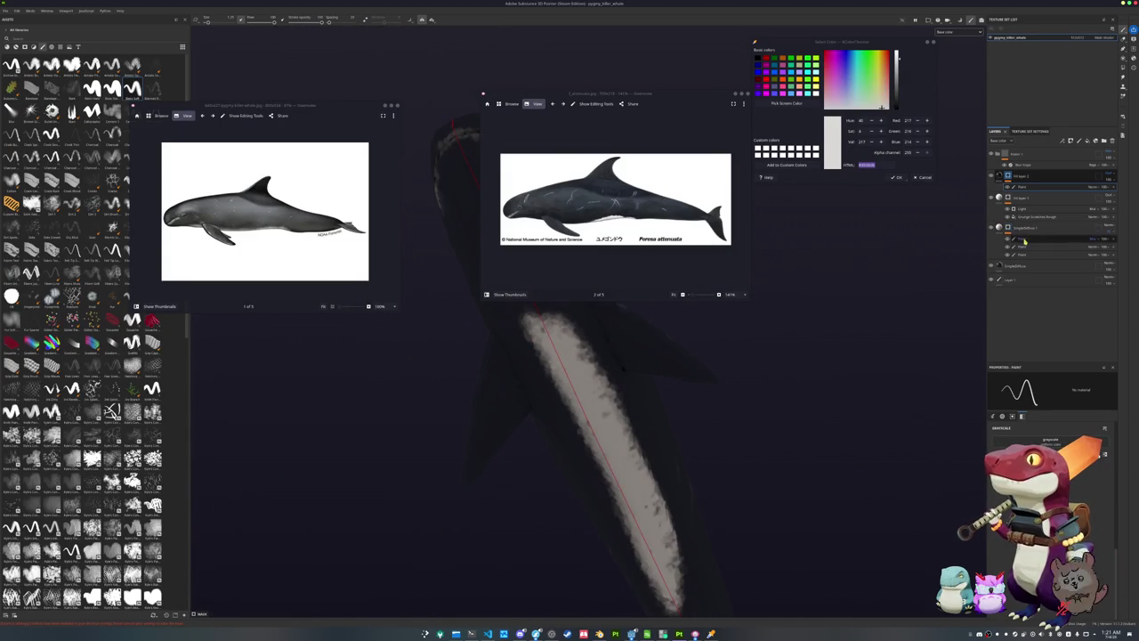
alt+drag(904, 460, 890, 449)
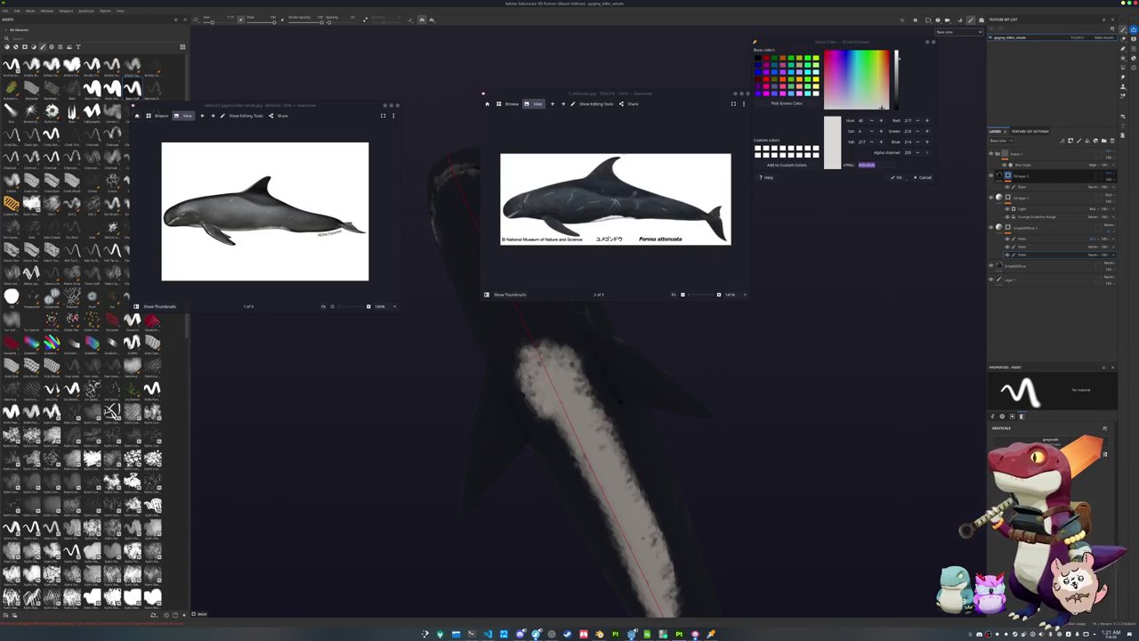
alt+drag(575, 460, 623, 356)
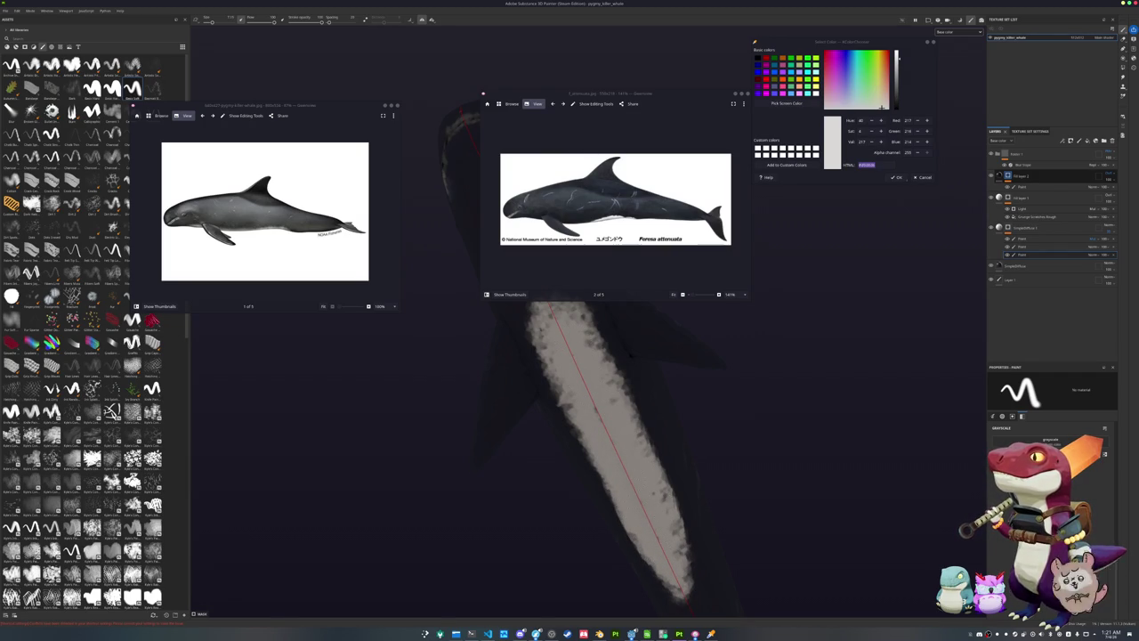
alt+drag(625, 474, 459, 468)
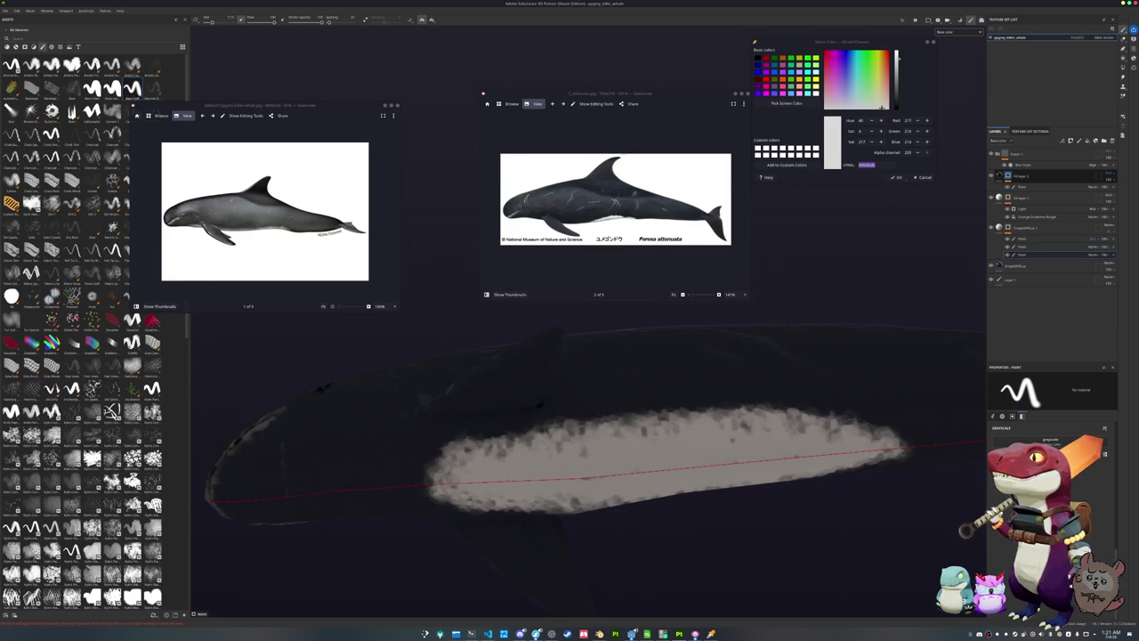
mouse_move(870, 445)
alt+mouse_down()
mouse_move(805, 418)
mouse_move(833, 407)
alt+mouse_up()
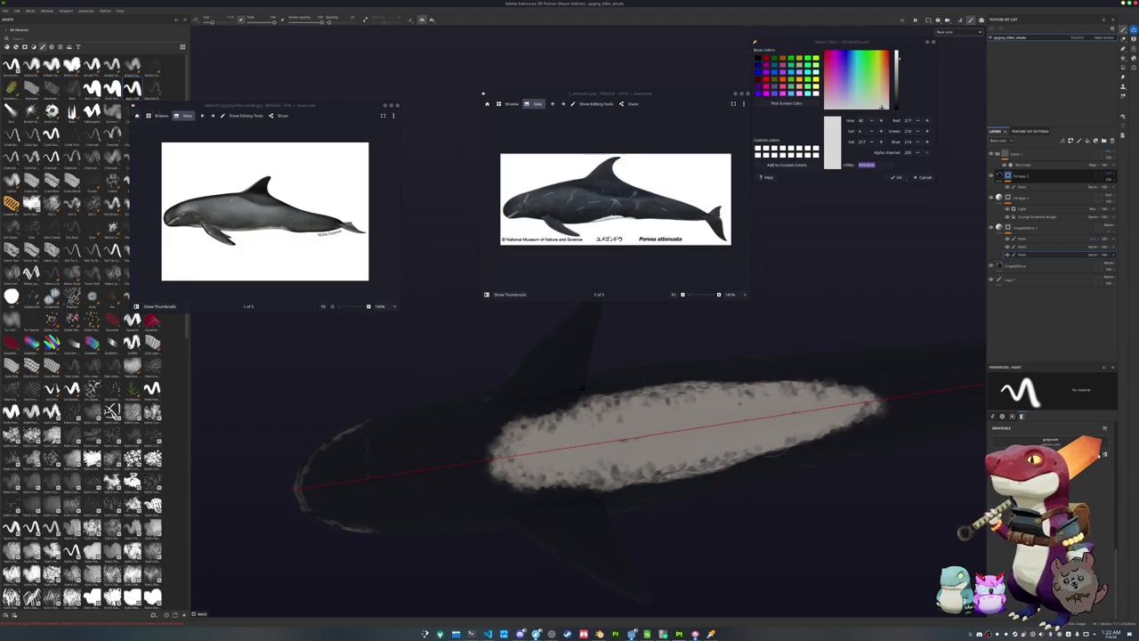
mouse_move(694, 539)
alt+mouse_down()
mouse_move(675, 491)
mouse_move(560, 422)
mouse_move(601, 381)
mouse_move(534, 504)
mouse_move(546, 482)
mouse_move(572, 518)
mouse_move(584, 485)
mouse_move(569, 480)
mouse_move(907, 478)
mouse_move(612, 482)
mouse_move(700, 399)
alt+mouse_up()
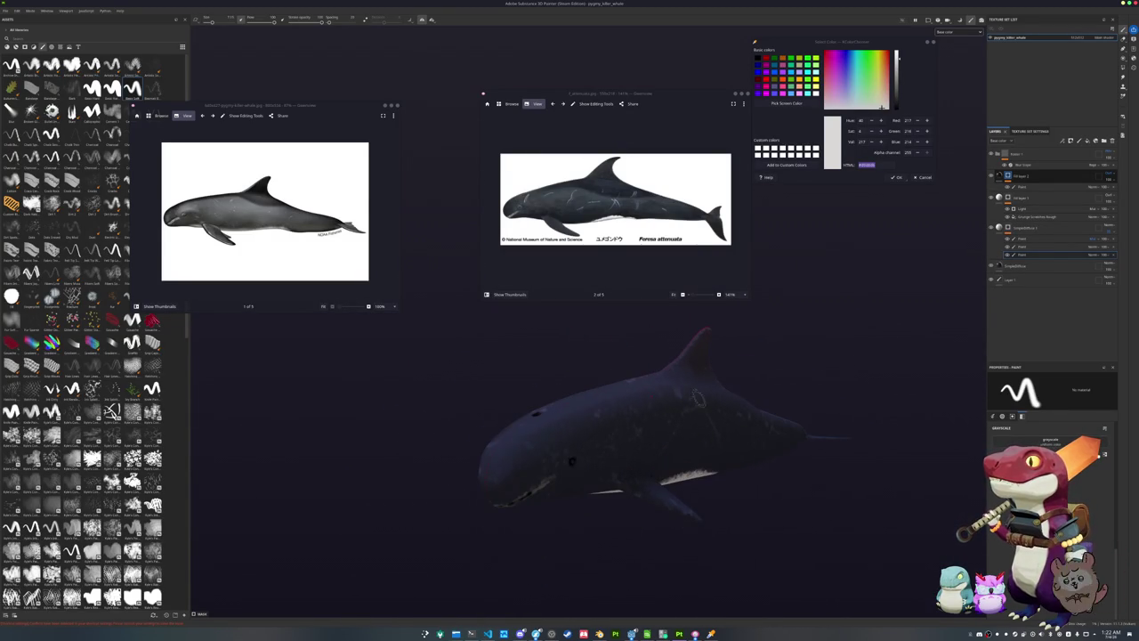
Add a black mask with paint effect to the fill layer, select the top mask, then switch to Godot
right_click(1020, 159)
click(1039, 162)
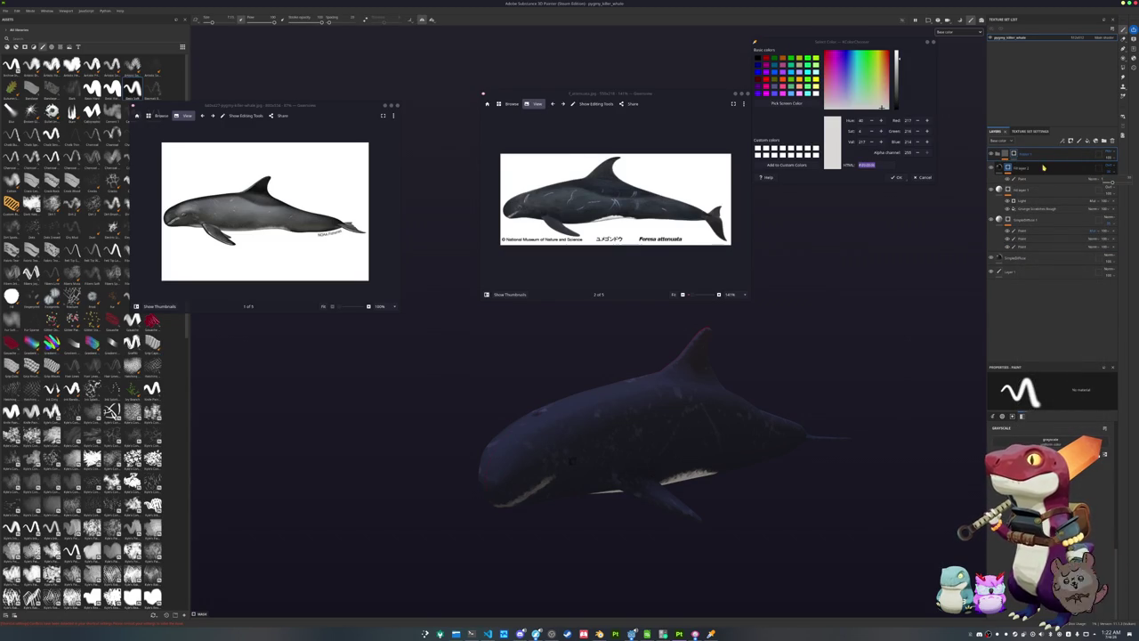
click(1015, 154)
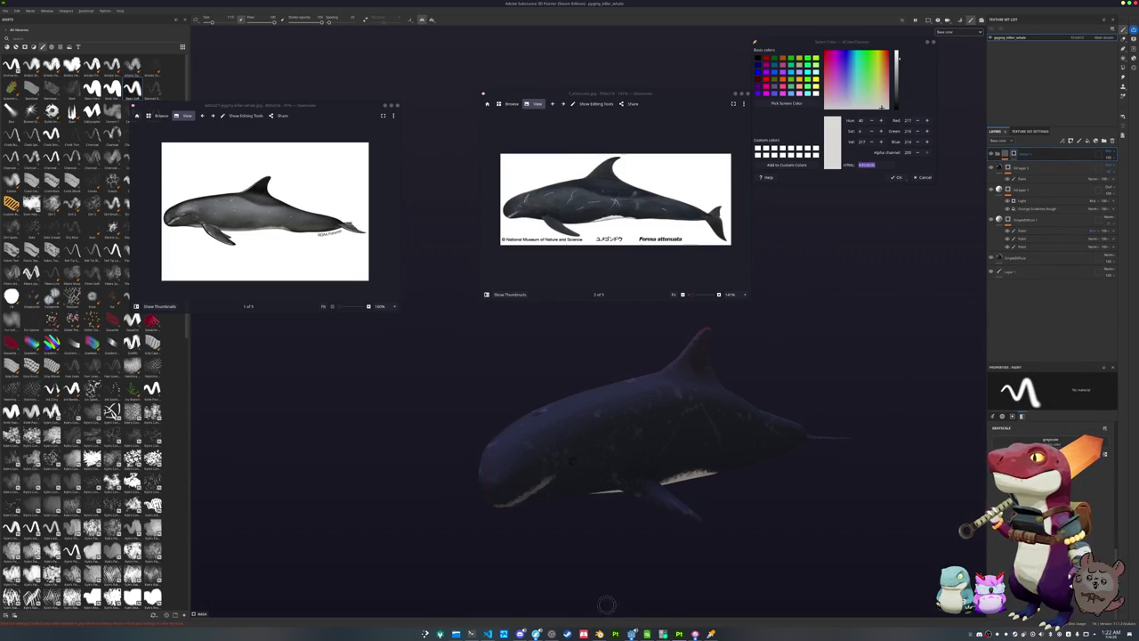
key(alt+Tab)
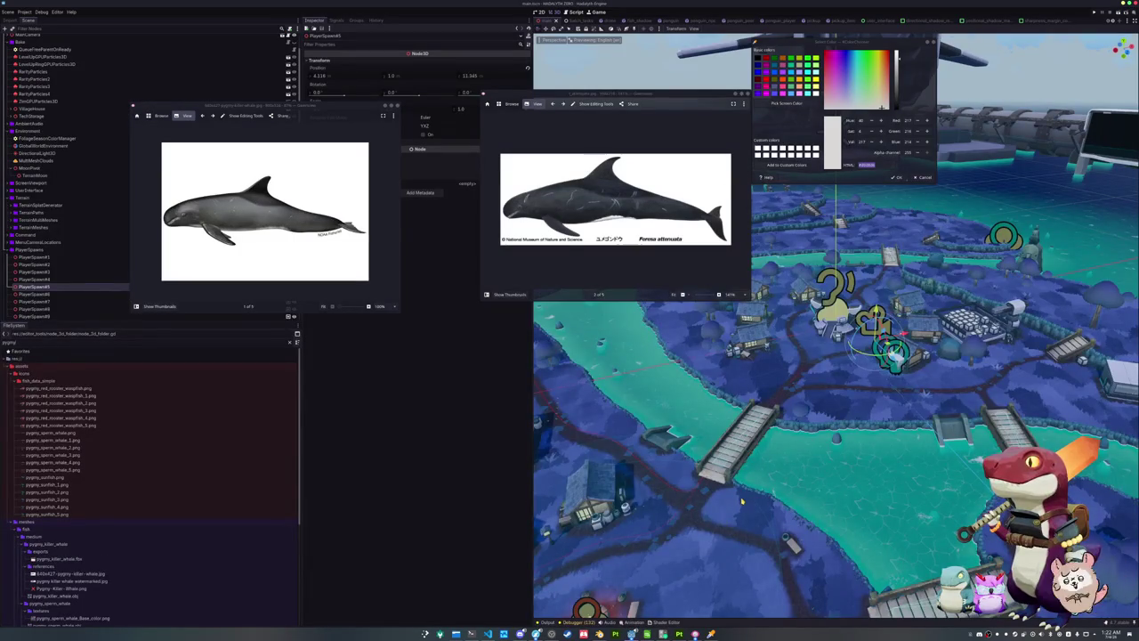
Lower the game view angle and capture two Spectacle region screenshots of the island town
scroll(741, 495, up, 3)
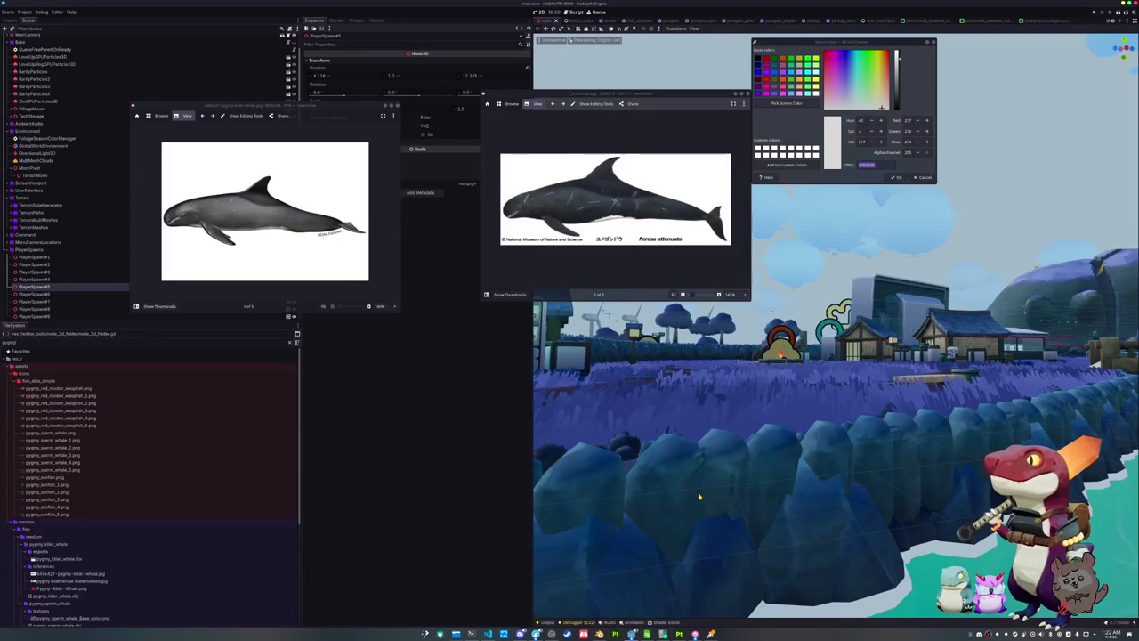
key(super+shift+s)
drag(477, 211, 1104, 543)
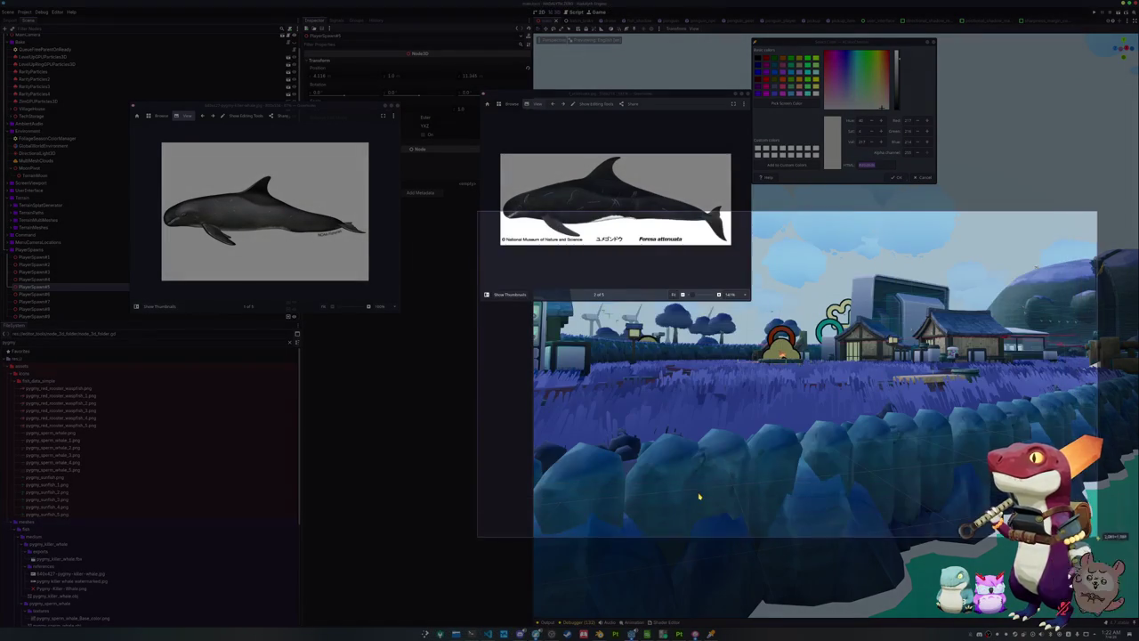
key(Return)
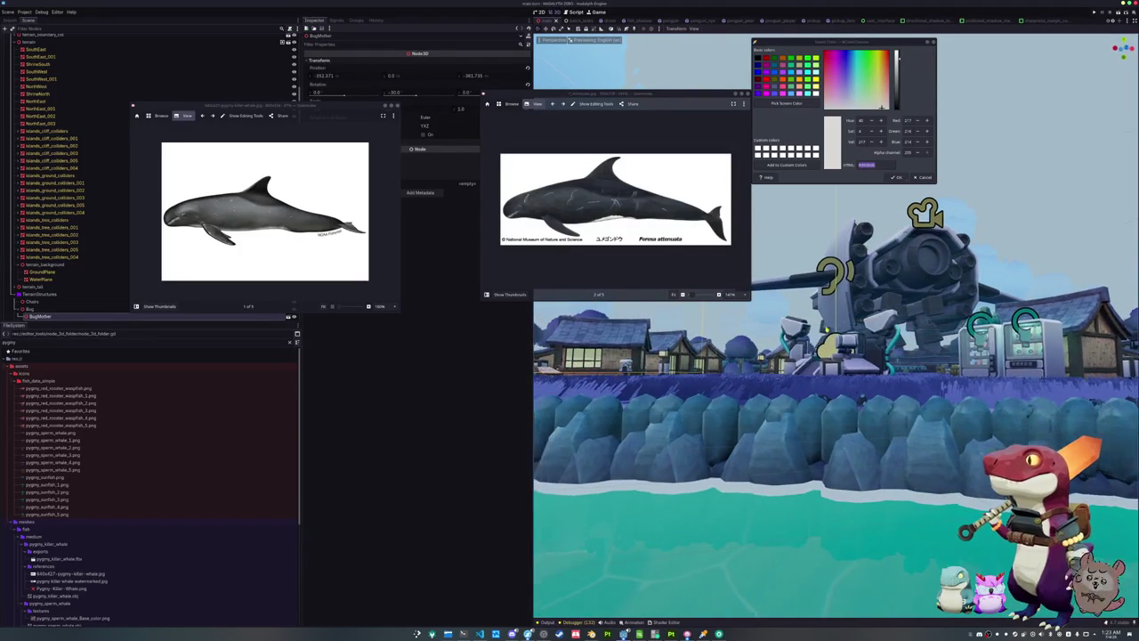
key(Print)
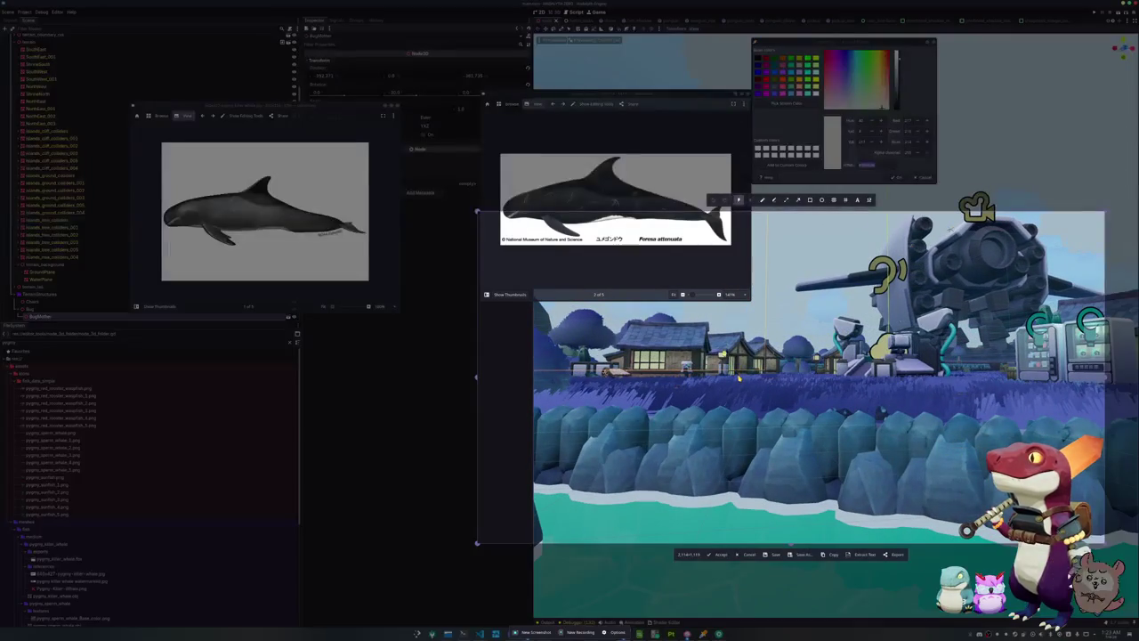
key(Return)
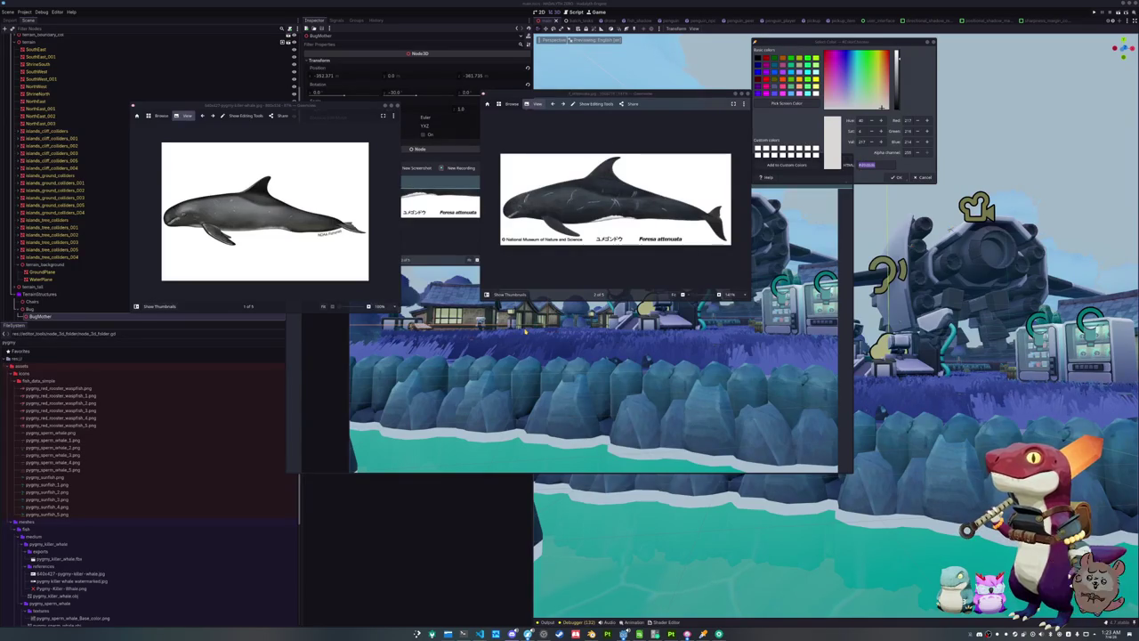
key(Escape)
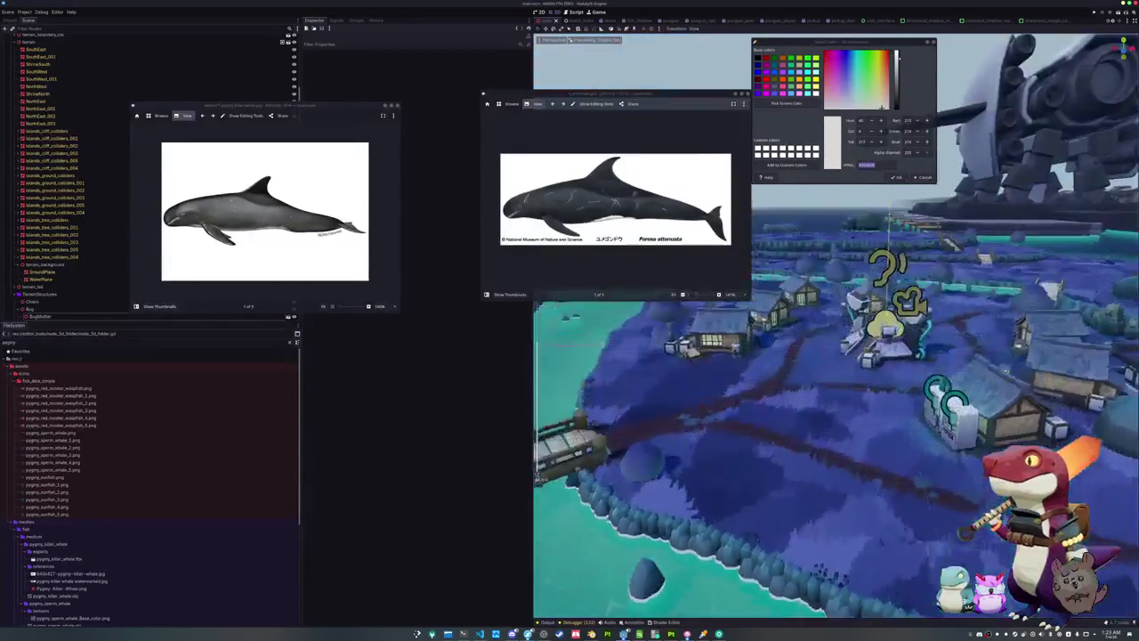
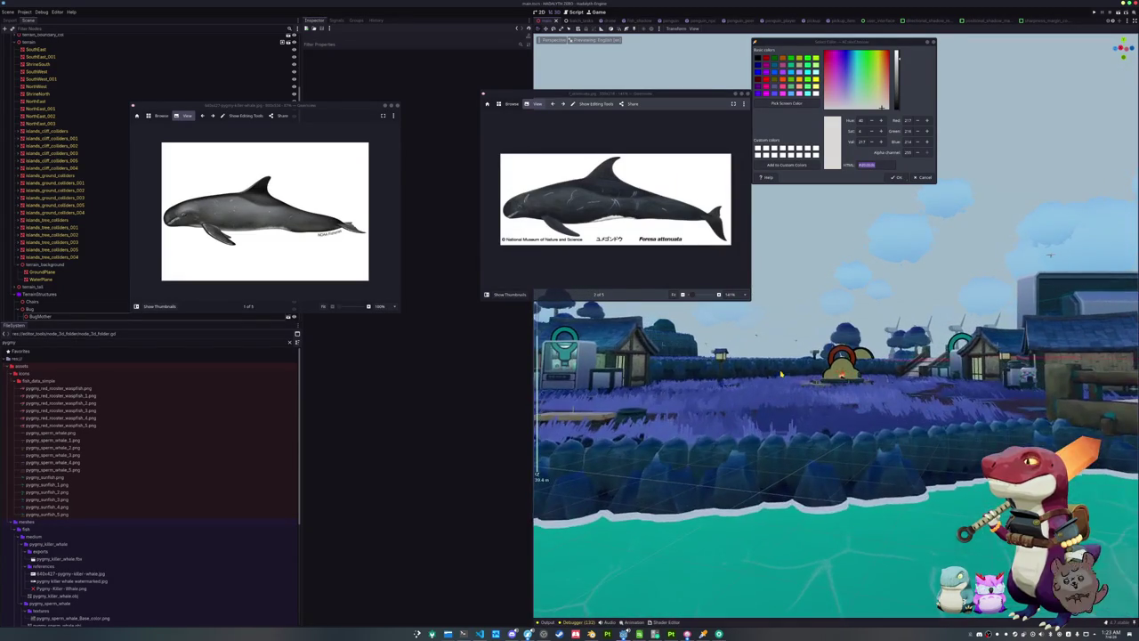
Orbit the game camera over the island village and screenshot the aerial view
mouse_move(785, 376)
middle_down()
mouse_move(727, 397)
mouse_move(843, 379)
mouse_move(856, 399)
mouse_move(829, 387)
mouse_move(844, 391)
middle_up()
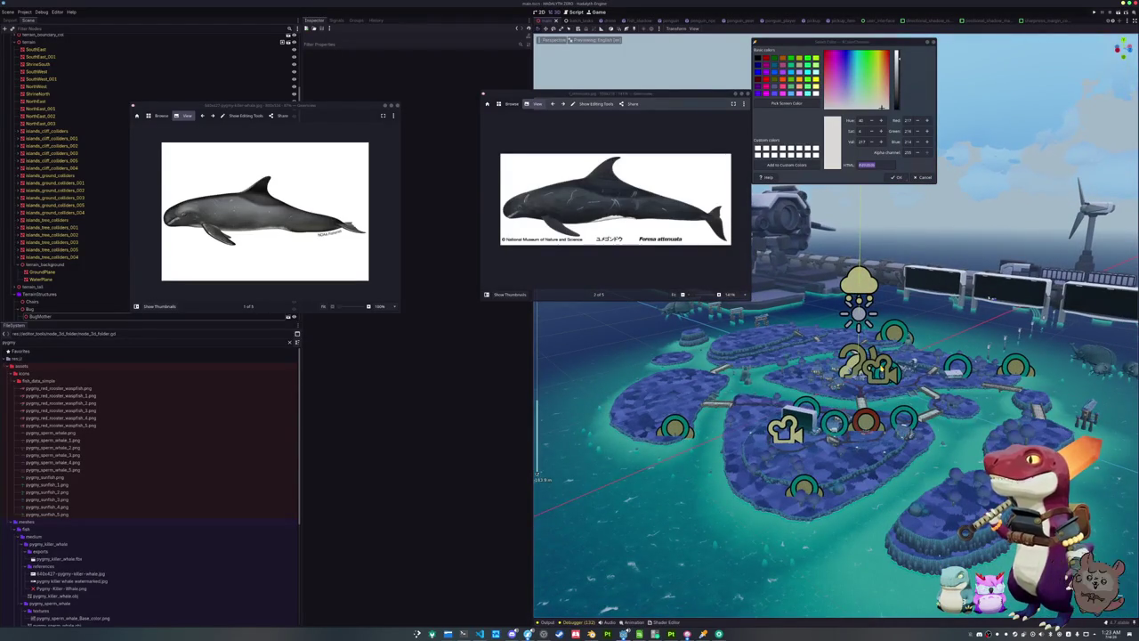
middle_drag(843, 392, 878, 394)
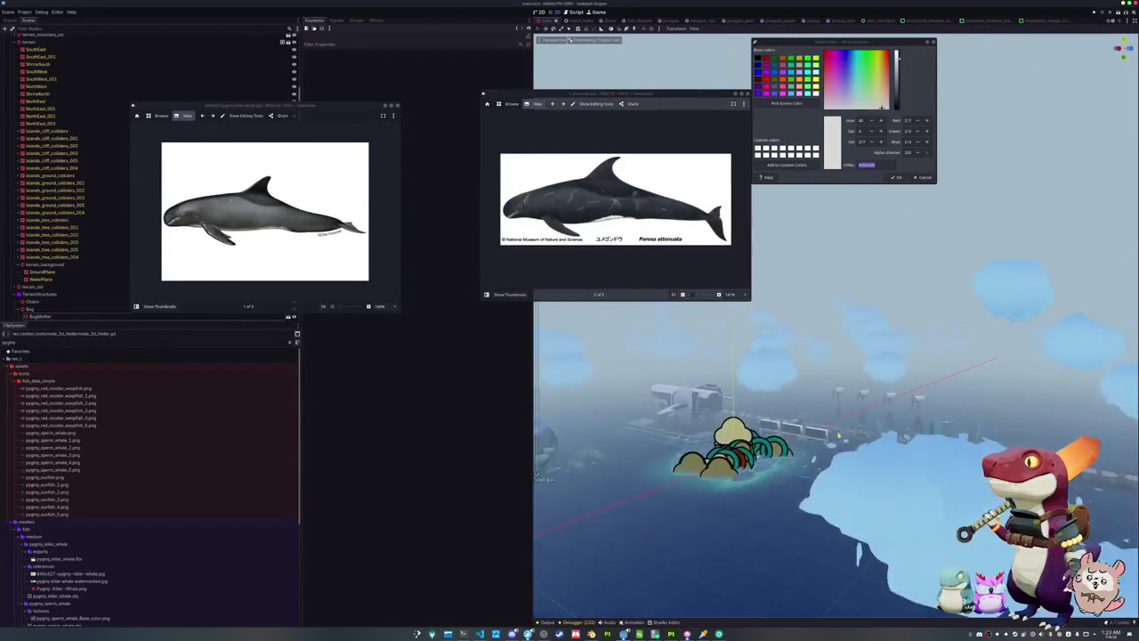
key(Print)
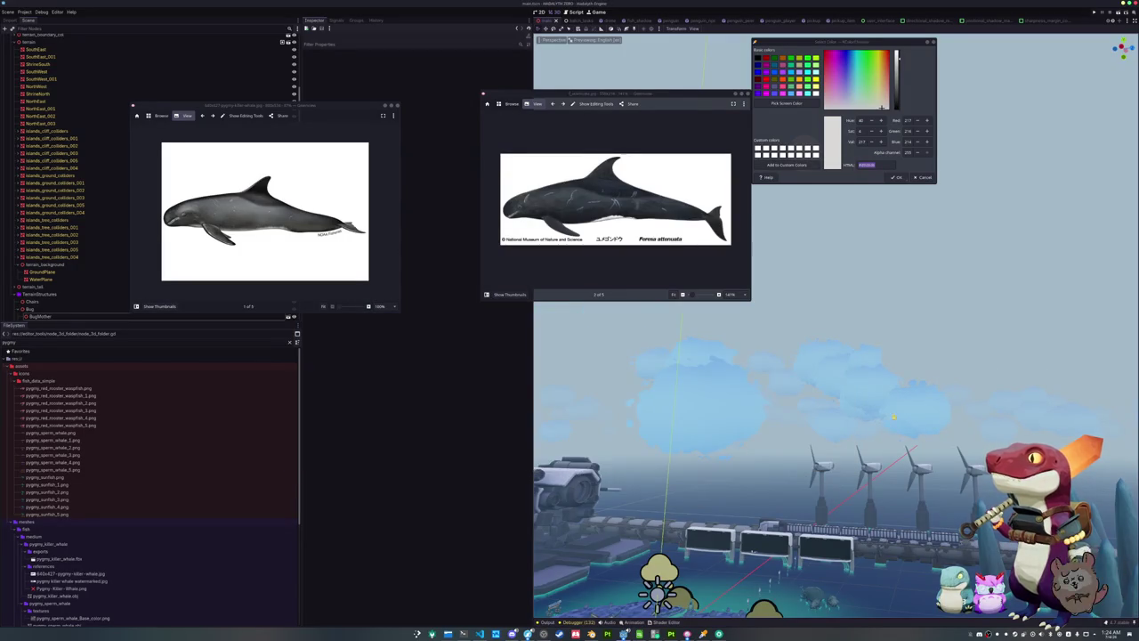
mouse_move(771, 480)
middle_down()
mouse_move(828, 463)
mouse_move(841, 425)
mouse_move(717, 446)
mouse_move(764, 422)
mouse_move(823, 520)
mouse_move(784, 401)
mouse_move(763, 392)
middle_up()
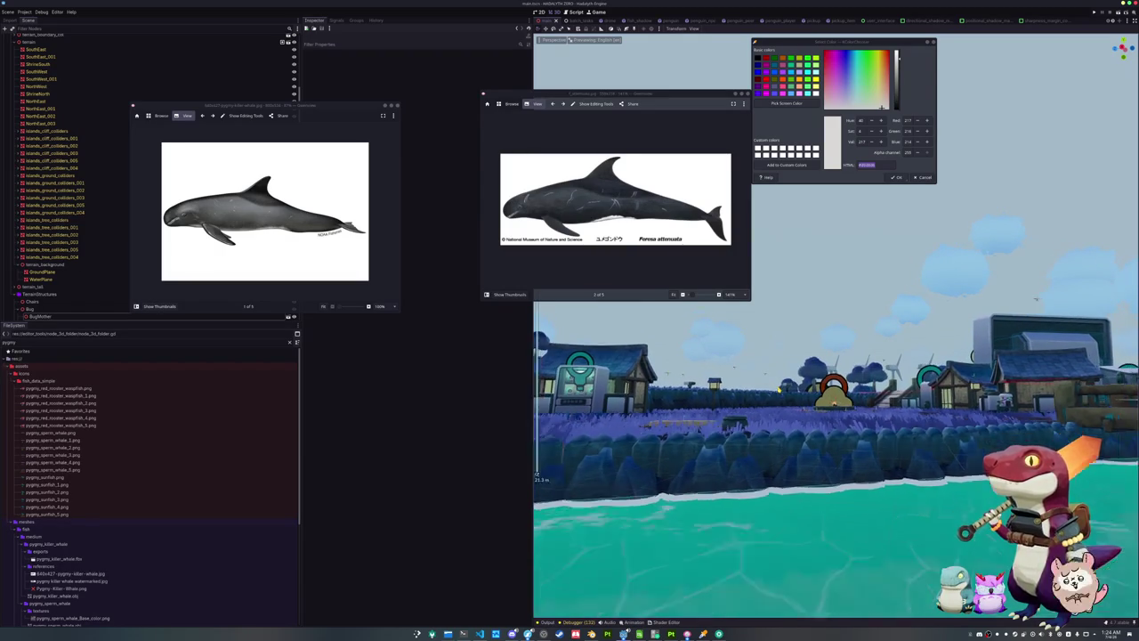
mouse_move(778, 389)
middle_down()
mouse_move(807, 442)
mouse_move(801, 428)
middle_up()
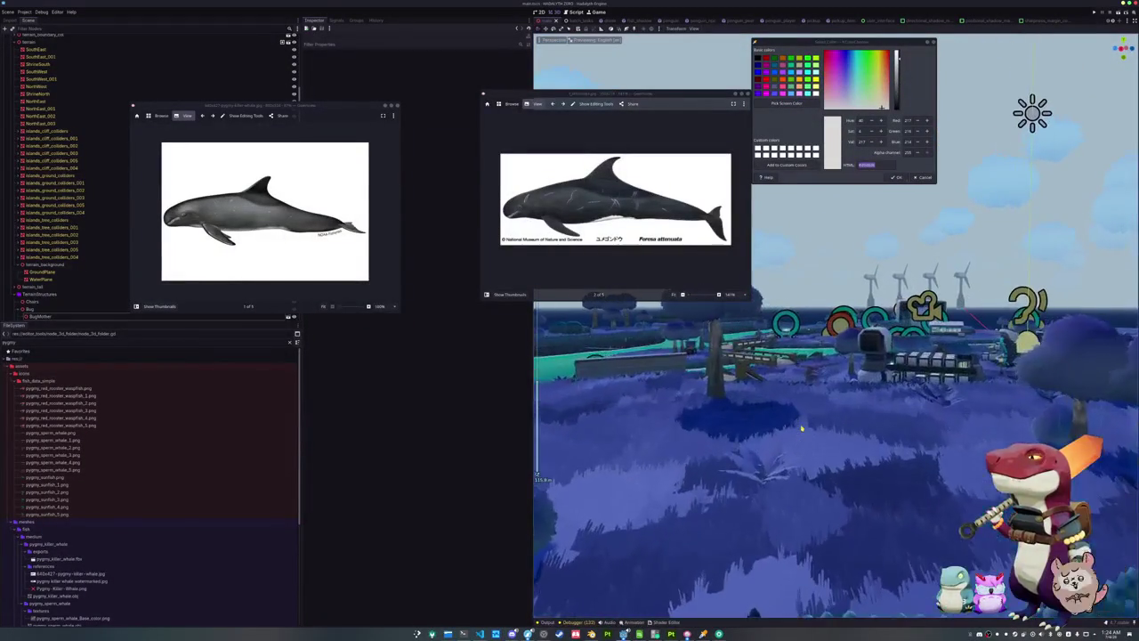
scroll(801, 428, up, 5)
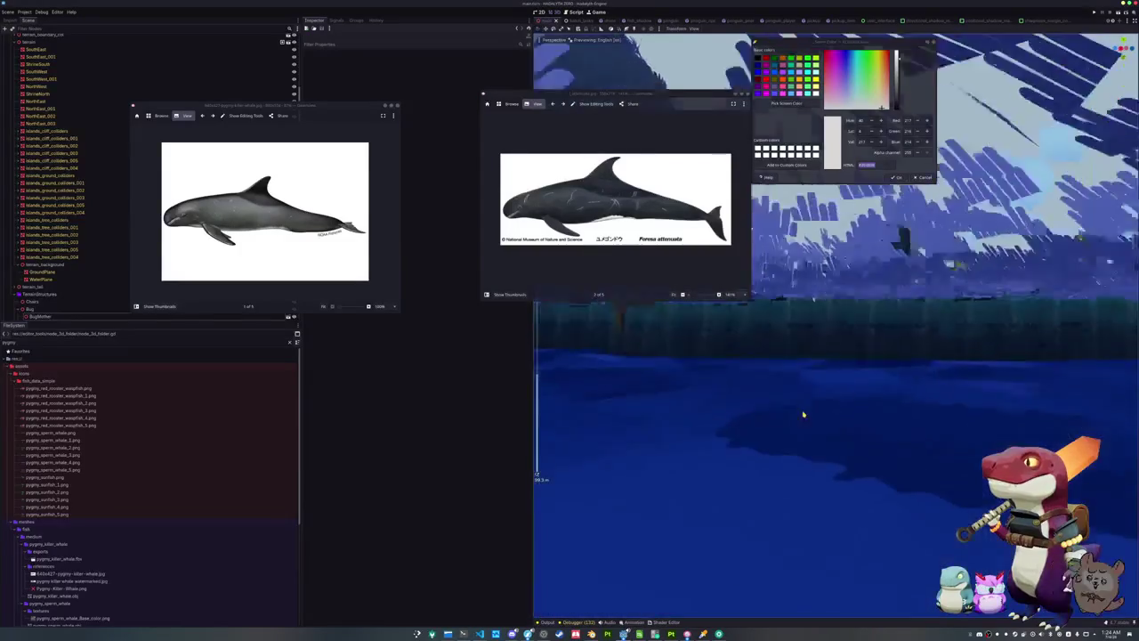
scroll(803, 415, down, 5)
mouse_move(805, 416)
middle_down()
mouse_move(861, 433)
mouse_move(714, 443)
middle_up()
scroll(825, 423, down, 5)
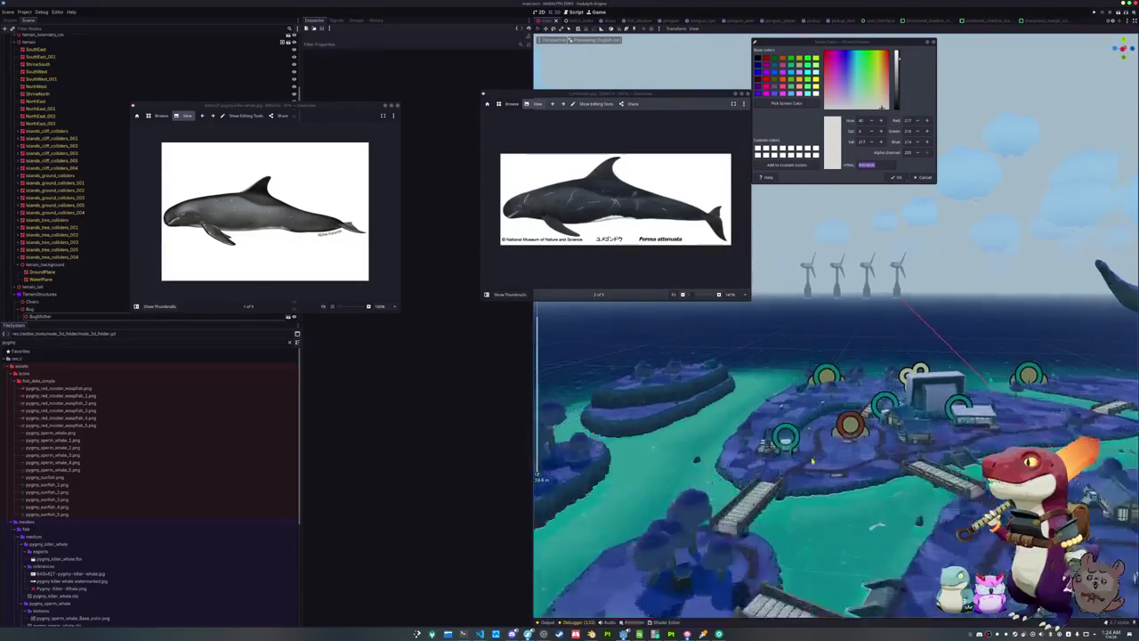
Select WaterNavigationRegion3D and snip the game view showing its navigation mesh
click(850, 466)
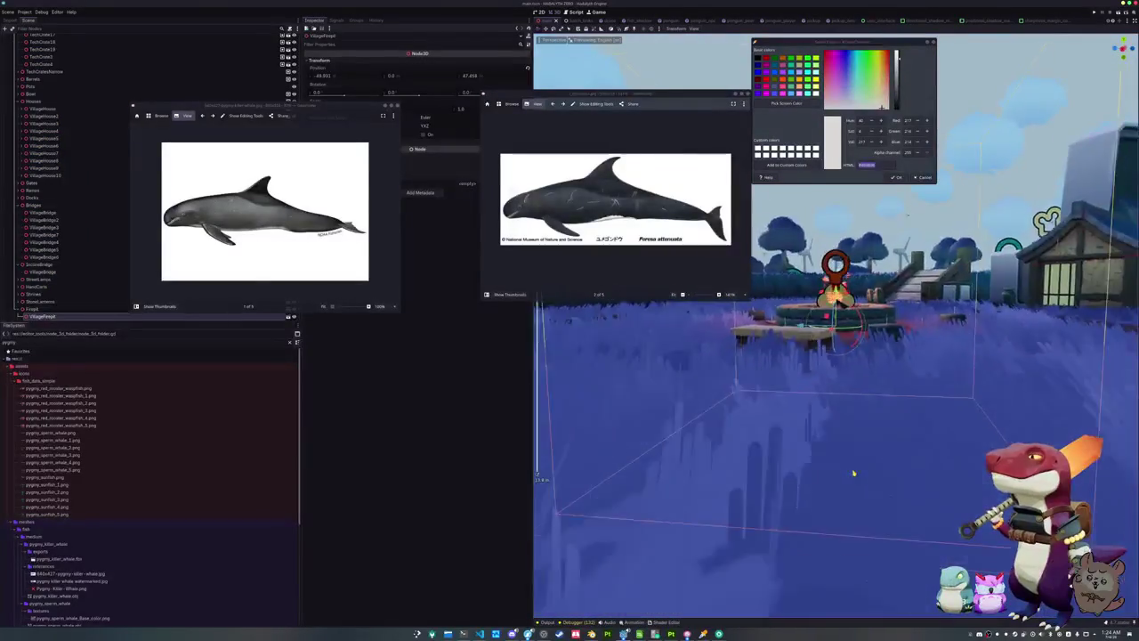
click(849, 449)
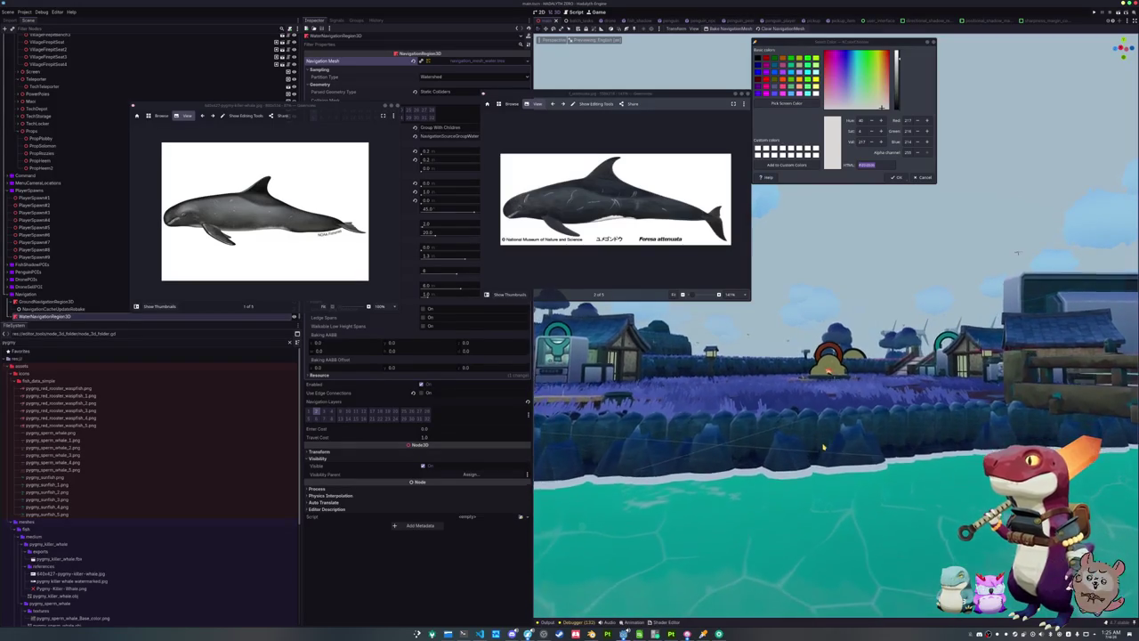
key(shift+super+s)
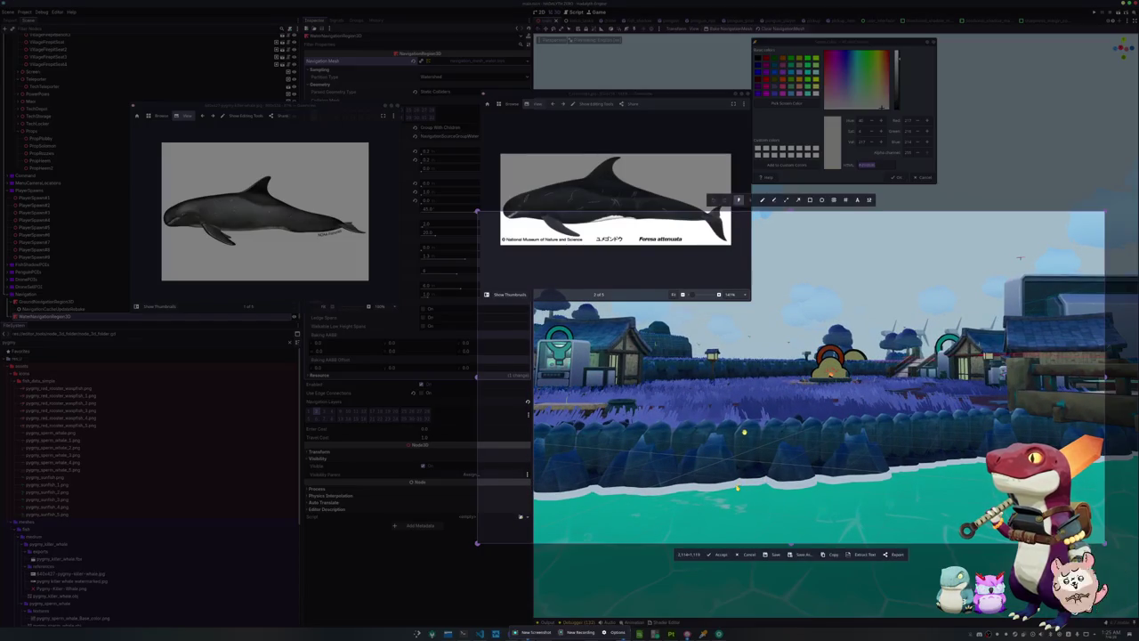
click(836, 463)
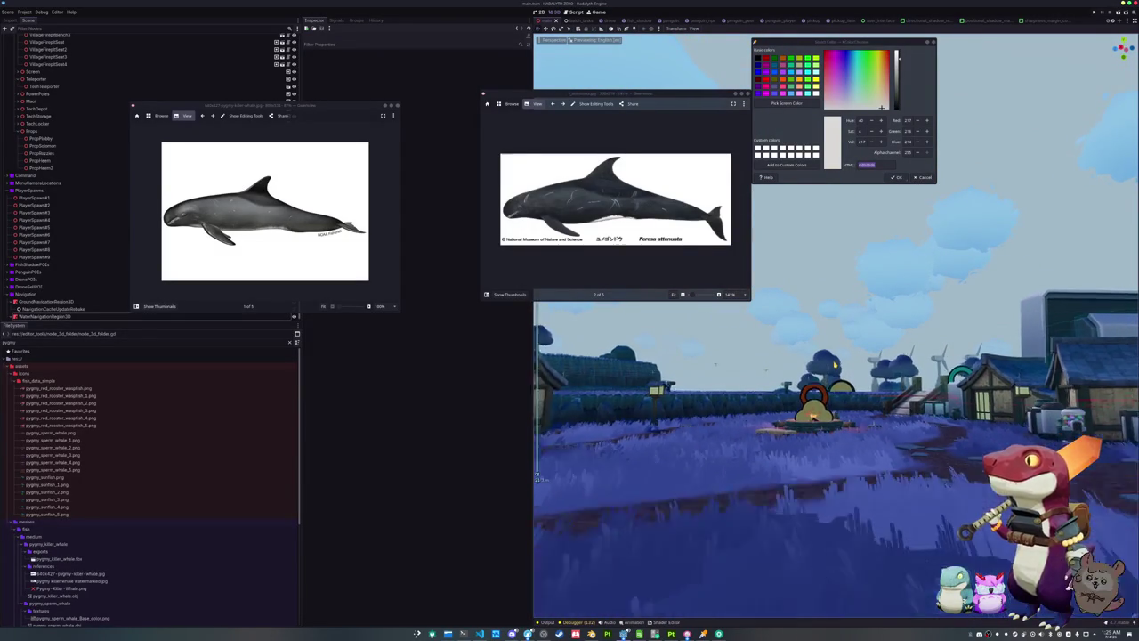
Save the island scene and switch to the whale model in Blender
key(ctrl+s)
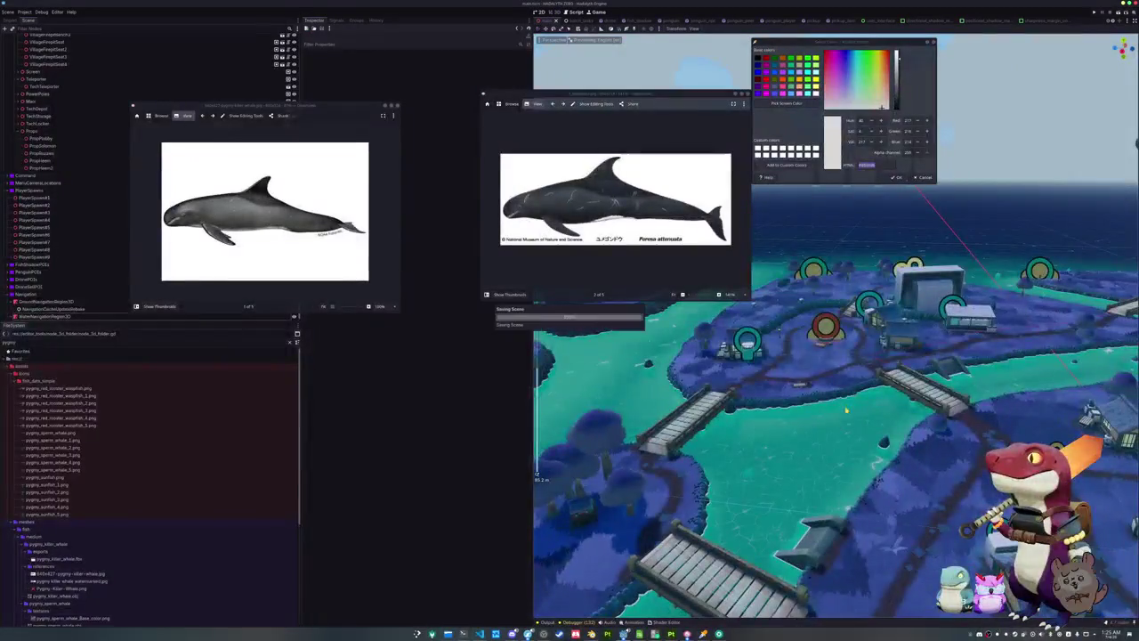
click(918, 399)
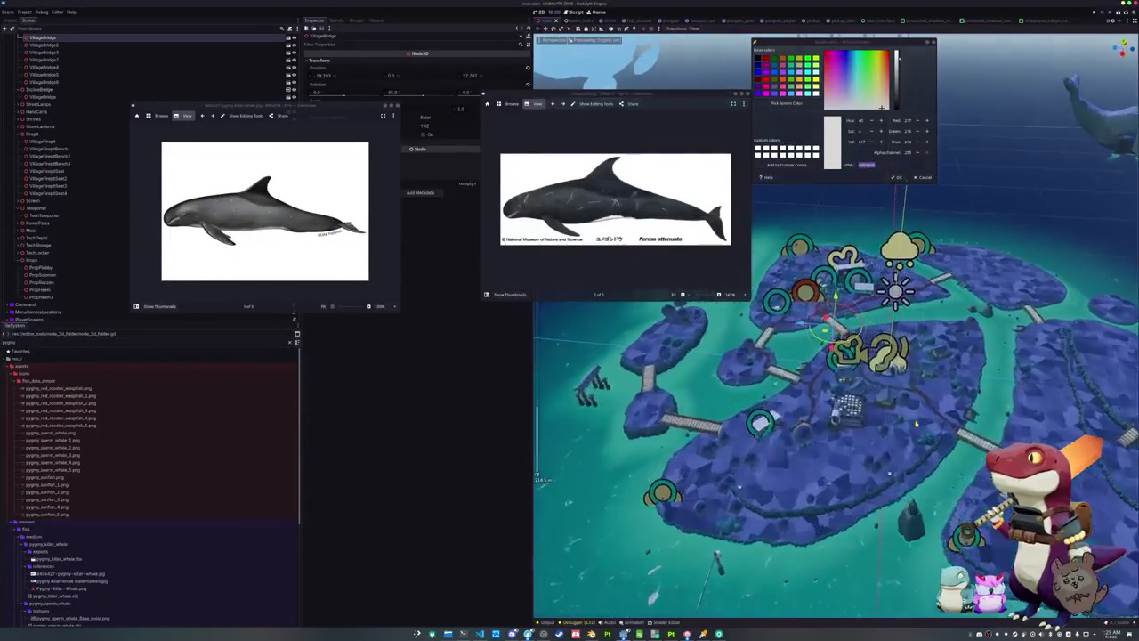
click(591, 634)
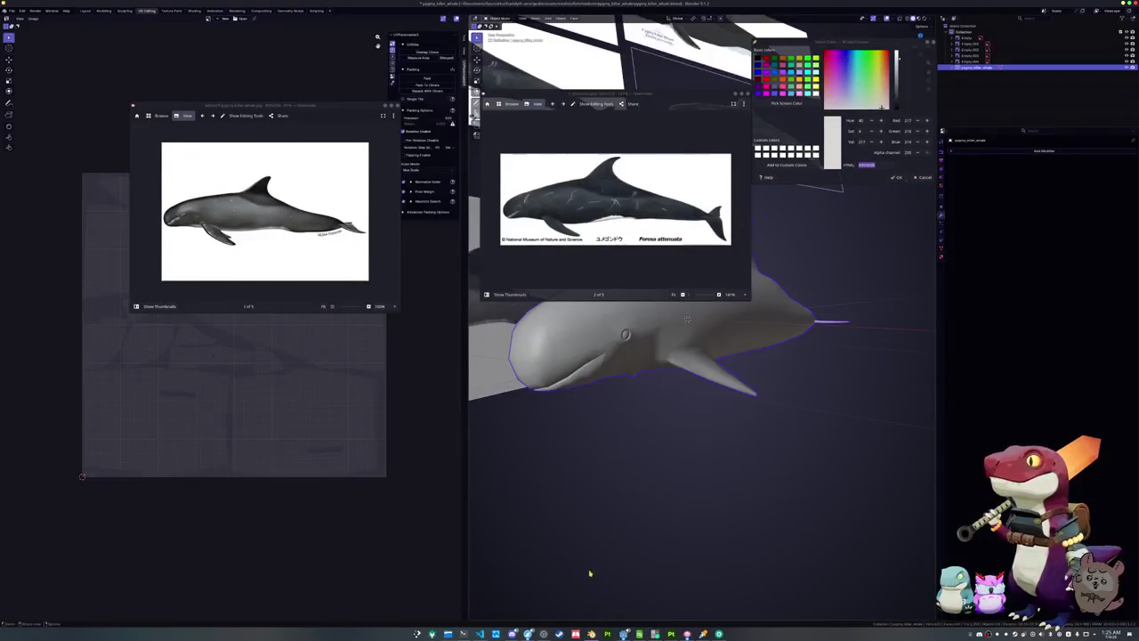
Capture a region screenshot of the whale model in Blender
key(Print)
key(Return)
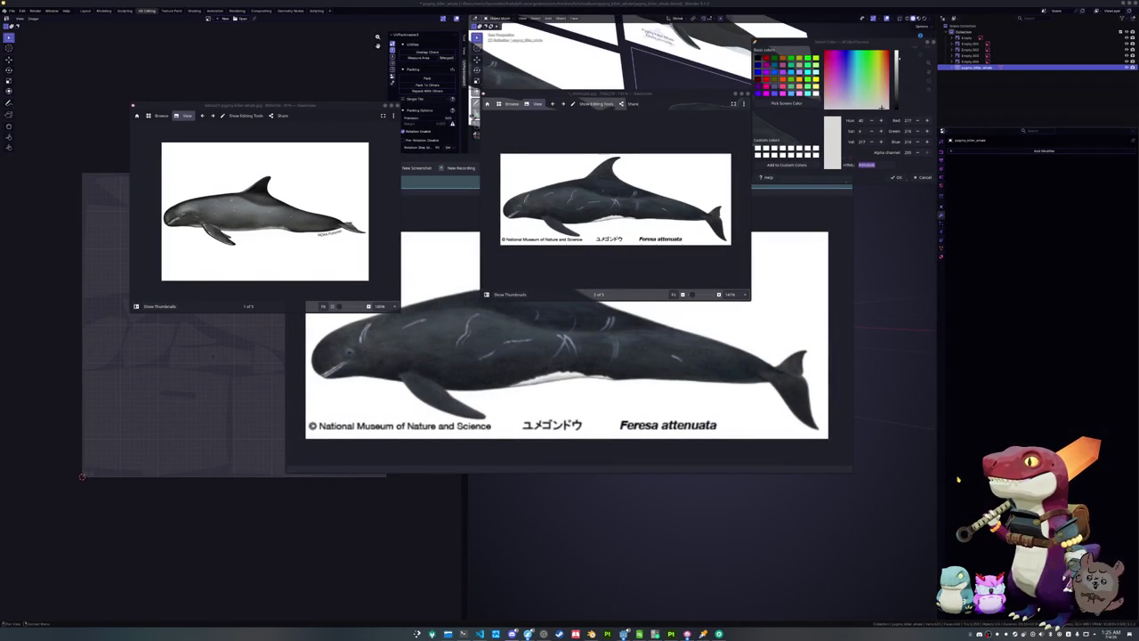
middle_drag(747, 501, 694, 499)
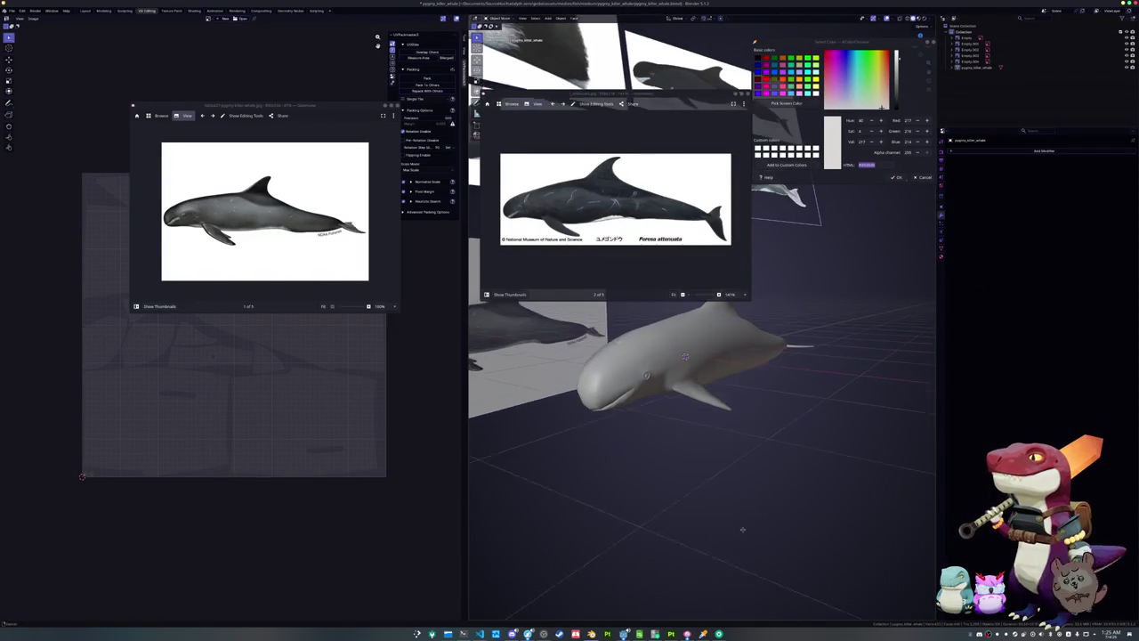
Bring up the whale project in Substance Painter and rotate around the model
click(672, 635)
mouse_move(709, 505)
alt+mouse_down()
mouse_move(721, 466)
mouse_move(806, 419)
alt+mouse_up()
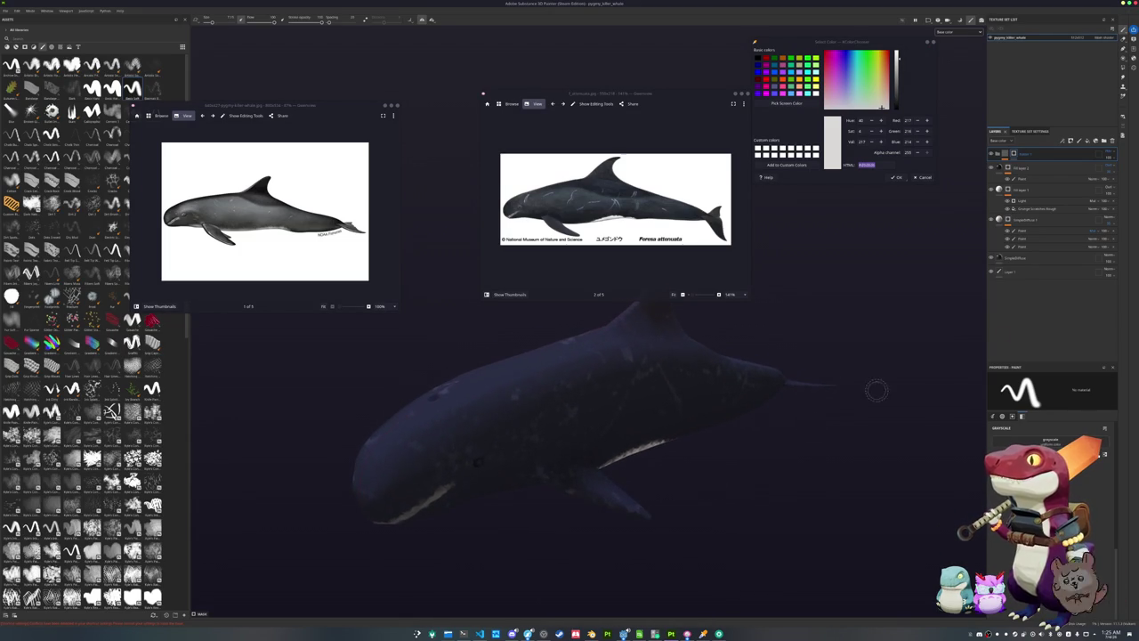
click(1062, 200)
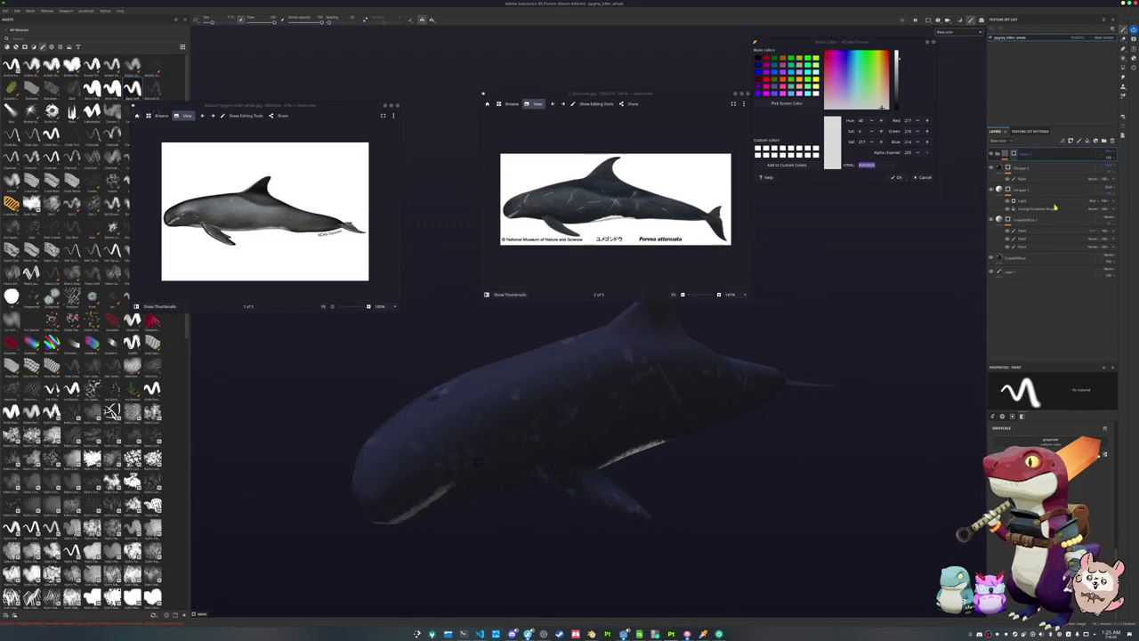
Review the Grunge Scratches Rough fill layer's properties, then add a new fill layer on top
alt+drag(798, 298, 798, 340)
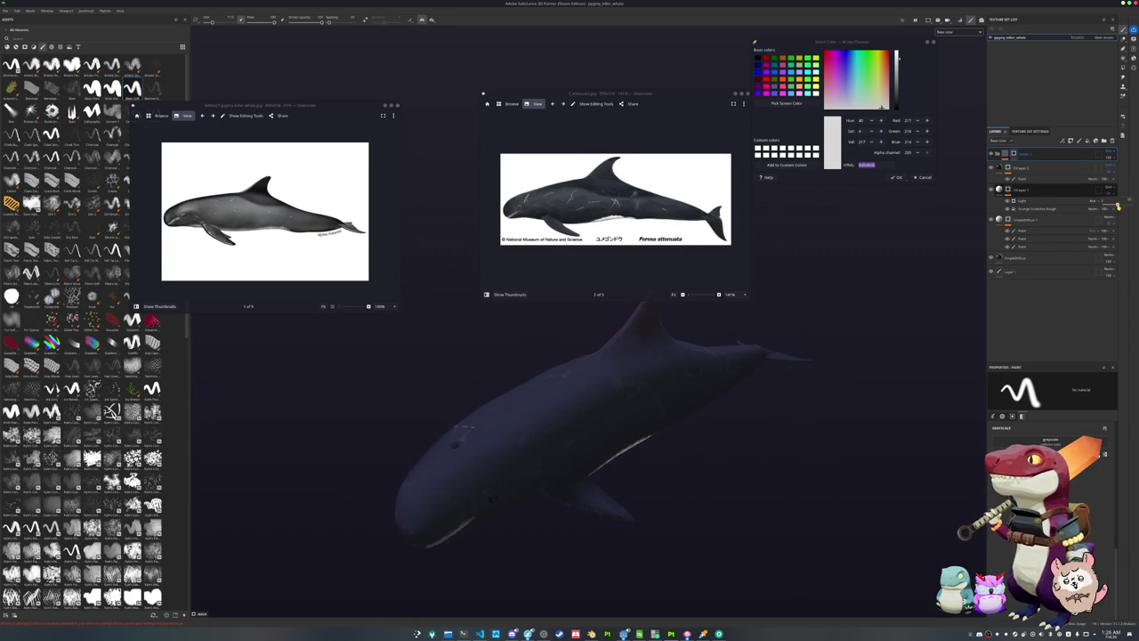
click(1039, 208)
scroll(1050, 445, down, 2)
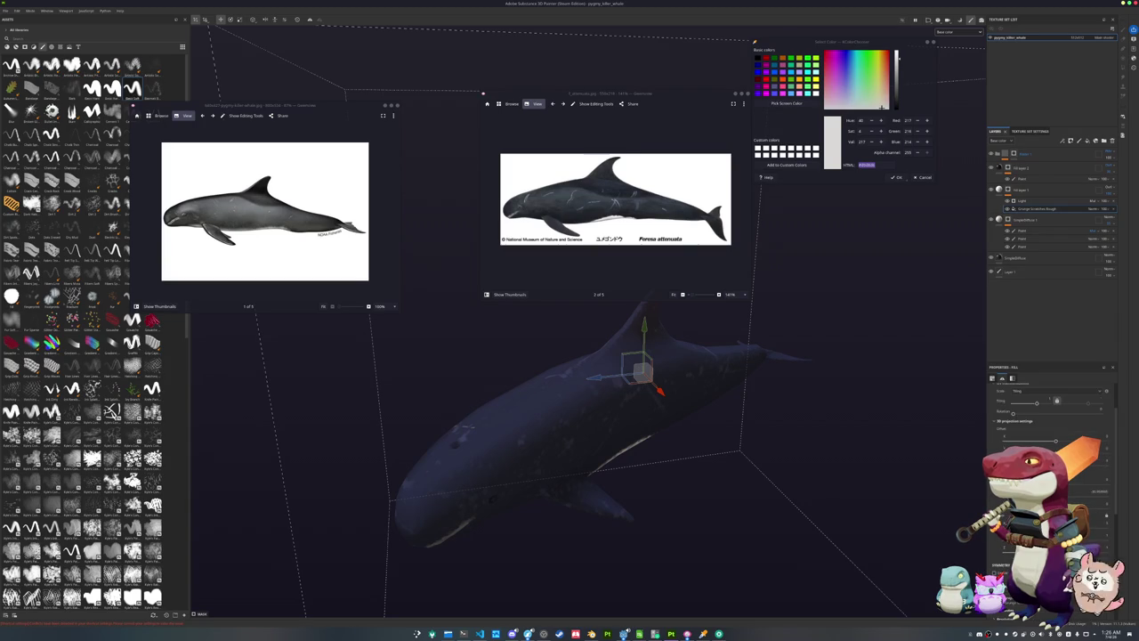
scroll(1050, 419, down, 3)
scroll(1050, 419, down, 3)
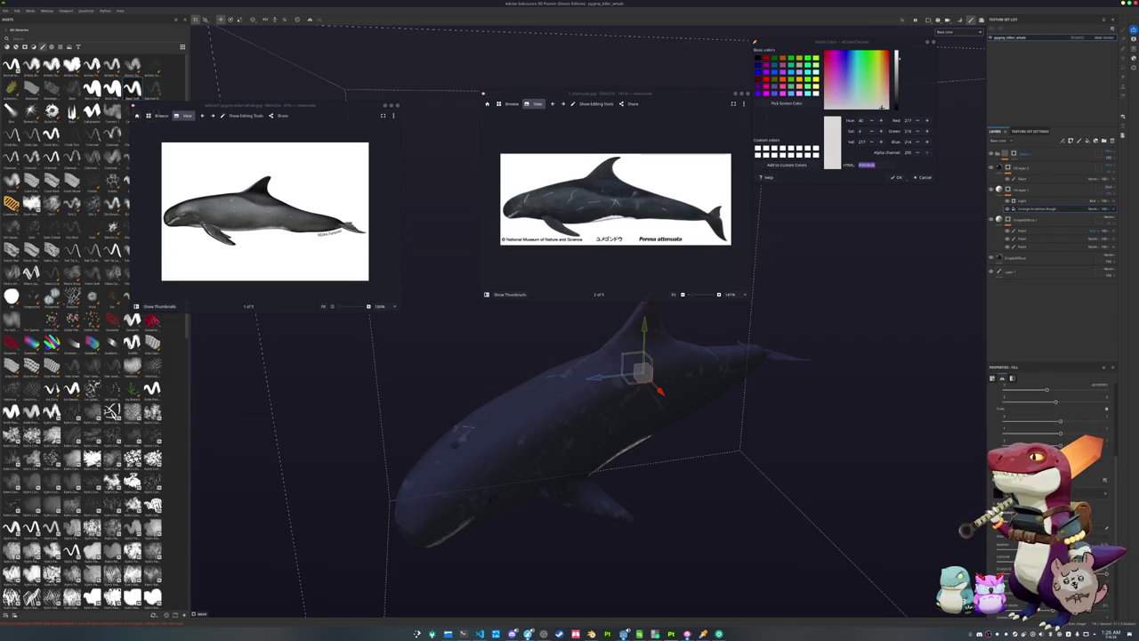
scroll(1050, 419, down, 3)
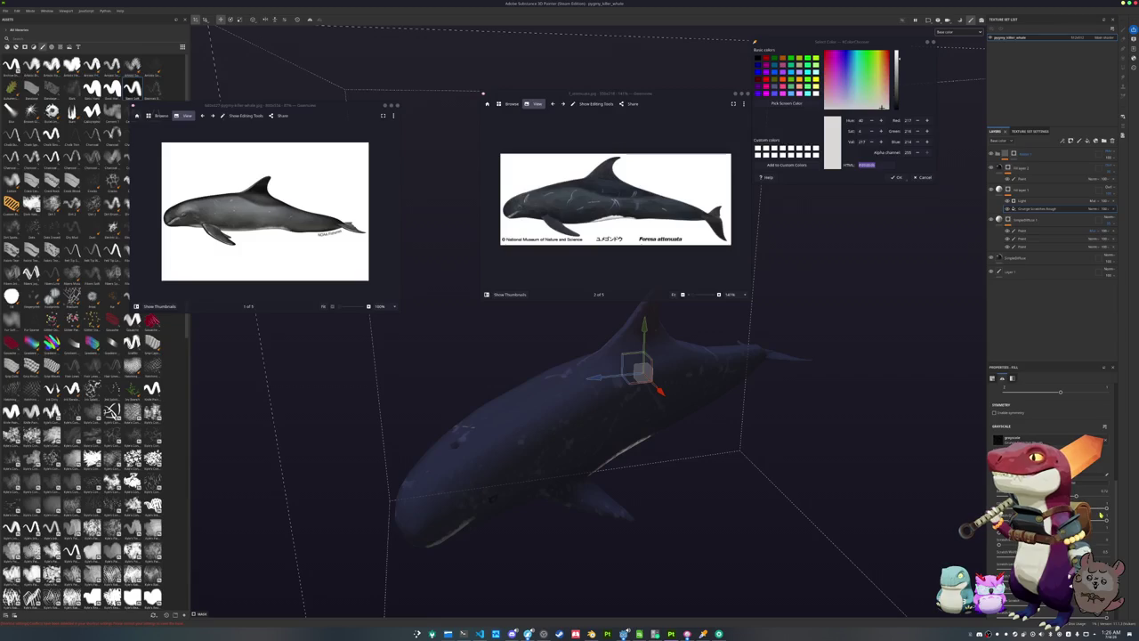
scroll(1050, 418, down, 1)
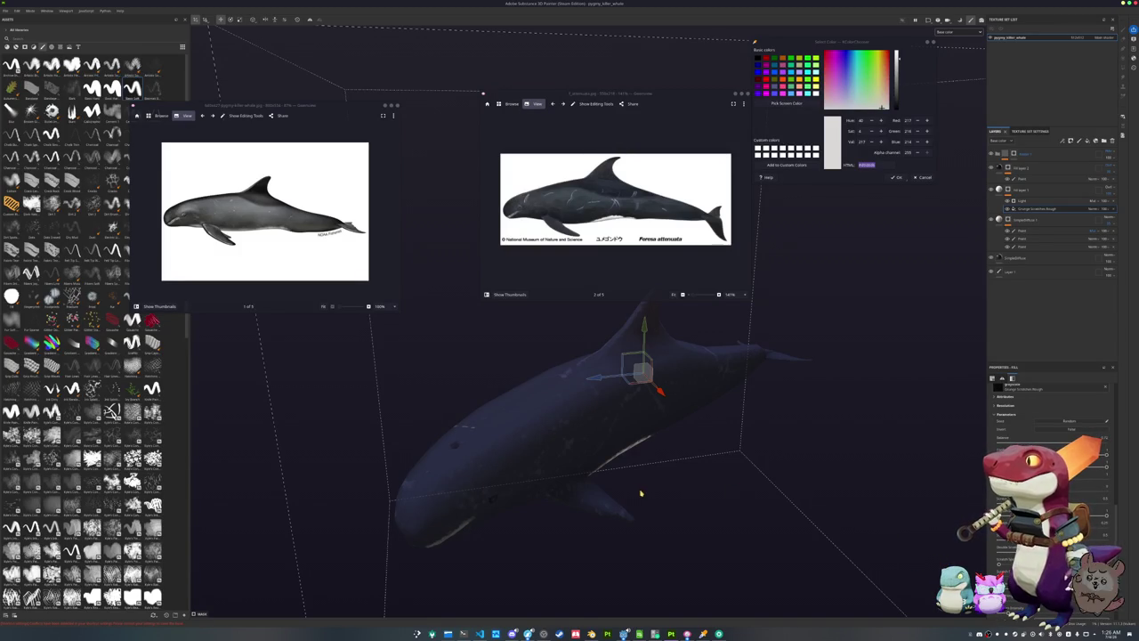
alt+drag(635, 491, 694, 463)
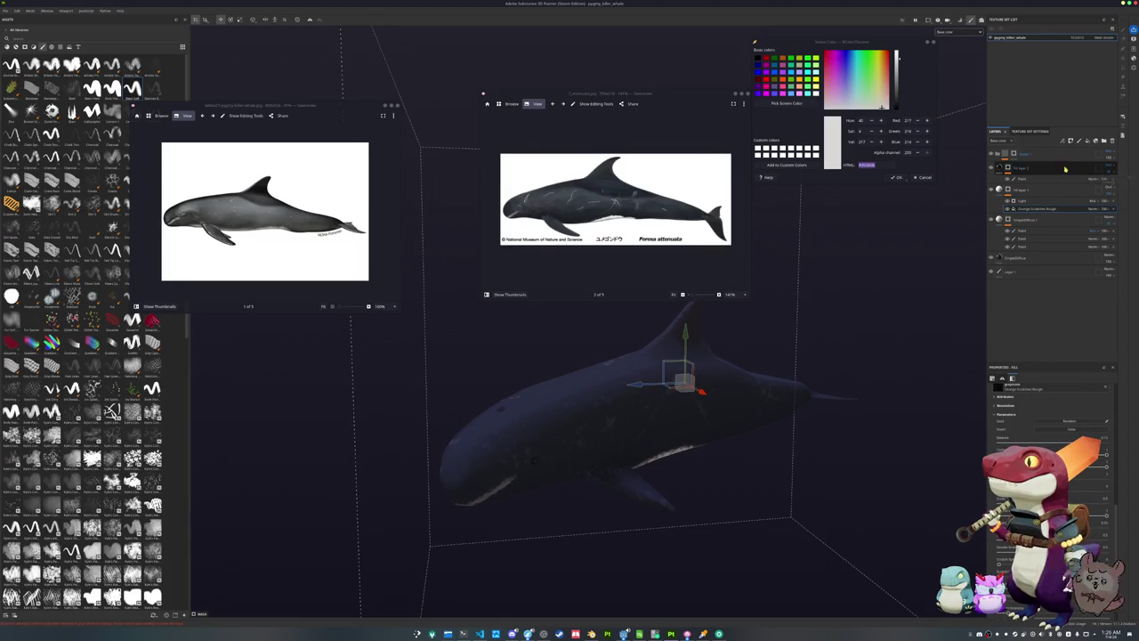
click(1080, 141)
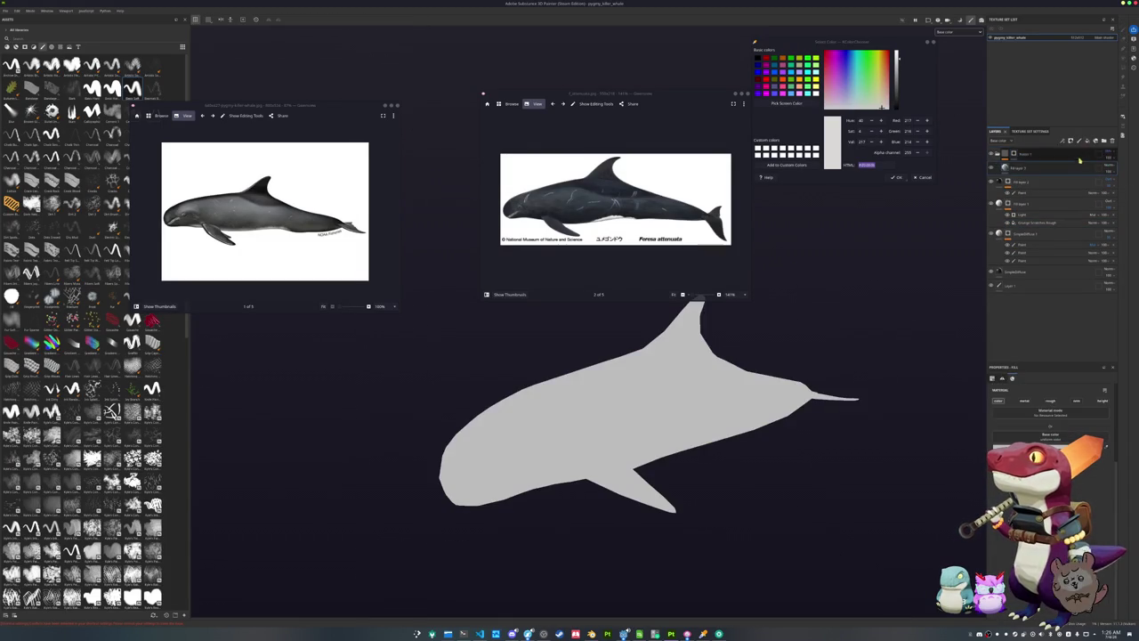
Move Fill layer 3 to the top, colour it black and give it a black mask
drag(1067, 167, 1068, 148)
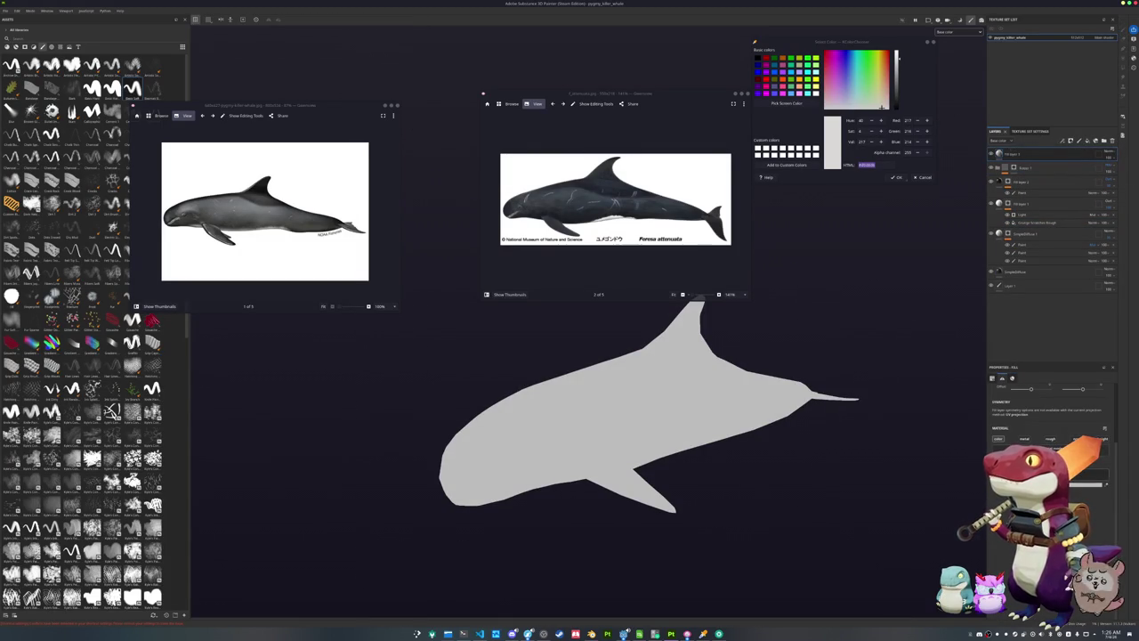
click(1090, 483)
drag(1094, 498, 1081, 529)
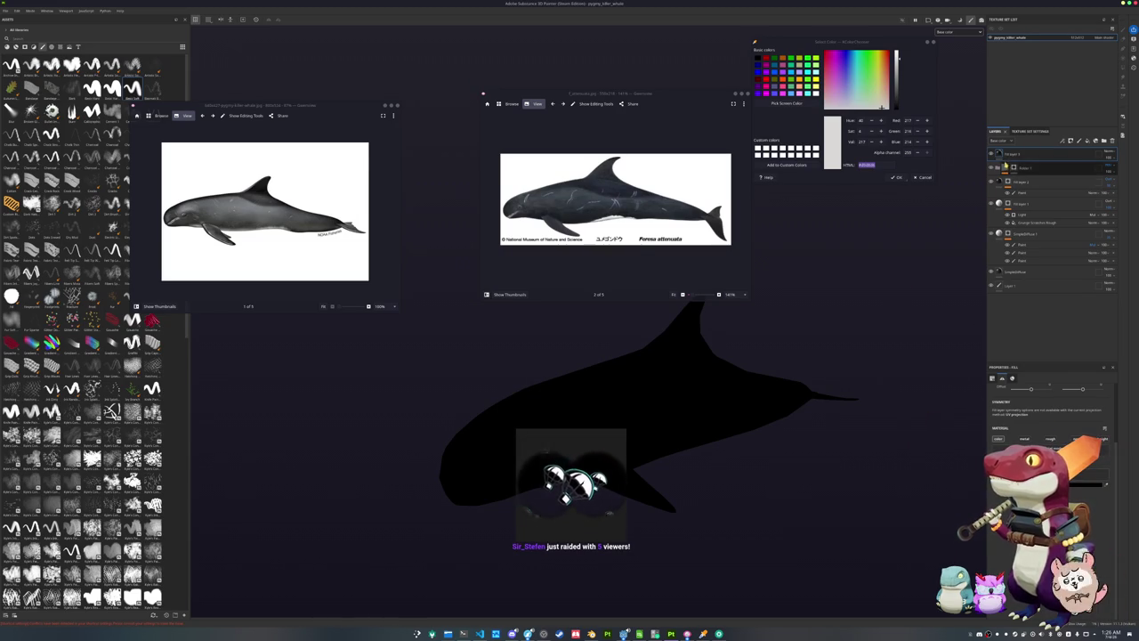
right_click(1011, 158)
click(1033, 167)
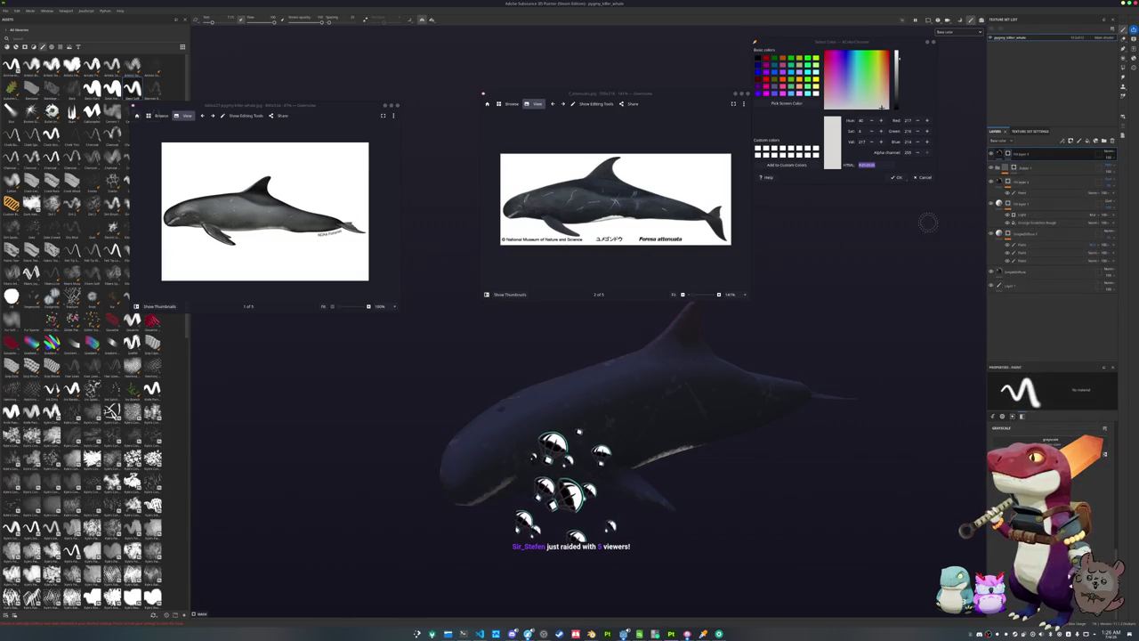
Zoom in on the whale's head and dab a small black eye on its side
scroll(557, 471, up, 2)
scroll(556, 471, up, 3)
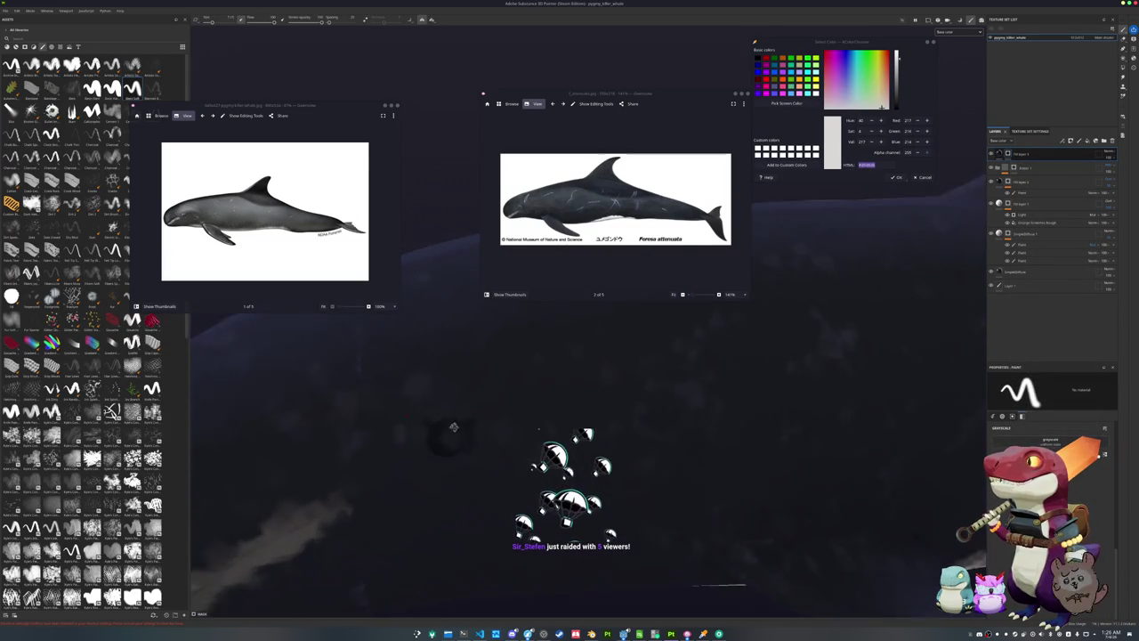
scroll(560, 407, up, 3)
scroll(570, 418, down, 3)
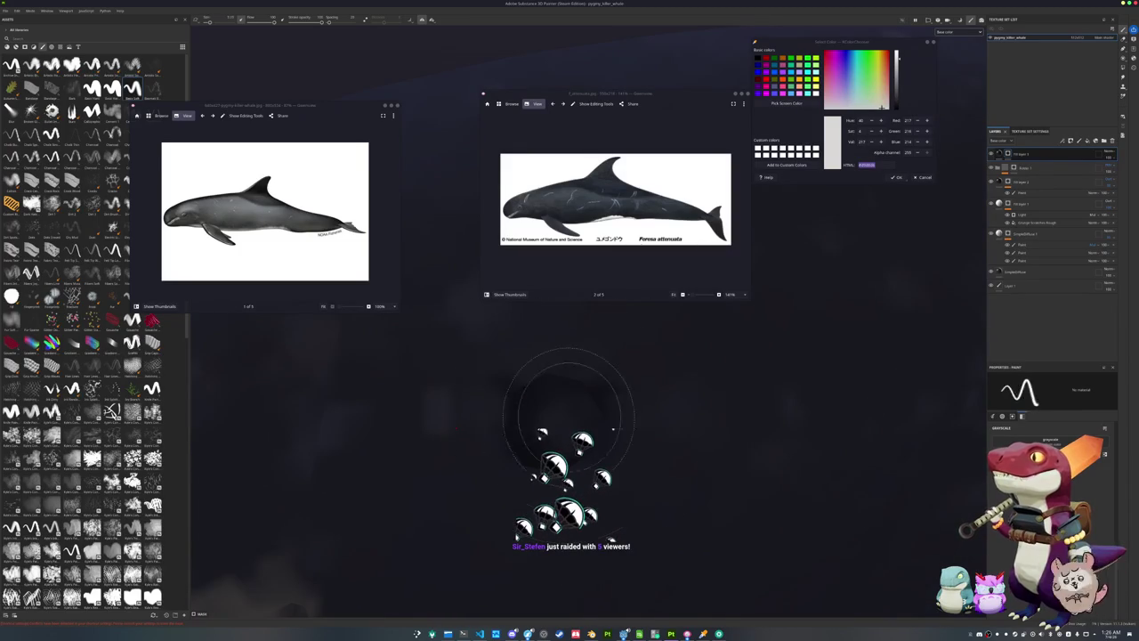
scroll(558, 416, down, 2)
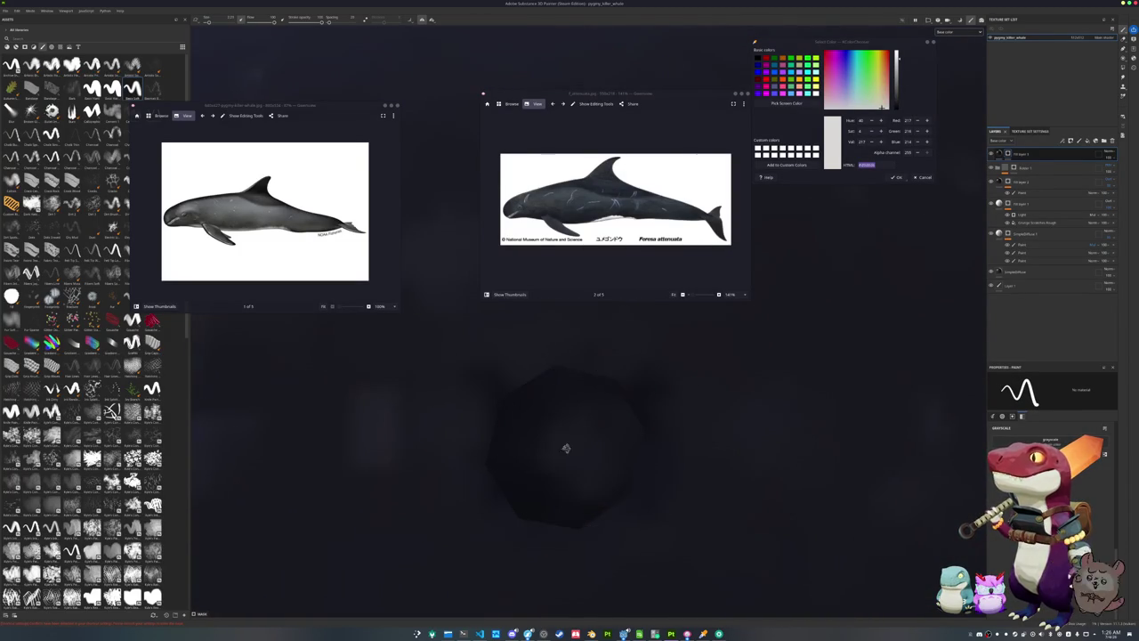
click(572, 446)
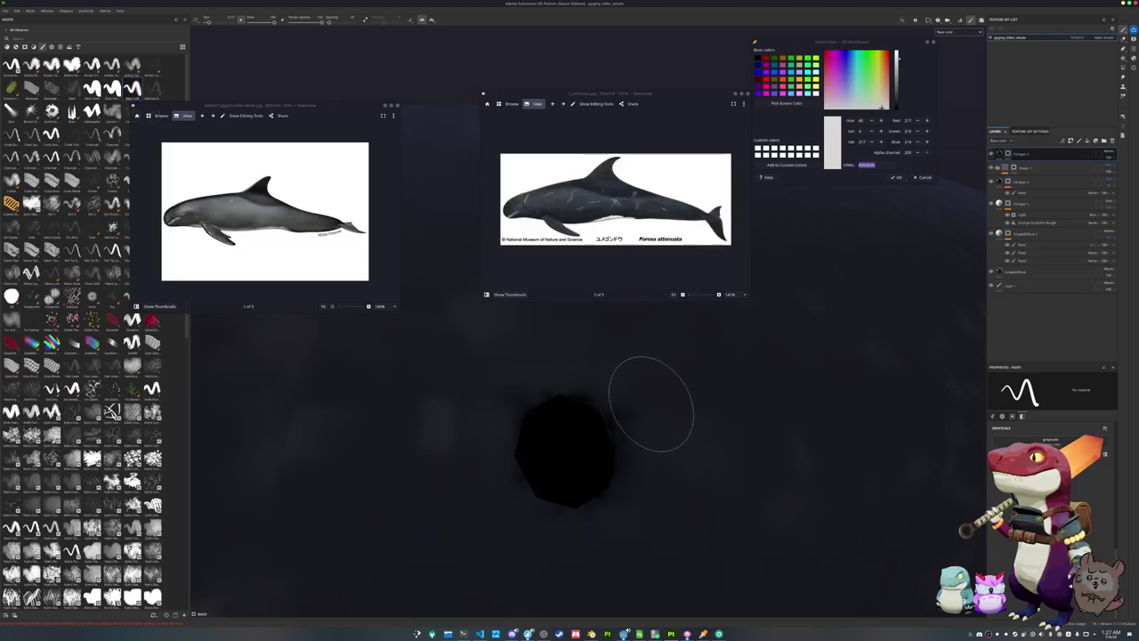
scroll(649, 403, down, 2)
scroll(667, 418, down, 3)
scroll(694, 441, down, 2)
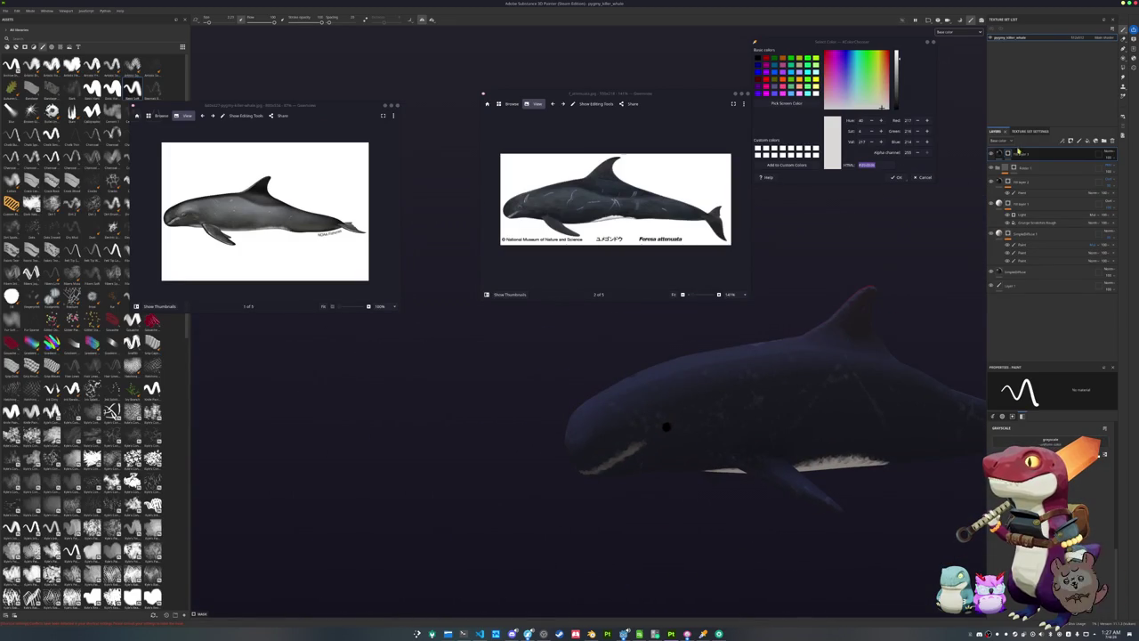
Add a white mask to the second layer in the stack
right_click(1014, 167)
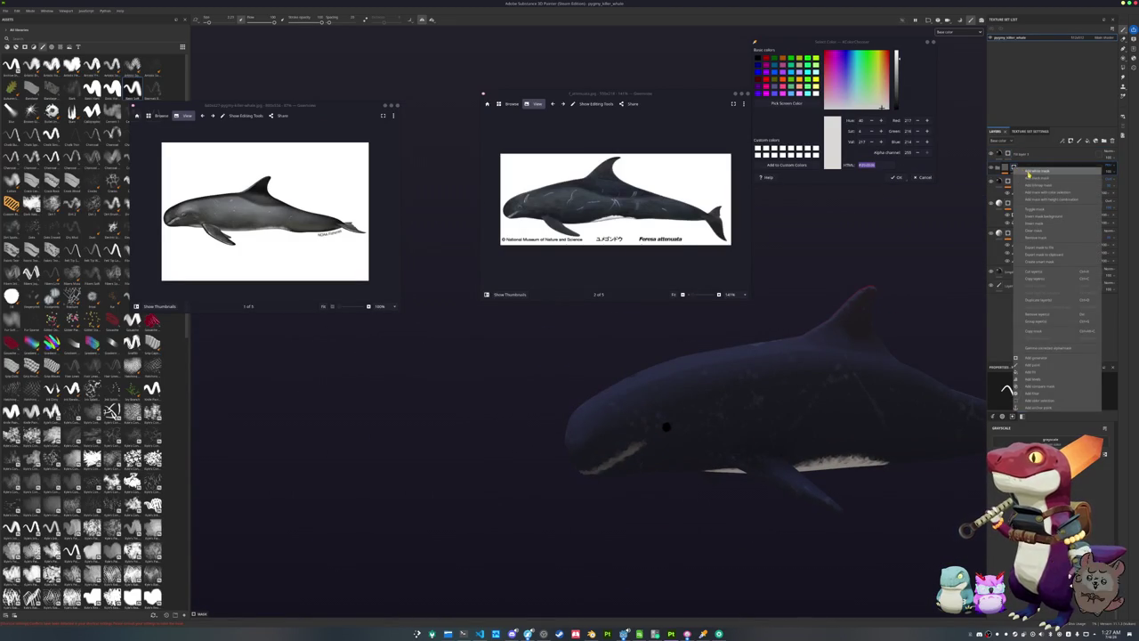
click(1032, 171)
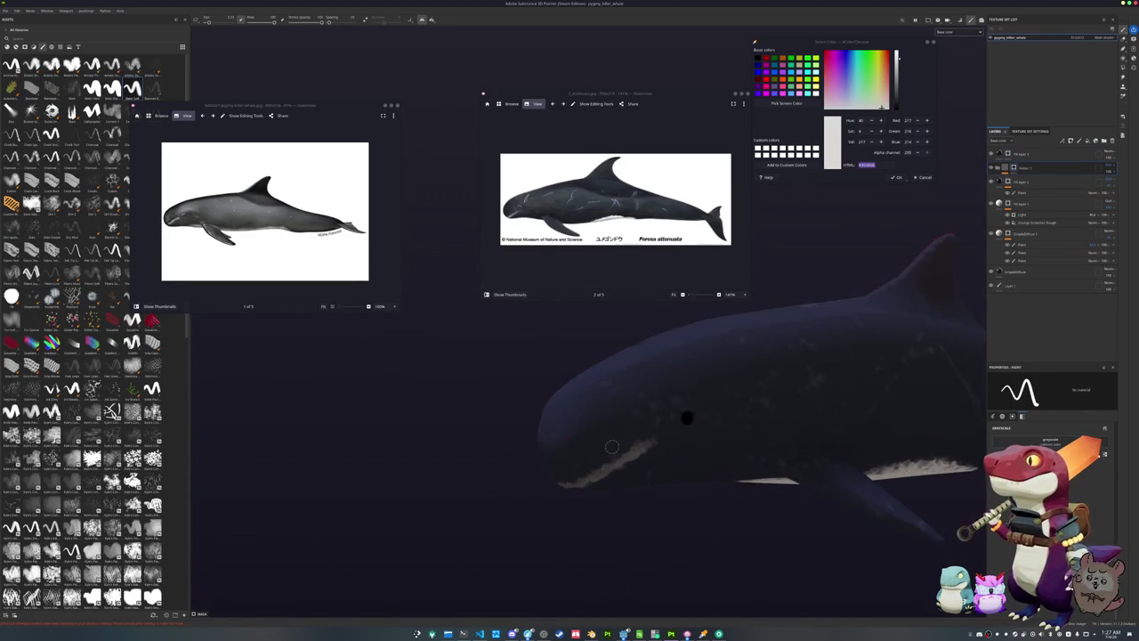
scroll(668, 413, up, 3)
scroll(680, 400, up, 1)
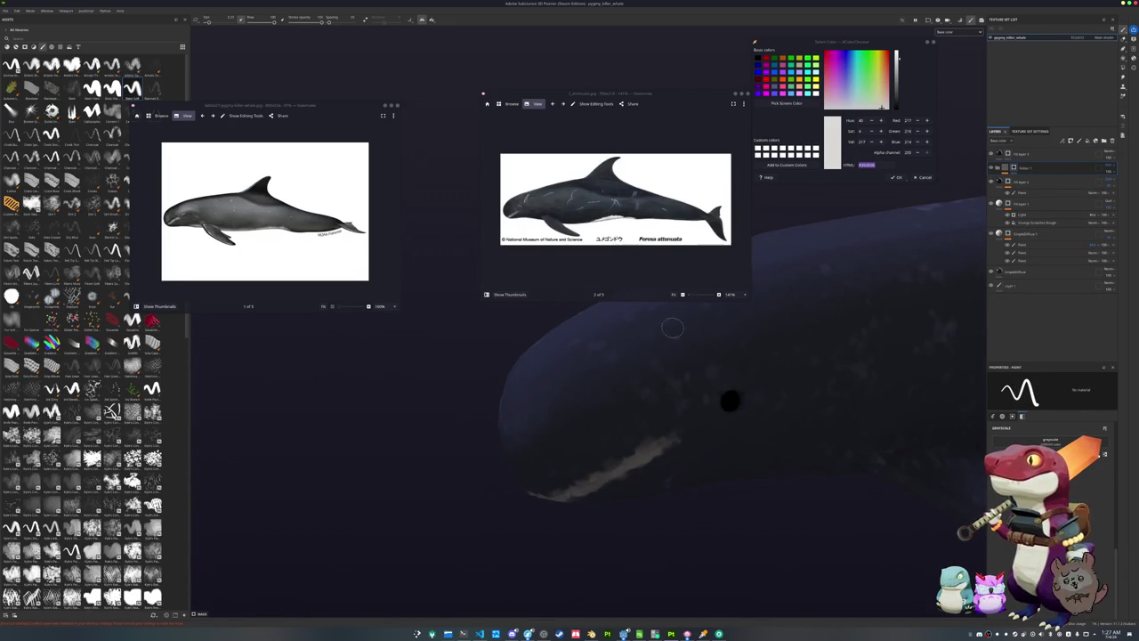
Orbit around the whale's head, front and body to check the markings
alt+drag(673, 329, 693, 496)
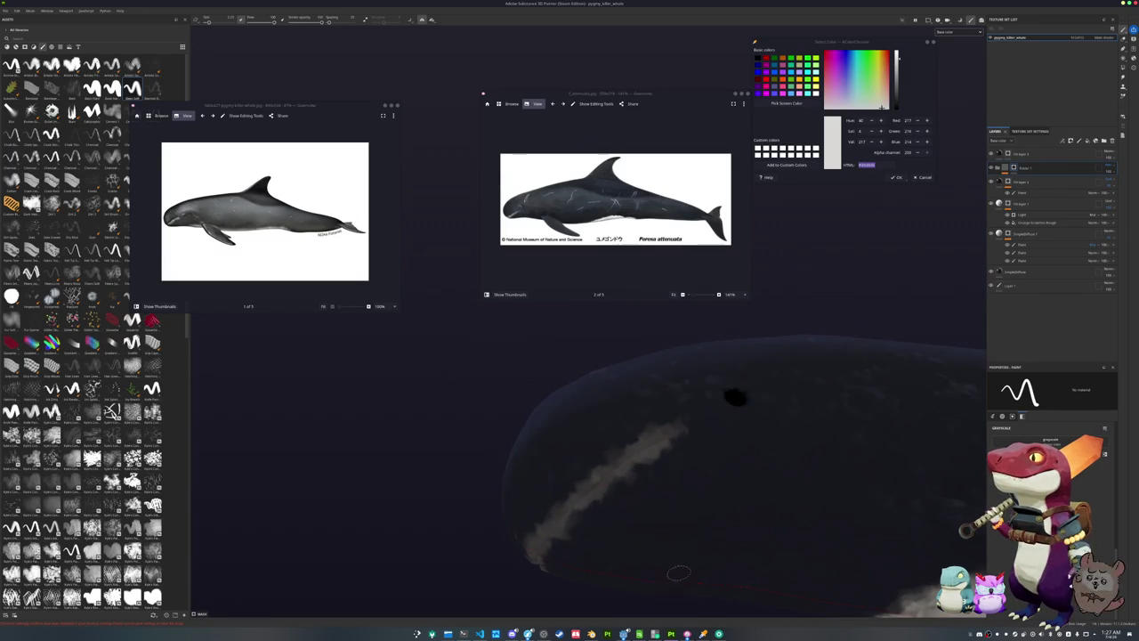
mouse_move(677, 567)
alt+mouse_down()
mouse_move(556, 434)
mouse_move(700, 445)
mouse_move(564, 377)
mouse_move(549, 483)
mouse_move(559, 417)
mouse_move(624, 495)
mouse_move(637, 477)
mouse_move(623, 463)
mouse_move(547, 467)
alt+mouse_up()
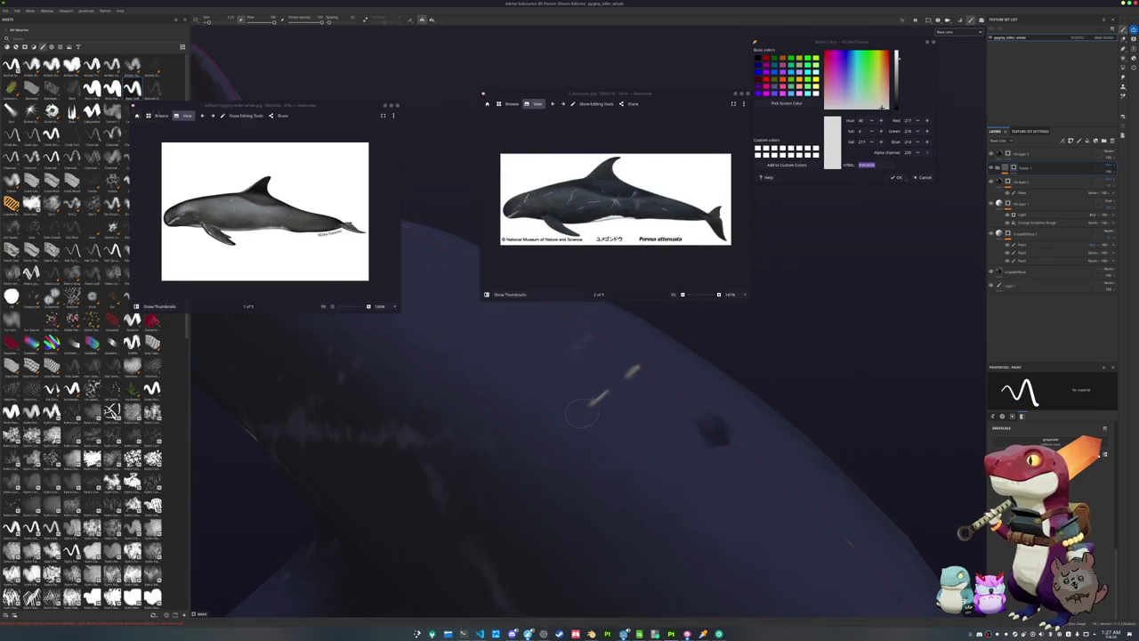
mouse_move(538, 416)
alt+mouse_down()
mouse_move(656, 496)
mouse_move(774, 532)
mouse_move(490, 519)
mouse_move(610, 498)
mouse_move(755, 514)
mouse_move(551, 458)
mouse_move(623, 498)
mouse_move(498, 481)
mouse_move(580, 420)
alt+mouse_up()
scroll(580, 420, up, 3)
scroll(574, 434, up, 3)
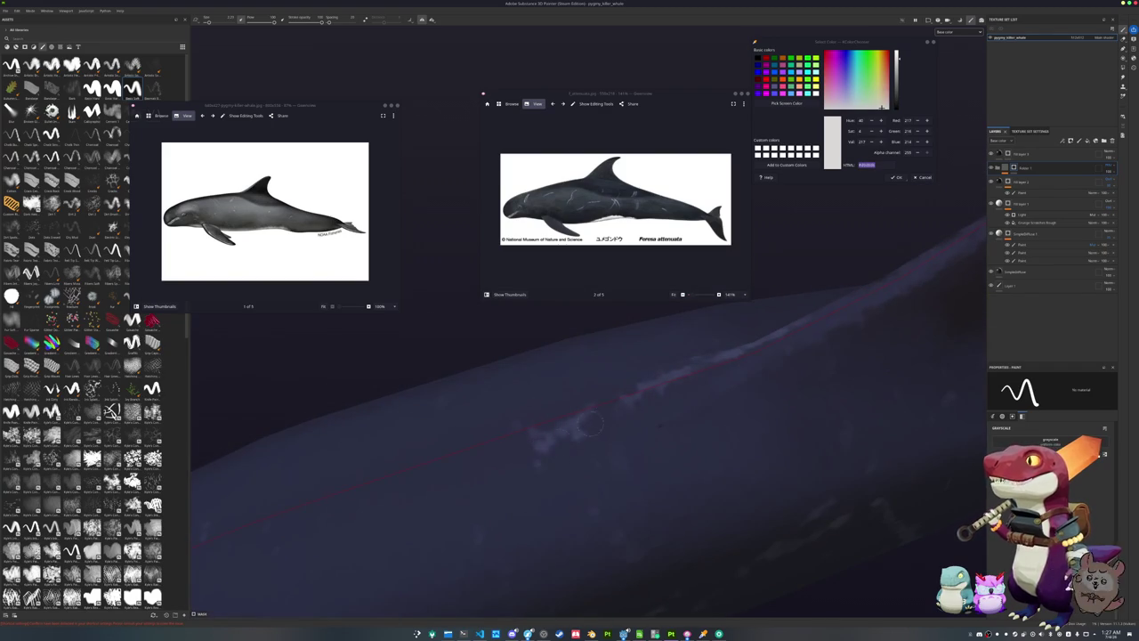
alt+drag(555, 424, 625, 431)
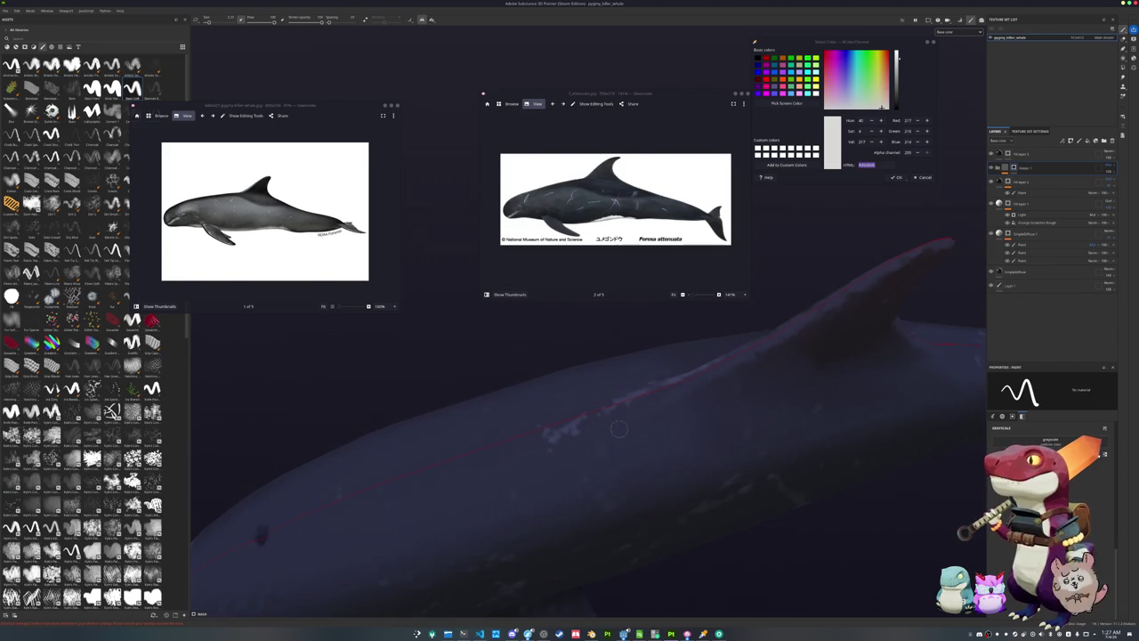
scroll(624, 422, down, 2)
scroll(630, 430, down, 2)
scroll(636, 439, down, 2)
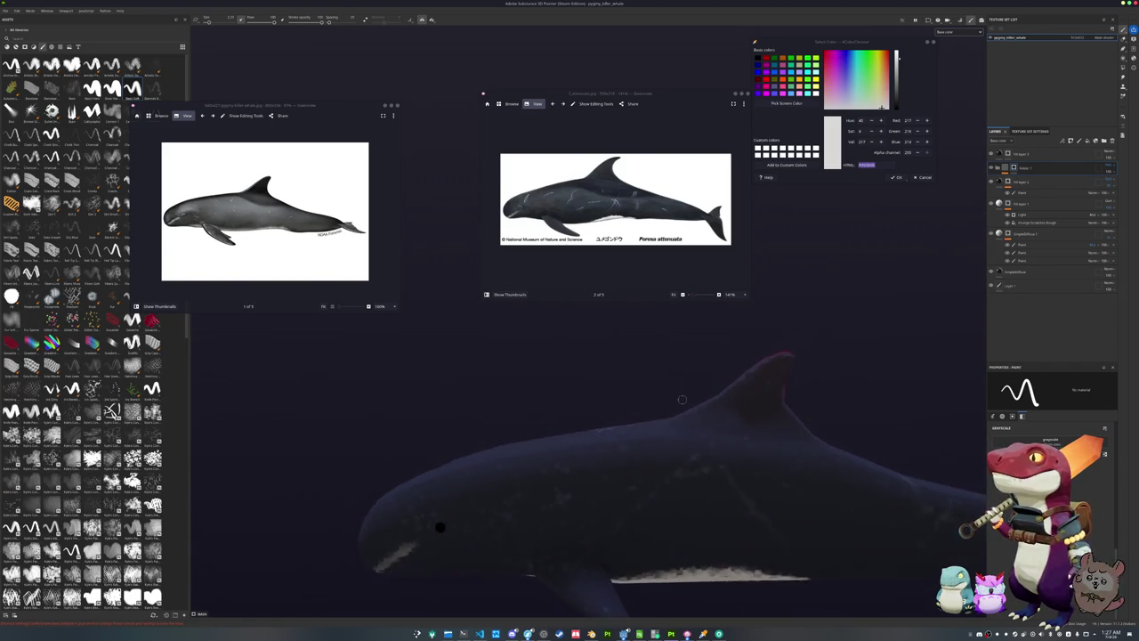
scroll(643, 448, down, 2)
scroll(646, 453, up, 2)
scroll(658, 418, up, 2)
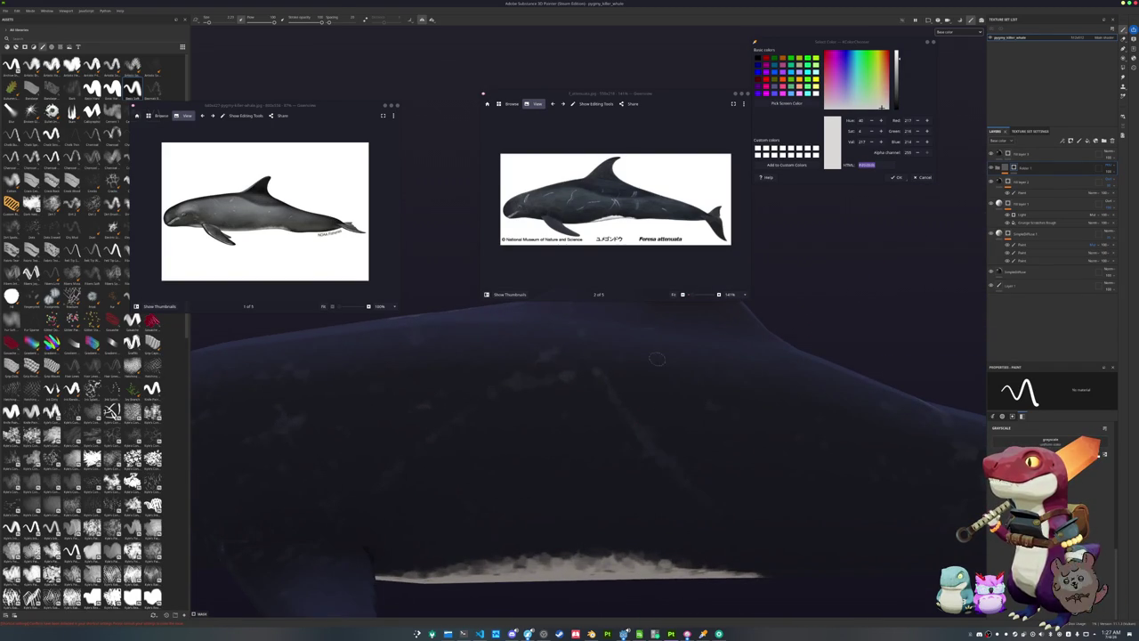
Inspect the white belly patch and dorsal fin, ending on a full side view
alt+drag(660, 372, 629, 503)
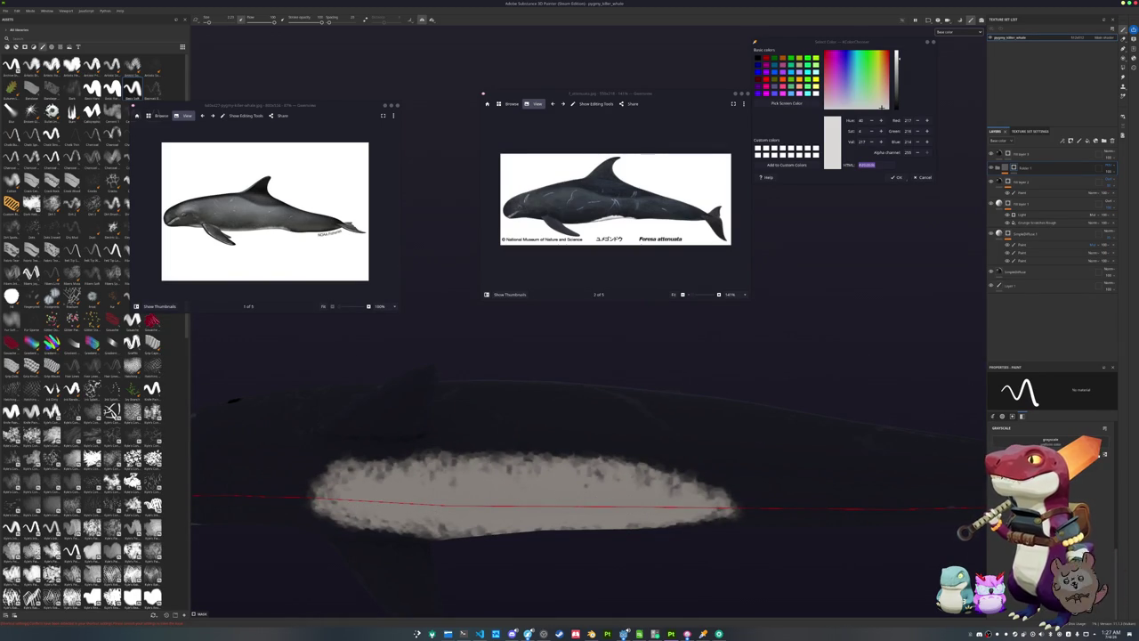
mouse_move(629, 503)
alt+mouse_down()
mouse_move(688, 429)
mouse_move(655, 440)
alt+mouse_up()
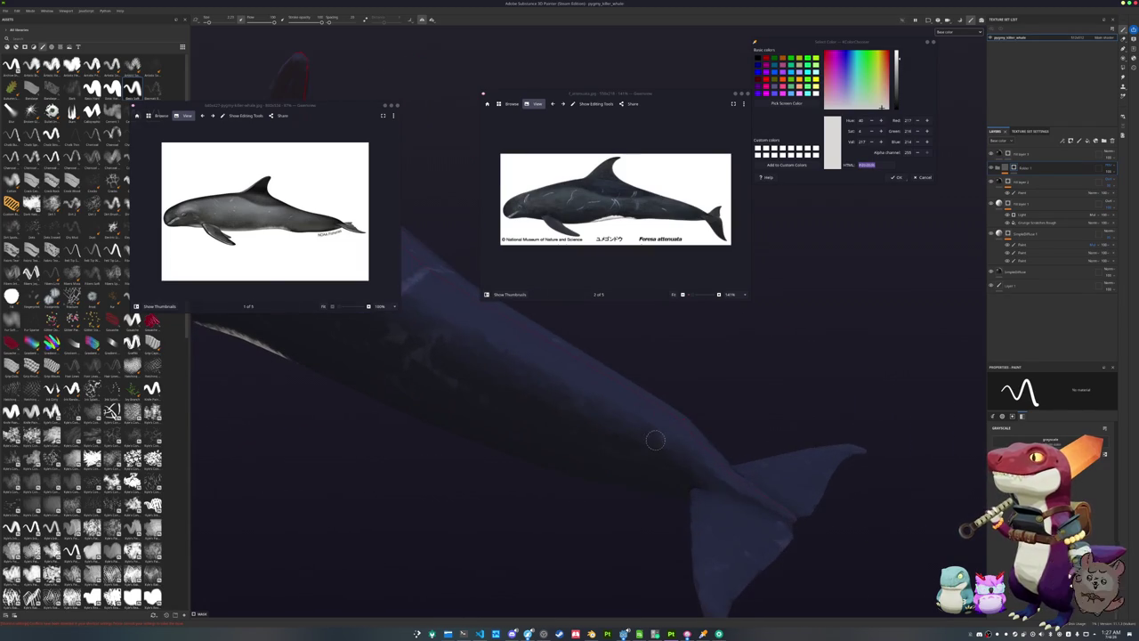
mouse_move(666, 450)
alt+mouse_down()
mouse_move(579, 348)
mouse_move(522, 450)
mouse_move(539, 419)
mouse_move(559, 453)
mouse_move(638, 430)
mouse_move(709, 509)
mouse_move(674, 449)
mouse_move(756, 445)
mouse_move(682, 415)
mouse_move(658, 427)
mouse_move(716, 399)
alt+mouse_up()
scroll(756, 445, up, 2)
scroll(766, 440, up, 2)
scroll(786, 433, up, 2)
scroll(678, 417, down, 2)
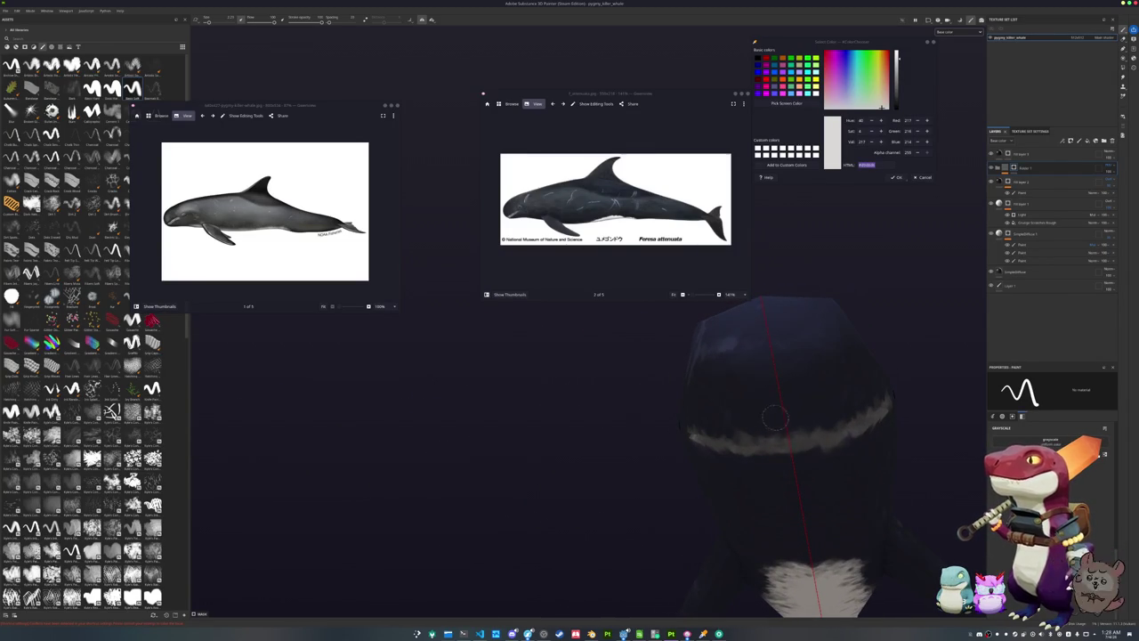
mouse_move(701, 485)
alt+mouse_down()
mouse_move(696, 436)
mouse_move(648, 433)
alt+mouse_up()
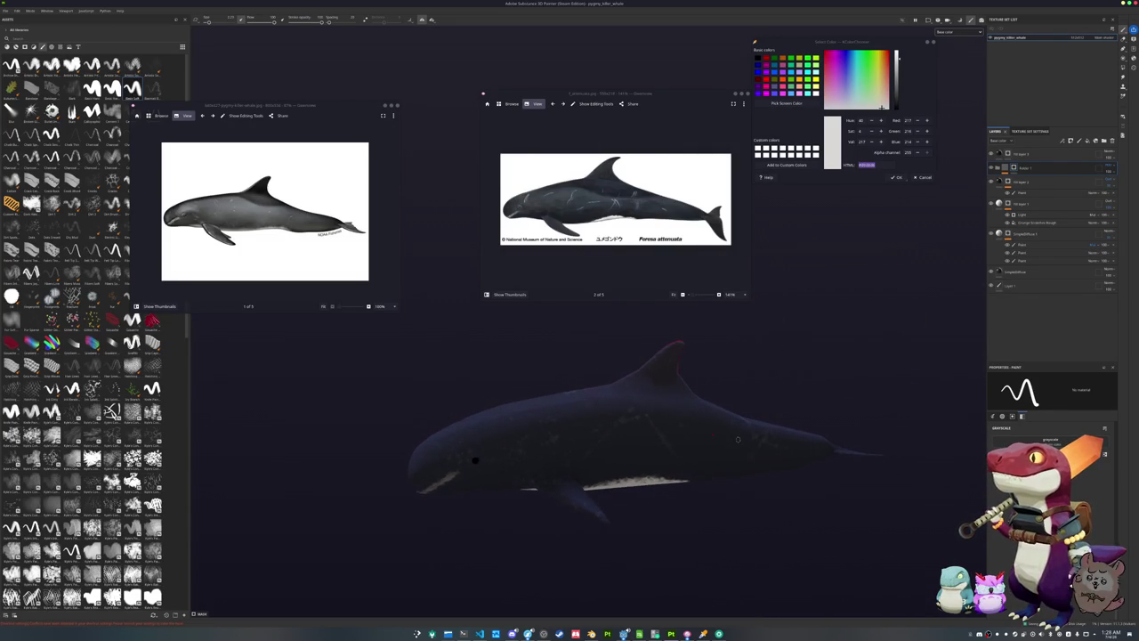
Set the texture export output directory to a newly created 'textures' folder
key(ctrl+shift+e)
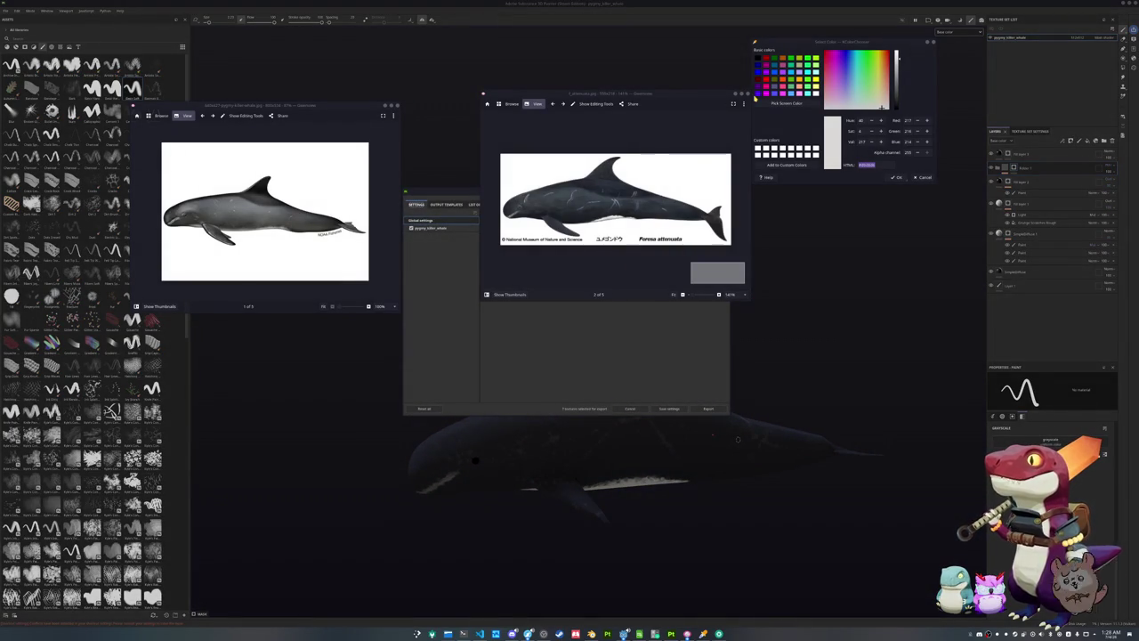
click(748, 93)
click(632, 230)
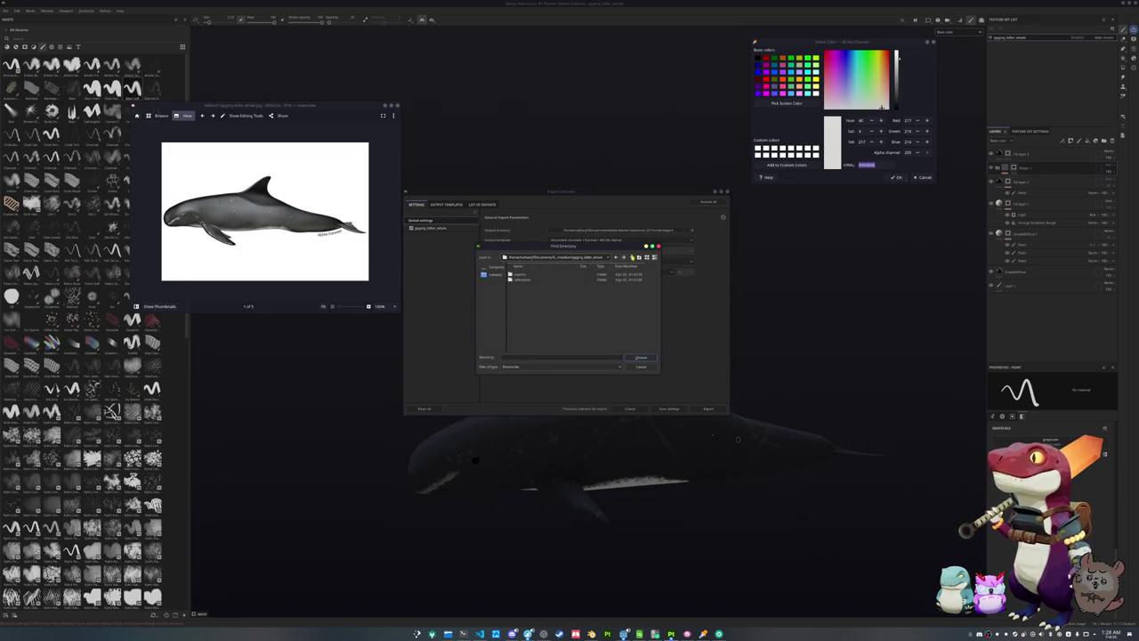
click(637, 256)
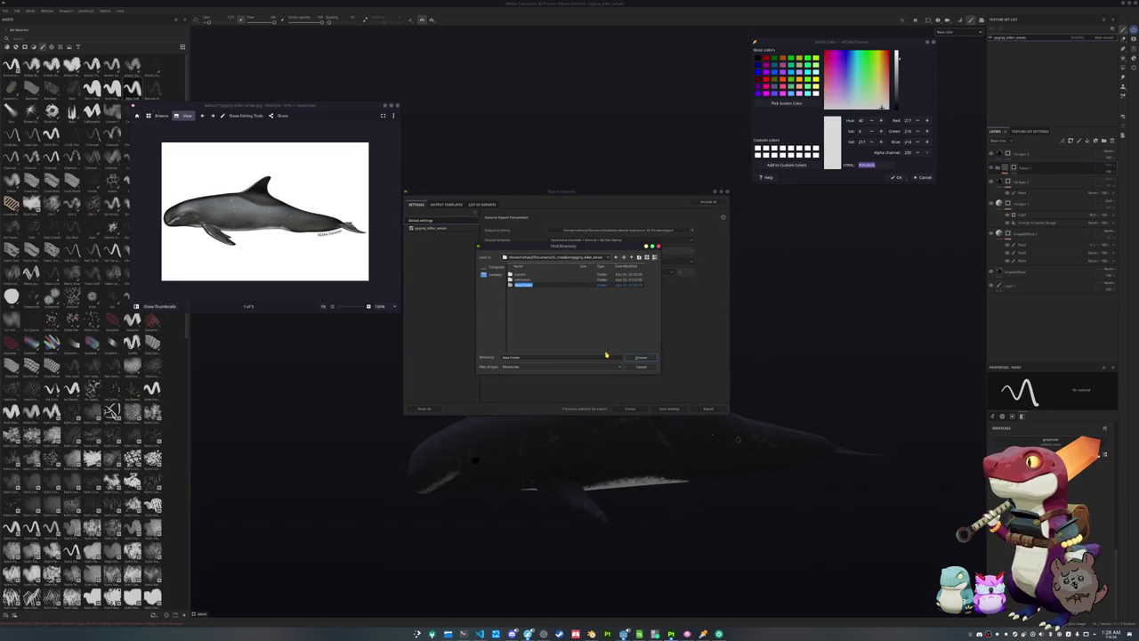
text(les)
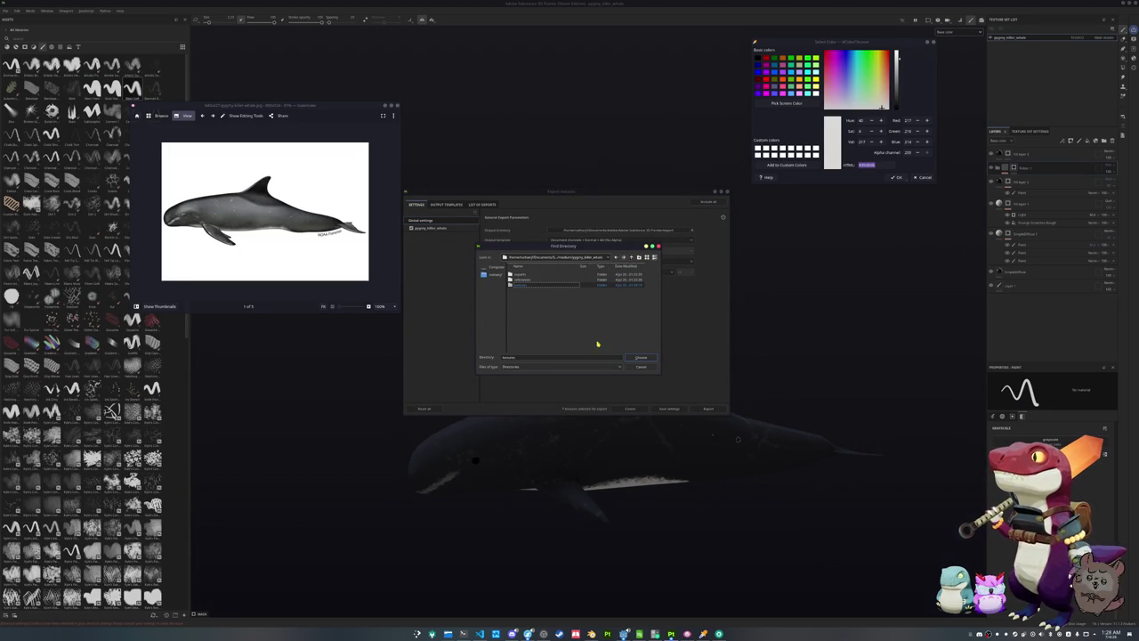
key(Return)
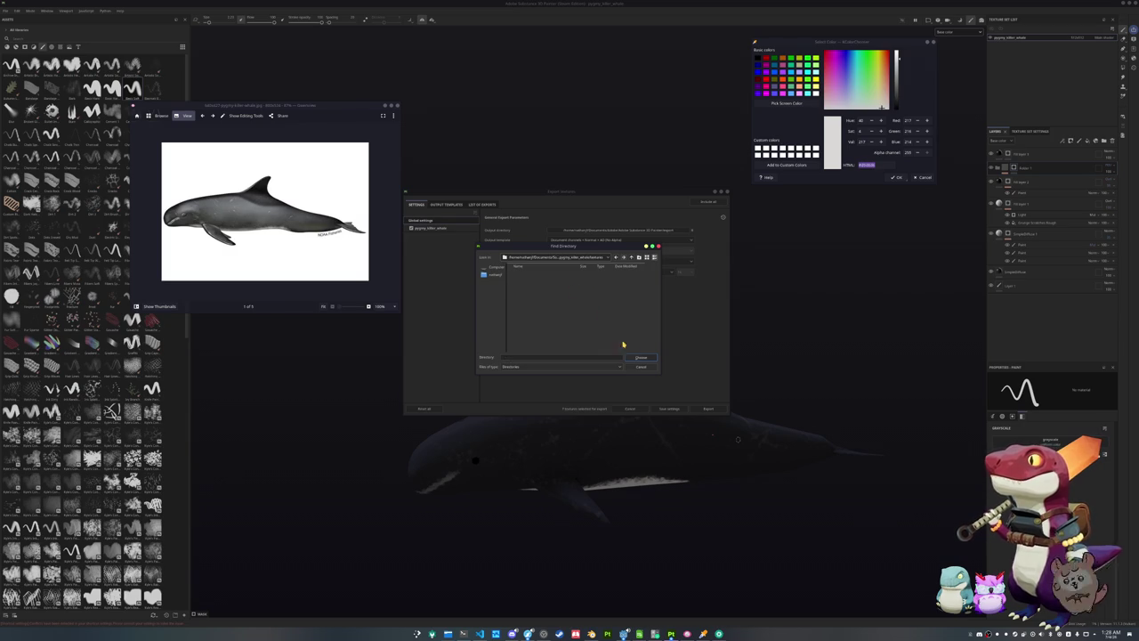
click(640, 357)
Export the pygmy_killer_whale texture set, close the export window and return to Godot
click(448, 229)
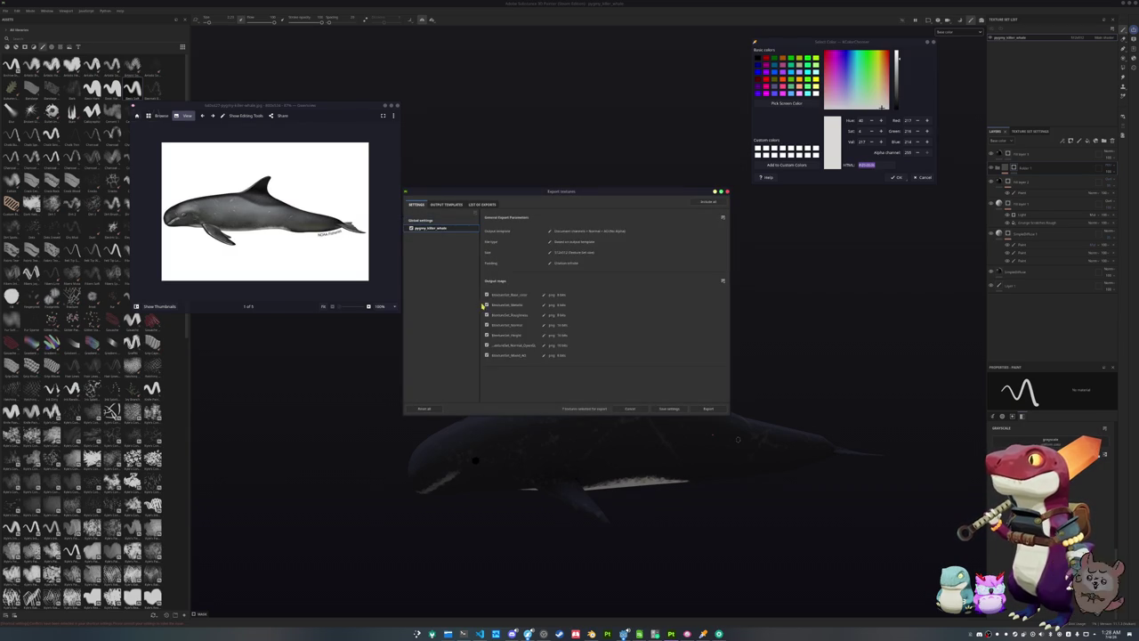
click(709, 409)
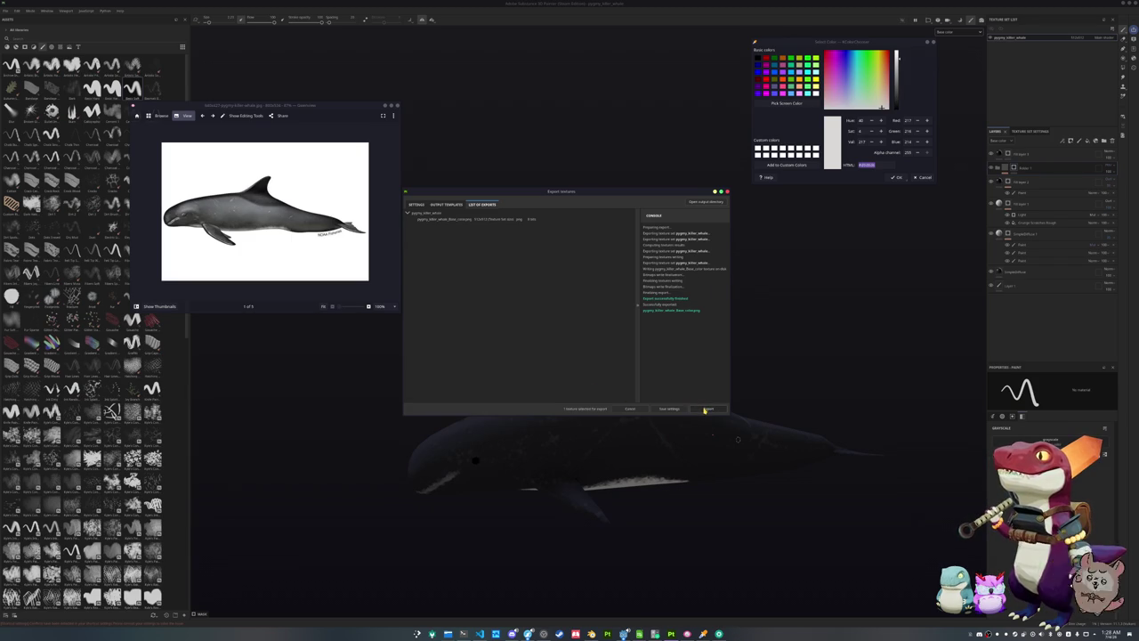
click(728, 192)
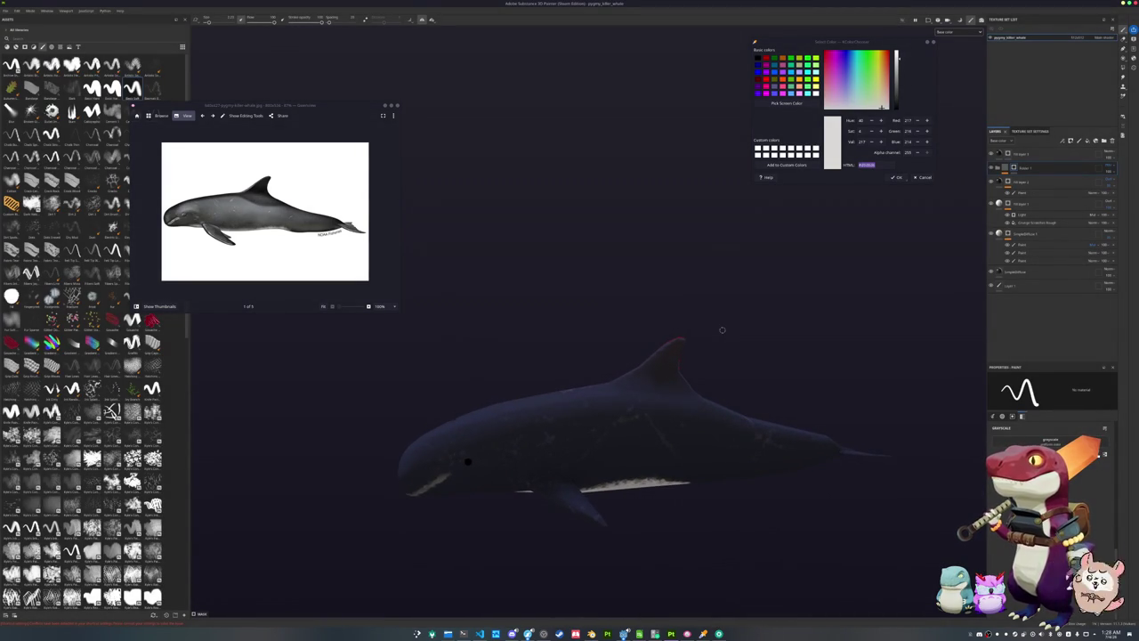
click(622, 634)
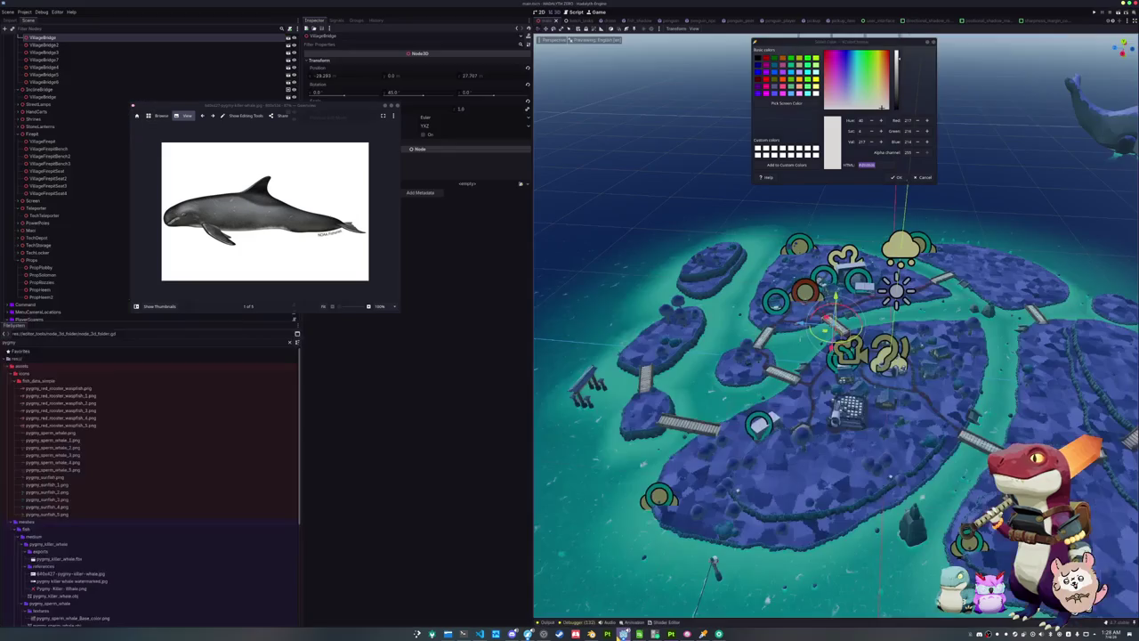
Close the reference viewer and colour picker, then save the island scene
click(398, 106)
click(896, 177)
key(ctrl+s)
In the batch_tasks scene, select BatchFishTasks, review Output errors, save, and bring up the file manager
click(574, 19)
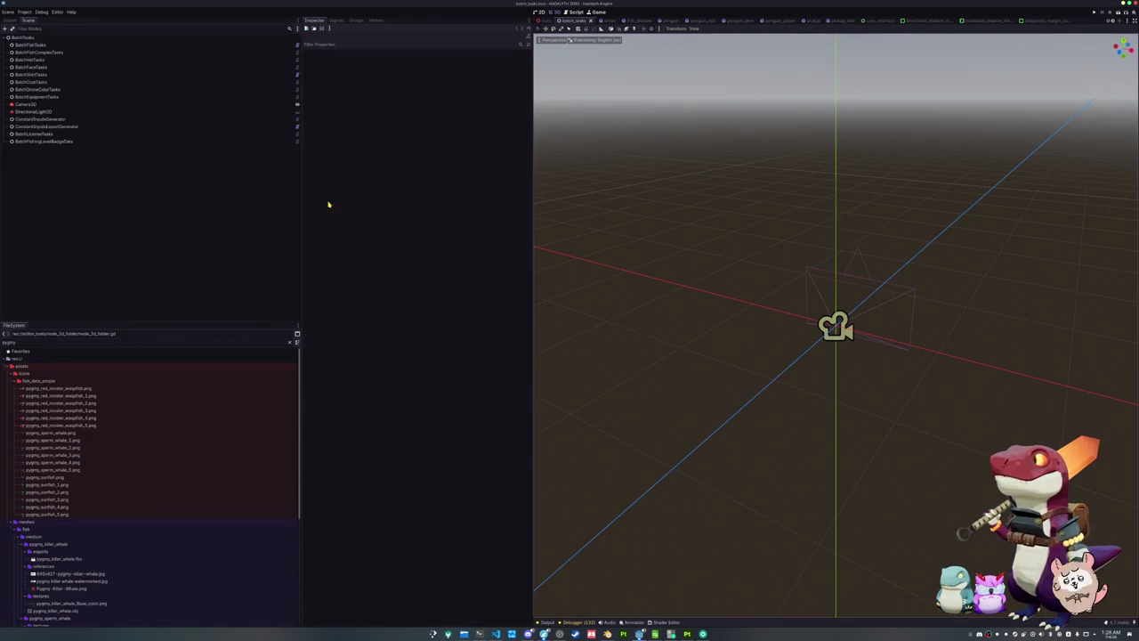
click(74, 44)
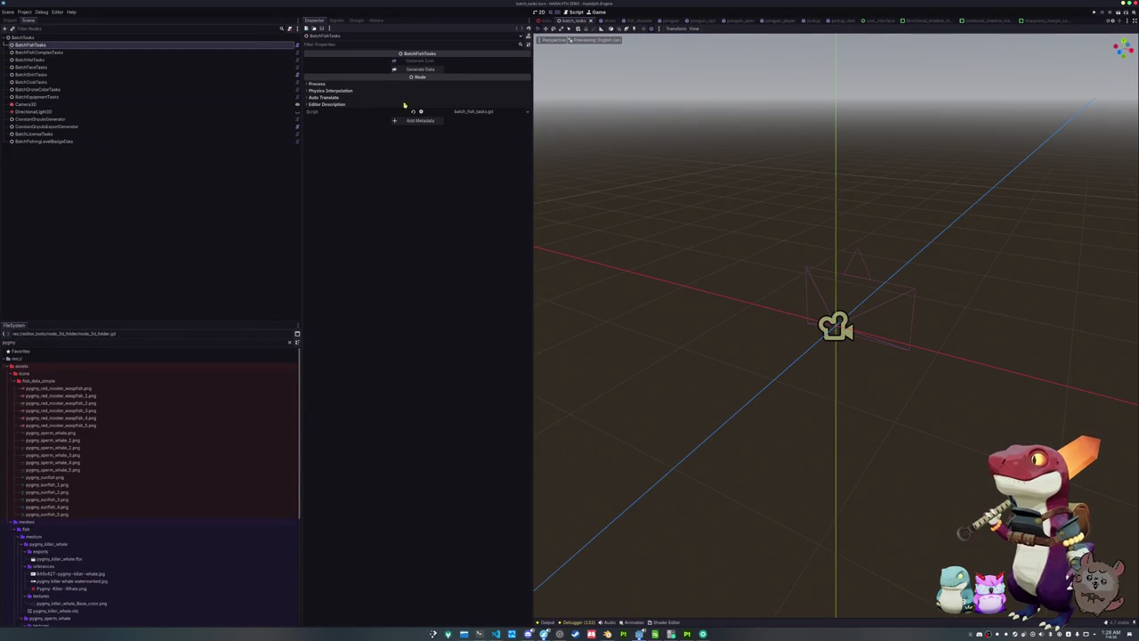
click(546, 621)
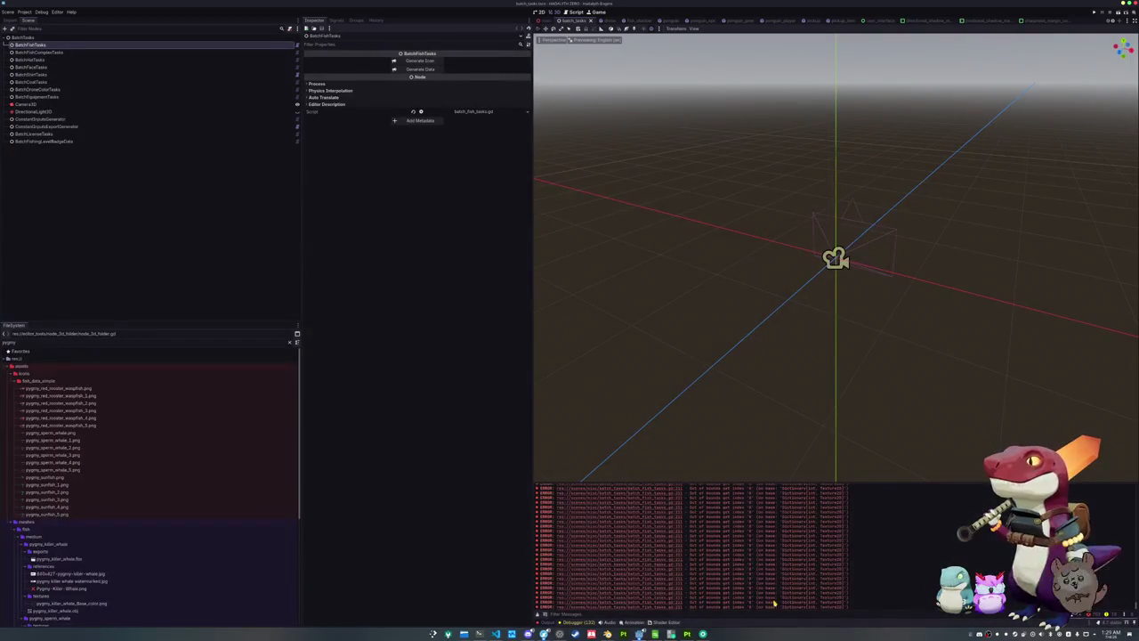
key(ctrl+s)
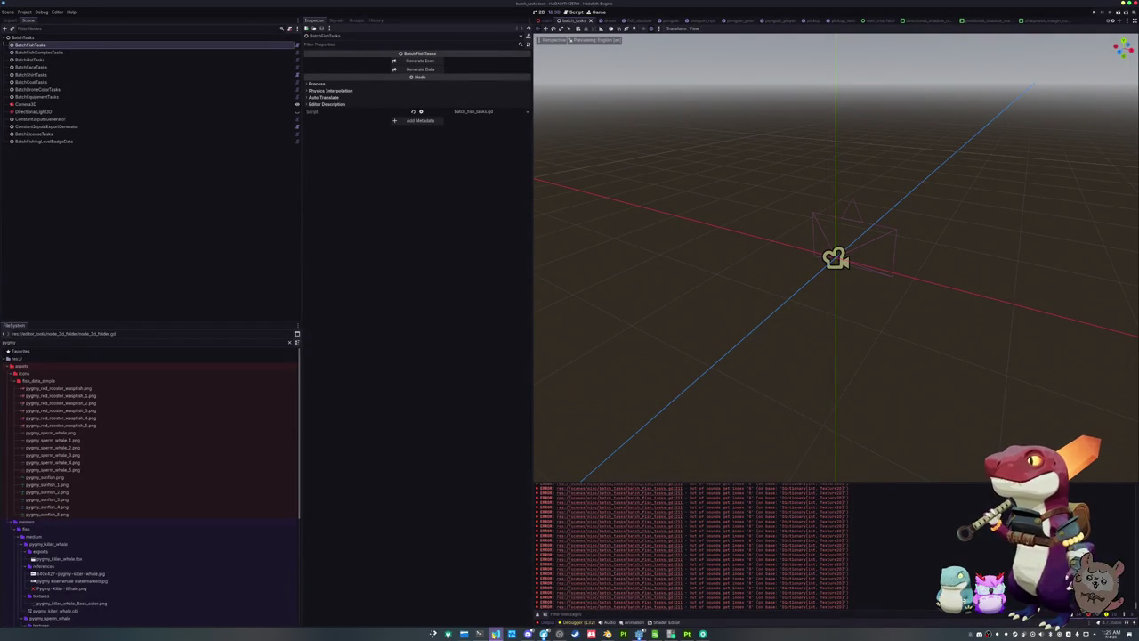
click(478, 634)
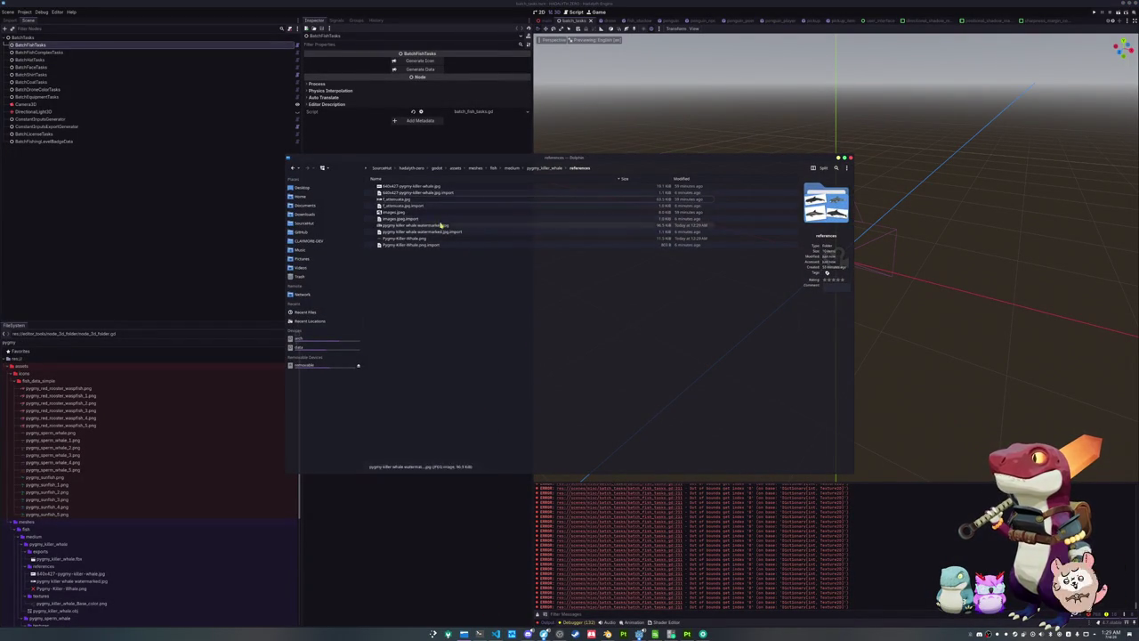
Browse into pygmy_killer_whale/textures to confirm the base colour export, then minimize Dolphin
click(543, 169)
double_click(388, 199)
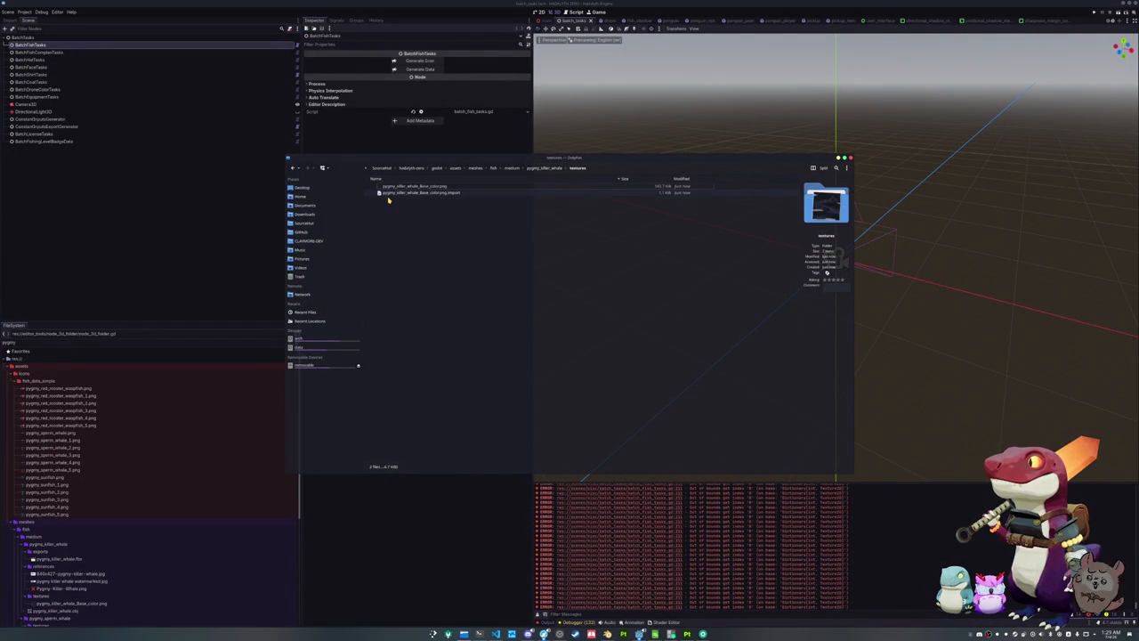
click(545, 168)
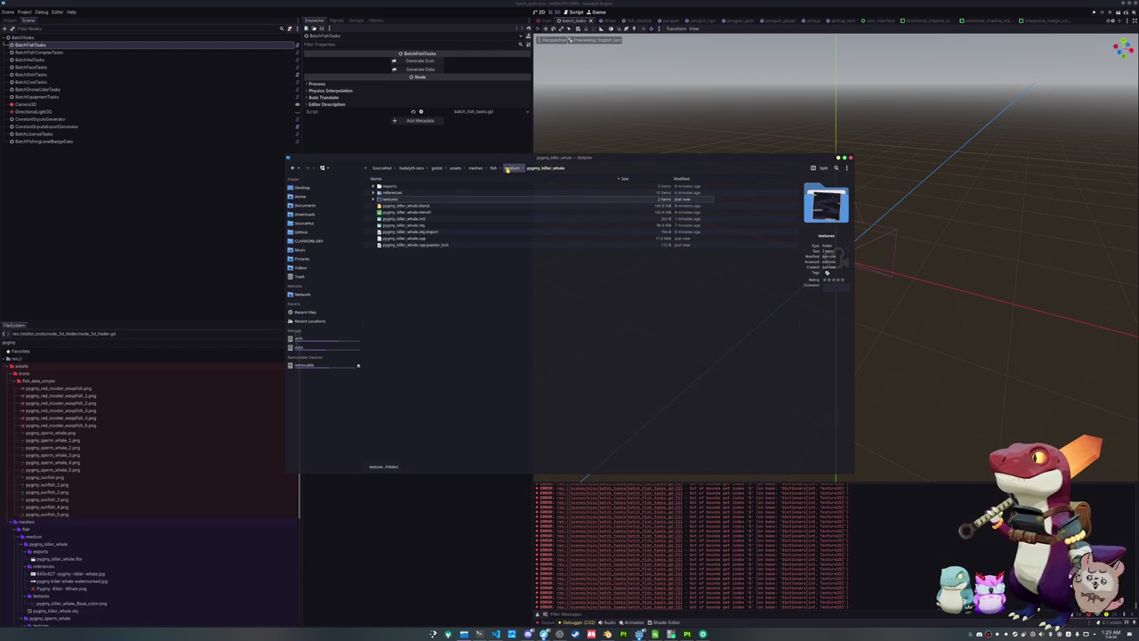
click(508, 169)
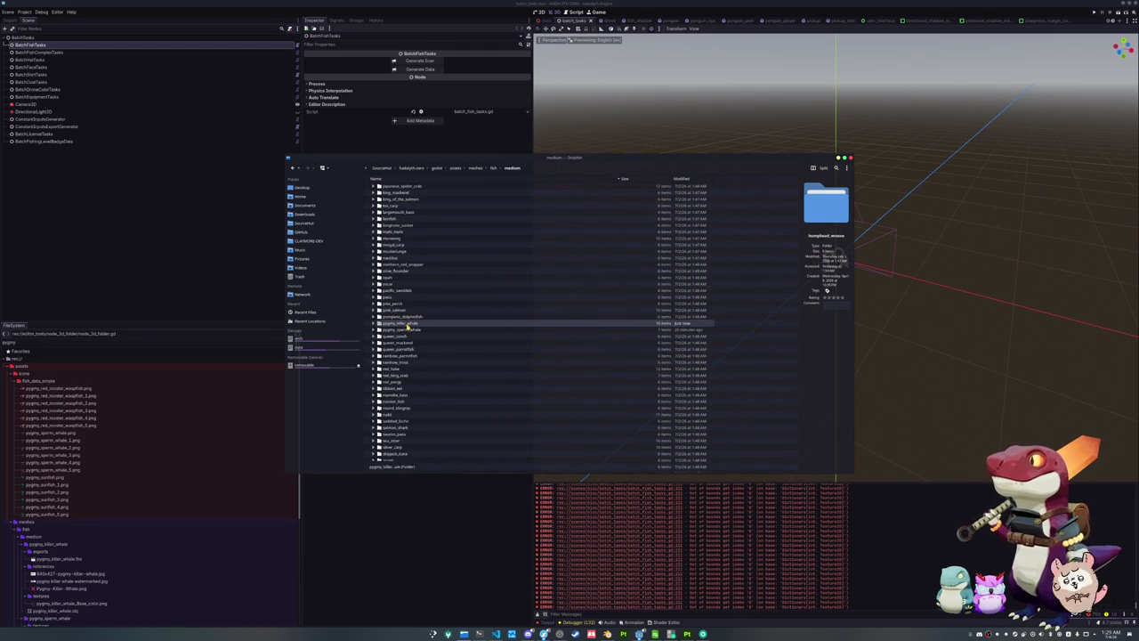
double_click(408, 326)
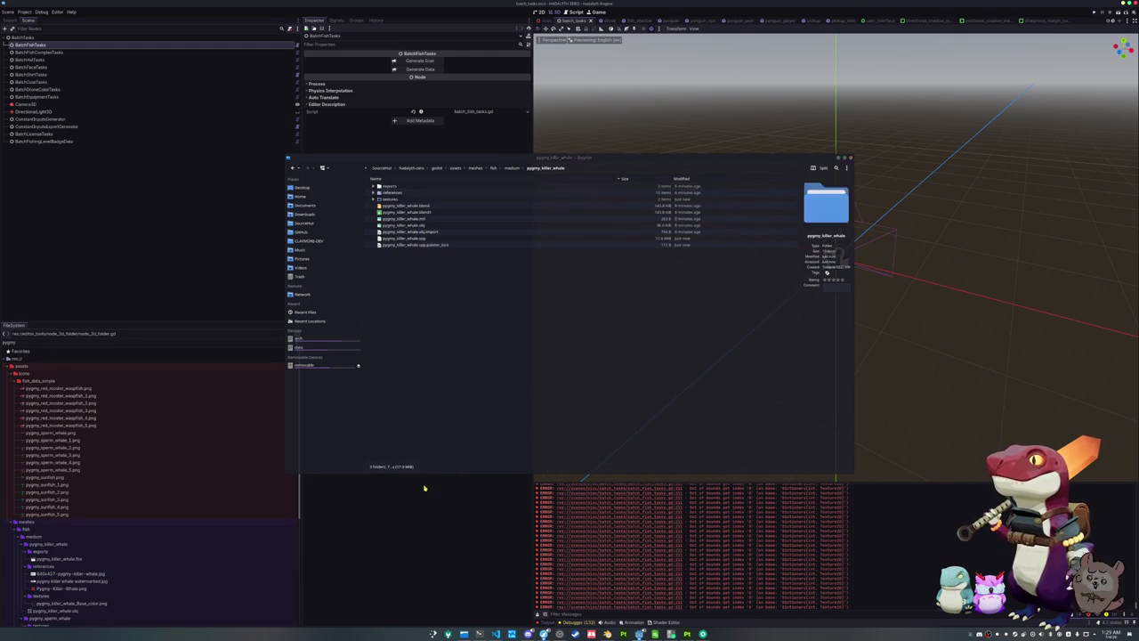
click(424, 483)
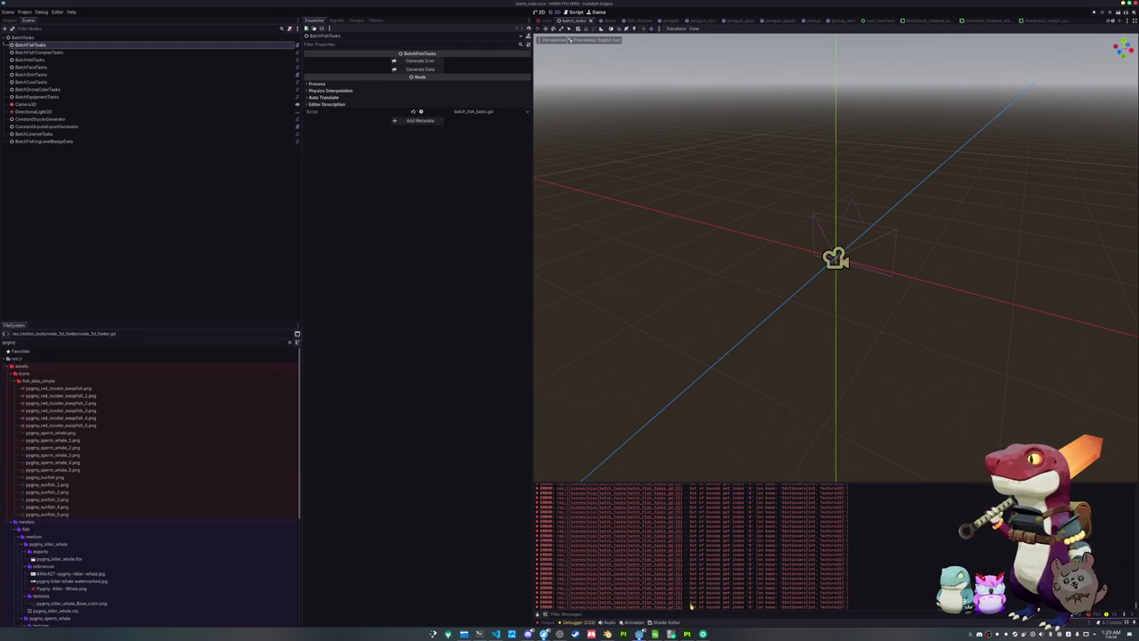
Clear the Output panel and run Generate Icon on the BatchFishTasks node
click(542, 614)
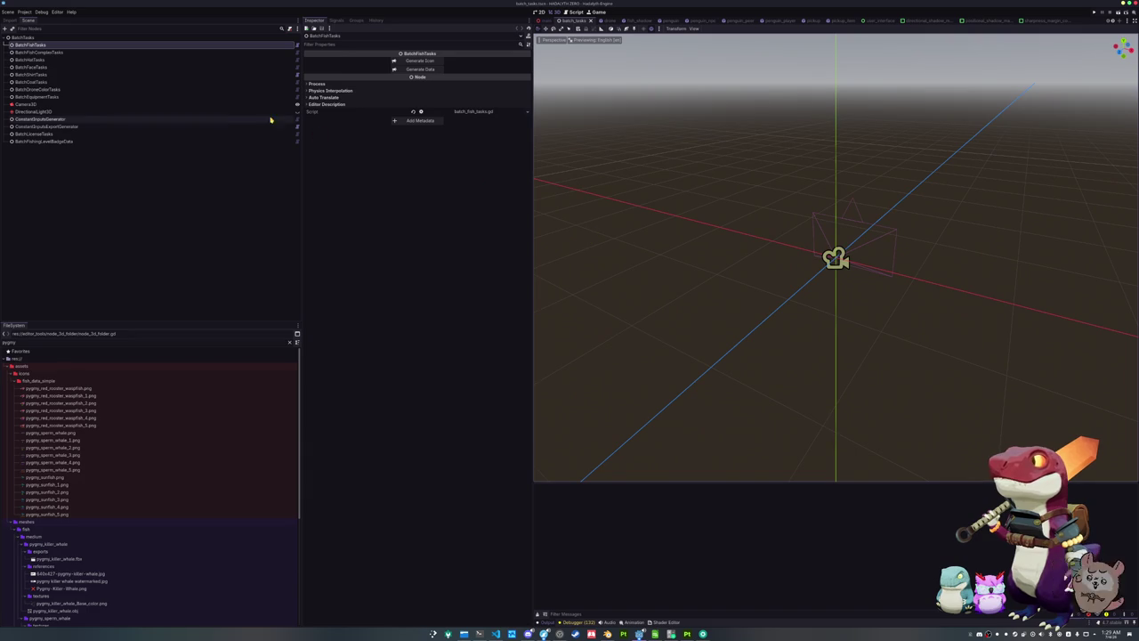
click(112, 52)
click(112, 45)
click(418, 62)
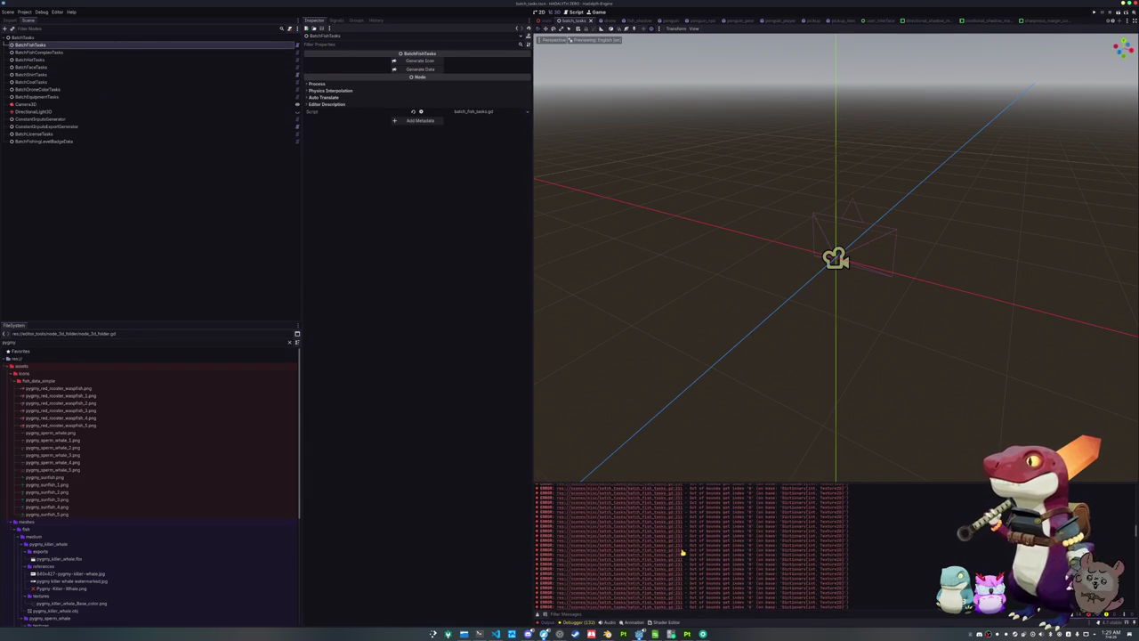
Open batch_fish_tasks.gd at the reported error line and scroll through the script
scroll(685, 552, up, 3)
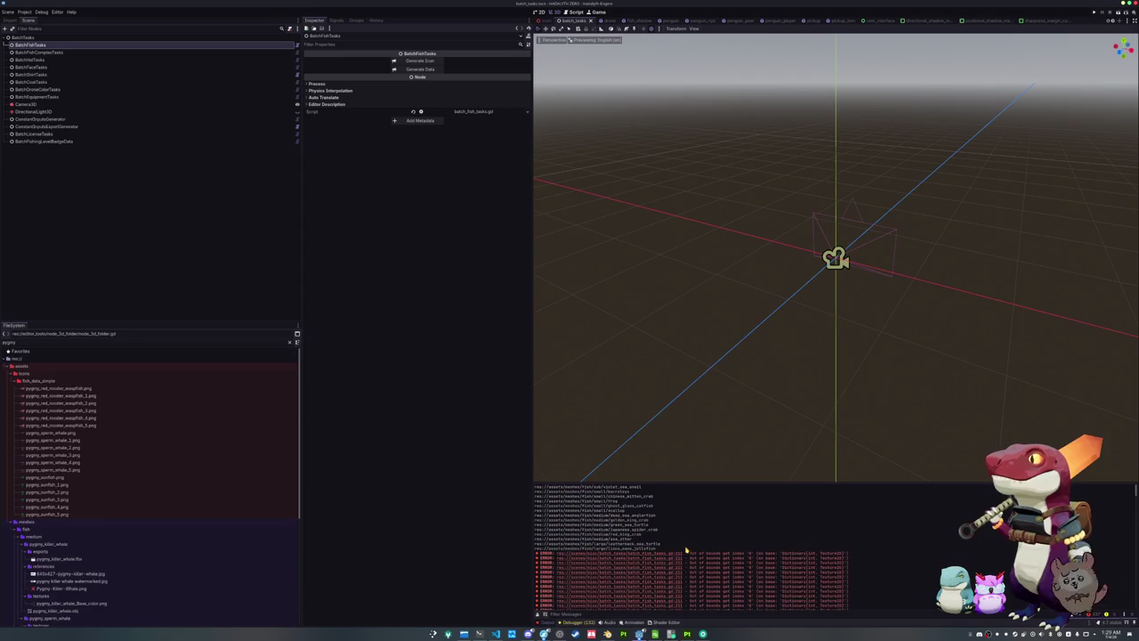
click(654, 560)
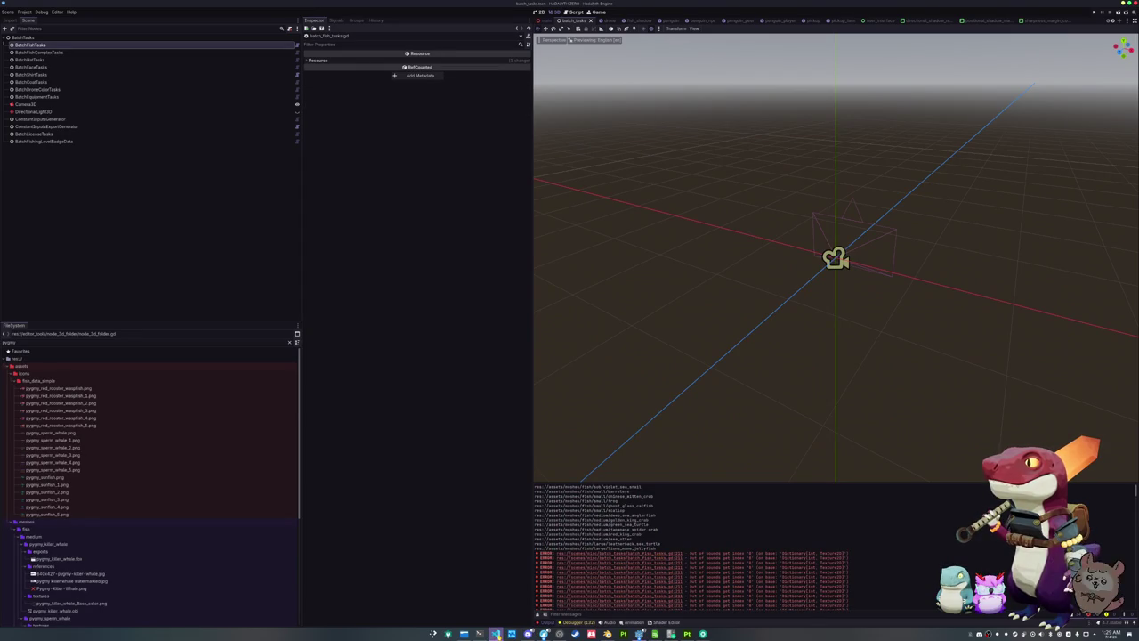
scroll(602, 370, down, 8)
scroll(602, 369, down, 10)
scroll(602, 369, down, 10)
scroll(602, 369, down, 10)
scroll(602, 369, down, 10)
scroll(603, 369, down, 5)
scroll(603, 369, down, 5)
key(alt+Tab)
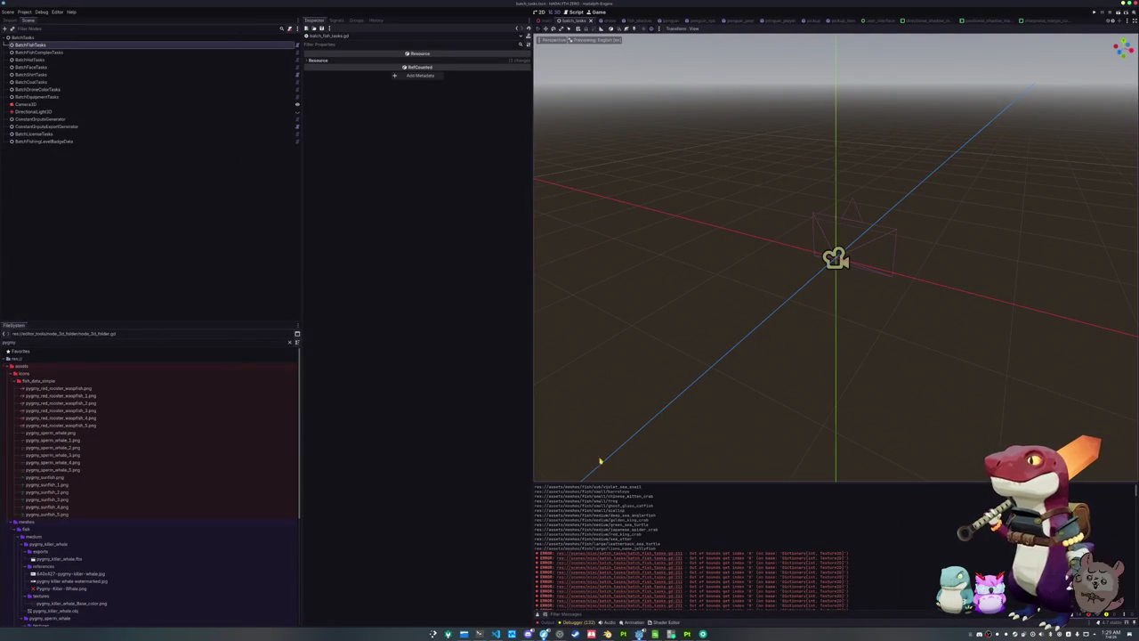
key(alt+Tab)
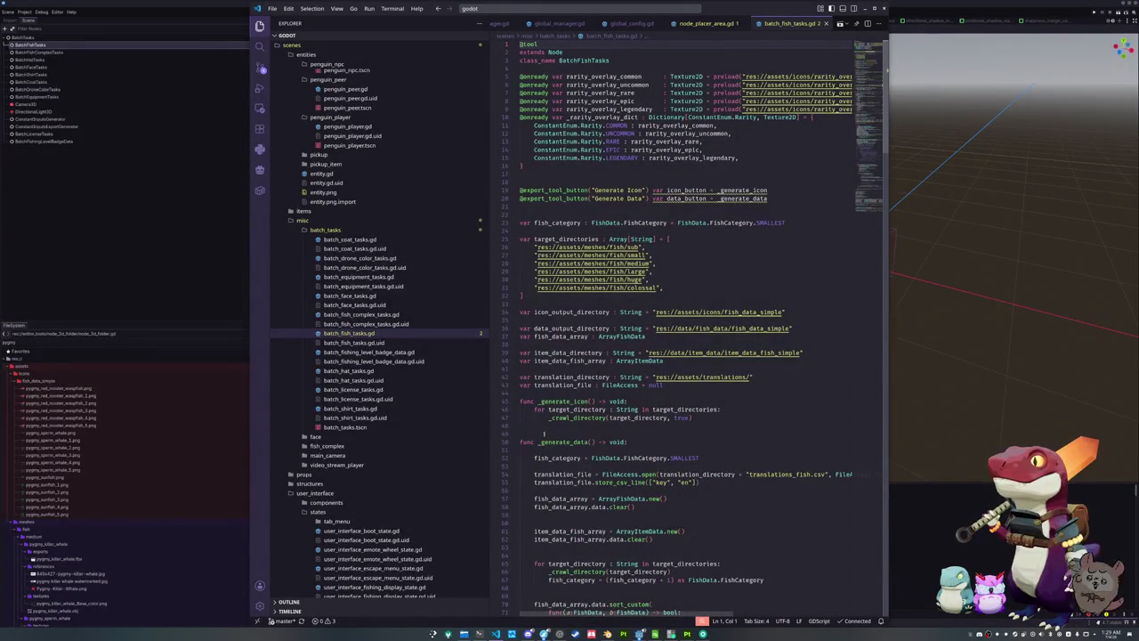
Find the rarity overlay loop and look up the POOR entry in the Rarity enum
scroll(623, 499, down, 10)
scroll(531, 476, down, 10)
scroll(531, 476, down, 5)
scroll(531, 471, down, 10)
scroll(531, 463, down, 10)
scroll(532, 453, down, 10)
click(575, 247)
click(738, 239)
mouse_move(785, 240)
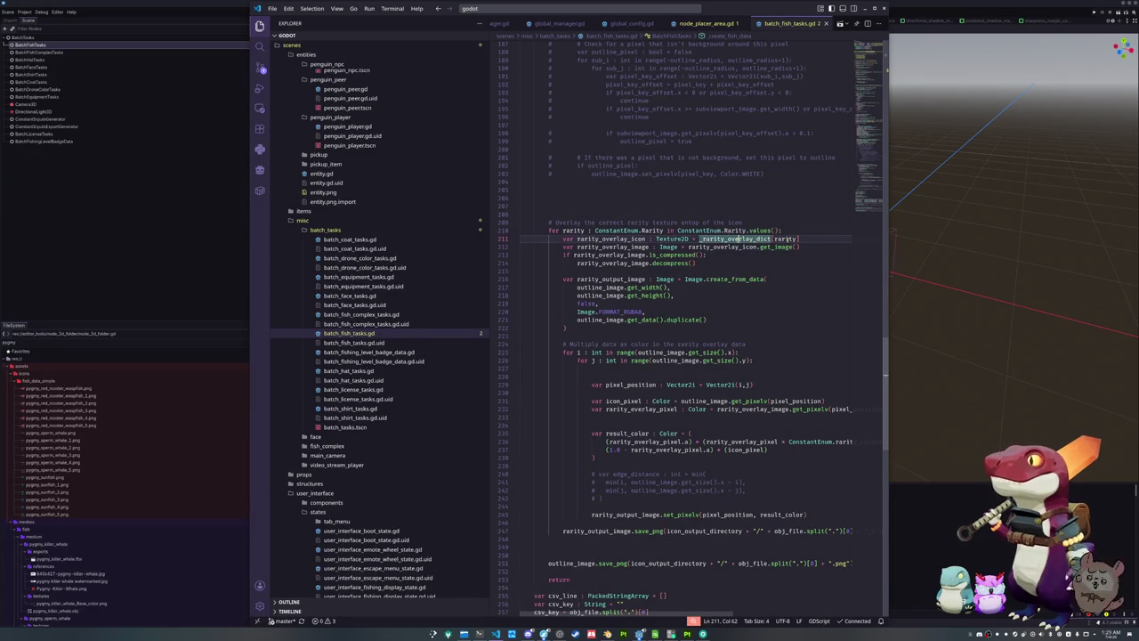
double_click(785, 238)
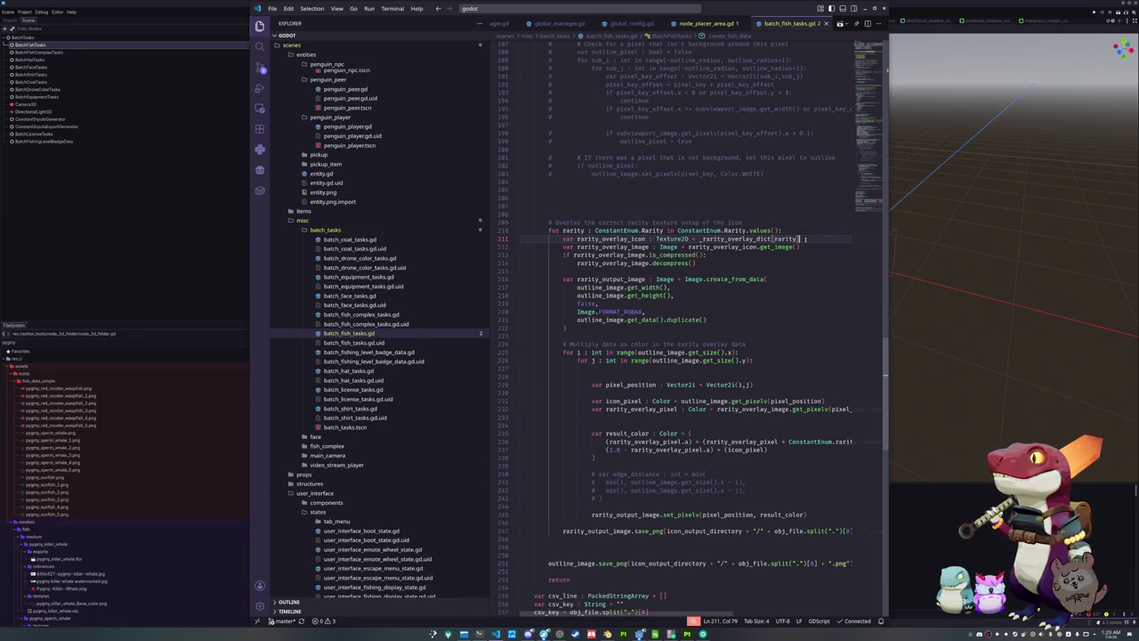
ctrl+click(738, 231)
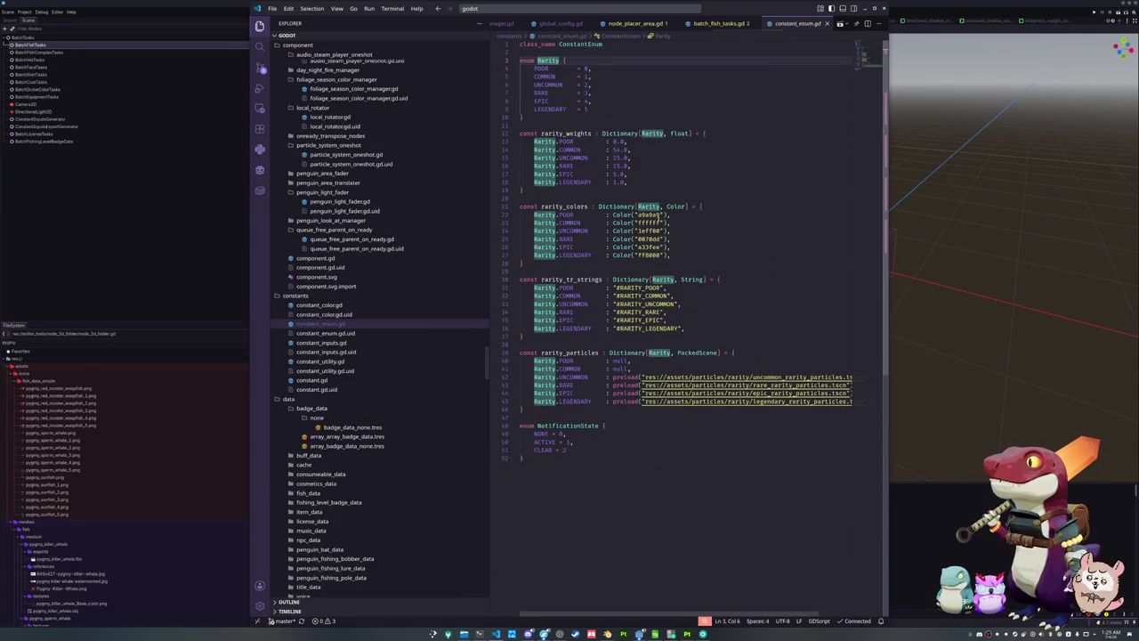
click(534, 68)
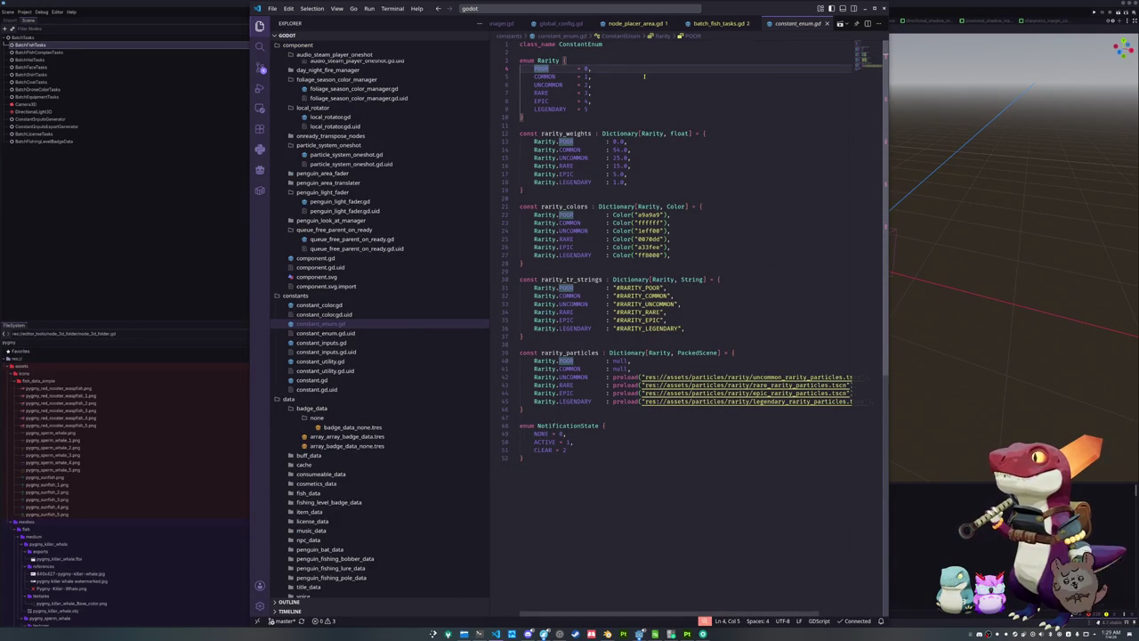
key(shift+End)
key(Delete)
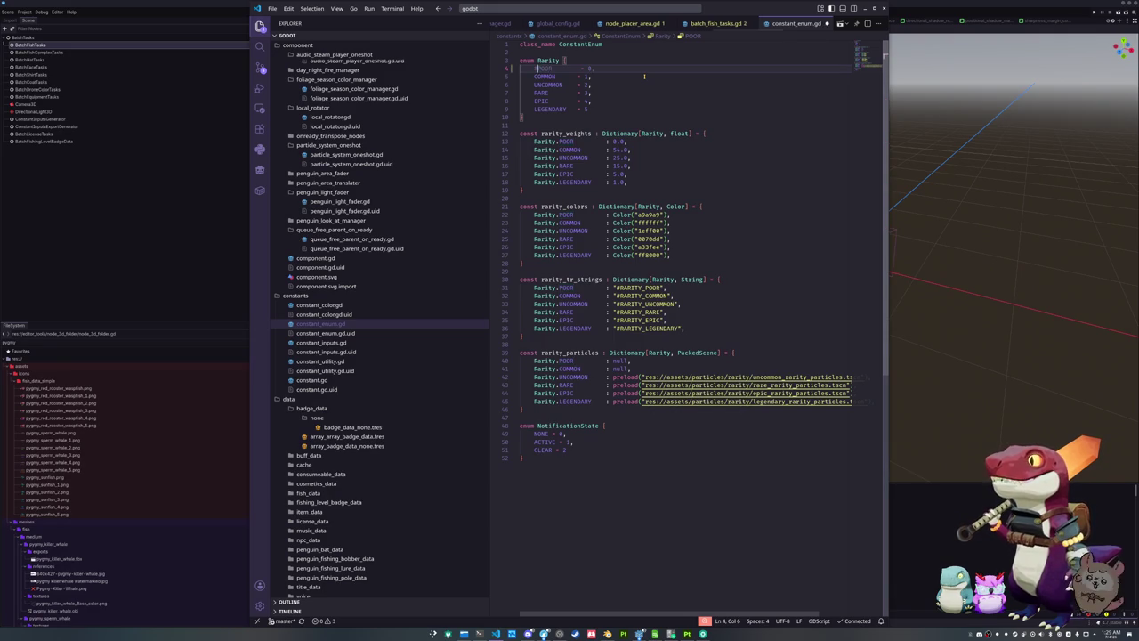
key(ctrl+z)
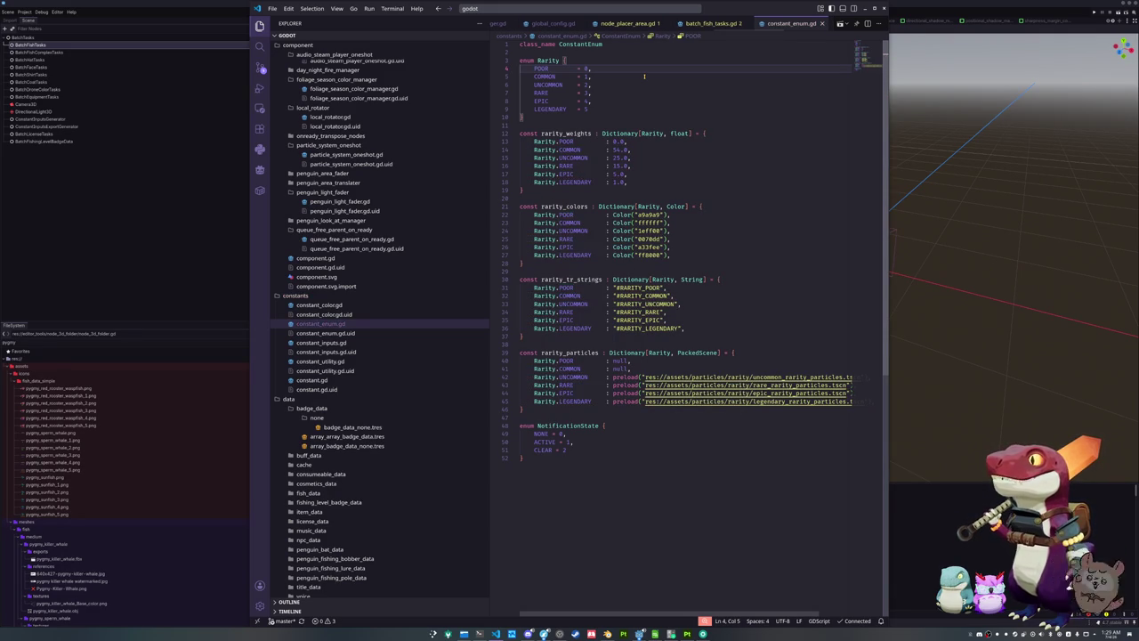
Add 'if rarity == ConstantEnum.Rarity.POOR: continue' to the loop, save, and return to Godot
click(712, 23)
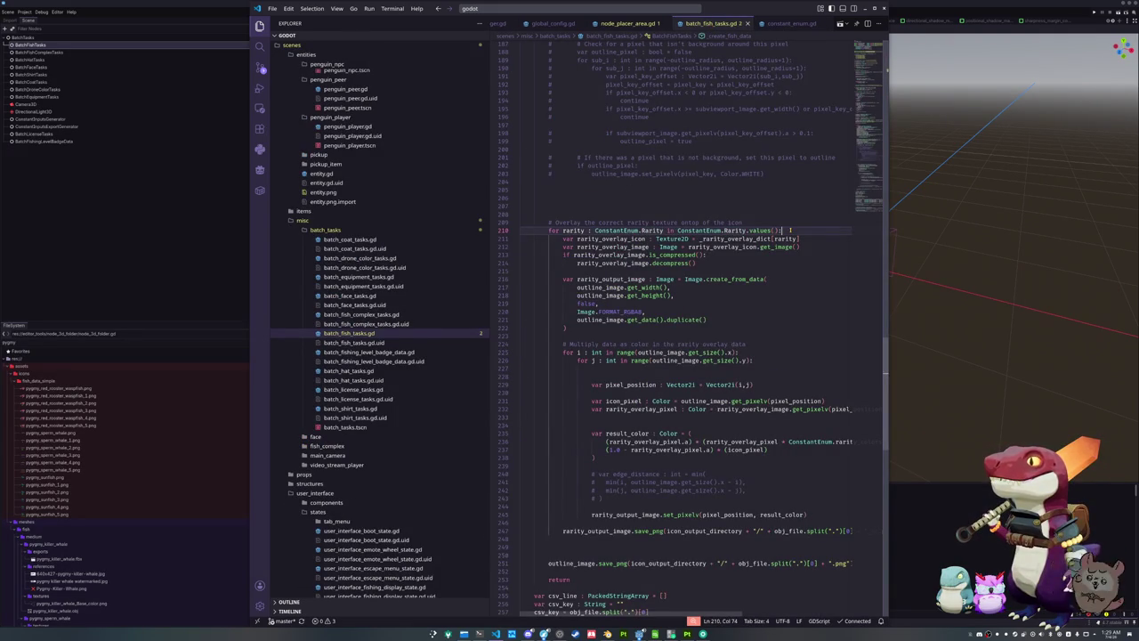
key(Return)
key(Return)
key(Up)
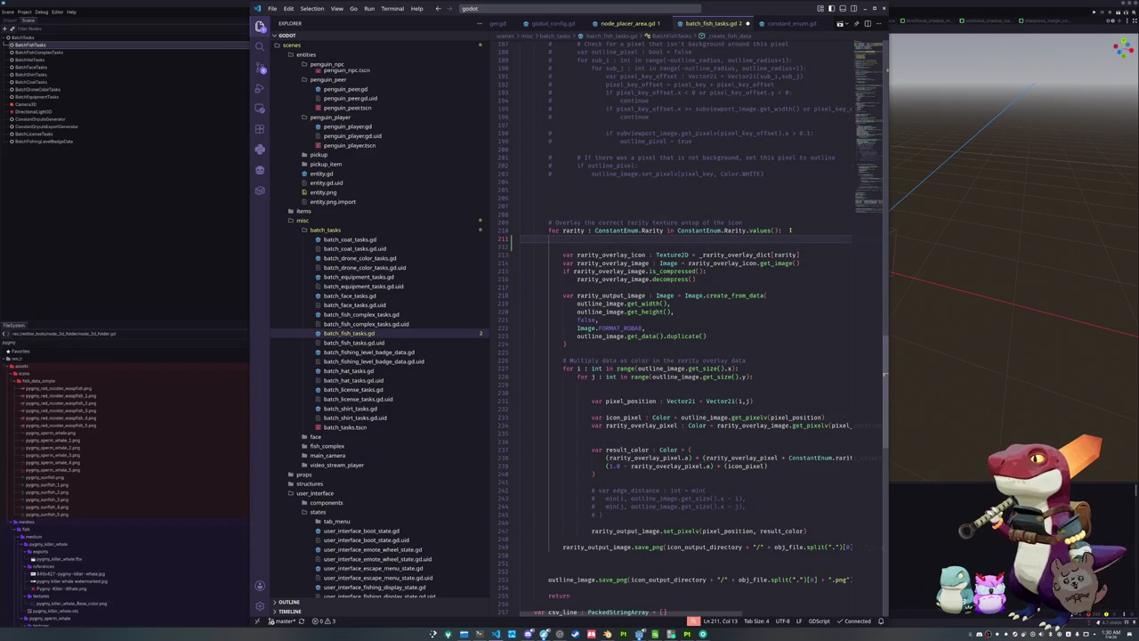
text(if rarity)
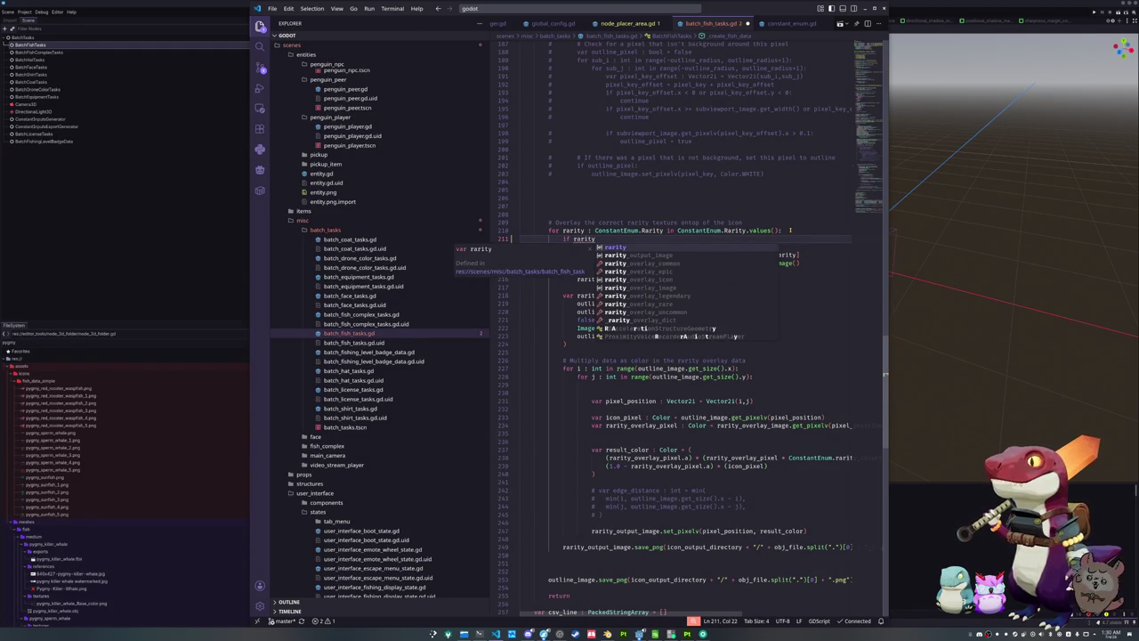
text( == ConstantEnum)
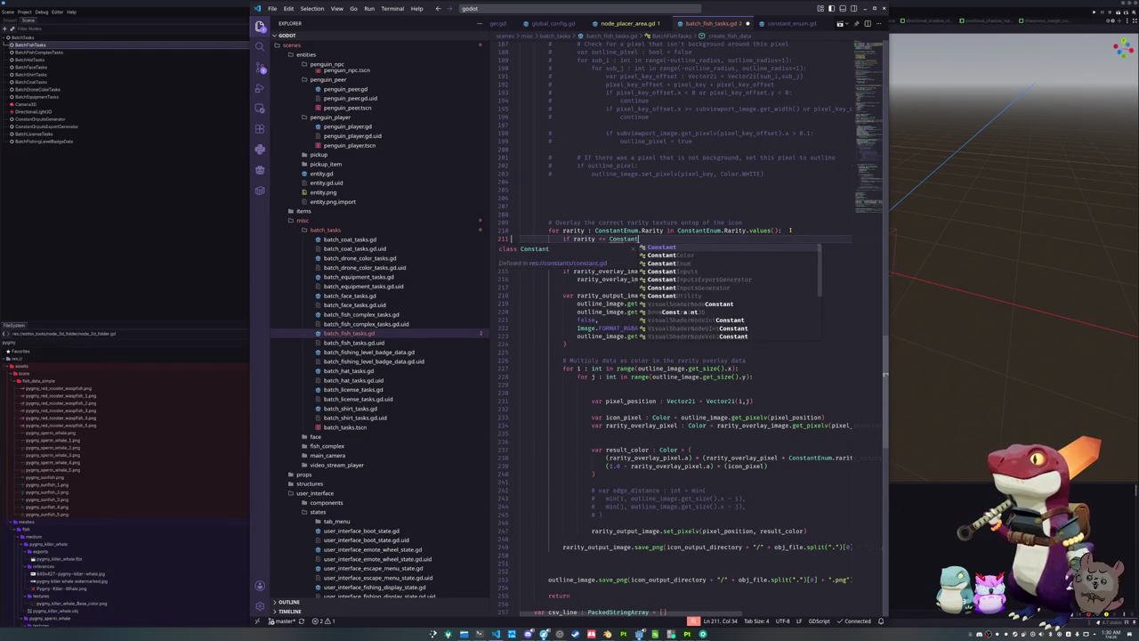
text(.Rarity.)
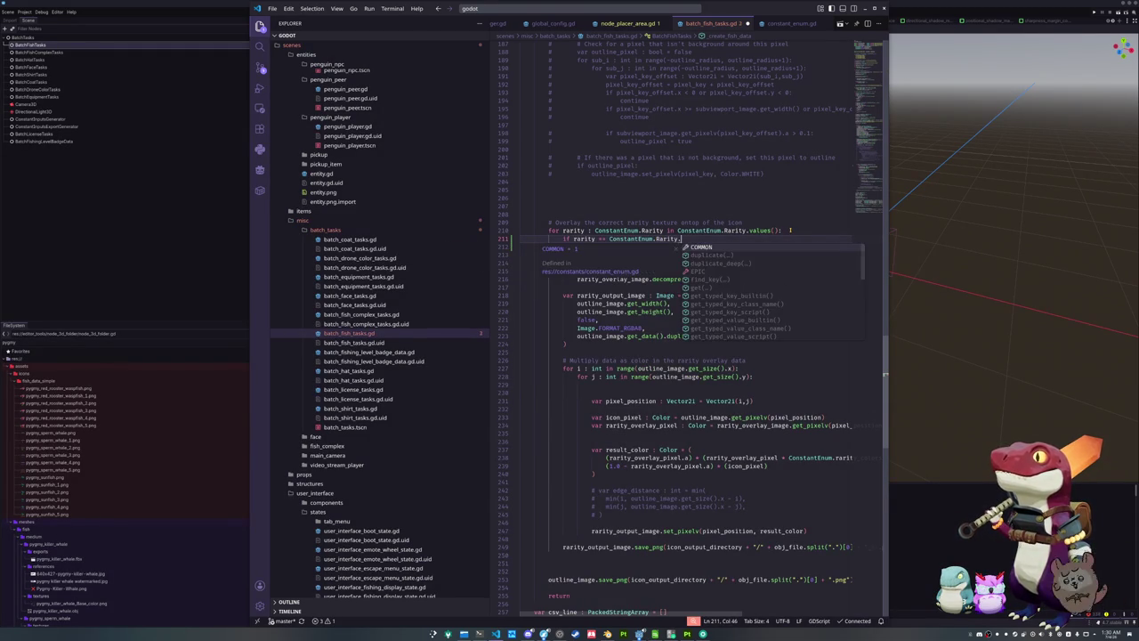
text(PO)
key(Tab)
text(:)
key(Return)
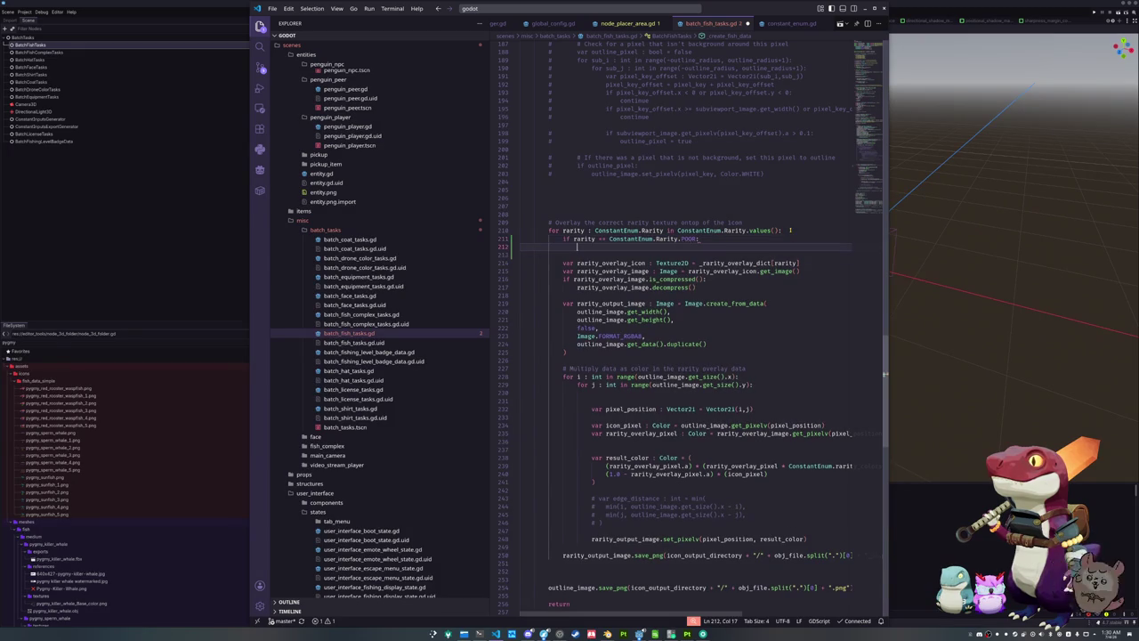
text(co)
key(Down)
key(Tab)
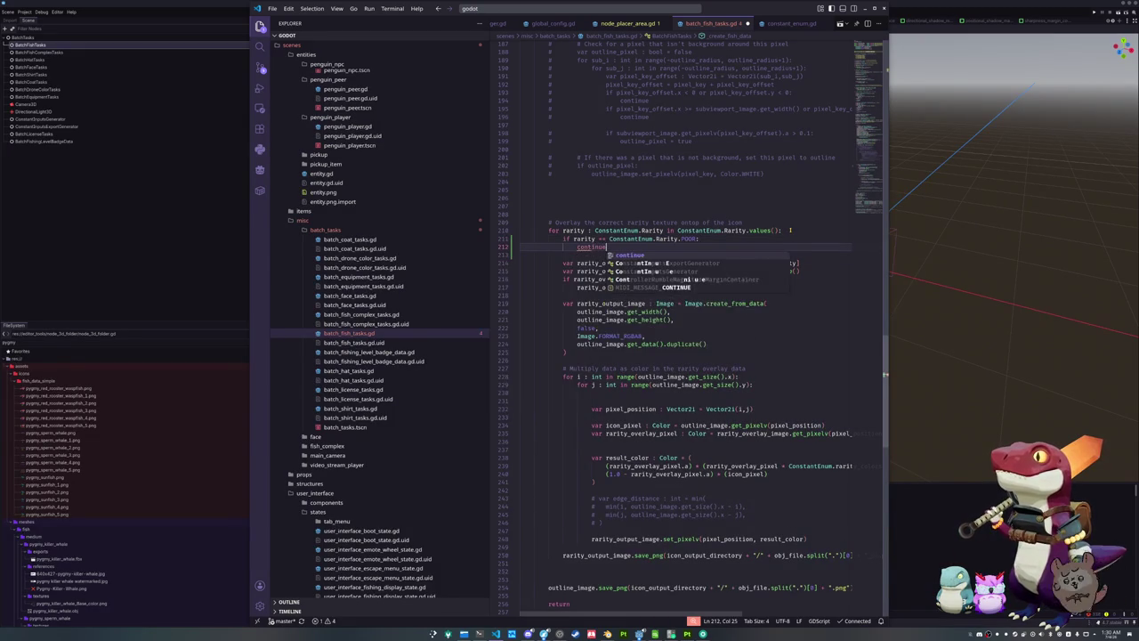
key(Down)
key(alt+Tab)
key(F6)
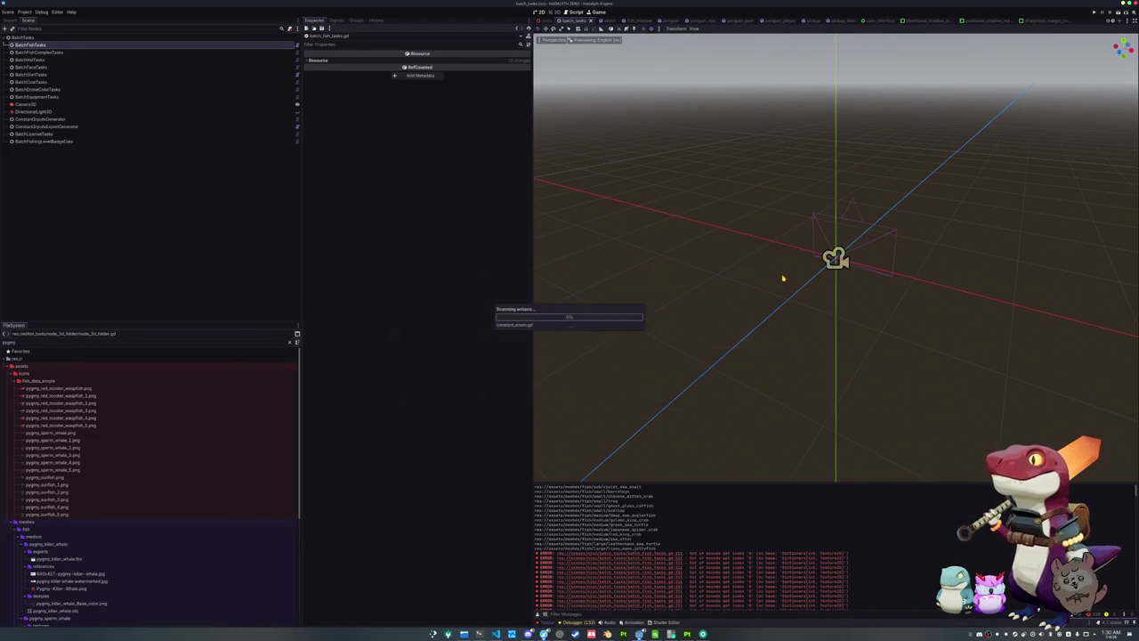
Regenerate the fish icons from BatchFishTasks so Godot imports the new pygmy_killer_whale icons
click(97, 45)
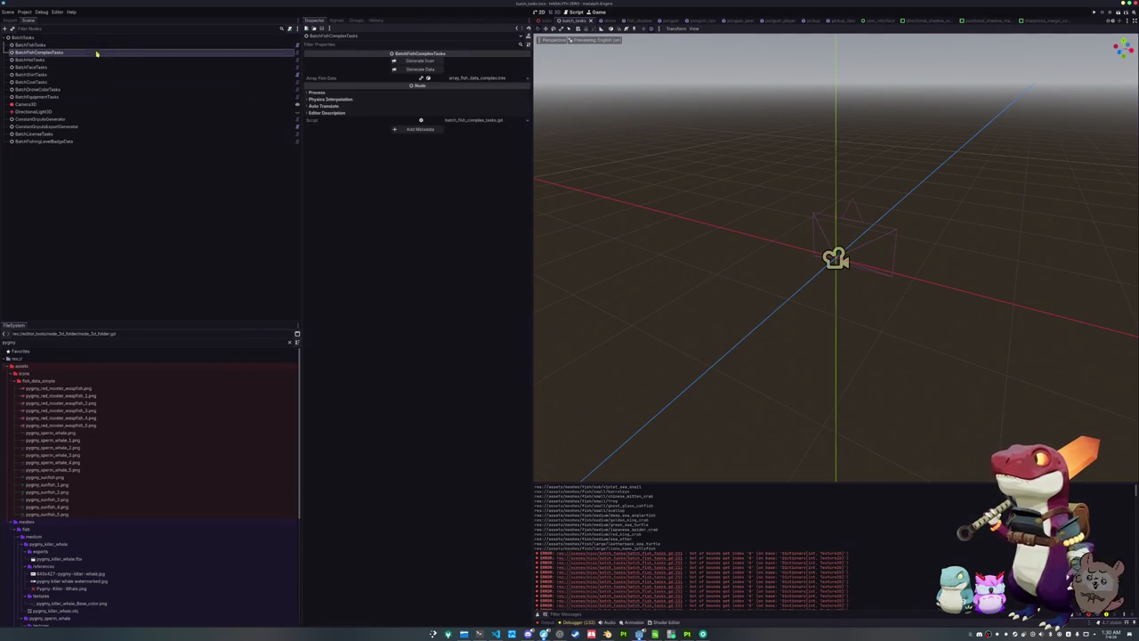
click(419, 64)
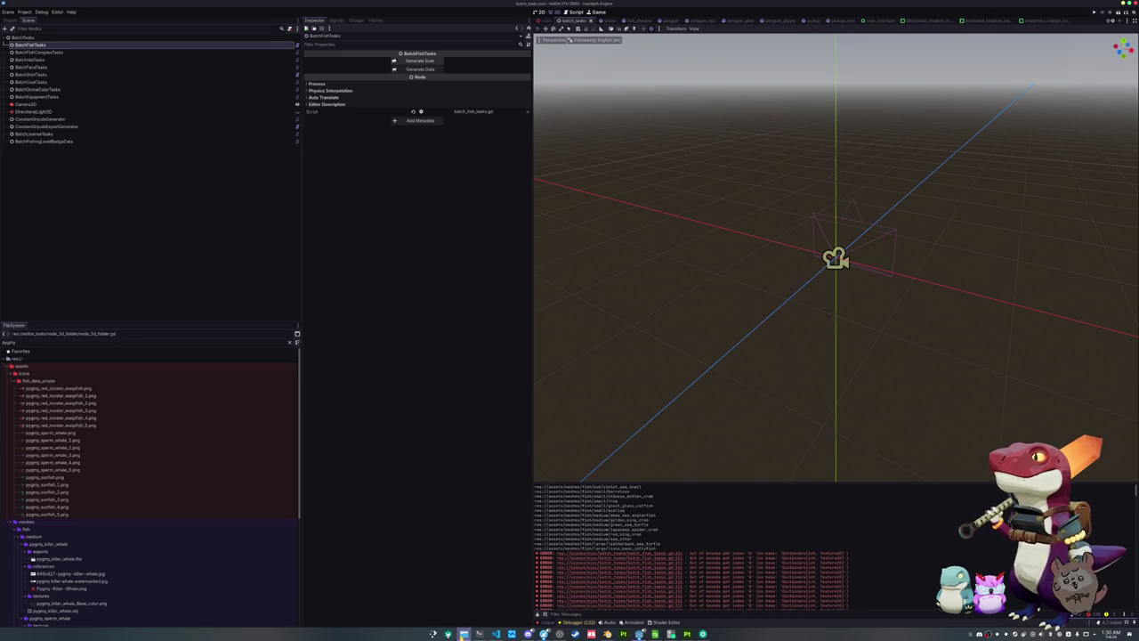
click(463, 633)
click(484, 578)
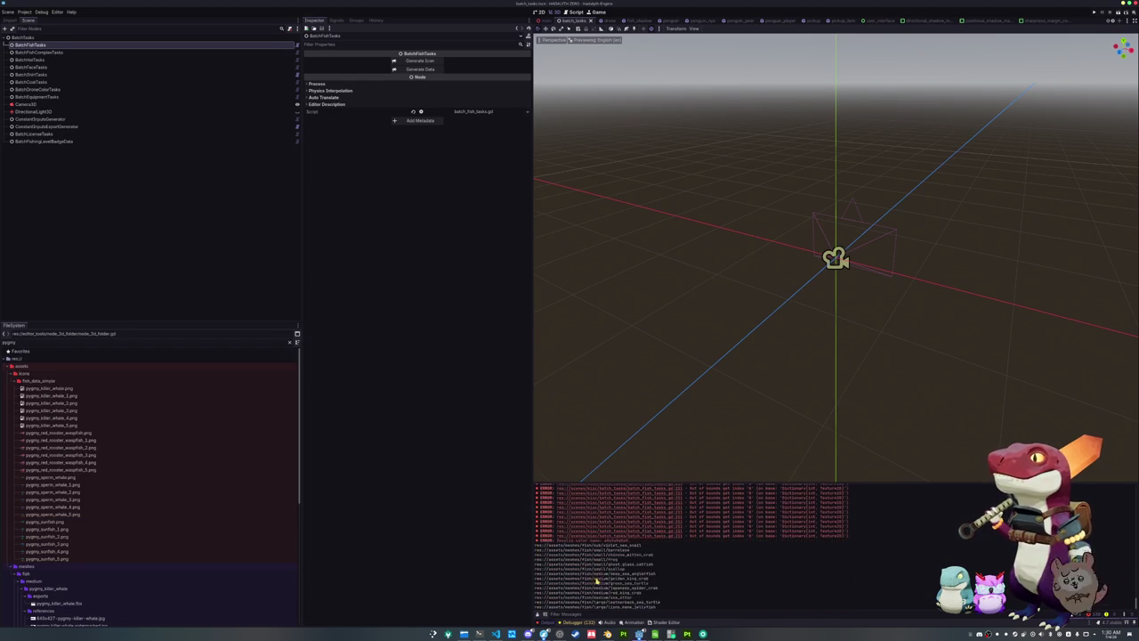
Clear the Output log and rerun Generate on BatchFishTasks, then check the terminal's git history
click(538, 614)
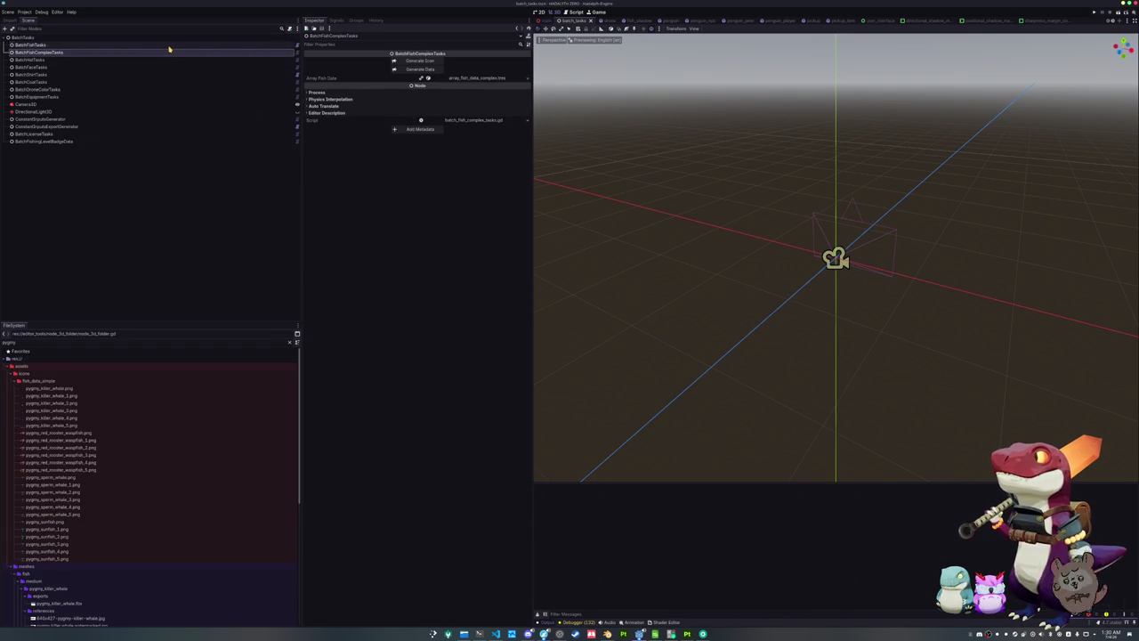
click(419, 62)
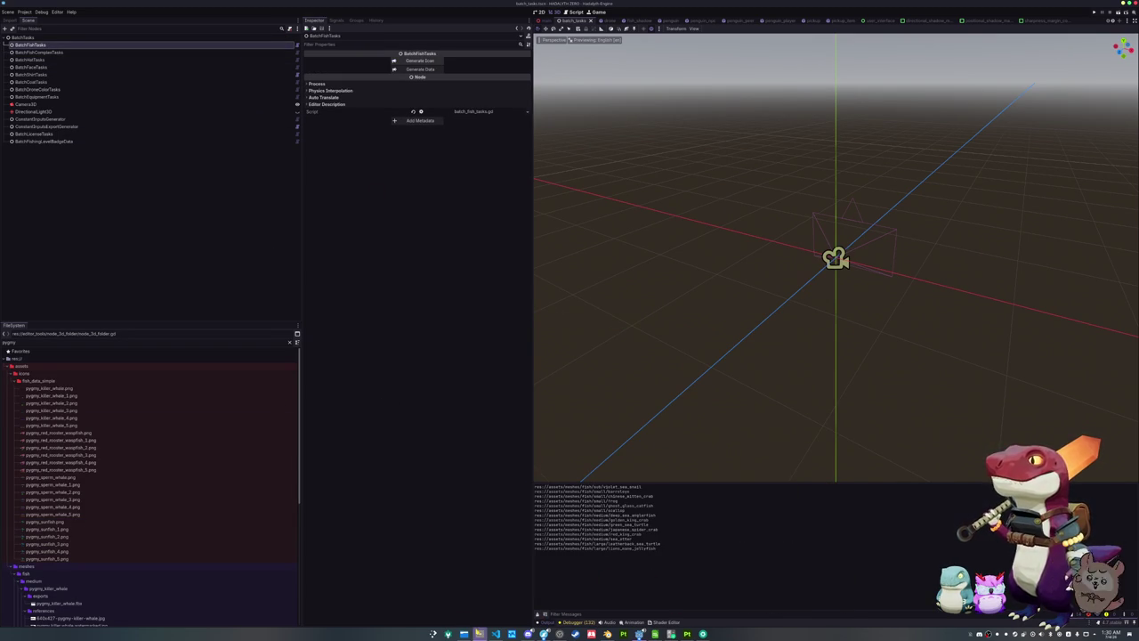
click(478, 633)
click(927, 567)
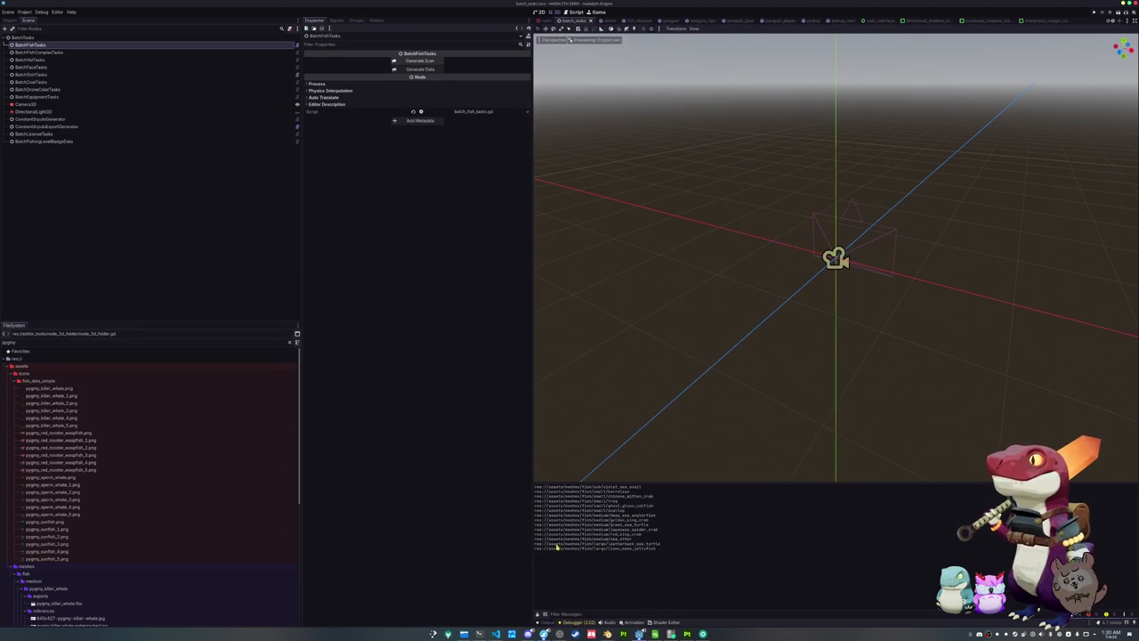
key(alt+Tab)
key(alt+Tab)
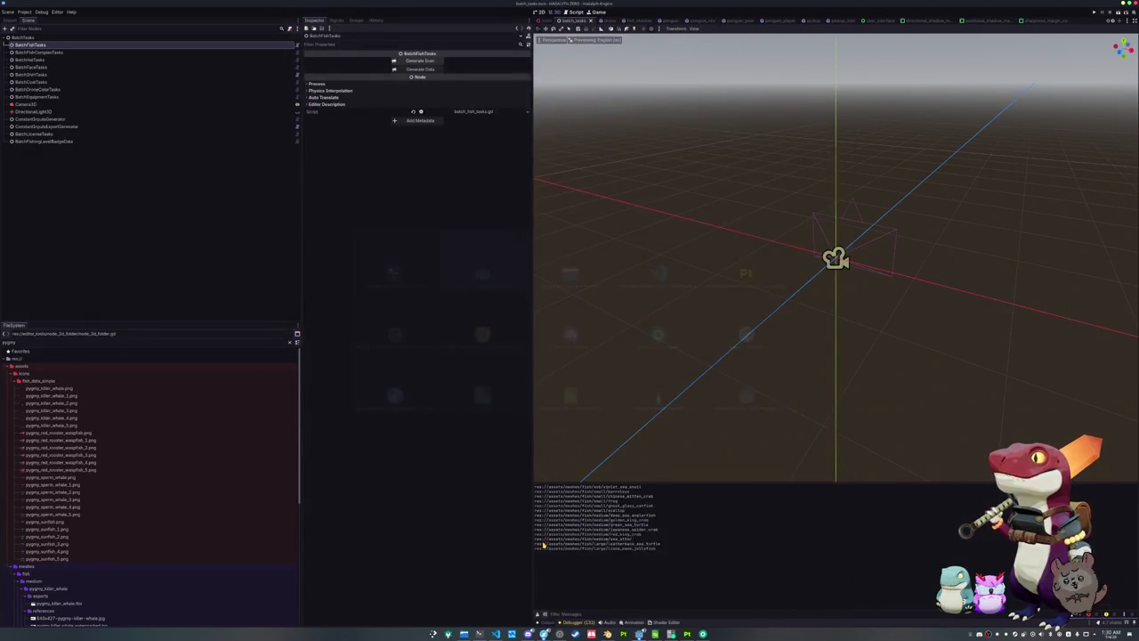
Shrink the terminal text to show more git history and save the current scene with Ctrl+S
key(alt+Tab)
key(ctrl+minus)
key(ctrl+minus)
key(ctrl+minus)
key(ctrl+minus)
key(ctrl+minus)
key(ctrl+minus)
key(ctrl+minus)
key(alt+Tab)
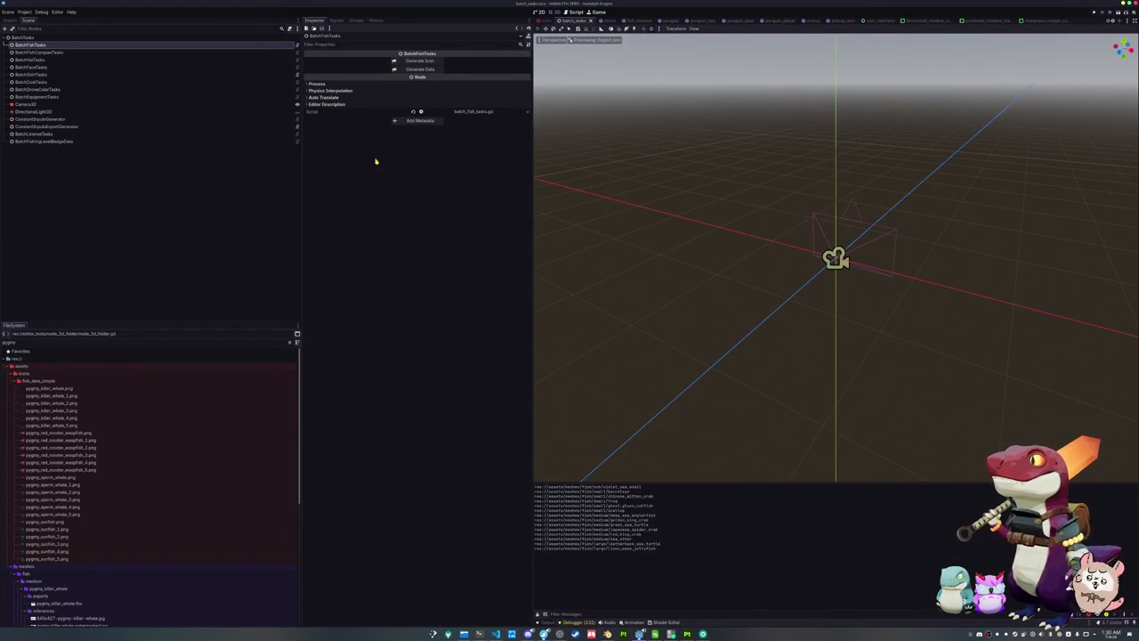
key(alt+Tab)
key(alt+Tab)
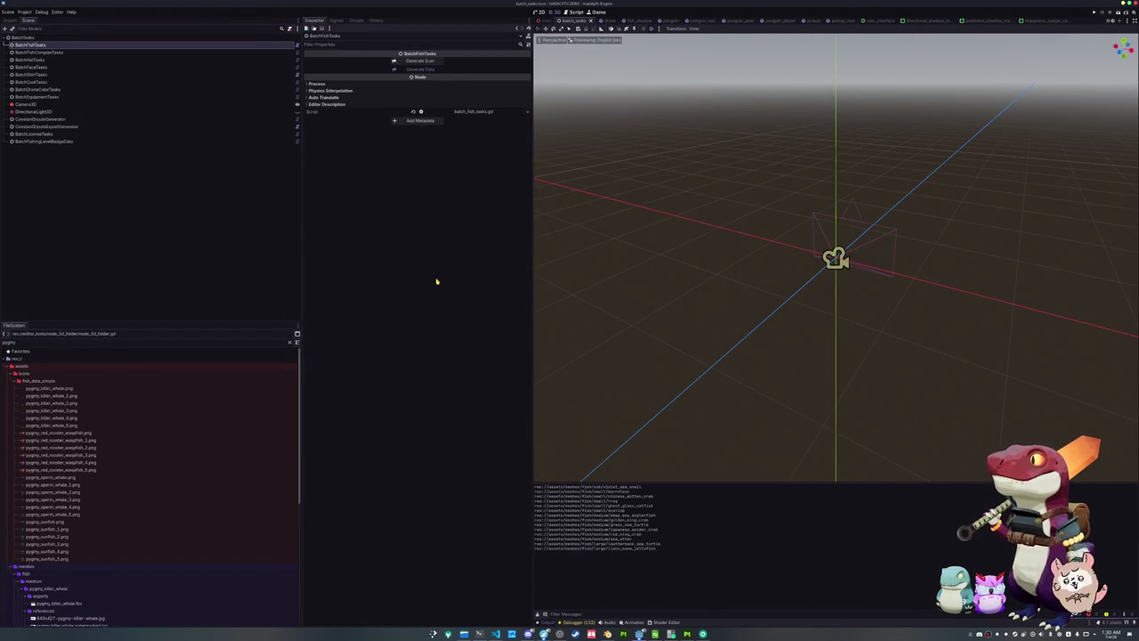
key(alt+Tab)
key(alt+Tab)
key(ctrl+s)
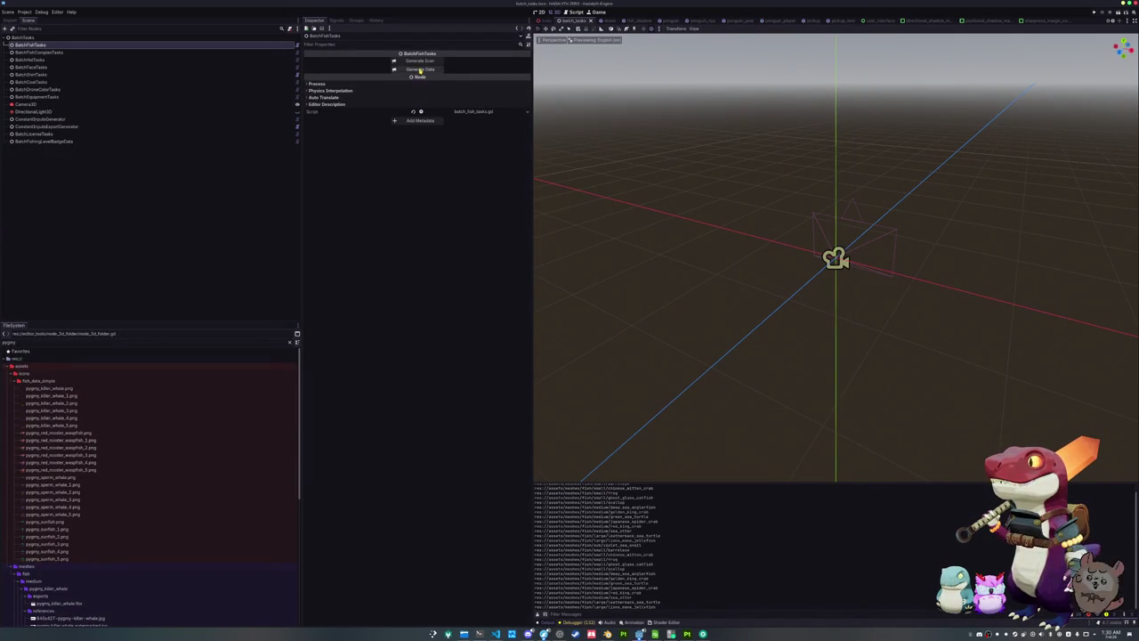
key(alt+Tab)
key(alt+Tab)
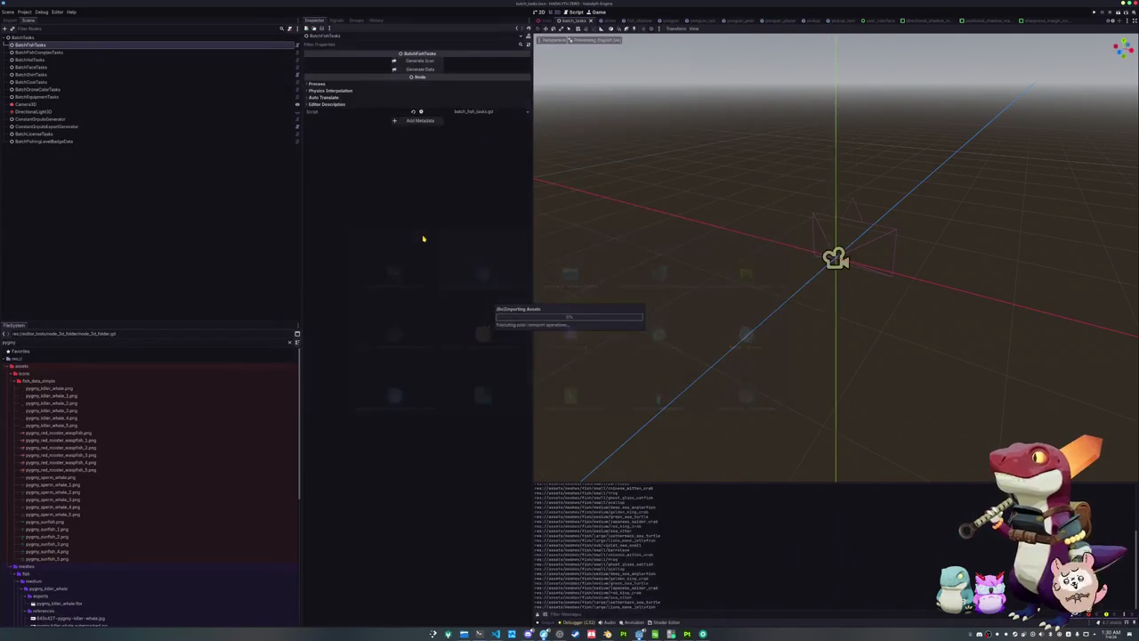
key(ctrl+s)
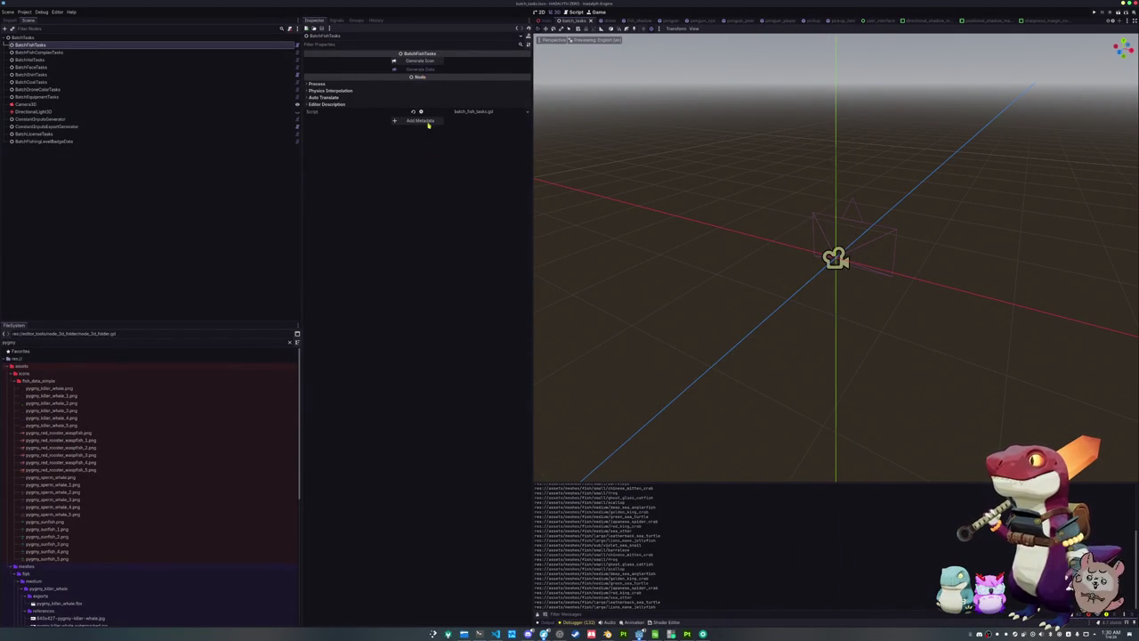
key(alt+Tab)
key(alt+Tab)
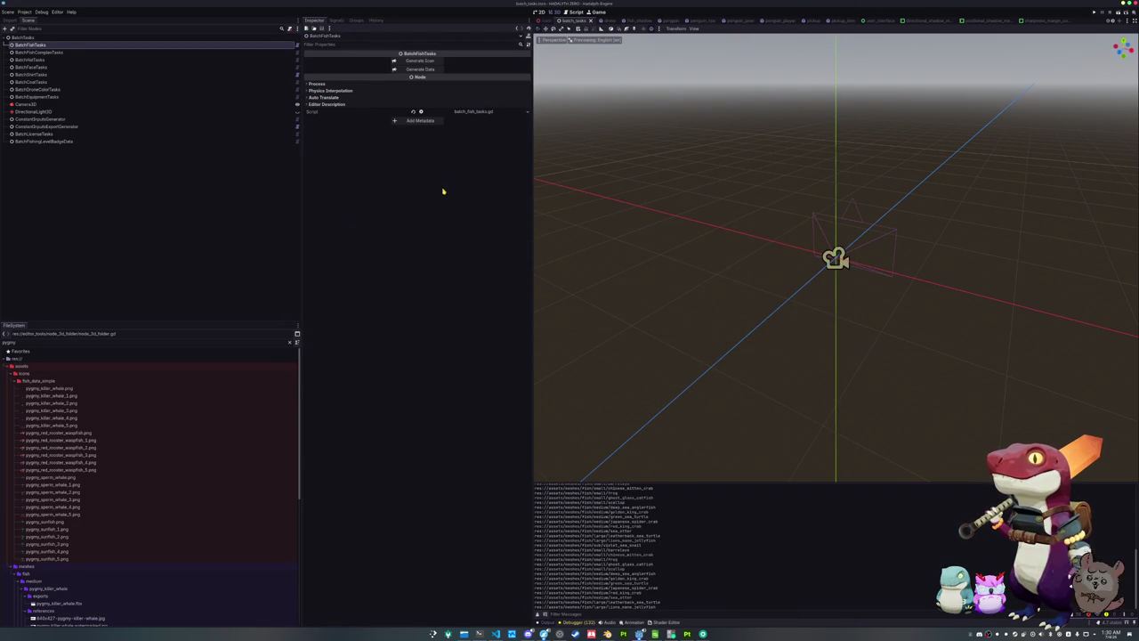
Press Generate Data on BatchFishTasks in the Inspector to regenerate the fish data
click(411, 70)
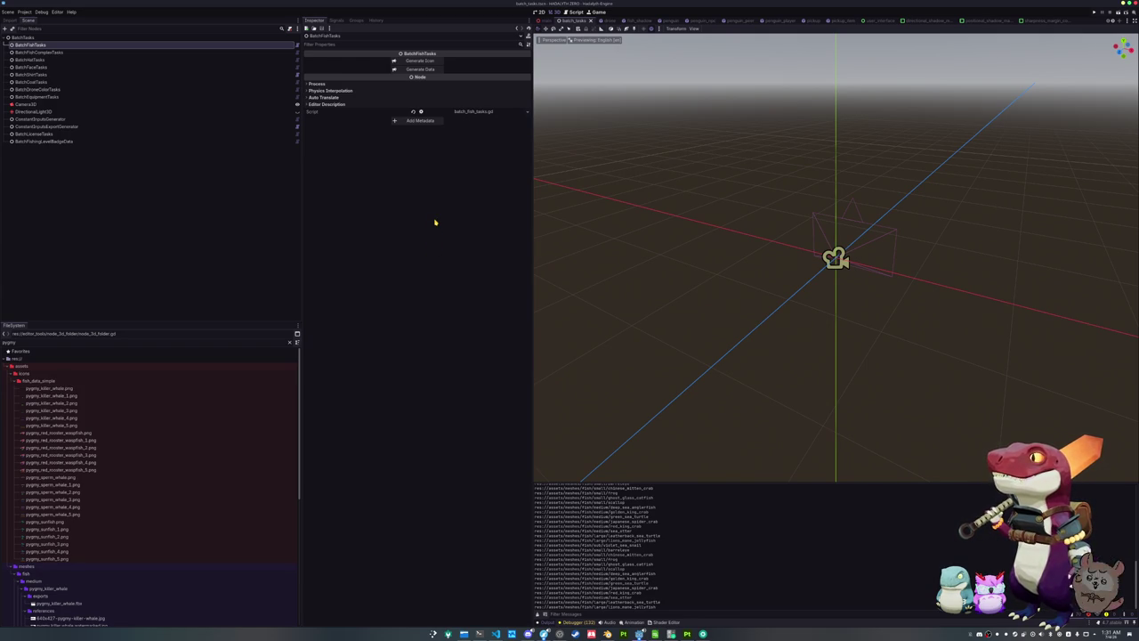
click(428, 74)
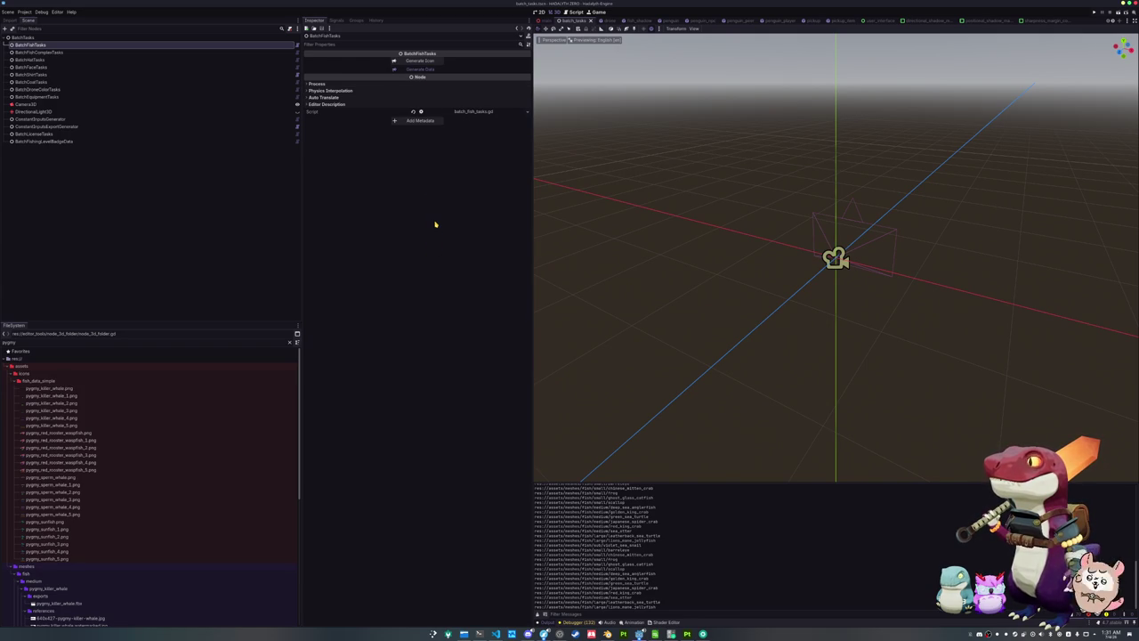
key(alt+Tab)
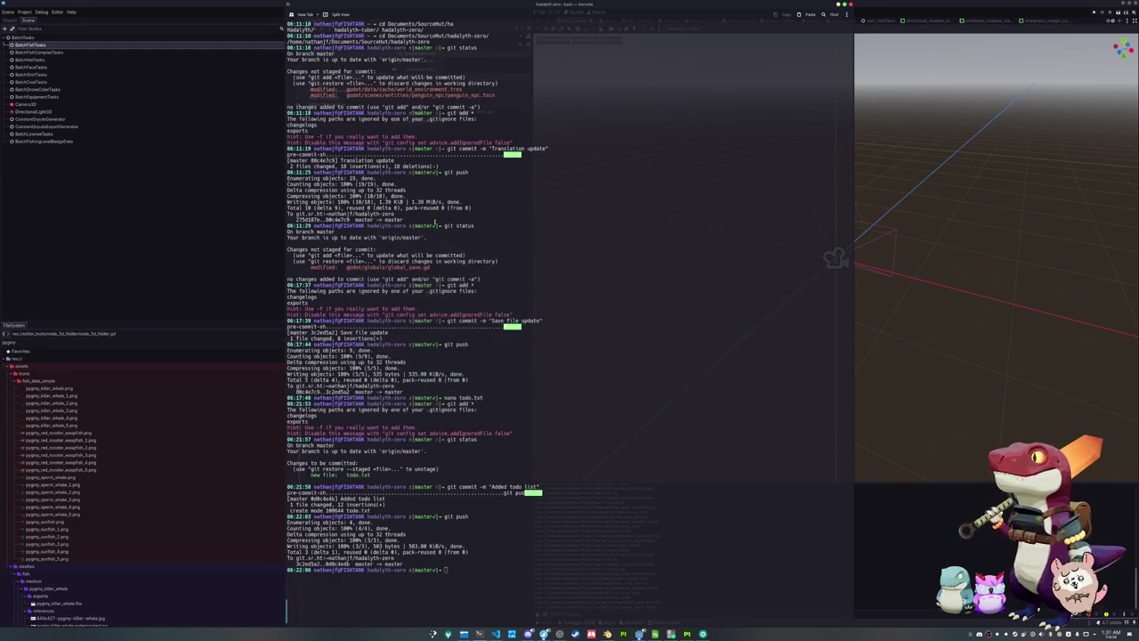
Run the game with F5 to test the changes
key(alt+Tab)
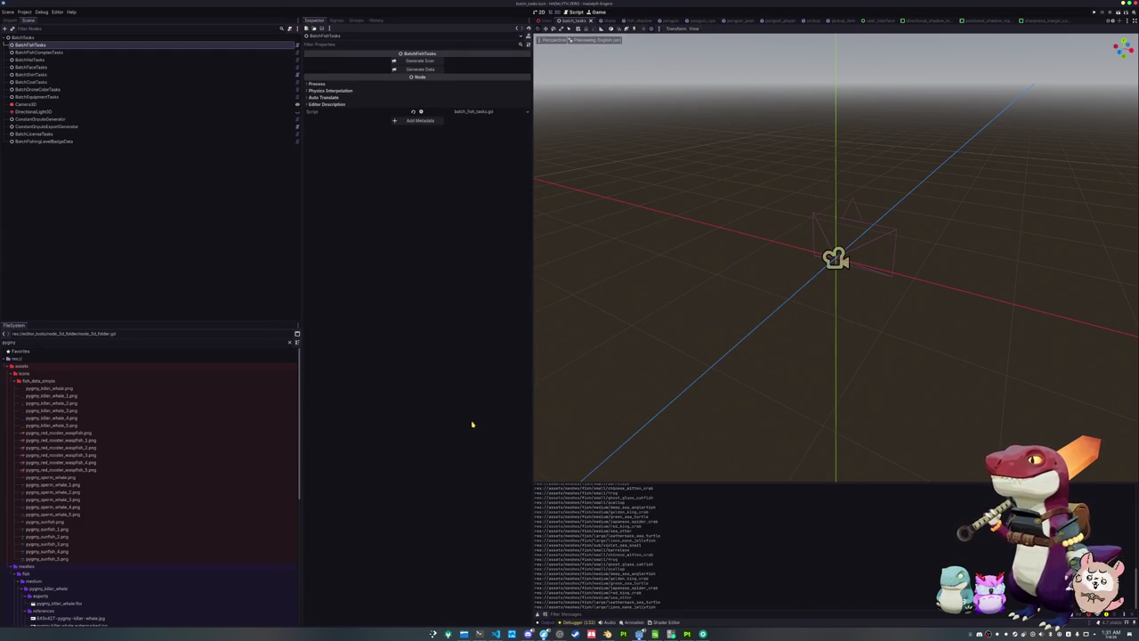
key(alt+Tab)
key(alt+Tab)
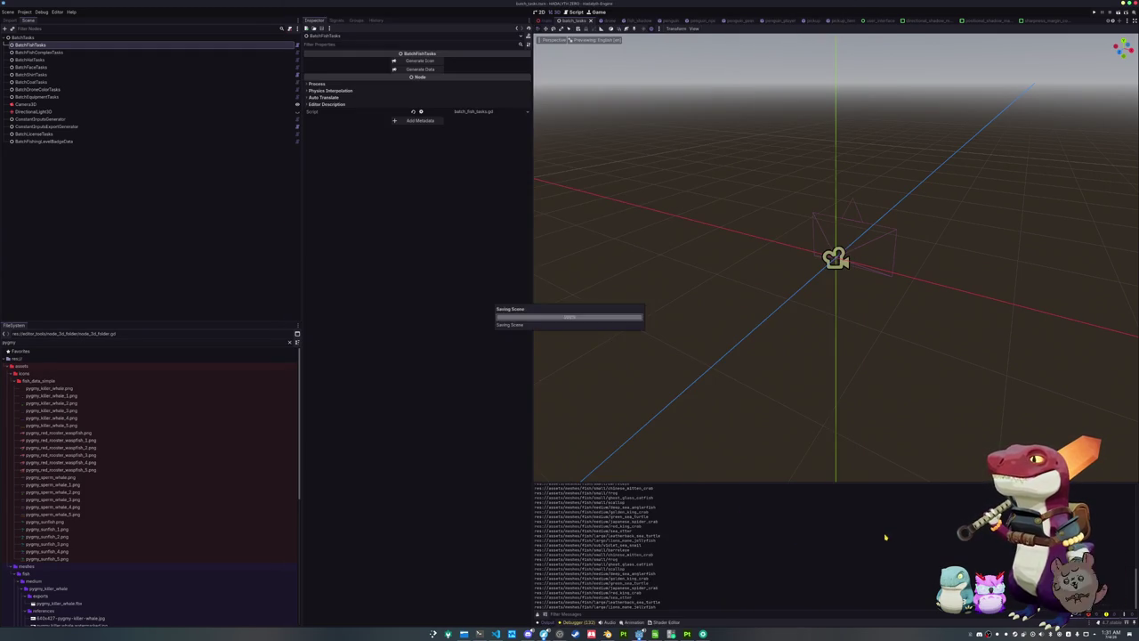
key(F5)
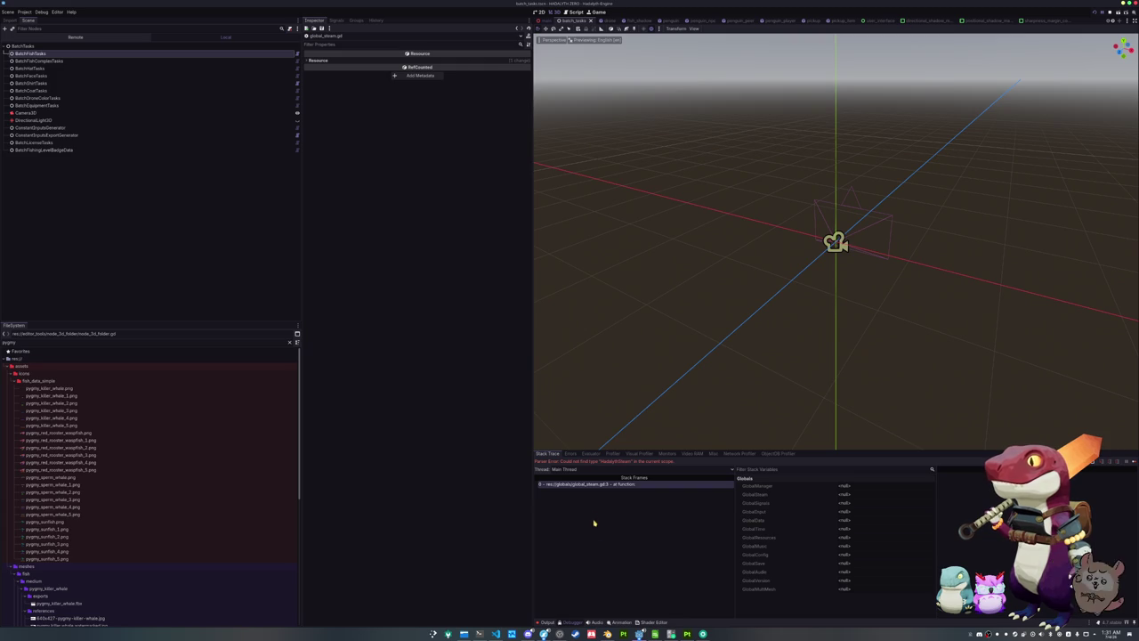
In the terminal, enter the rust/ folder and run ./build_all.sh to rebuild the Rust libraries
click(480, 633)
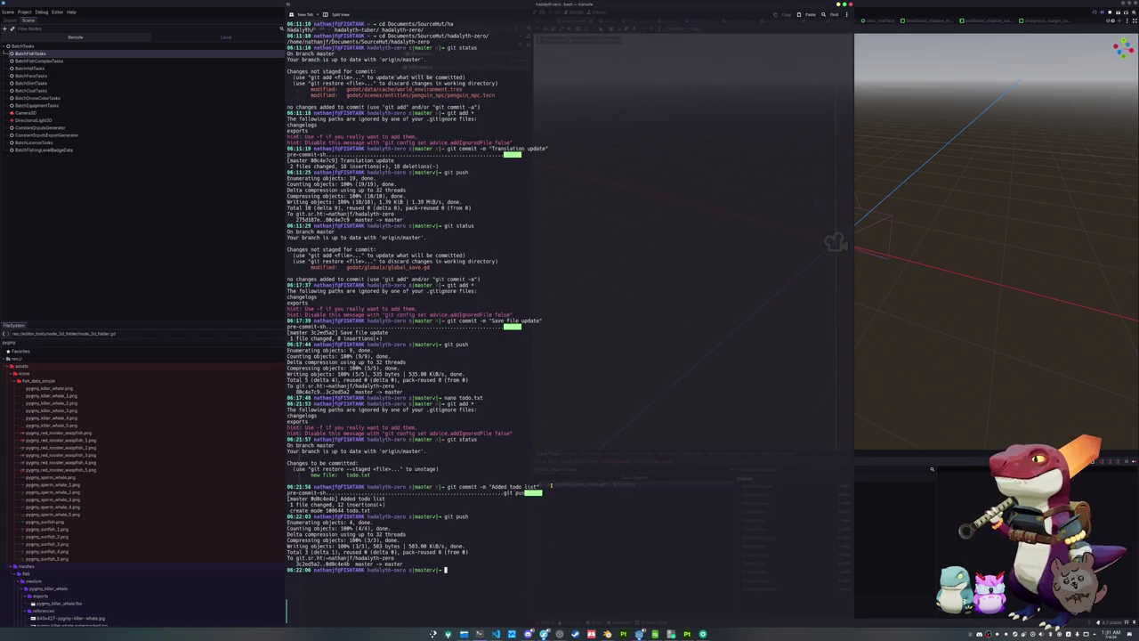
text(cd fust/)
key(Return)
key(Tab)
key(Tab)
text(a)
key(Tab)
key(Return)
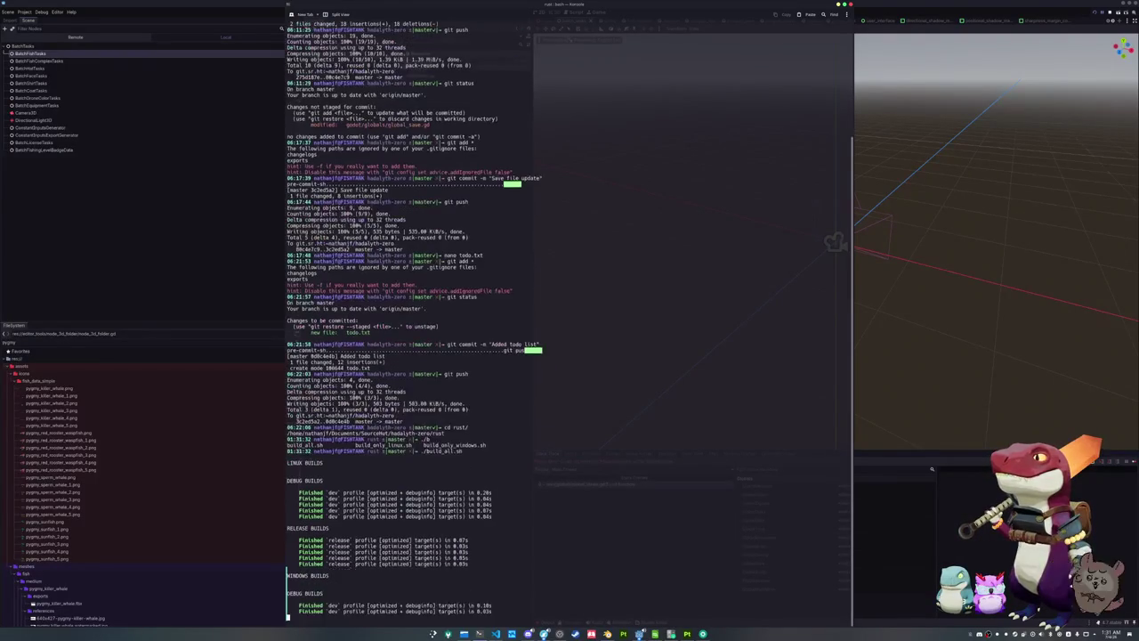
key(F12)
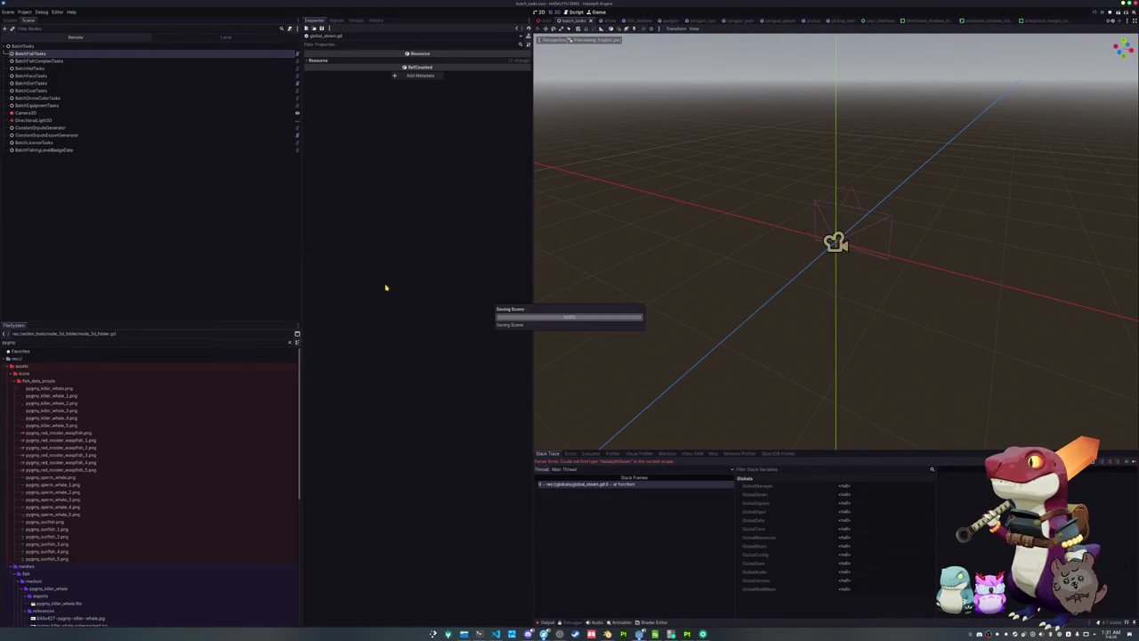
click(25, 12)
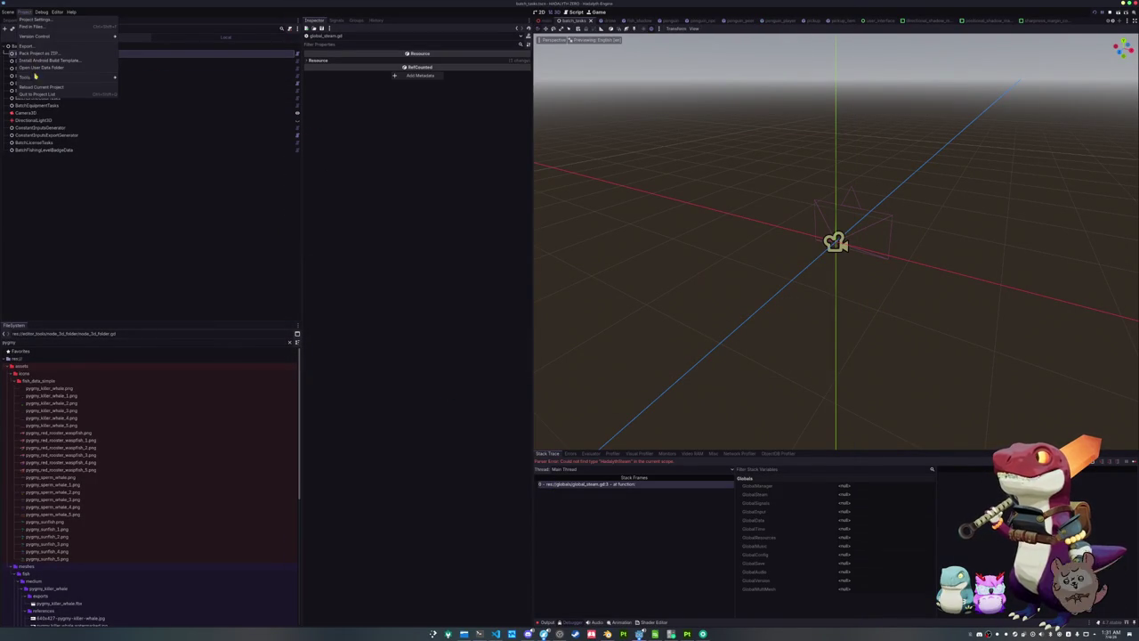
Reload the current project with Stop & Reload and show the Output log
click(44, 88)
click(542, 321)
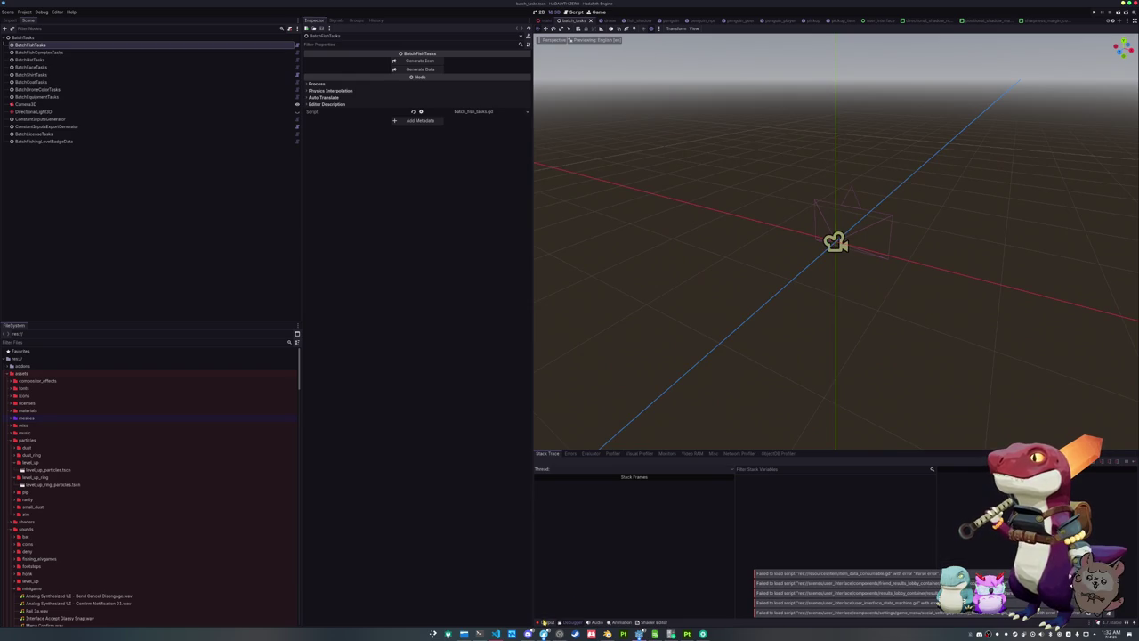
click(546, 622)
Review the earliest errors in the log and open global_steam.gd from its parse error link
scroll(676, 543, up, 5)
scroll(685, 541, up, 5)
scroll(690, 540, up, 5)
scroll(694, 538, up, 3)
mouse_move(695, 496)
mouse_down()
mouse_move(858, 520)
mouse_move(537, 497)
mouse_up()
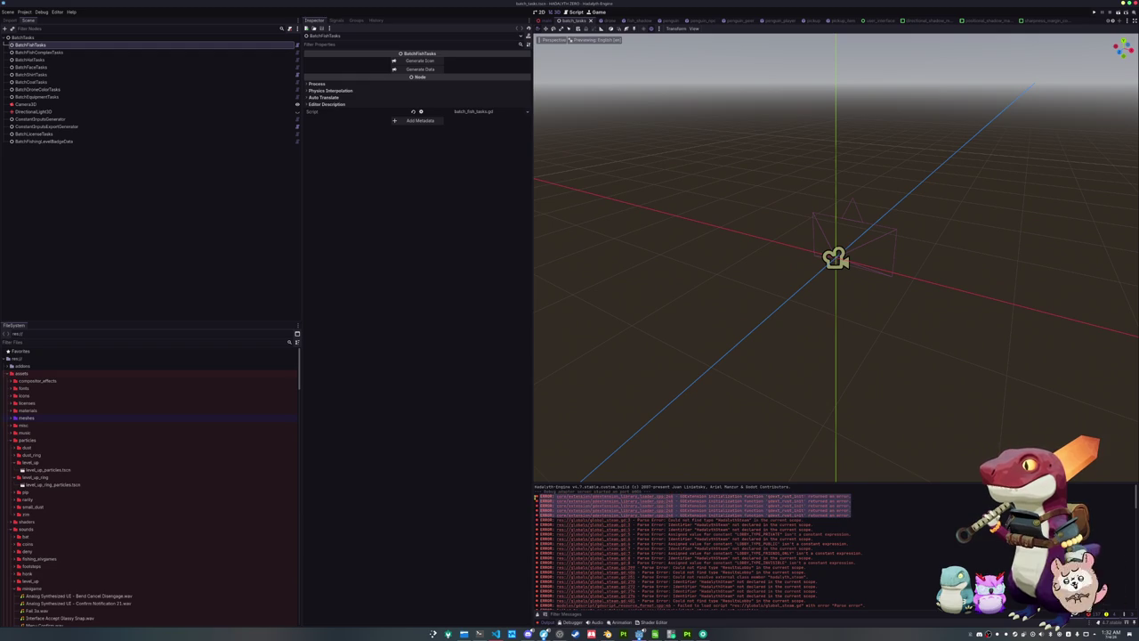
click(848, 516)
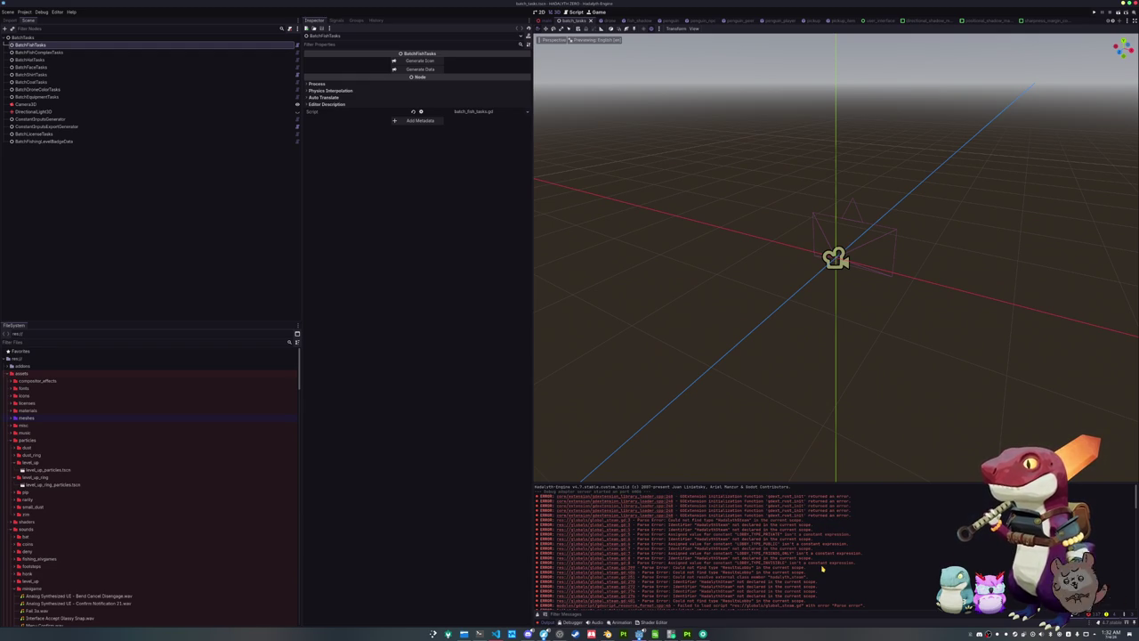
click(574, 568)
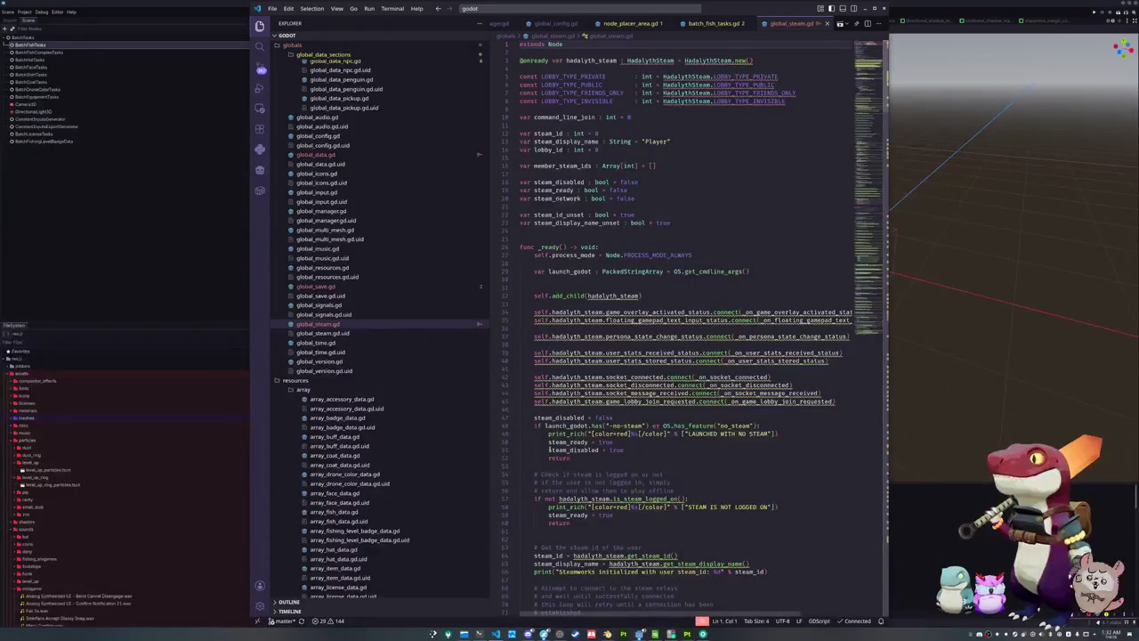
Inspect line 53 of global_steam.gd, then locate hadalyth-audio.gdextension under addons/hadalyth_zero
click(549, 465)
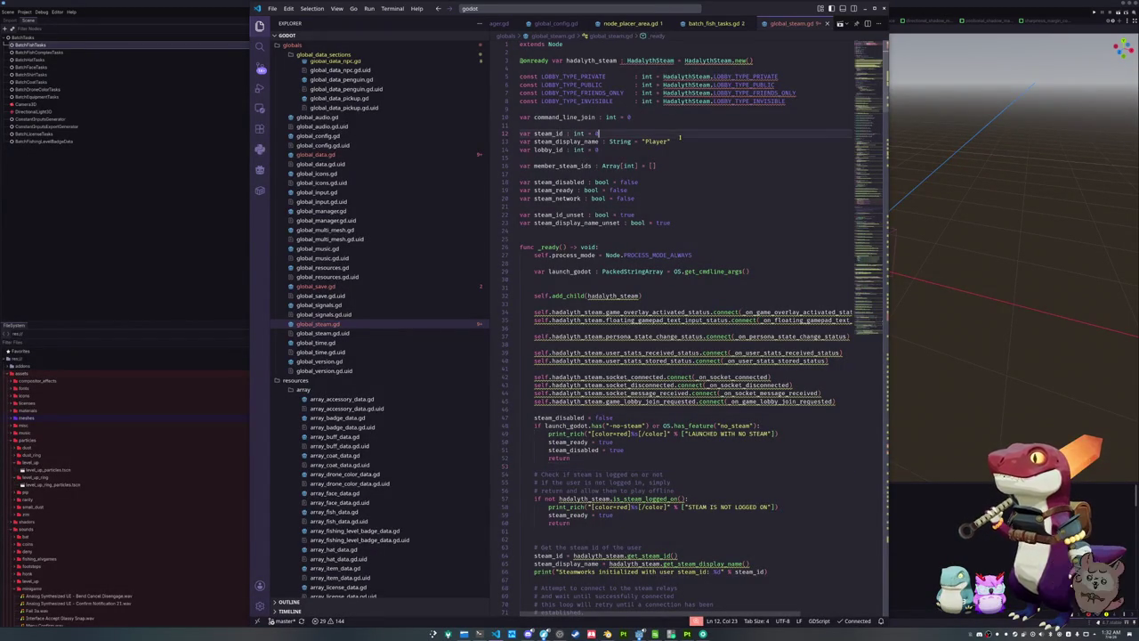
click(187, 229)
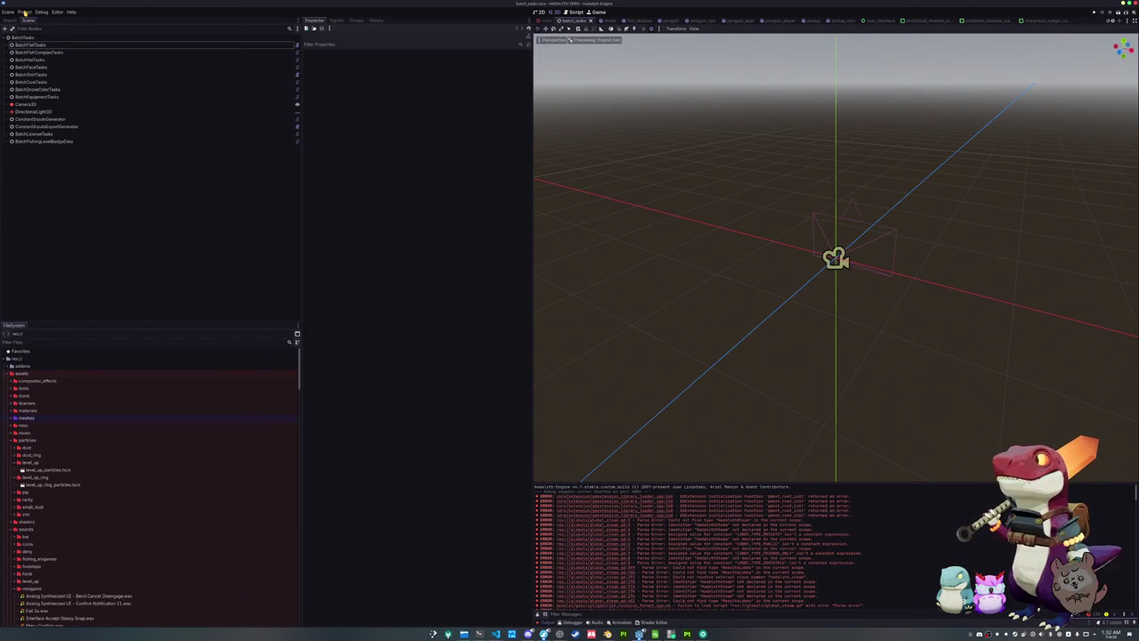
click(33, 367)
double_click(33, 367)
double_click(32, 372)
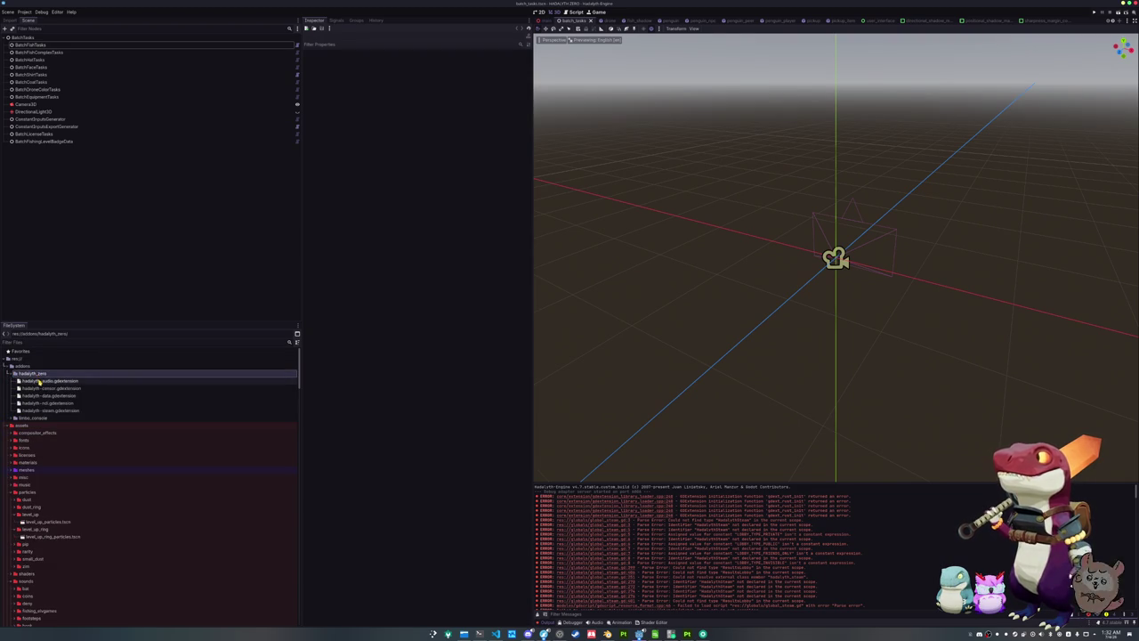
click(39, 380)
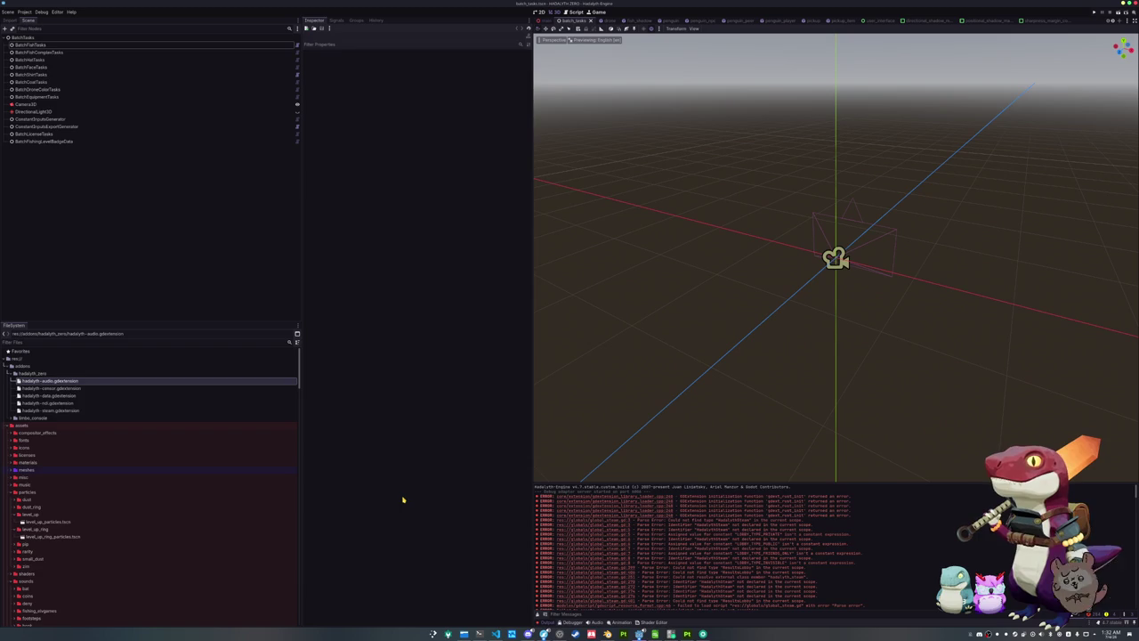
click(479, 633)
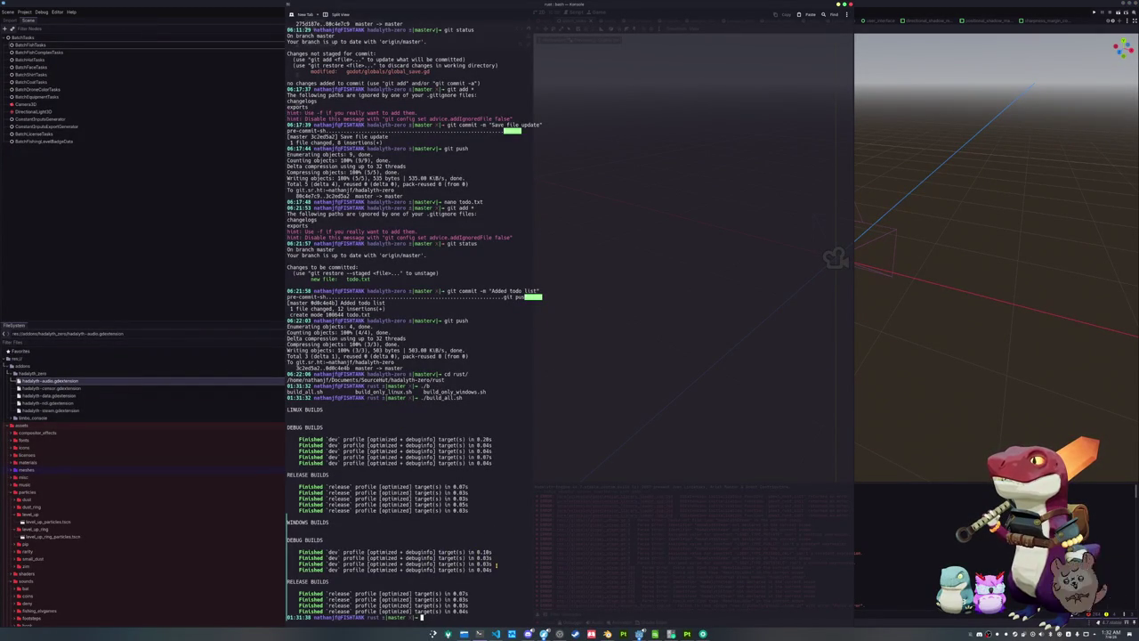
In the terminal, go up one folder with cd .. and list its contents with ls
text(cd ..)
key(Return)
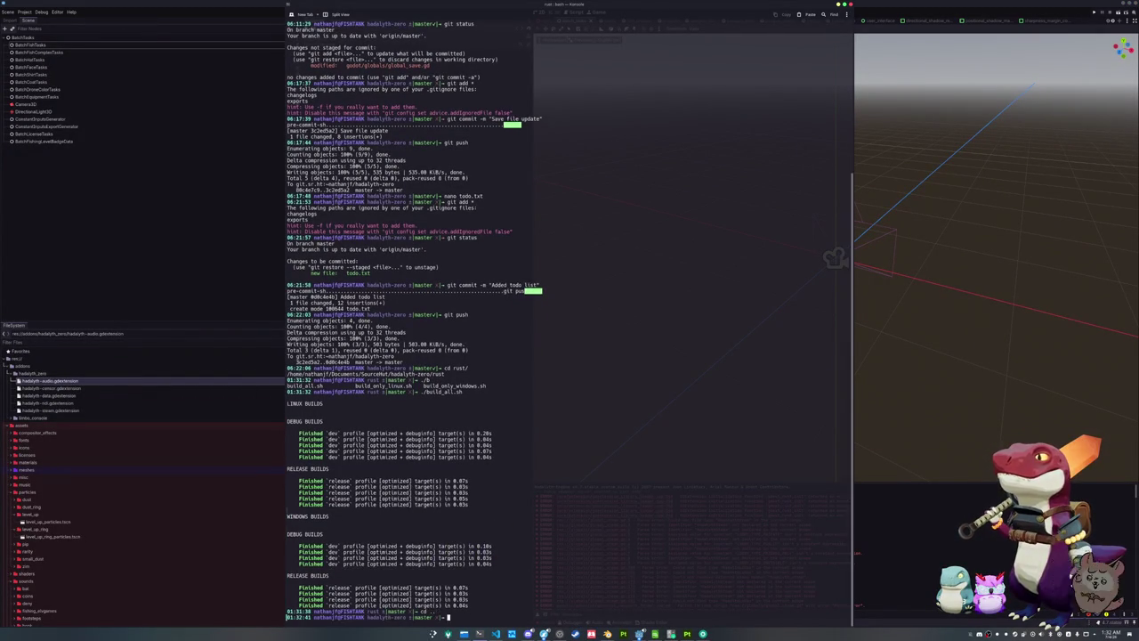
text(ls)
key(Return)
click(219, 244)
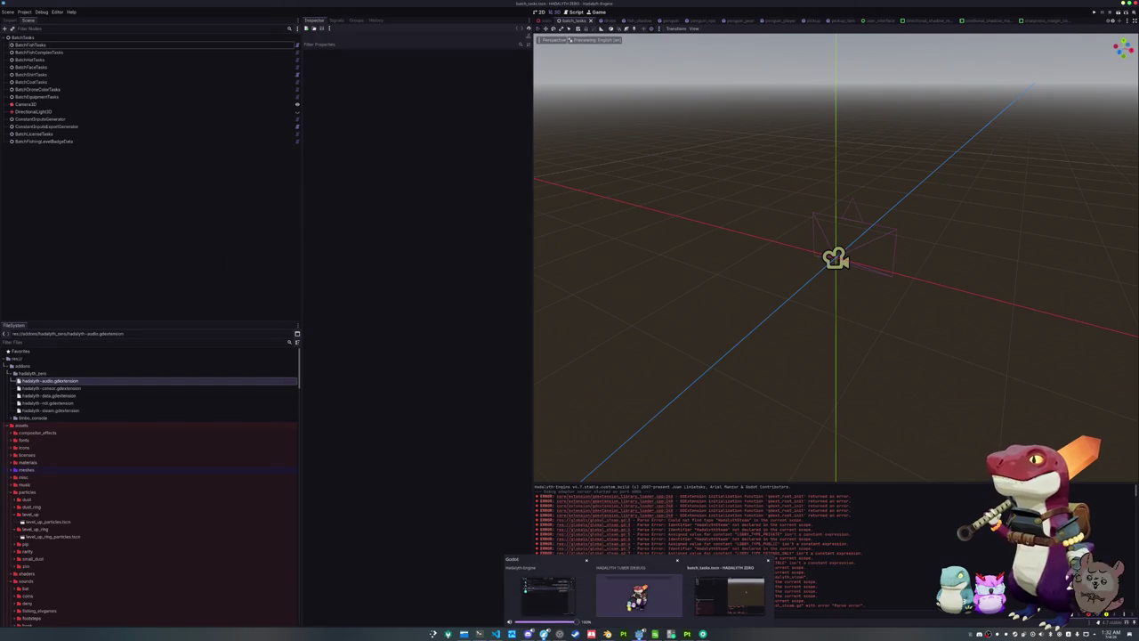
mouse_move(639, 633)
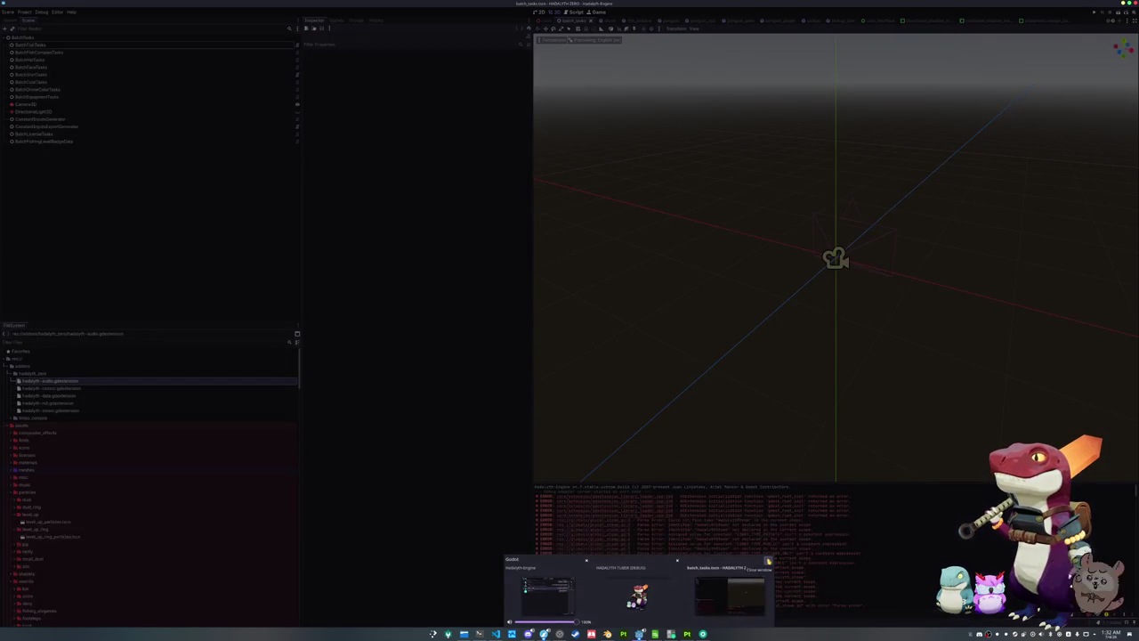
click(765, 567)
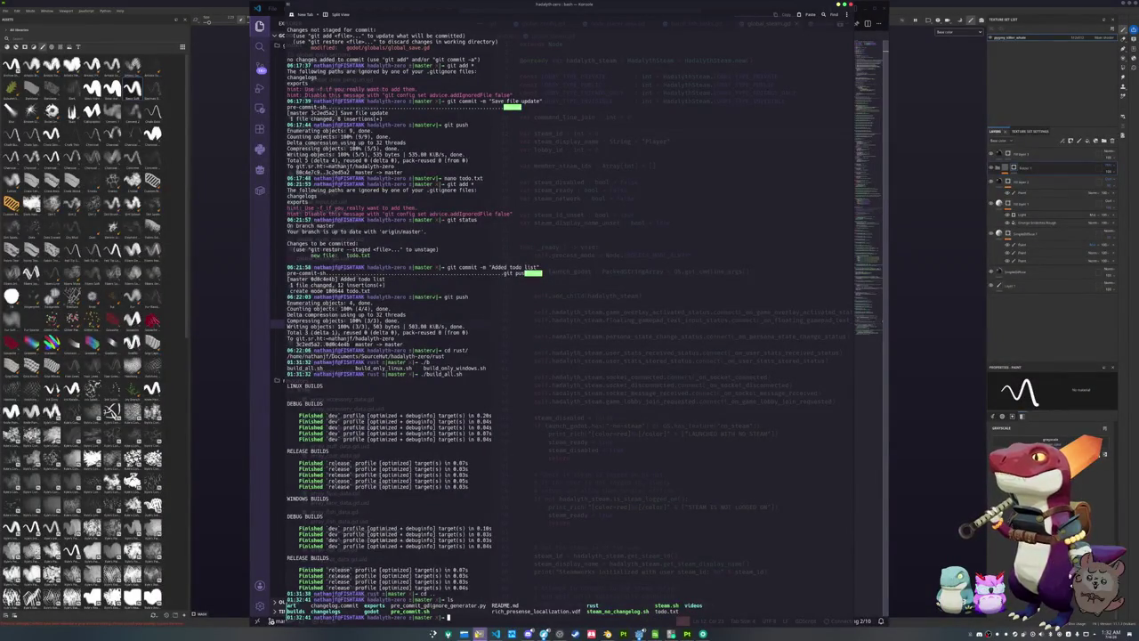
In Dolphin, climb the breadcrumbs from meshes up to the hadalyth-zero project folder
click(464, 634)
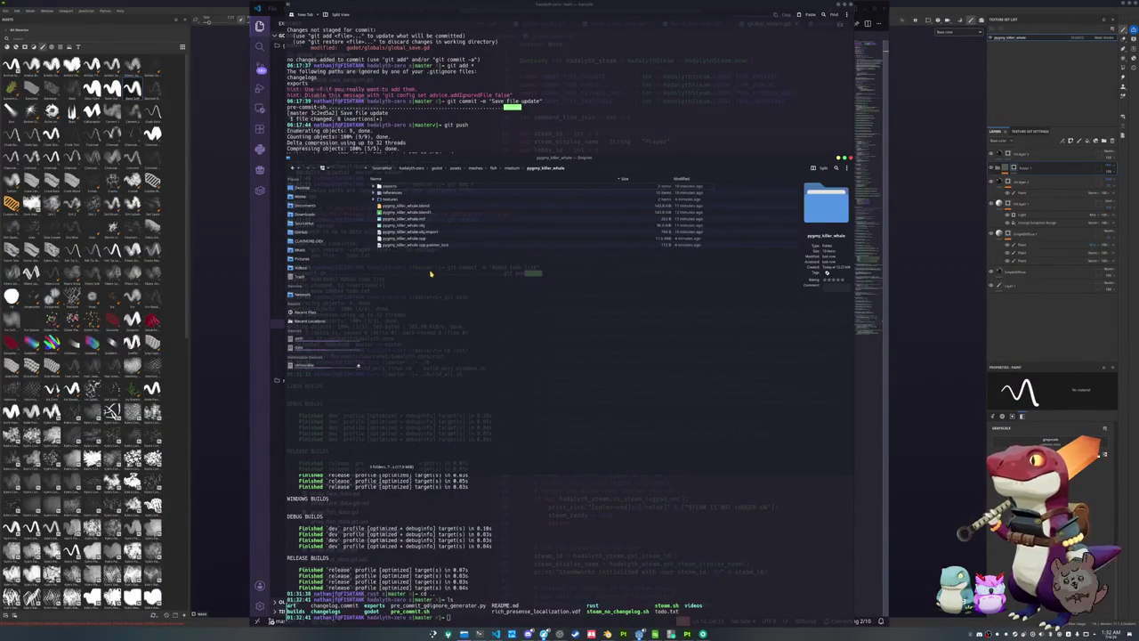
click(495, 169)
click(475, 169)
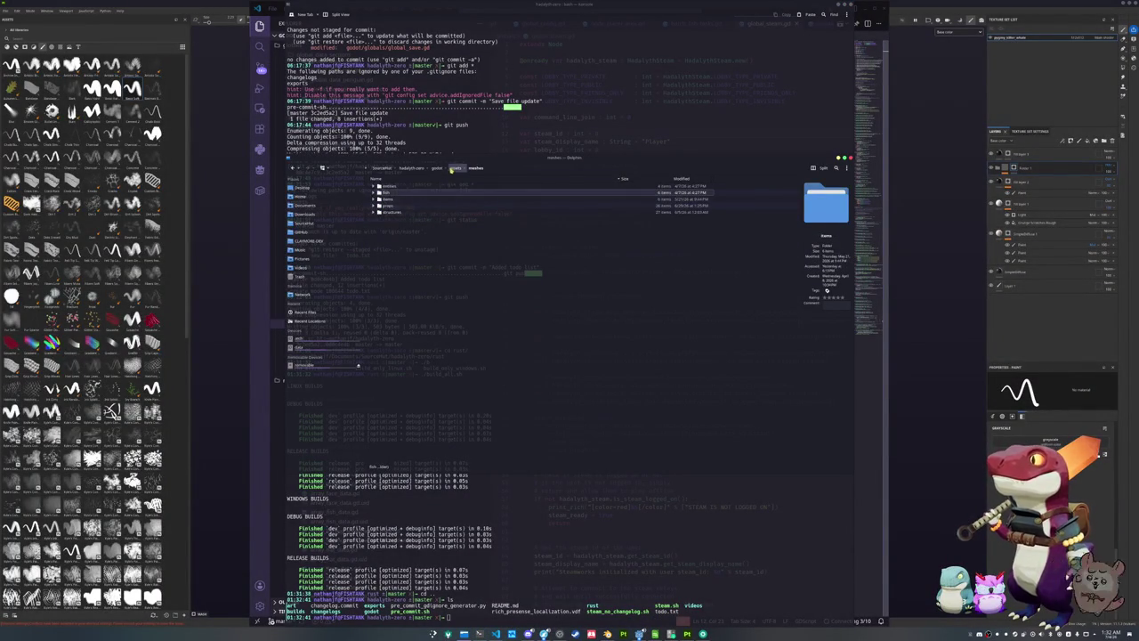
click(452, 168)
click(437, 168)
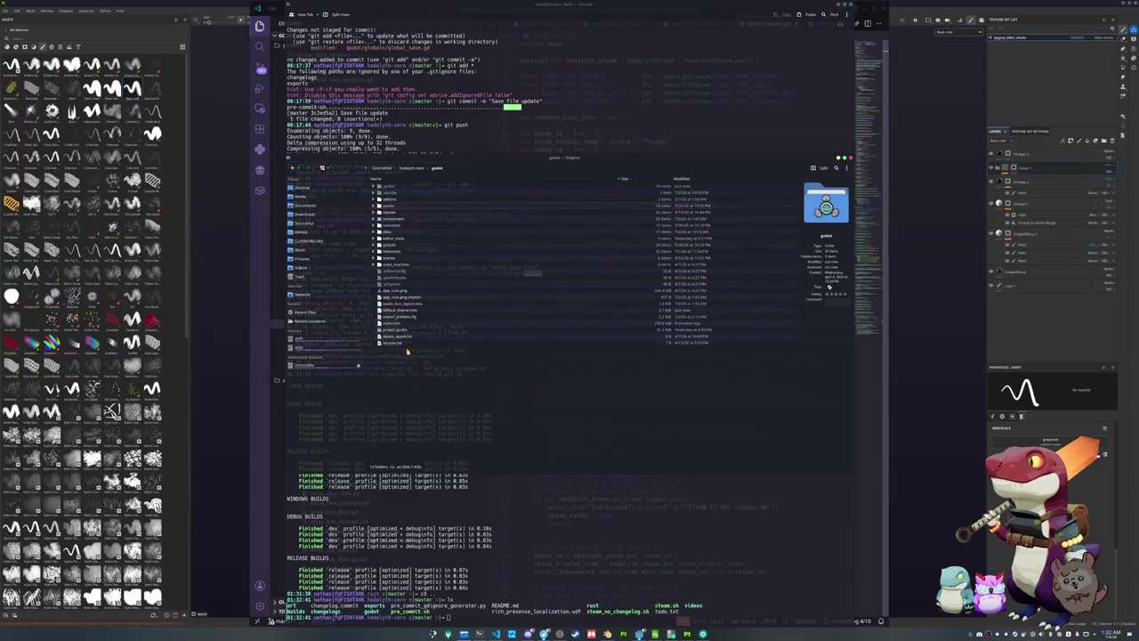
click(407, 169)
click(375, 232)
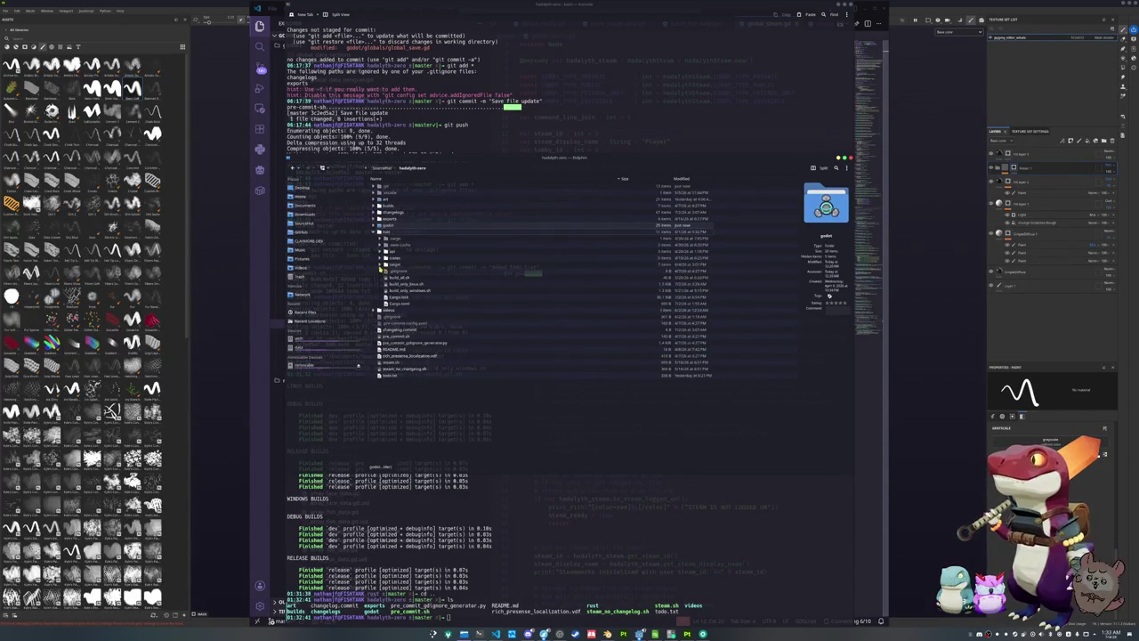
Expand rust/target's linux-gnu and windows-msvc debug build folders, then collapse them and show the Project Manager
click(380, 265)
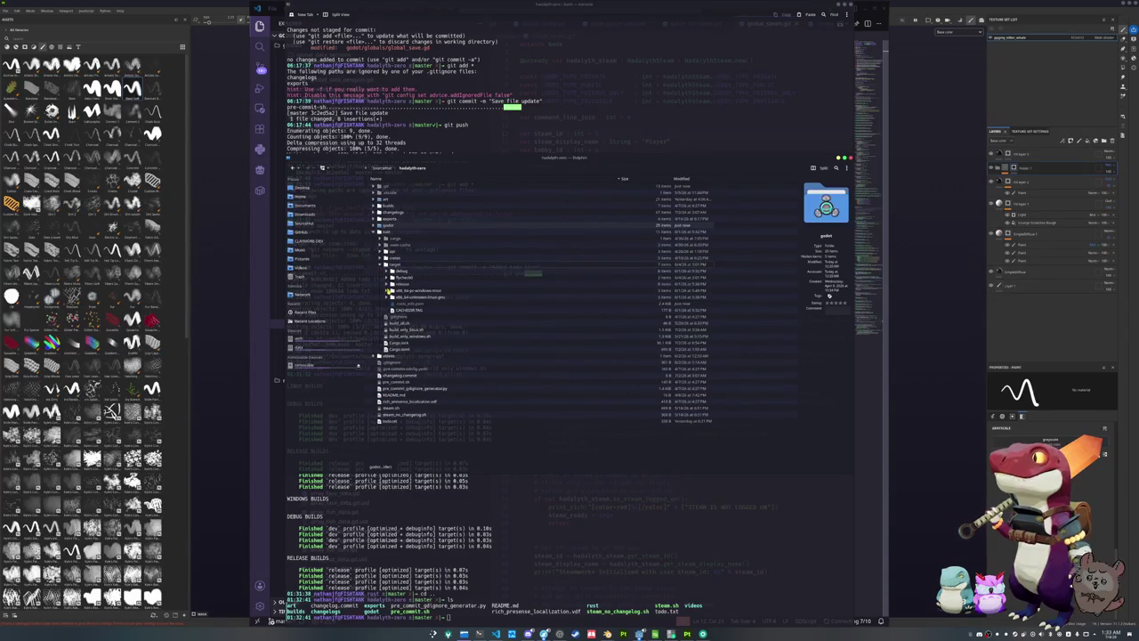
click(387, 296)
click(387, 292)
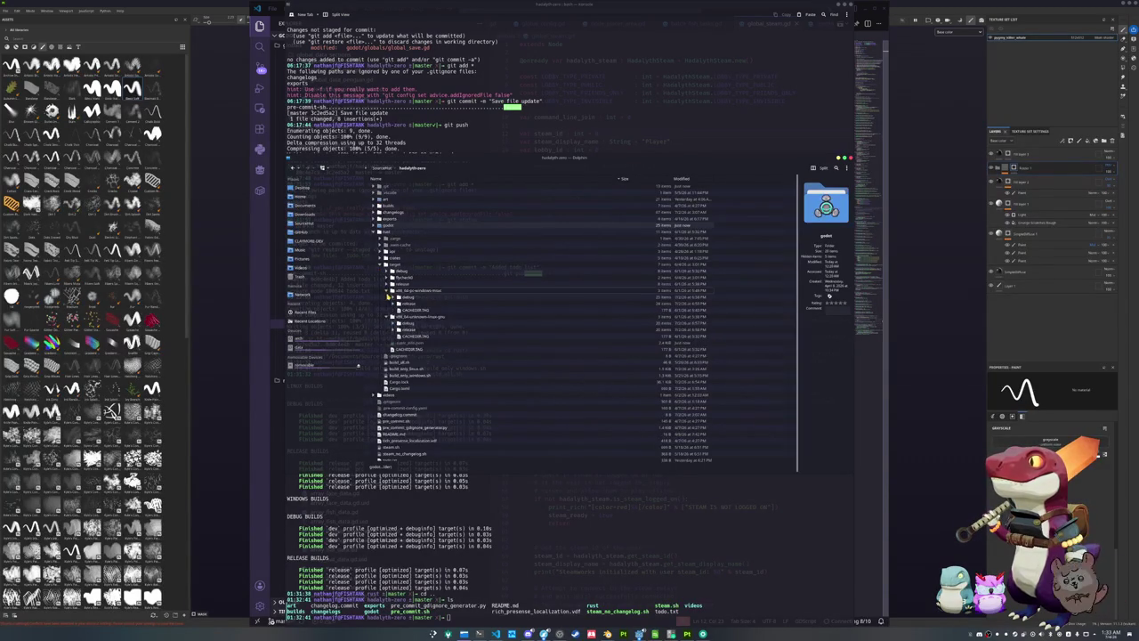
click(393, 298)
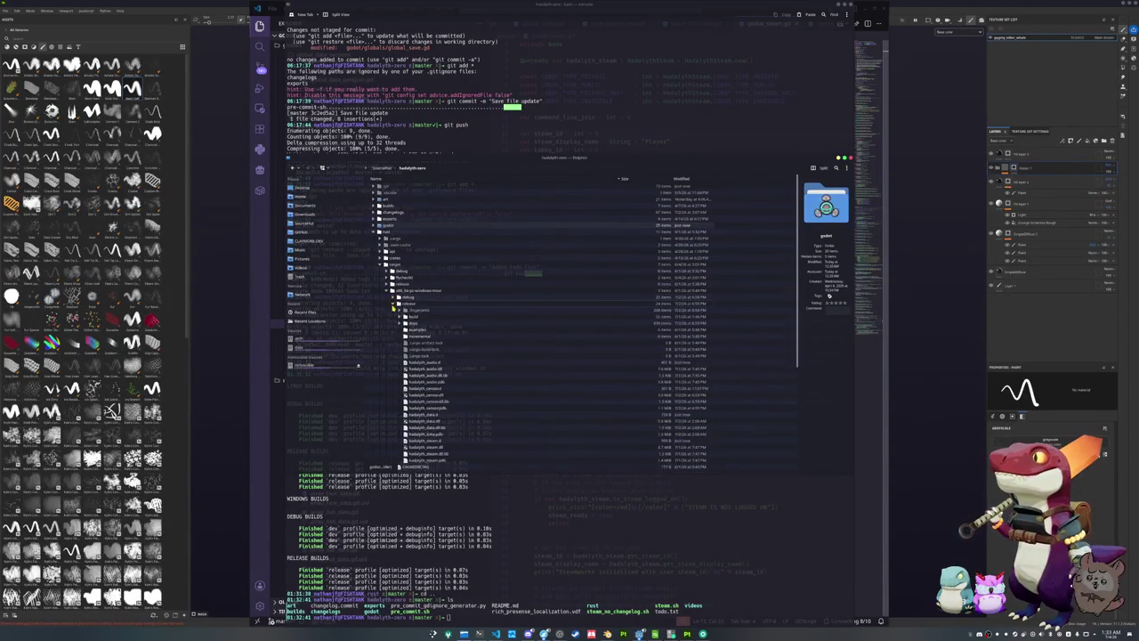
click(388, 291)
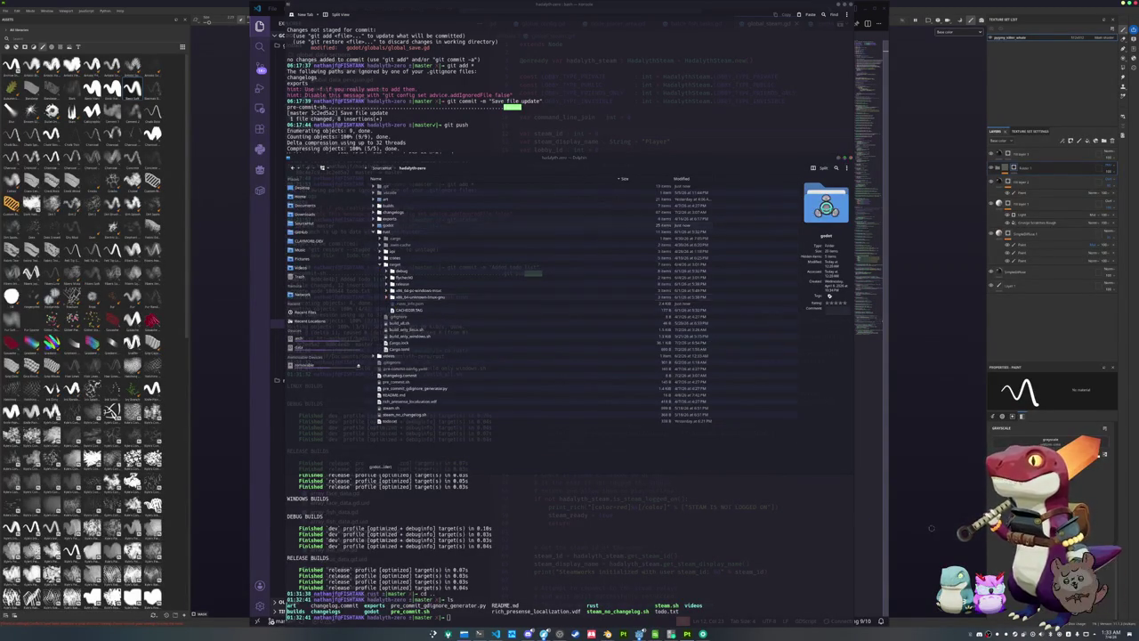
click(903, 543)
click(640, 633)
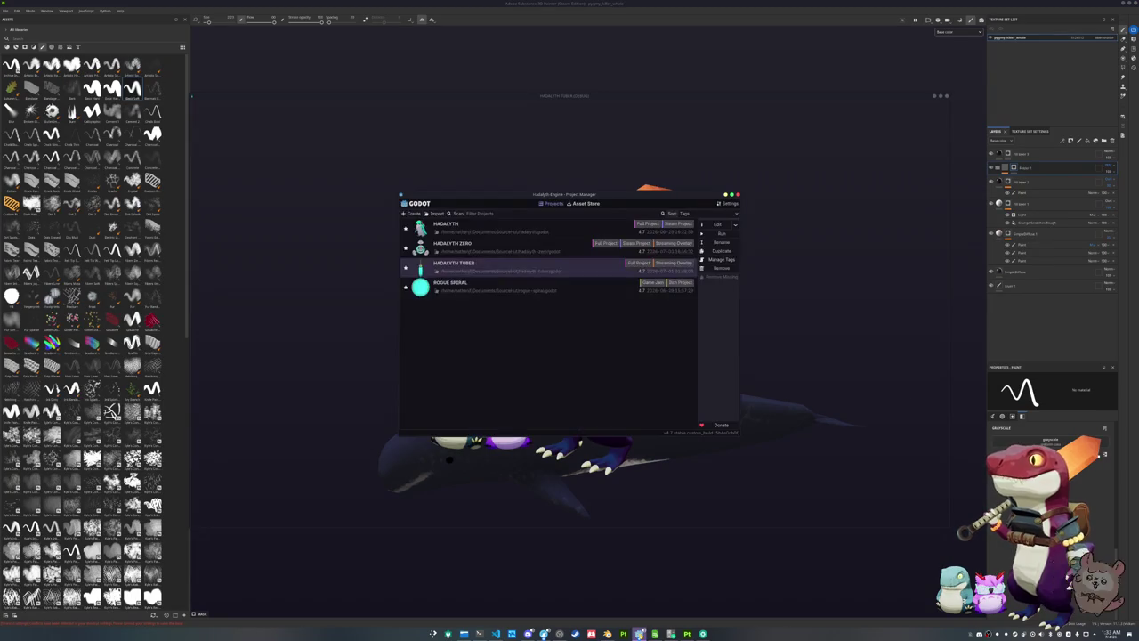
Select HADALYTH ZERO in the project list and open it with Edit
click(593, 243)
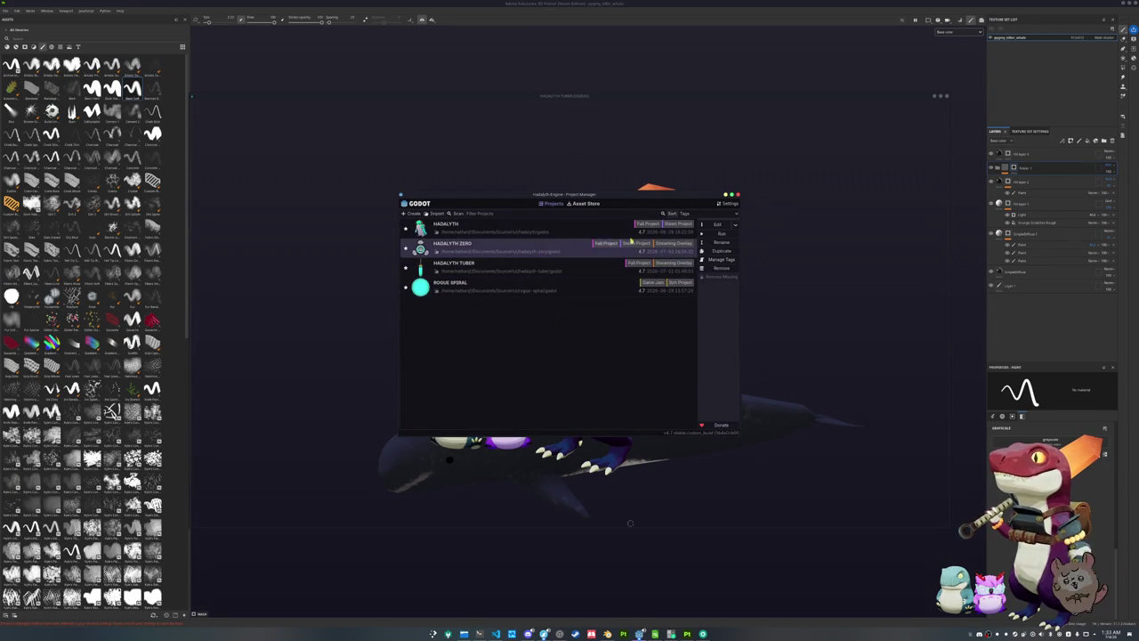
click(714, 226)
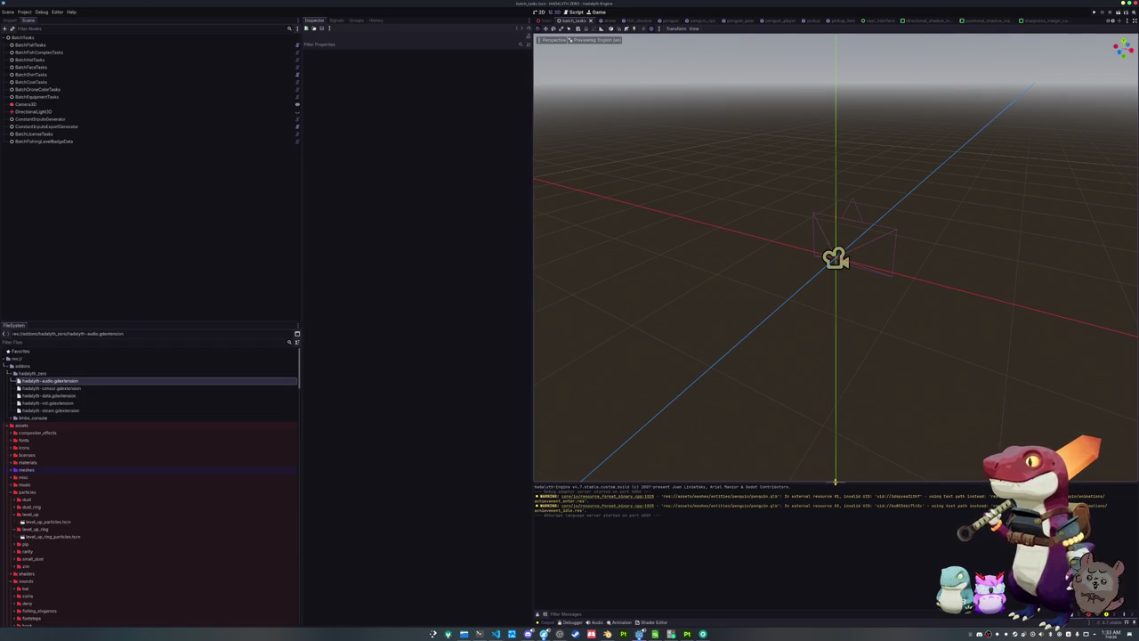
Drag the Output panel splitter upward to enlarge the log, then run the project with F5
drag(835, 481, 834, 406)
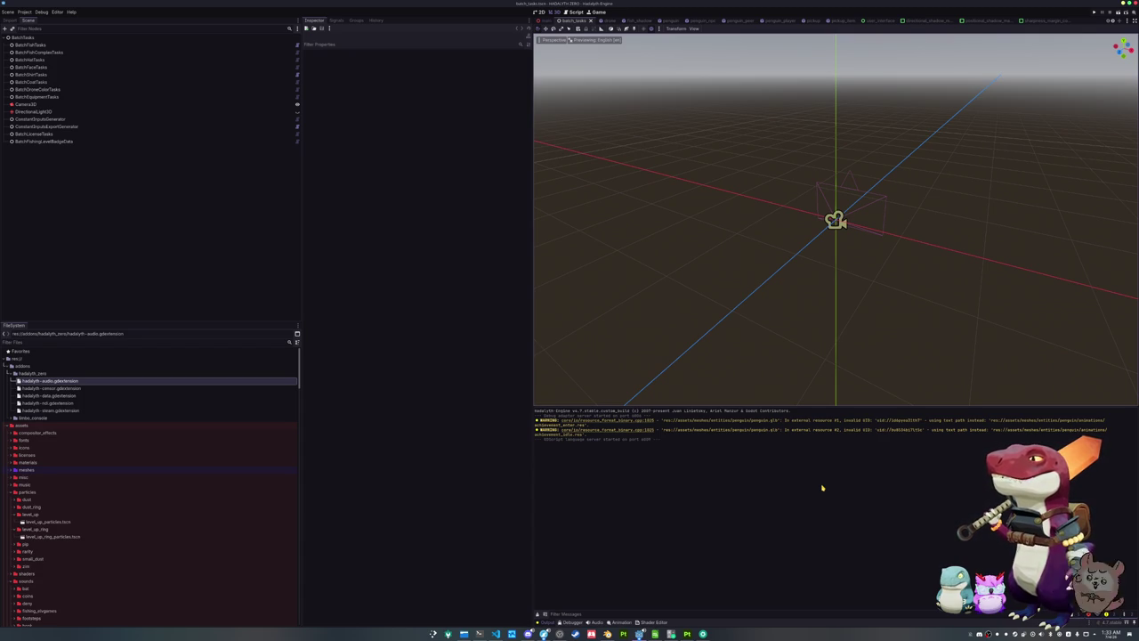
key(F5)
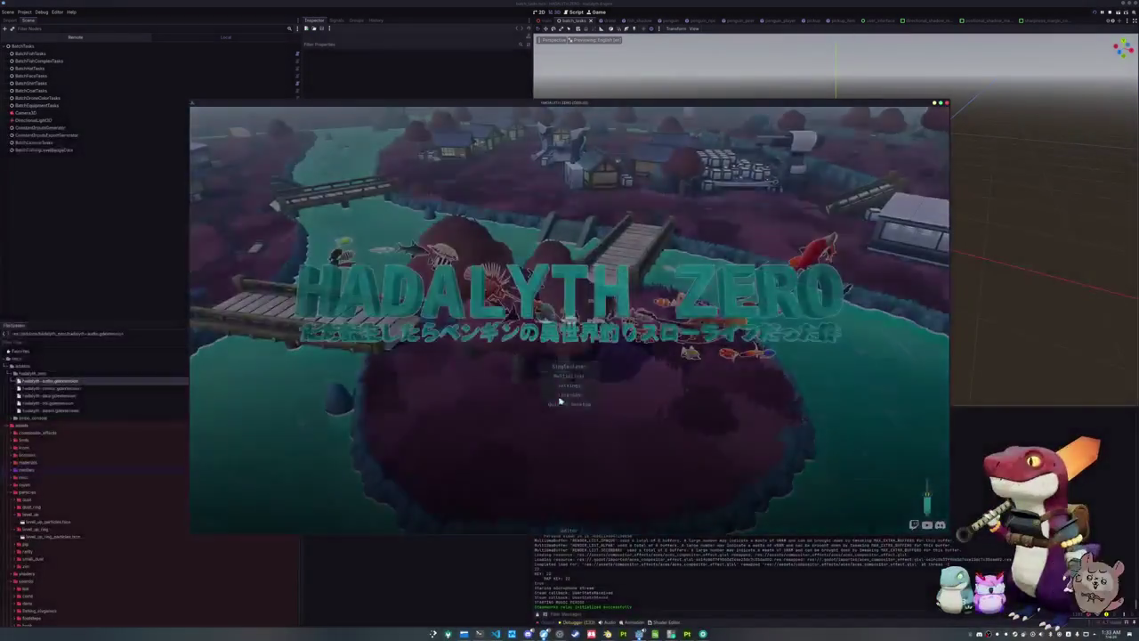
Start from the title menu, walk the penguin to the vending machines, toggle the emote wheel, open chat
click(566, 377)
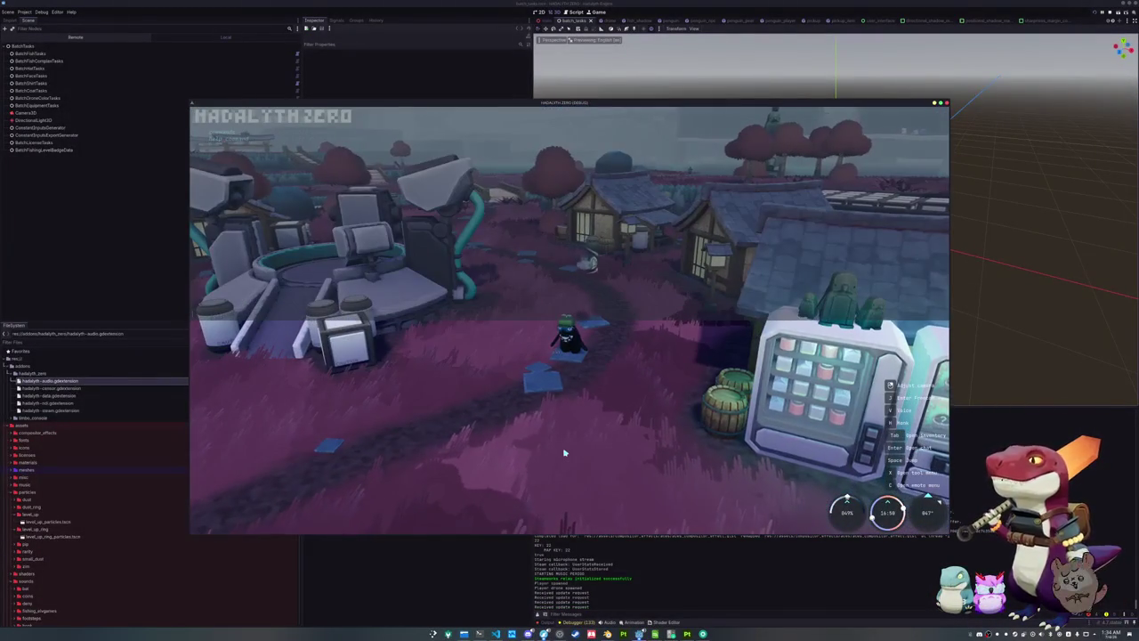
key(d)
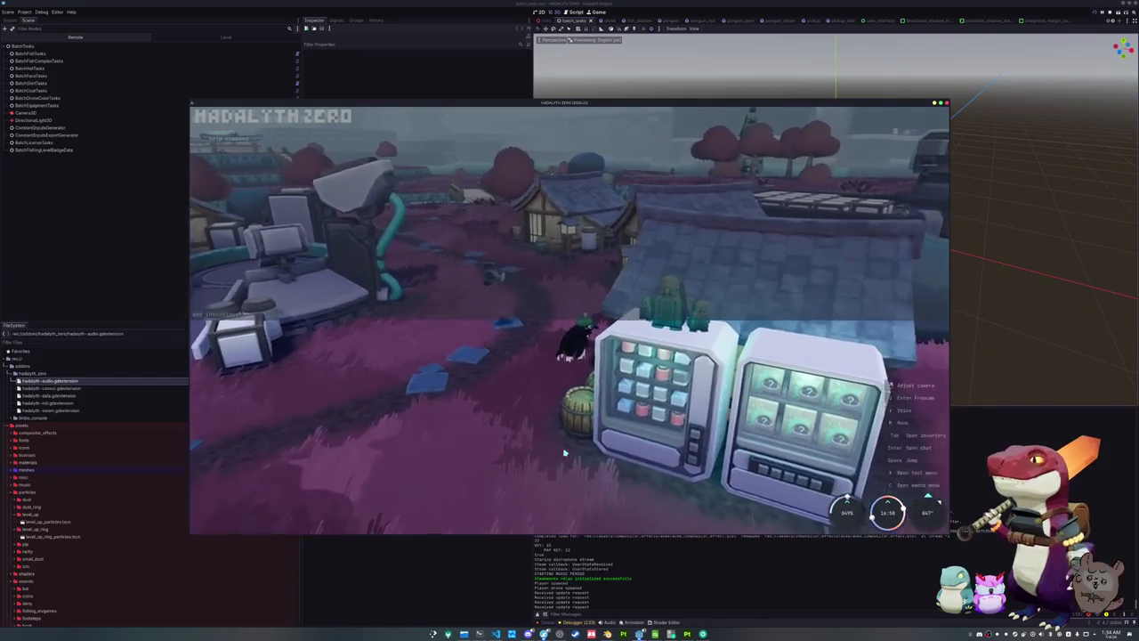
key(c)
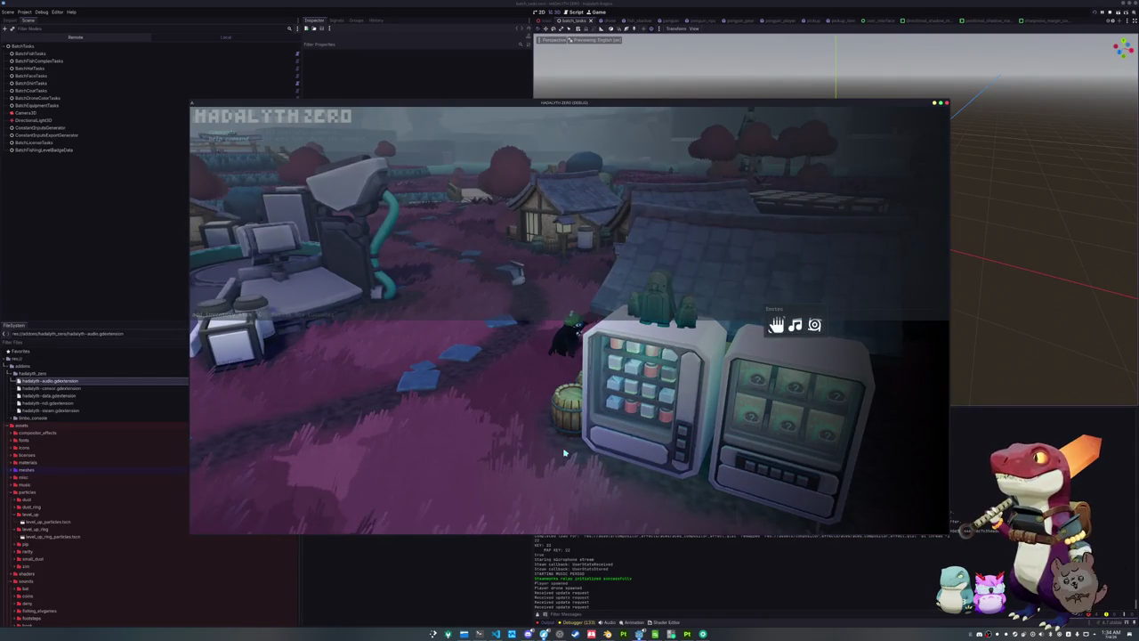
key(c)
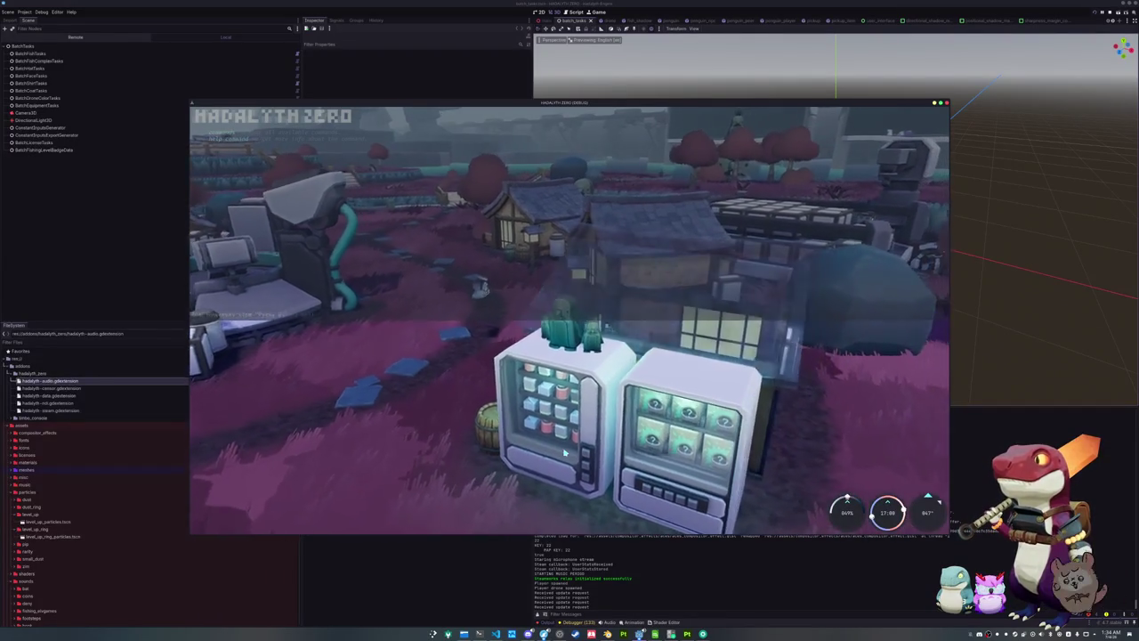
key(Return)
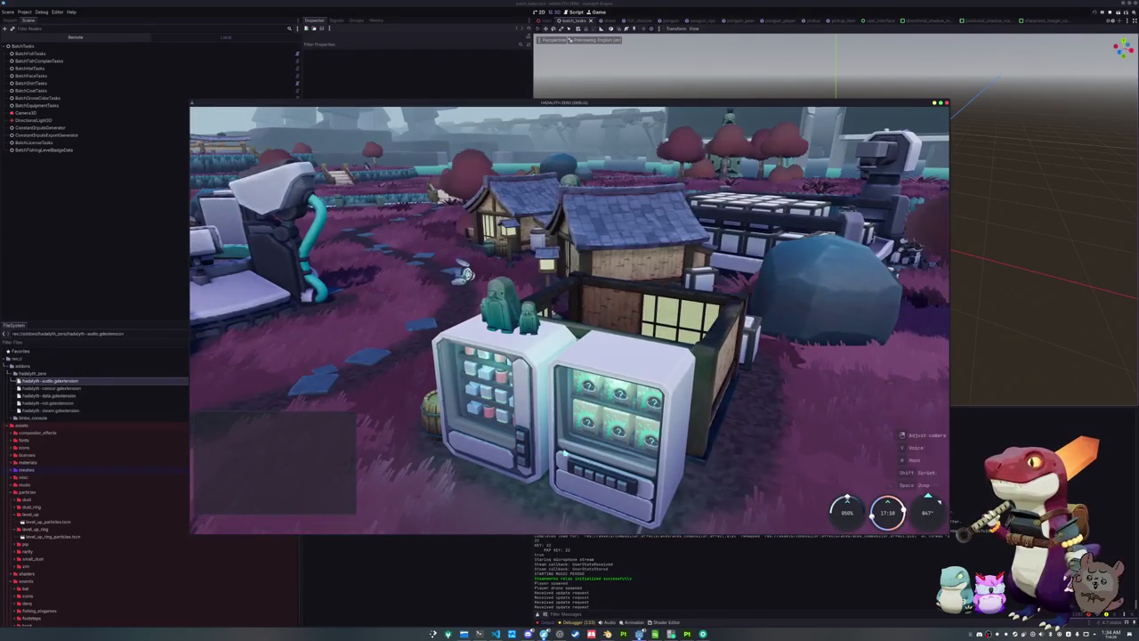
Display the Pygmy Killer Whale and Pygmy Sperm Whale from the inventory in the world
key(Escape)
key(Tab)
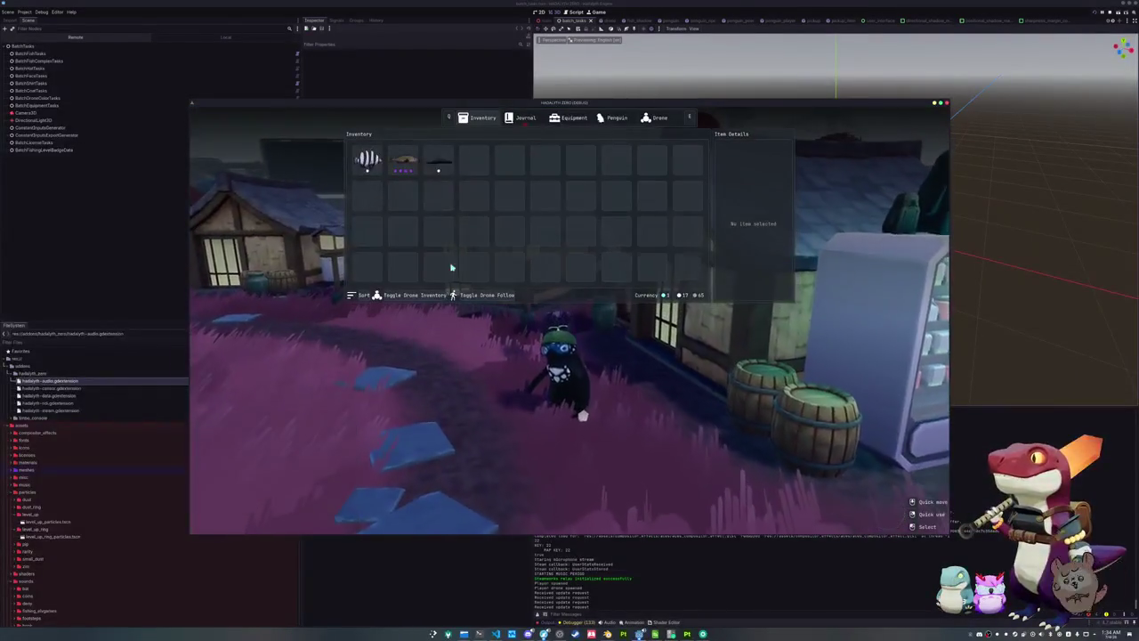
right_click(445, 165)
click(454, 173)
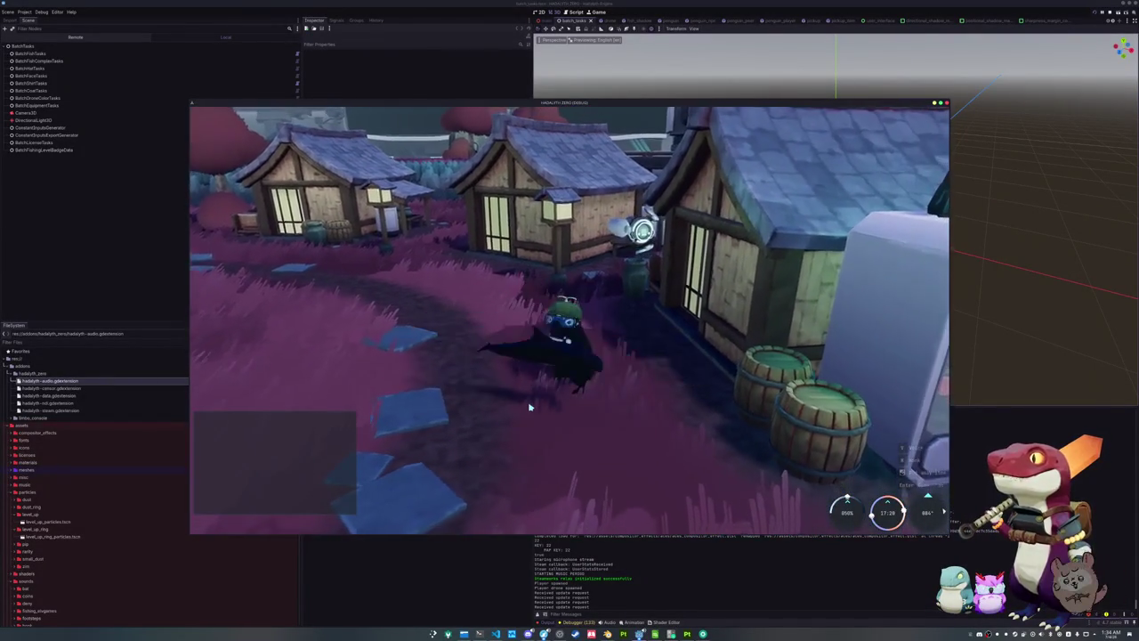
key(grave)
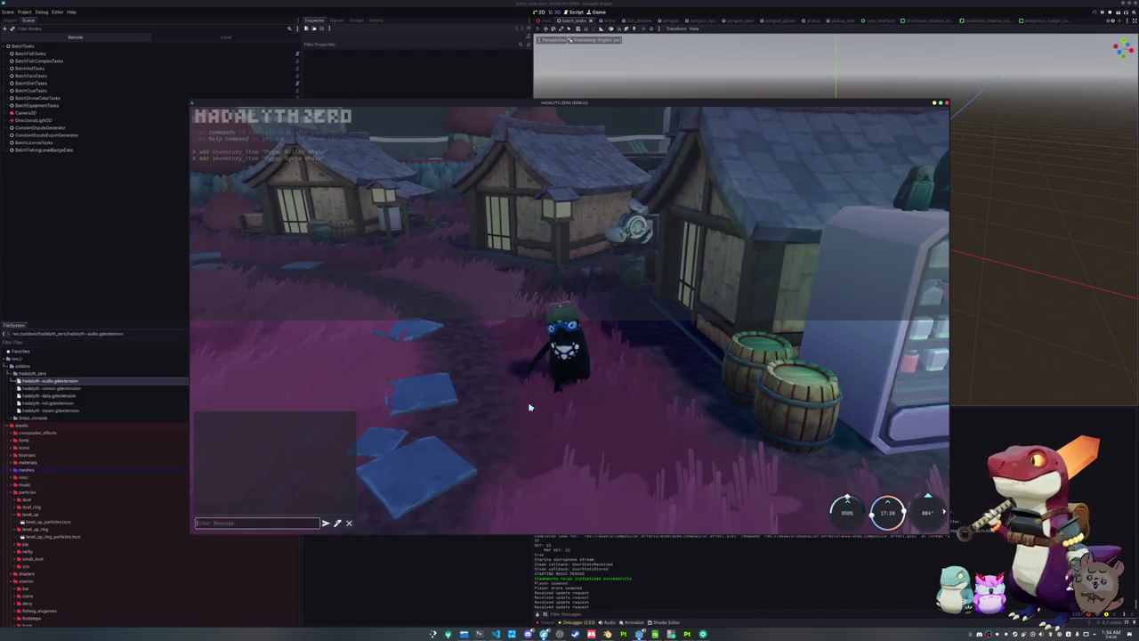
key(Return)
key(Tab)
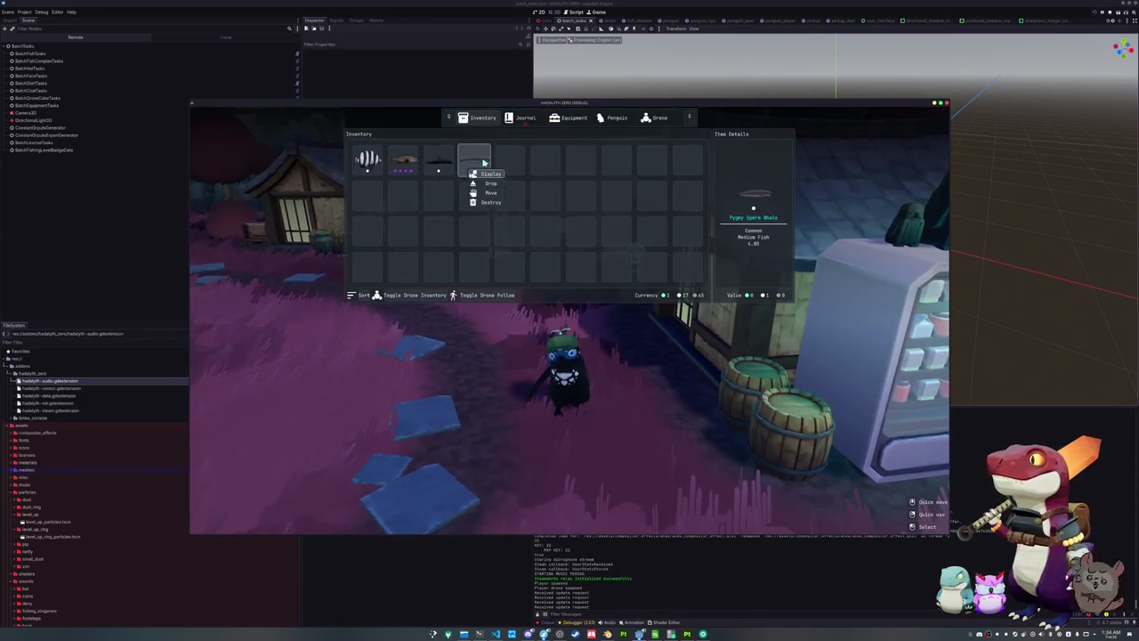
click(486, 174)
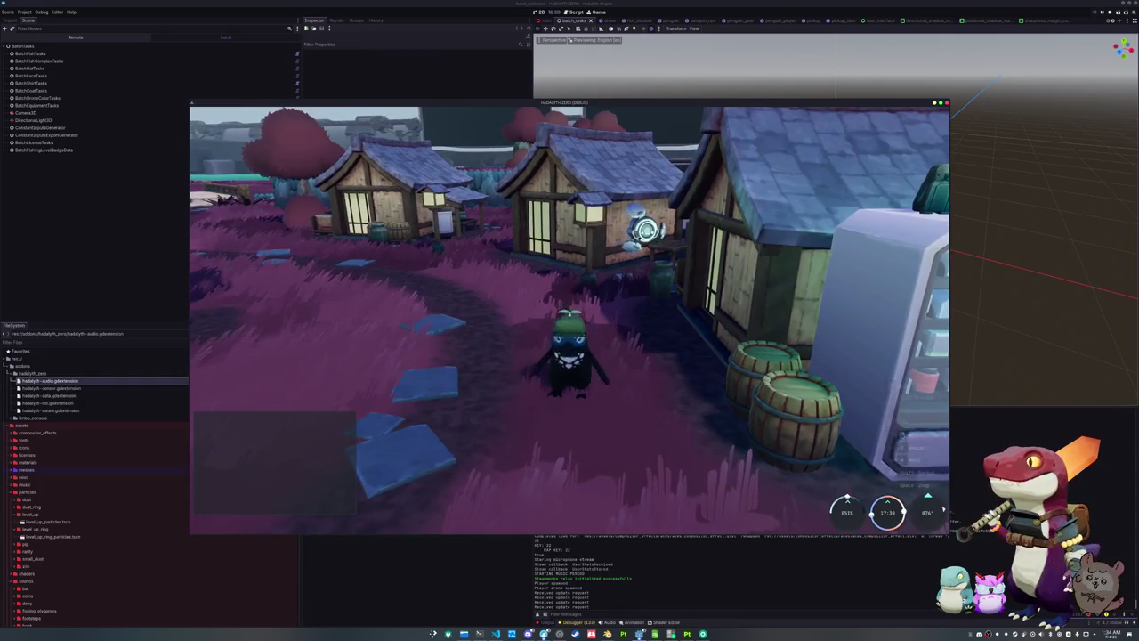
Walk the penguin to the riverbank and open the inventory's fishing journal
right_drag(515, 324, 641, 323)
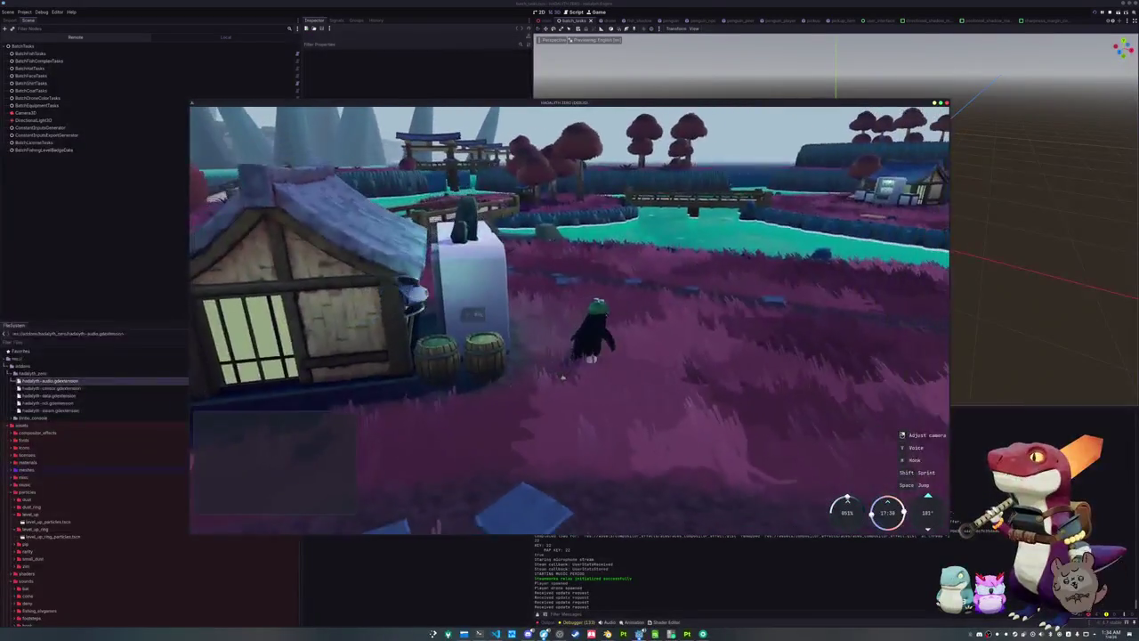
key(w)
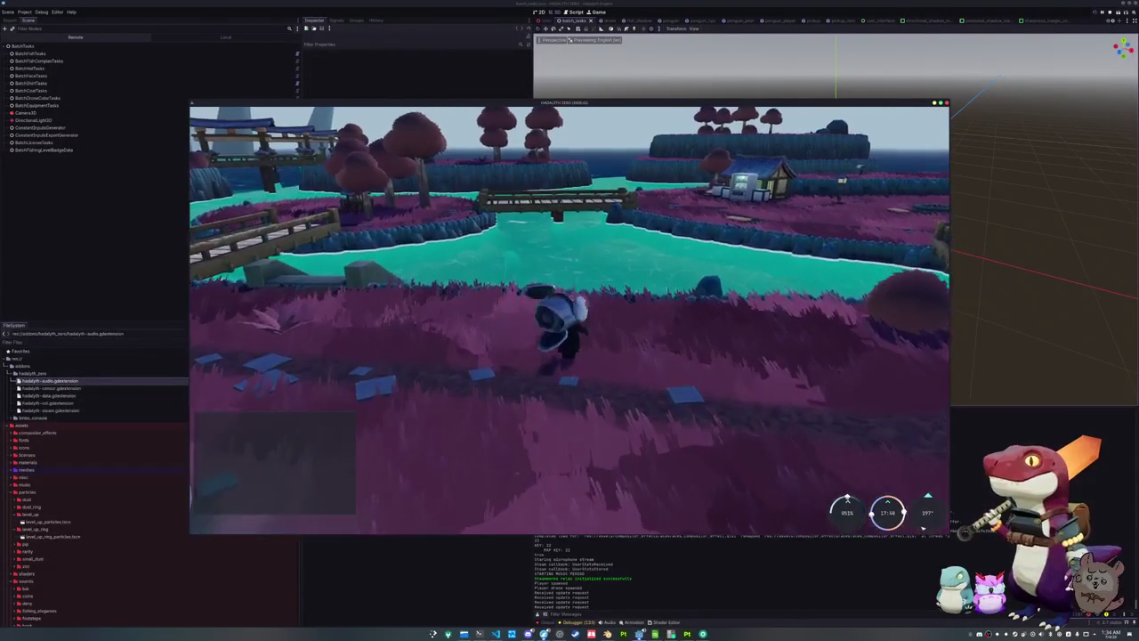
key(w)
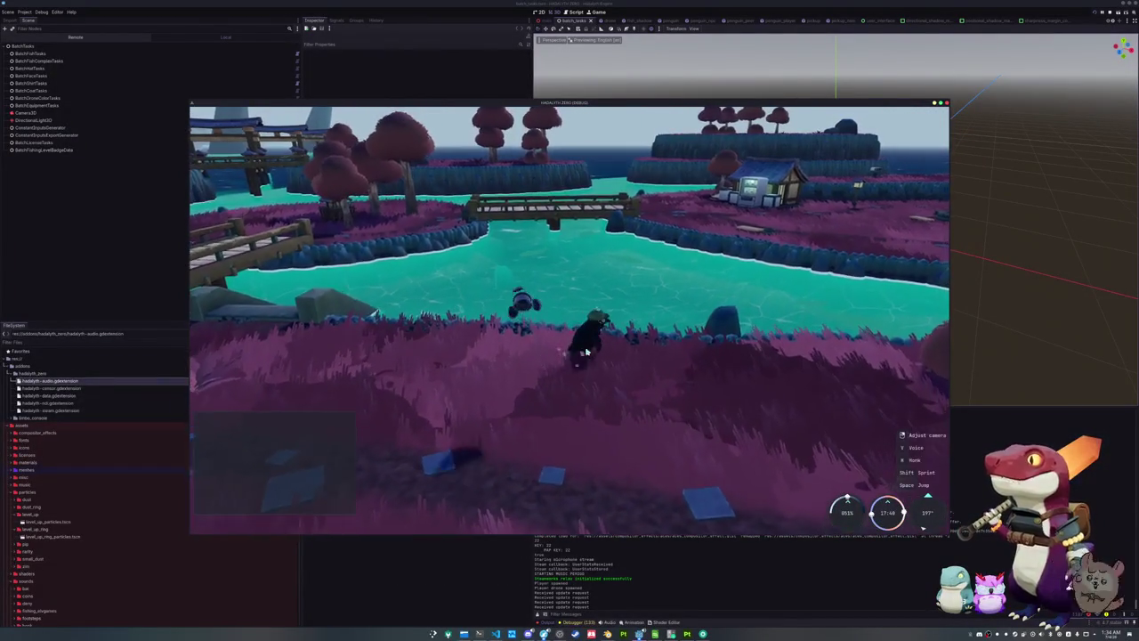
key(i)
click(524, 119)
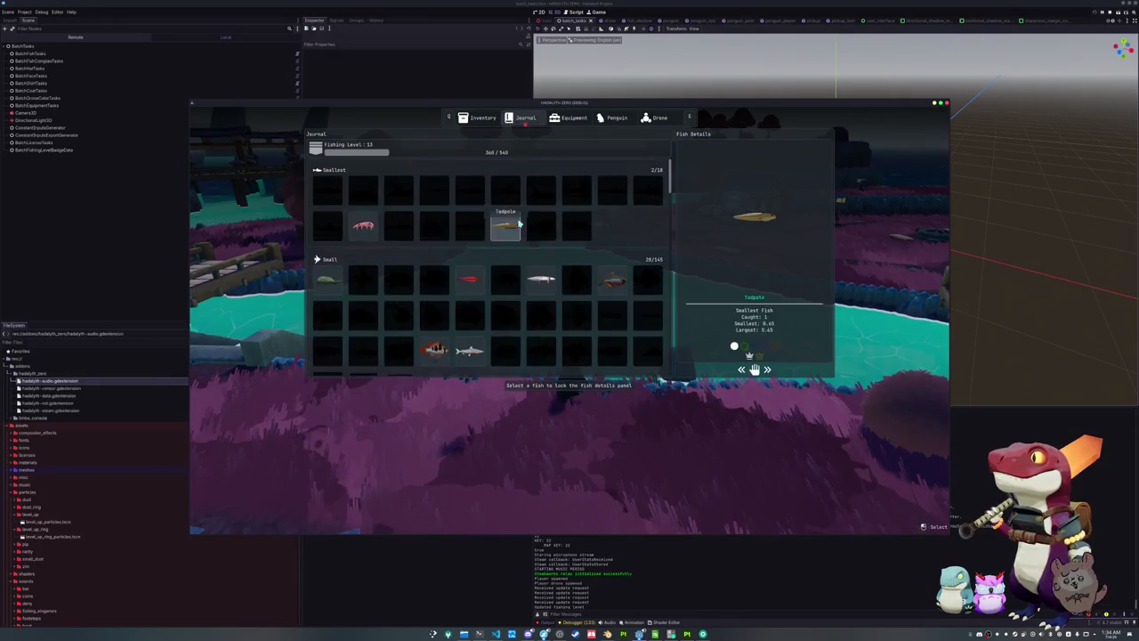
Scroll the Journal down to Blue Whale in the Largest section, then close the journal
scroll(521, 249, down, 2)
scroll(522, 249, down, 2)
scroll(521, 251, down, 2)
scroll(521, 249, down, 2)
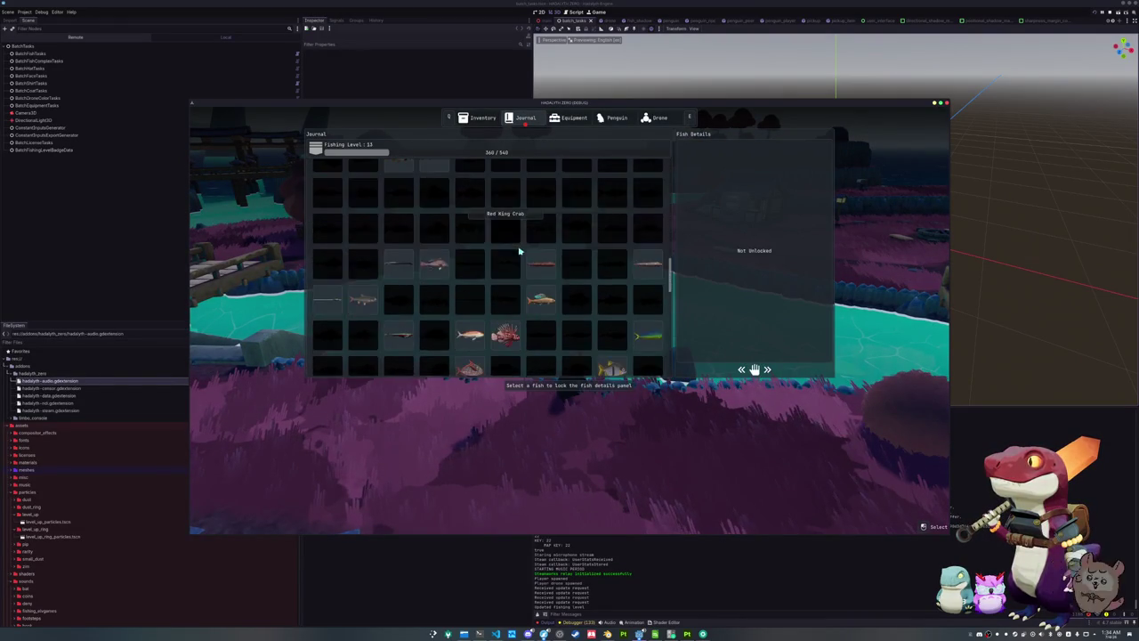
scroll(522, 249, down, 2)
scroll(521, 253, down, 2)
scroll(498, 255, down, 2)
mouse_move(397, 256)
scroll(396, 256, down, 2)
scroll(399, 257, down, 2)
scroll(374, 261, down, 2)
scroll(347, 271, down, 2)
scroll(356, 278, down, 2)
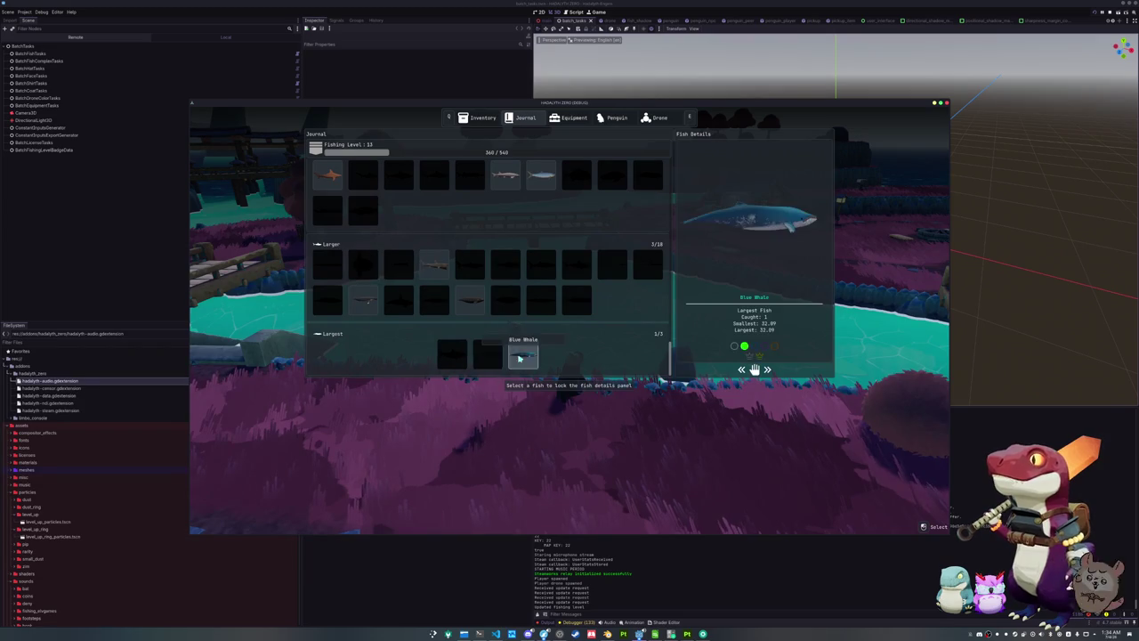
key(Tab)
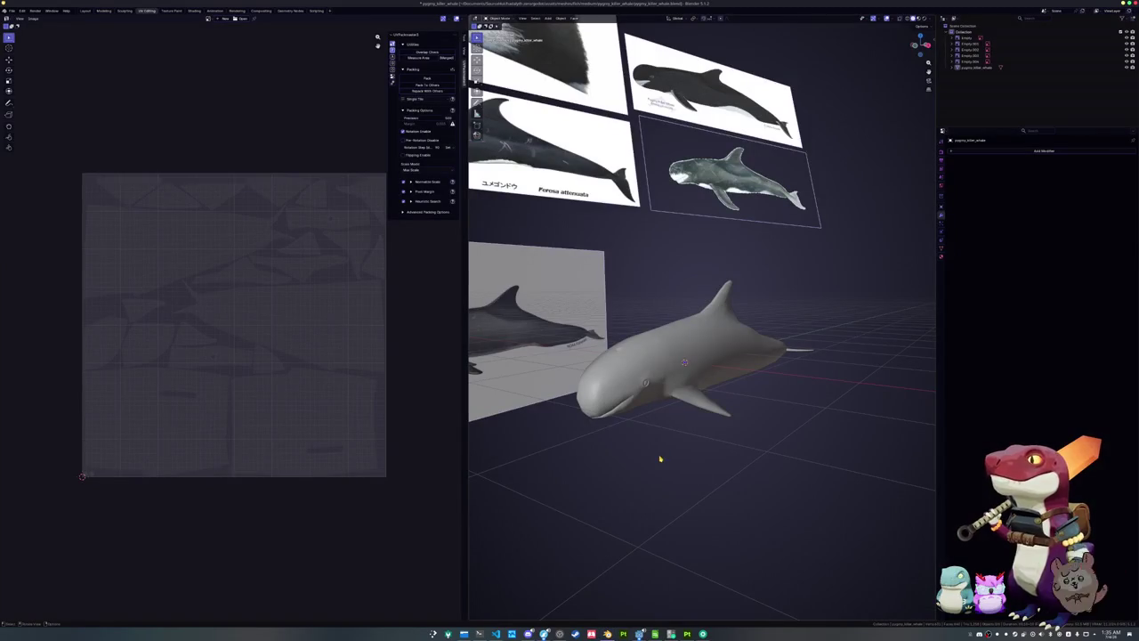
Open penguin.blend from the recent files list
click(12, 11)
mouse_move(27, 29)
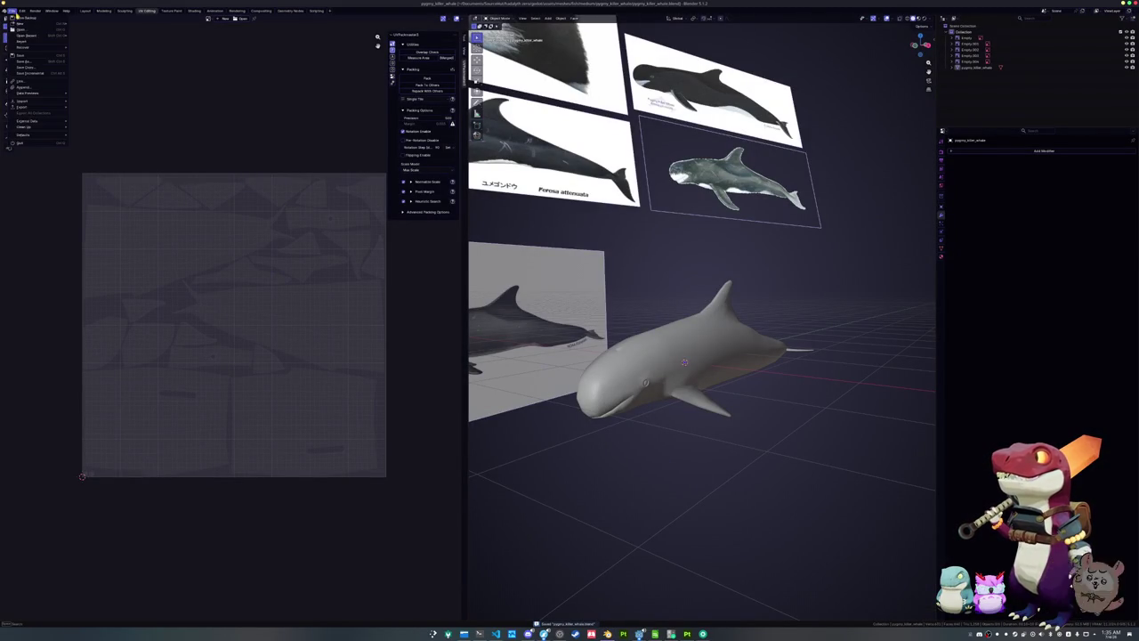
click(100, 46)
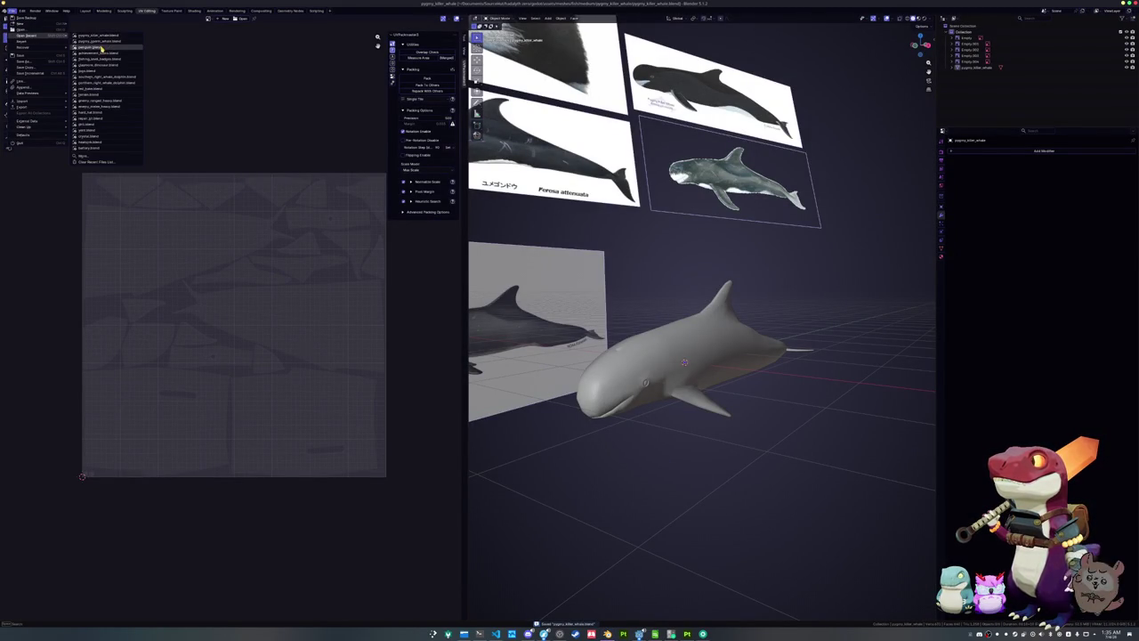
scroll(810, 226, down, 5)
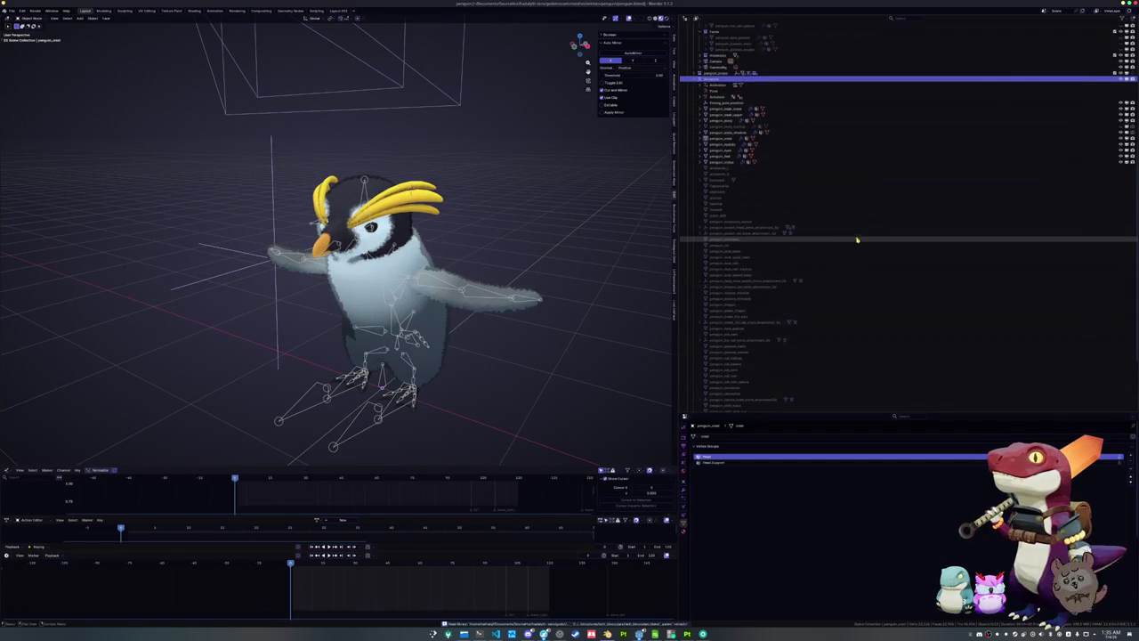
scroll(828, 227, up, 3)
scroll(841, 229, up, 3)
scroll(852, 230, up, 1)
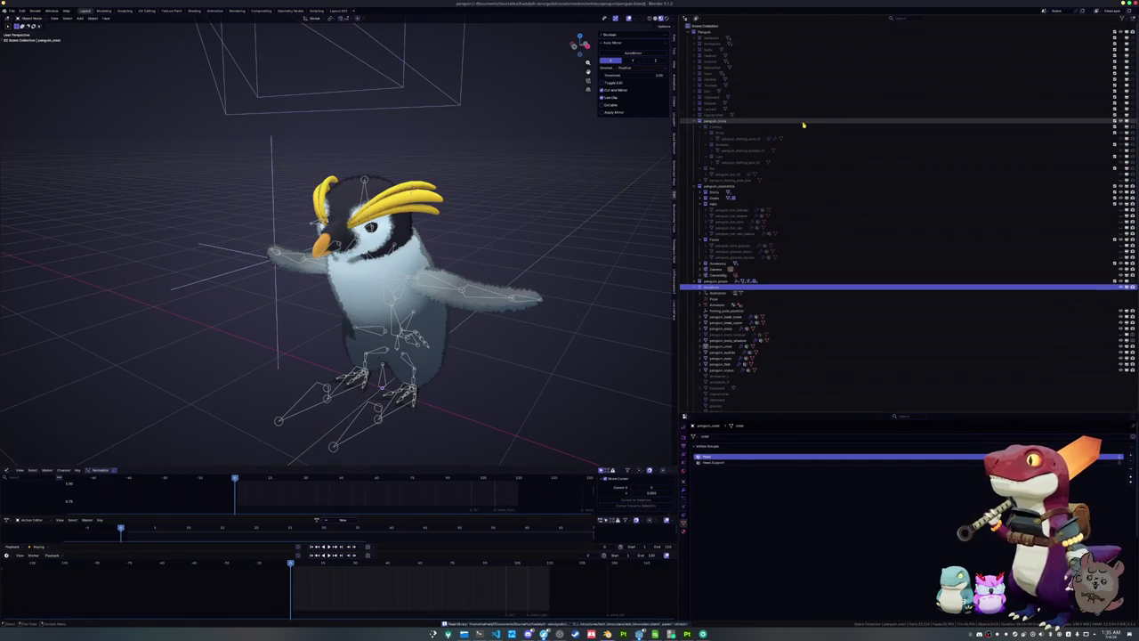
Enable the Capramental collection so the captain cap appears, then select the cap and armature
click(1059, 118)
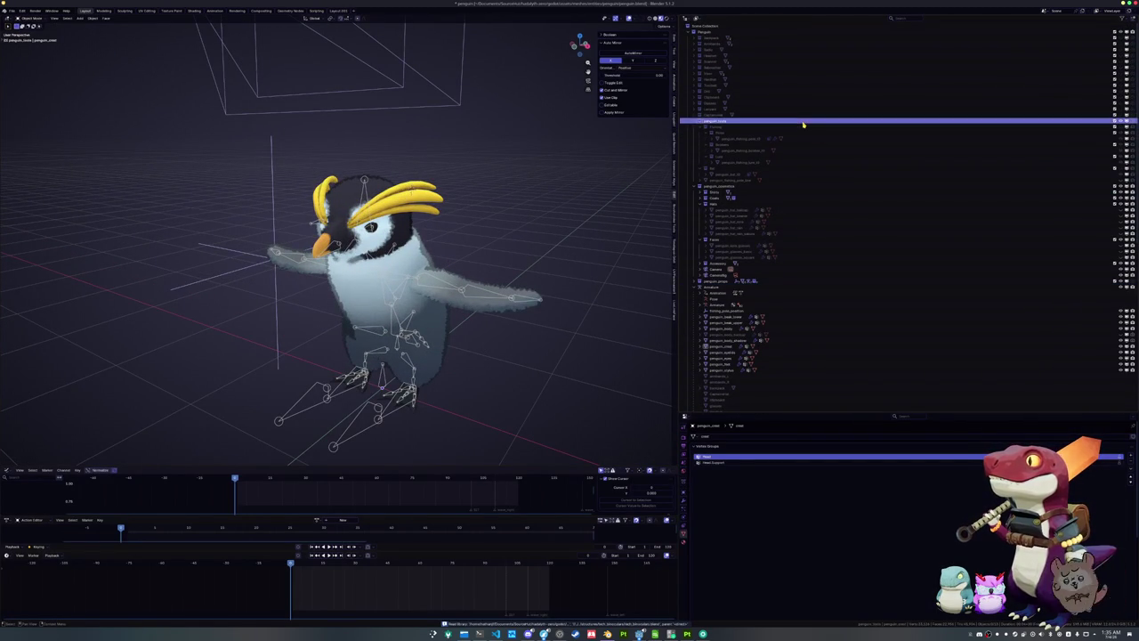
click(1119, 117)
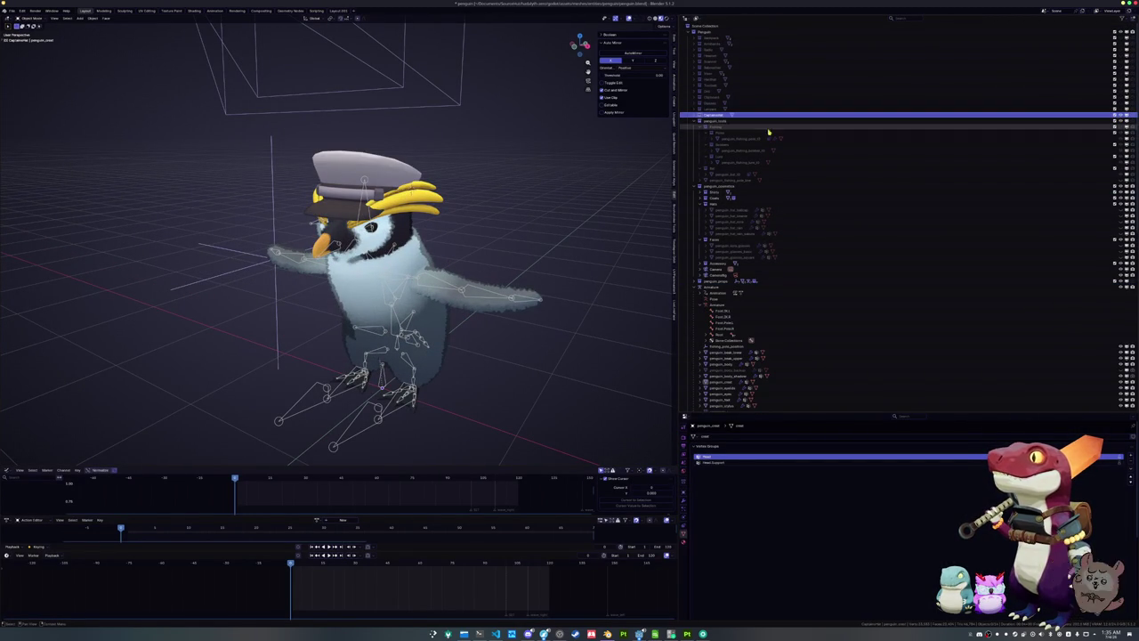
click(358, 174)
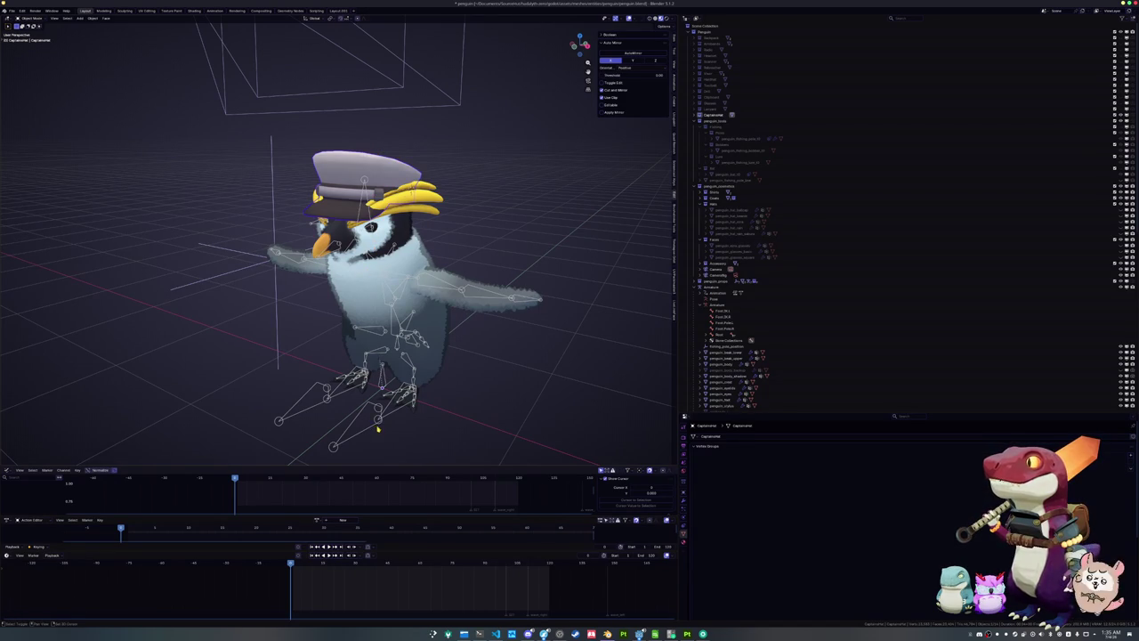
click(368, 367)
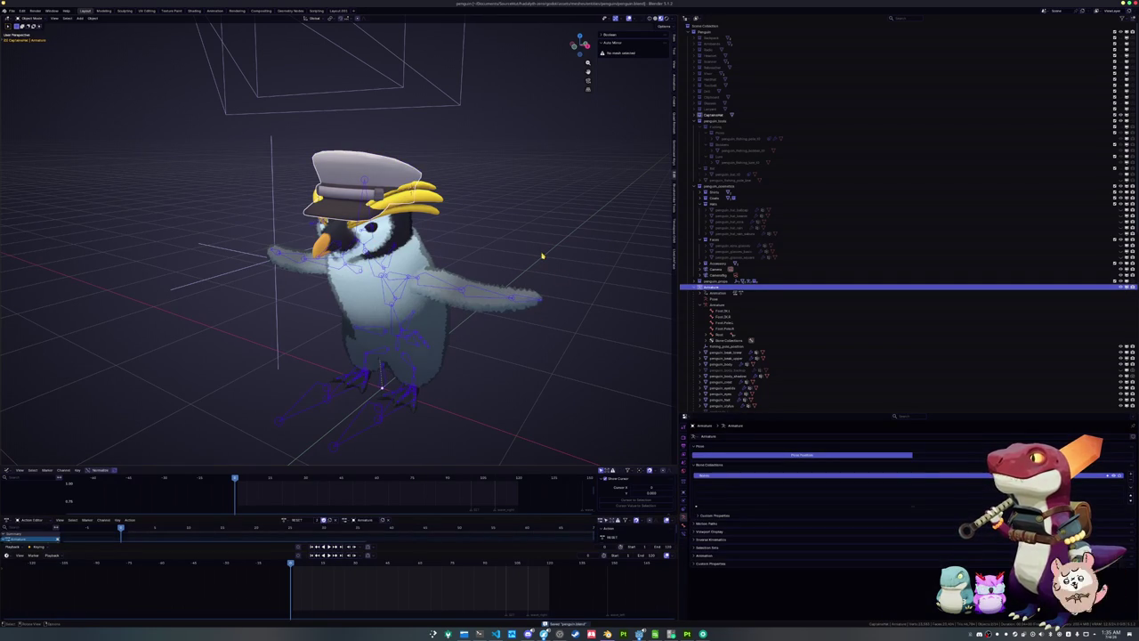
Preview the penguin animation, then drag the Capramental cap into the Hats collection
key(space)
key(Escape)
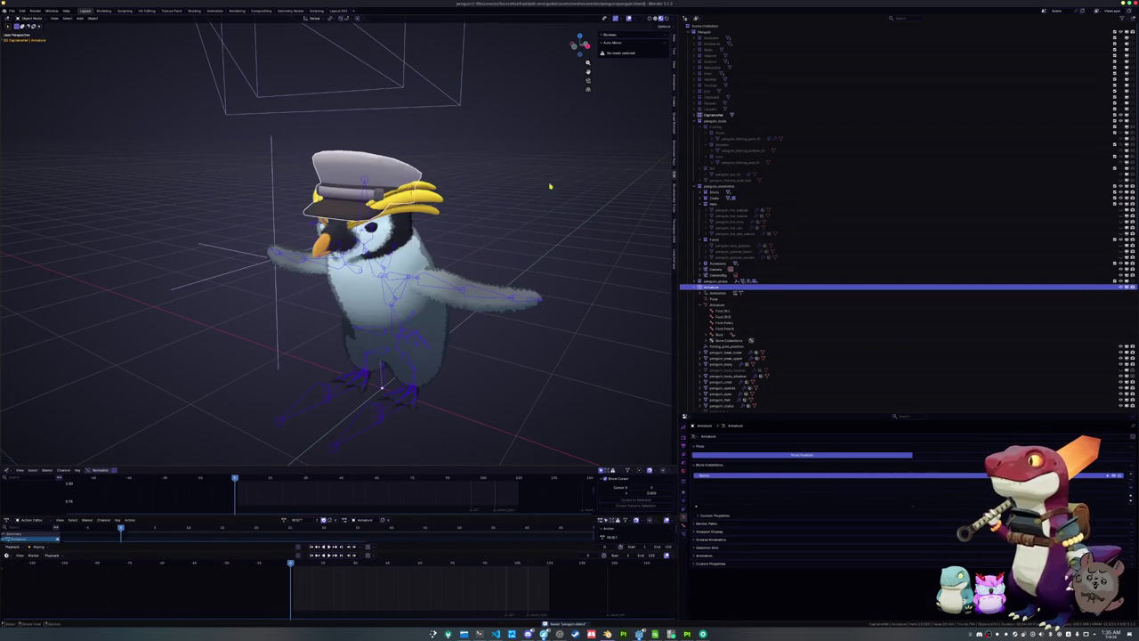
click(365, 191)
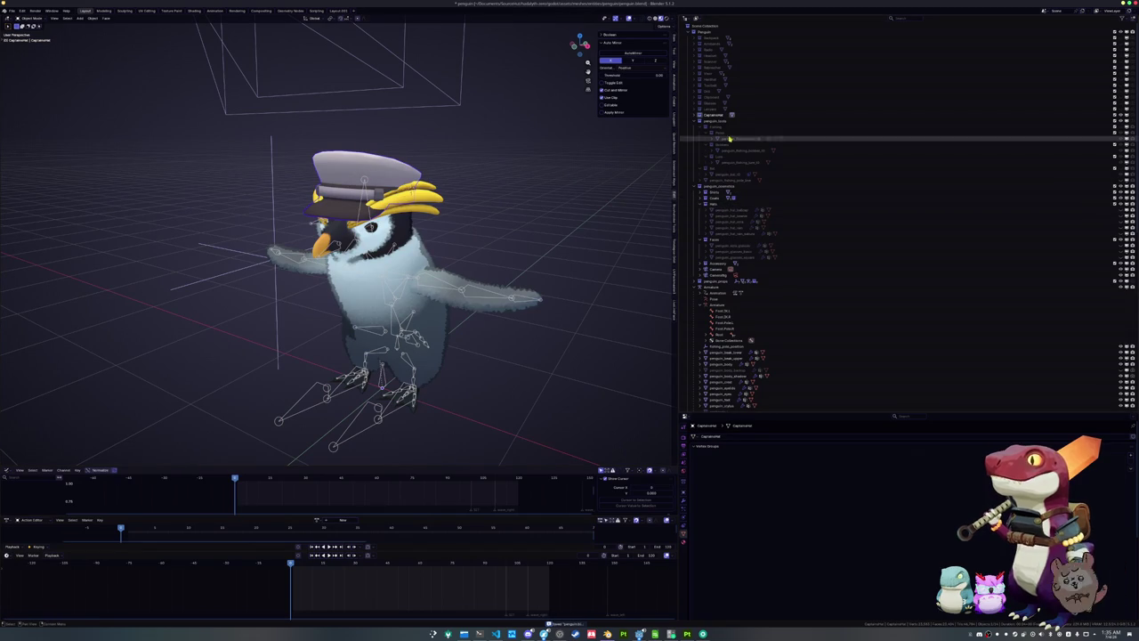
click(693, 116)
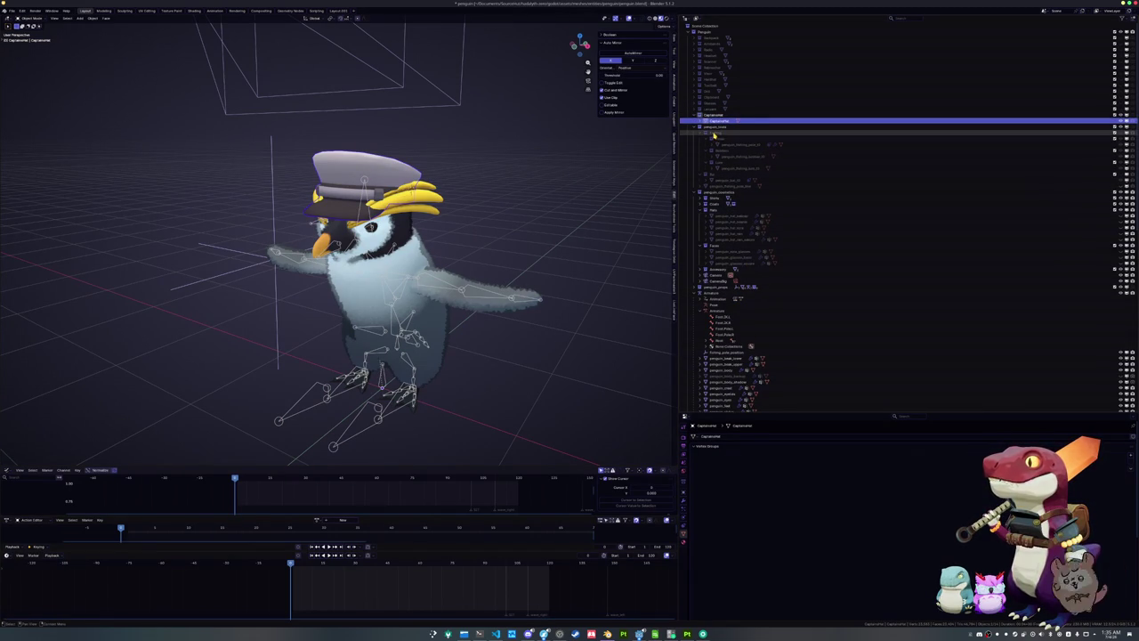
click(714, 134)
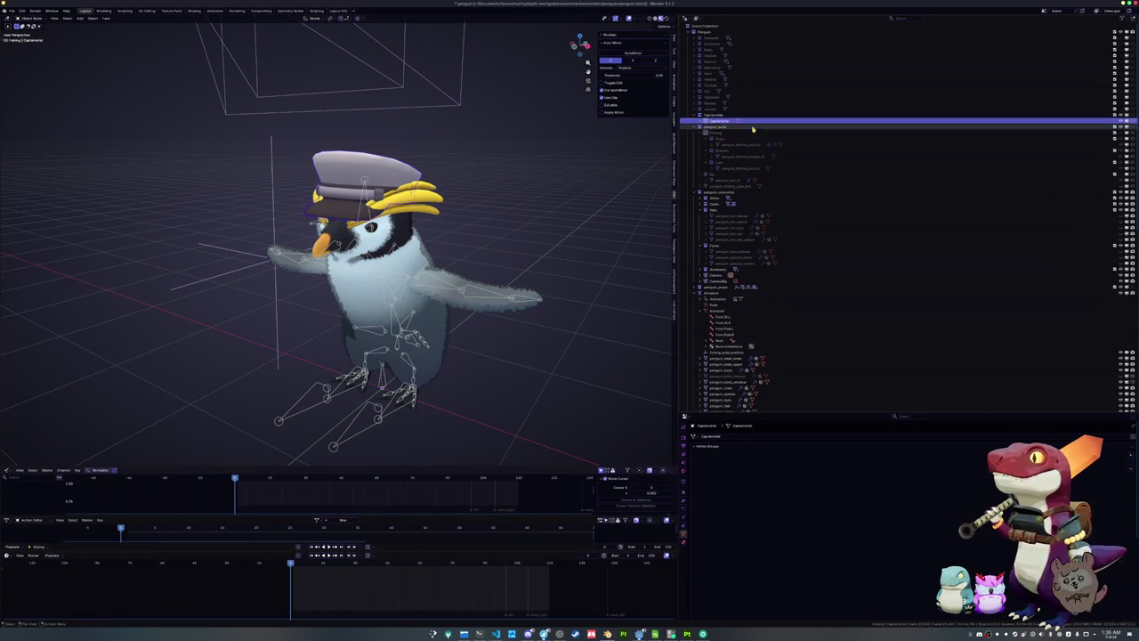
mouse_move(722, 120)
mouse_down()
mouse_move(755, 222)
mouse_move(722, 212)
mouse_up()
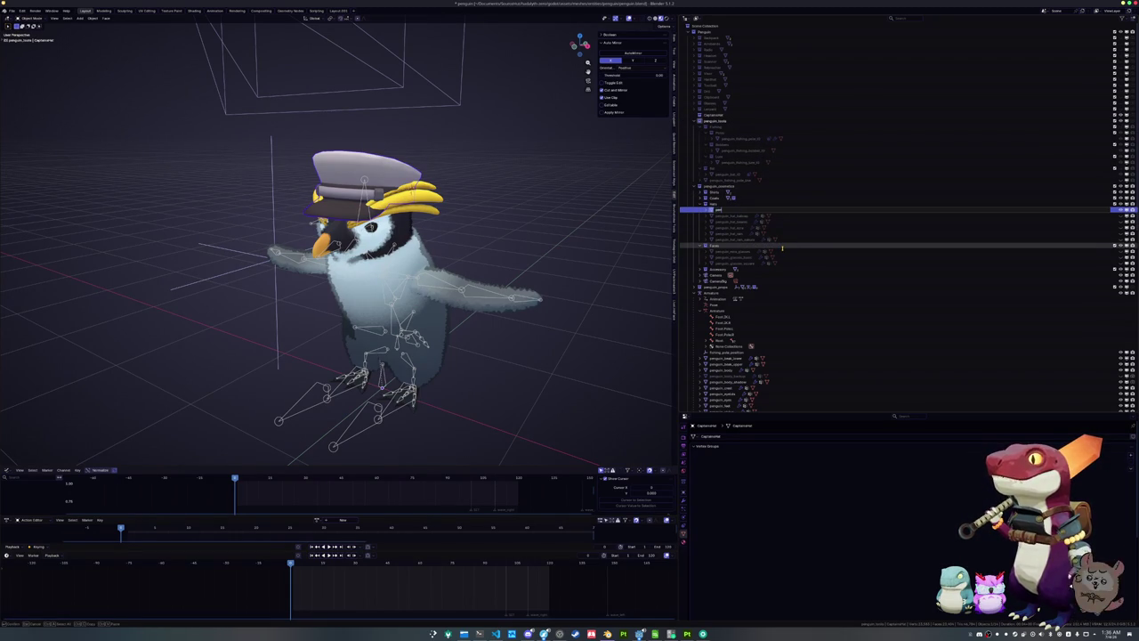
Name the cap object penguin_hat_captain and copy that name
text(penguin_hat_captain)
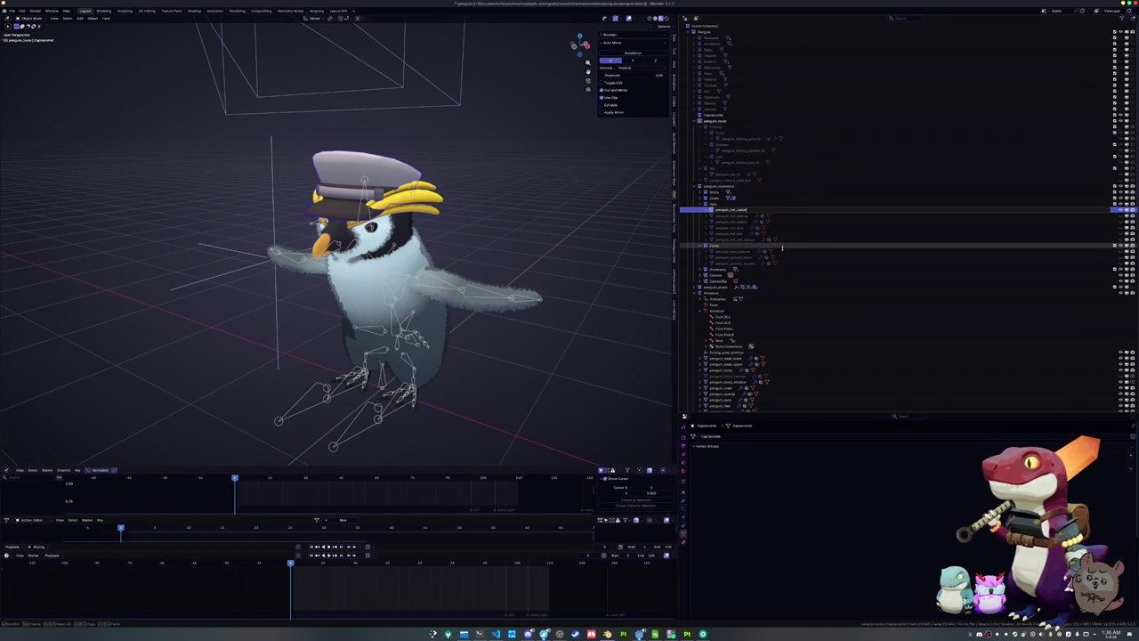
key(Return)
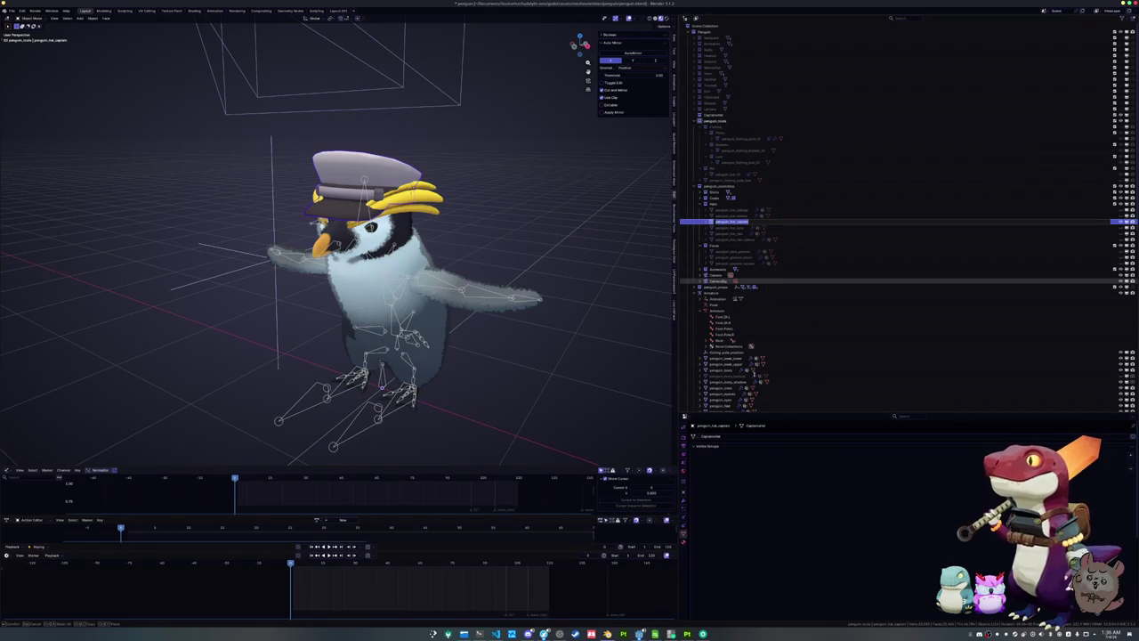
click(742, 436)
scroll(726, 492, down, 5)
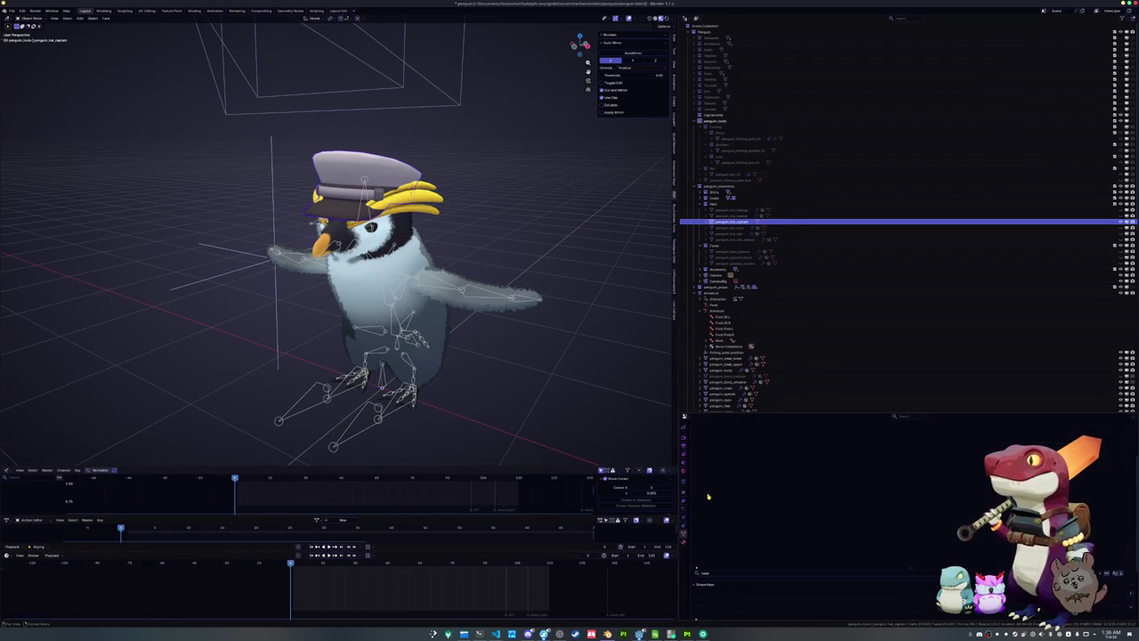
scroll(714, 498, up, 2)
scroll(899, 542, down, 2)
Rename the cap's material to penguin_hat_captain in the Material tab
drag(880, 412, 880, 325)
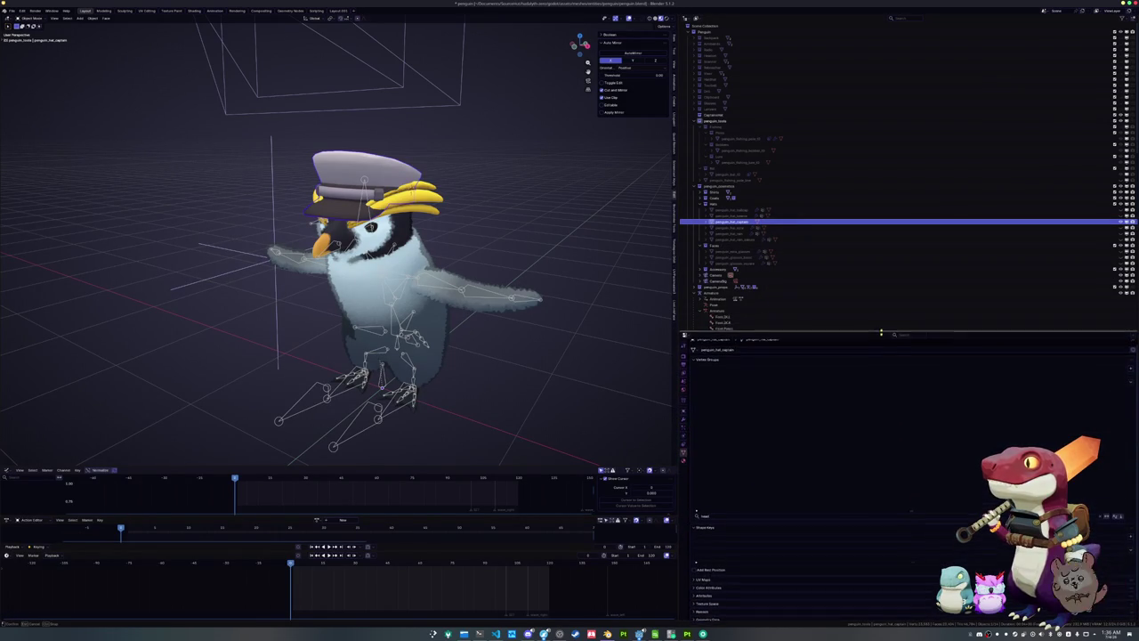
click(683, 453)
double_click(745, 366)
text(penguin_hat_captain)
key(Return)
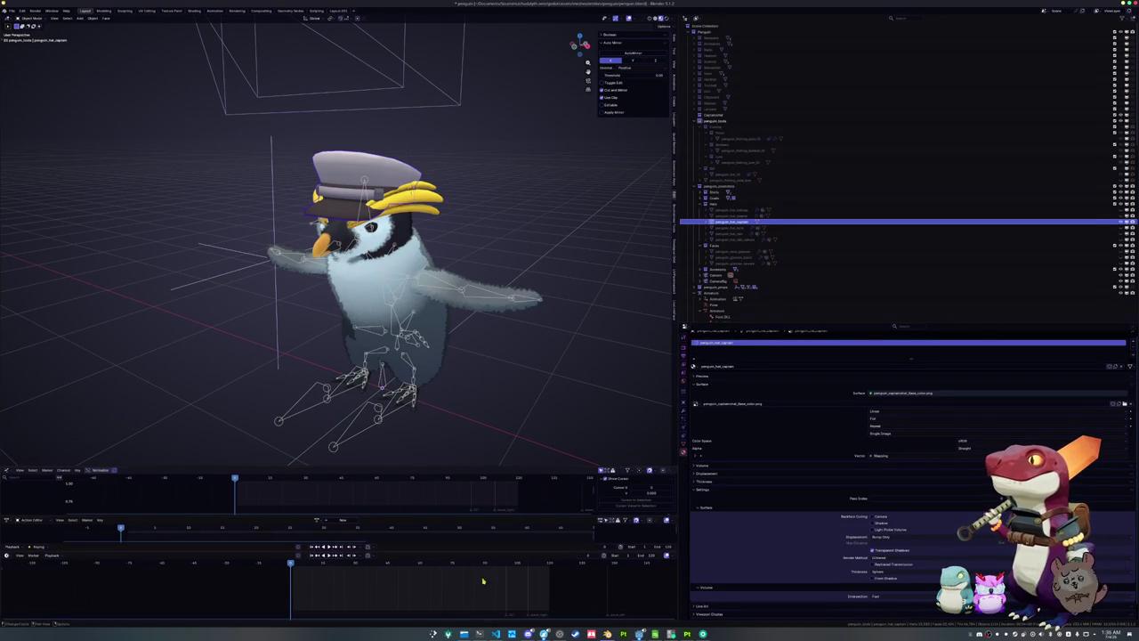
key(super+e)
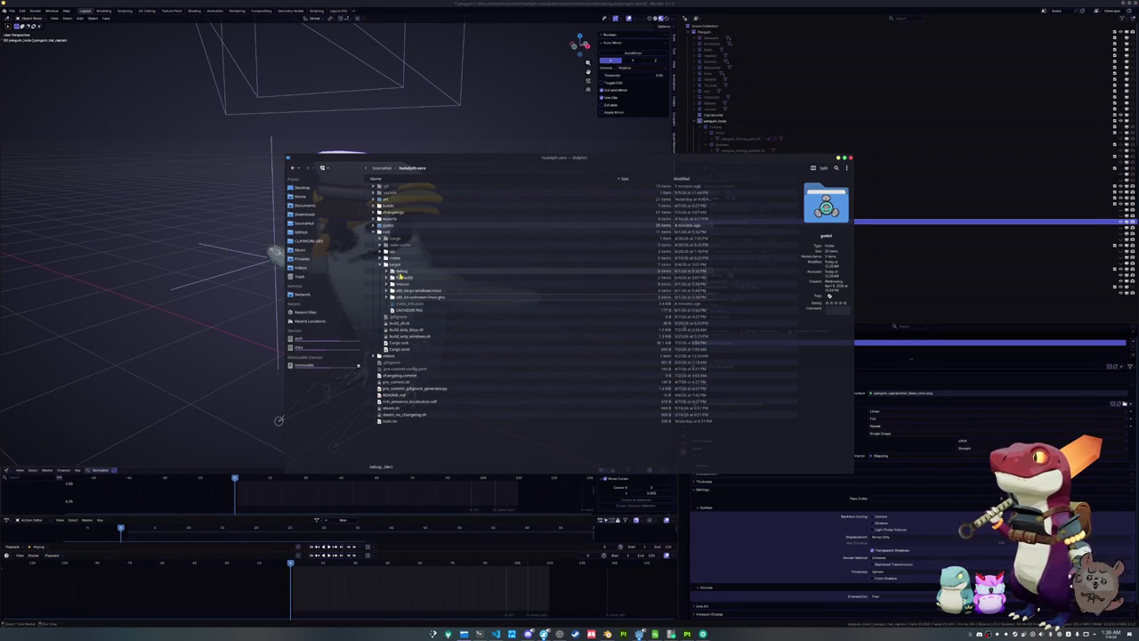
Maximize Dolphin and expand godot > assets, briefly opening and closing the meshes folder
click(372, 233)
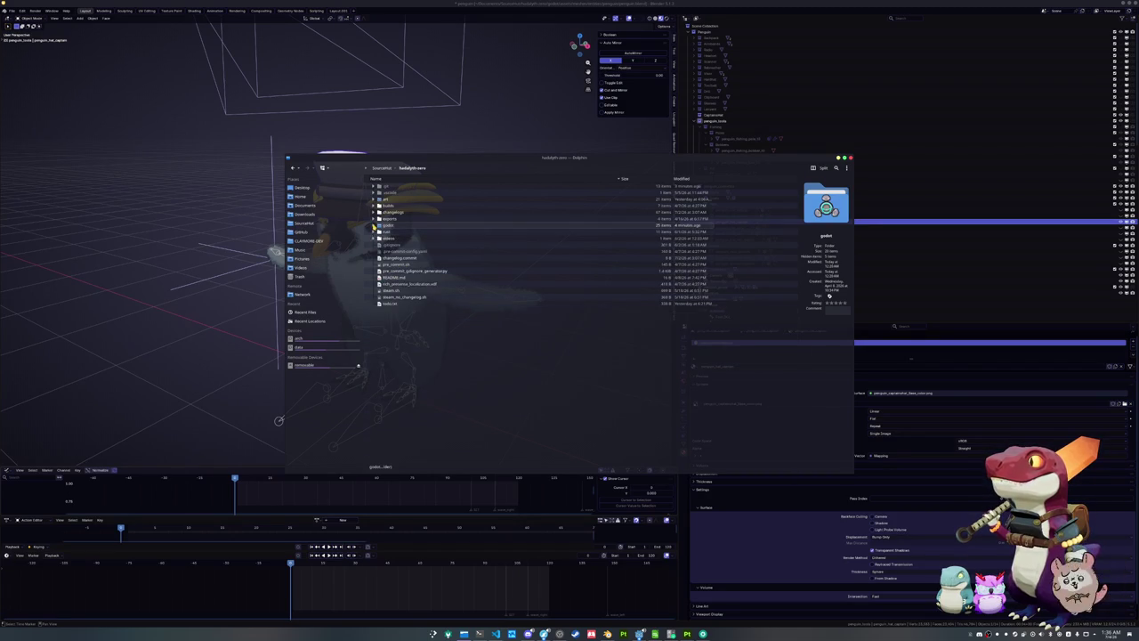
click(373, 225)
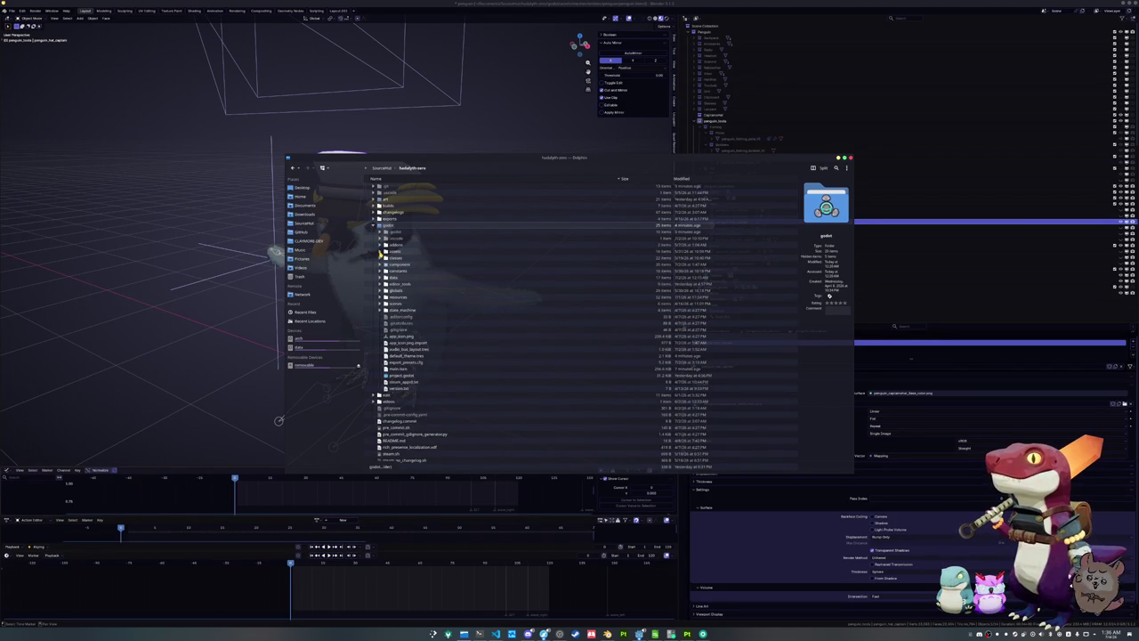
ctrl+scroll(380, 254, up, 1)
ctrl+scroll(380, 254, up, 1)
ctrl+scroll(380, 254, up, 1)
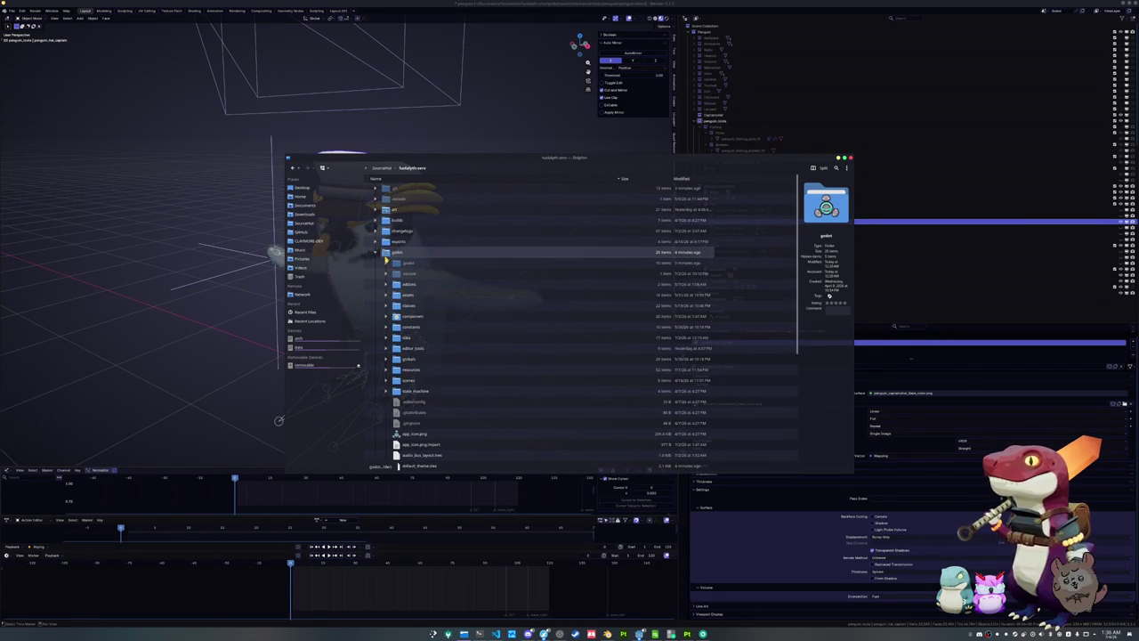
double_click(498, 158)
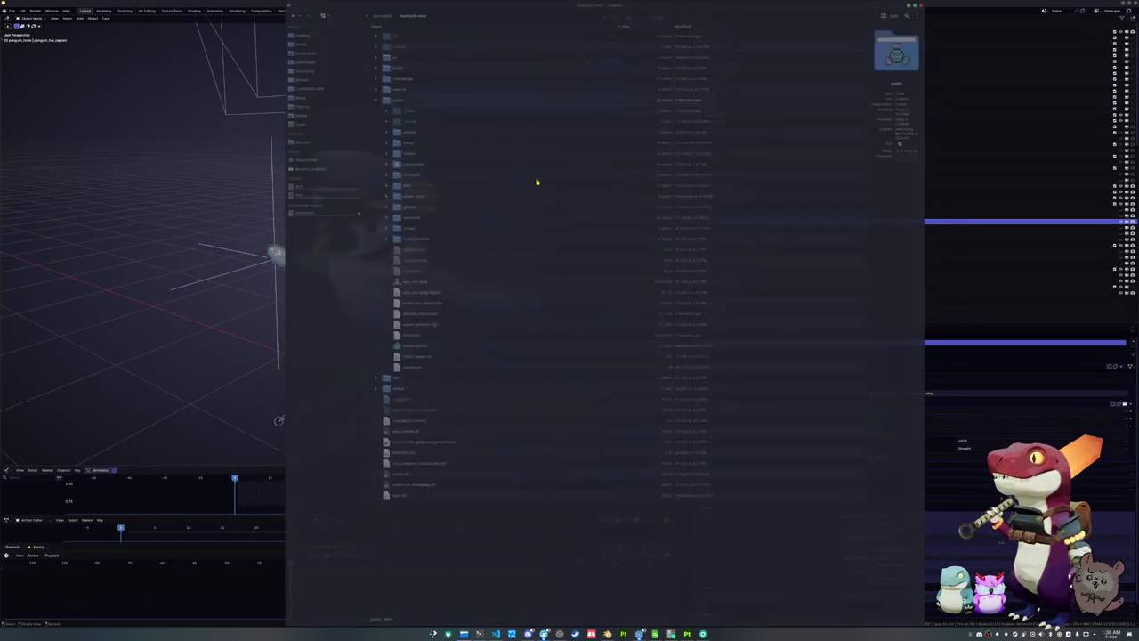
ctrl+scroll(492, 231, up, 1)
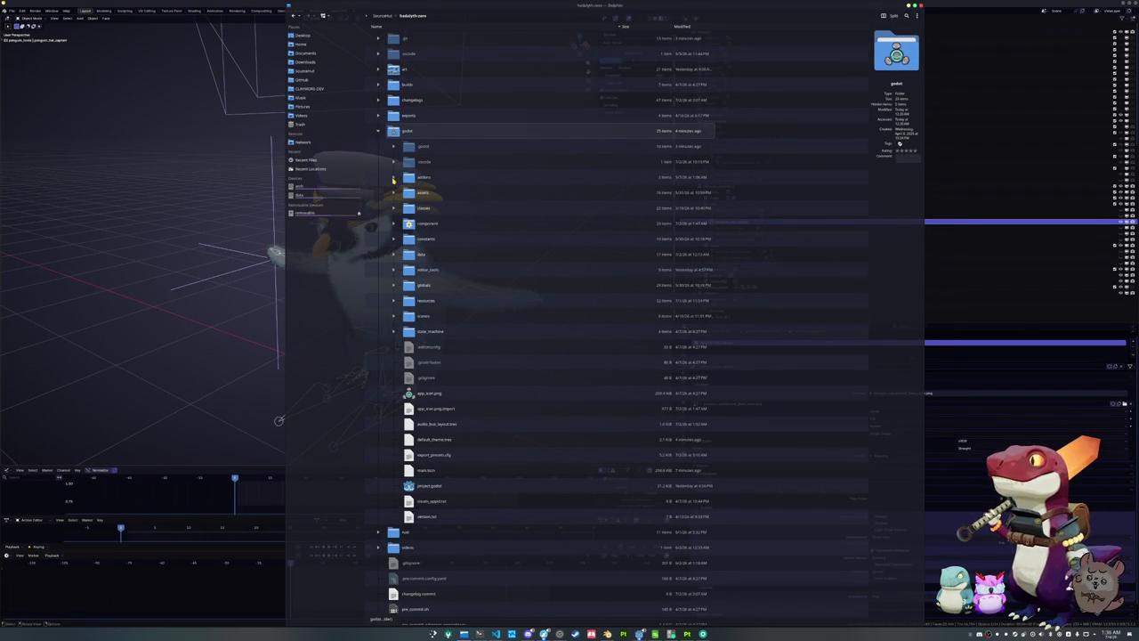
click(393, 192)
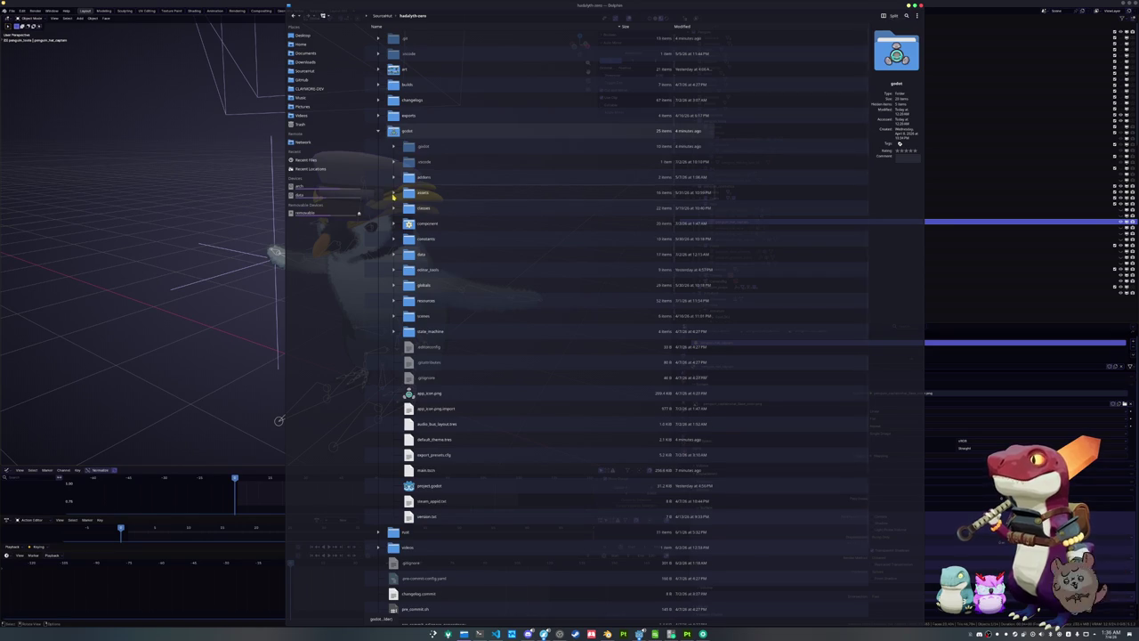
scroll(404, 231, down, 1)
click(410, 240)
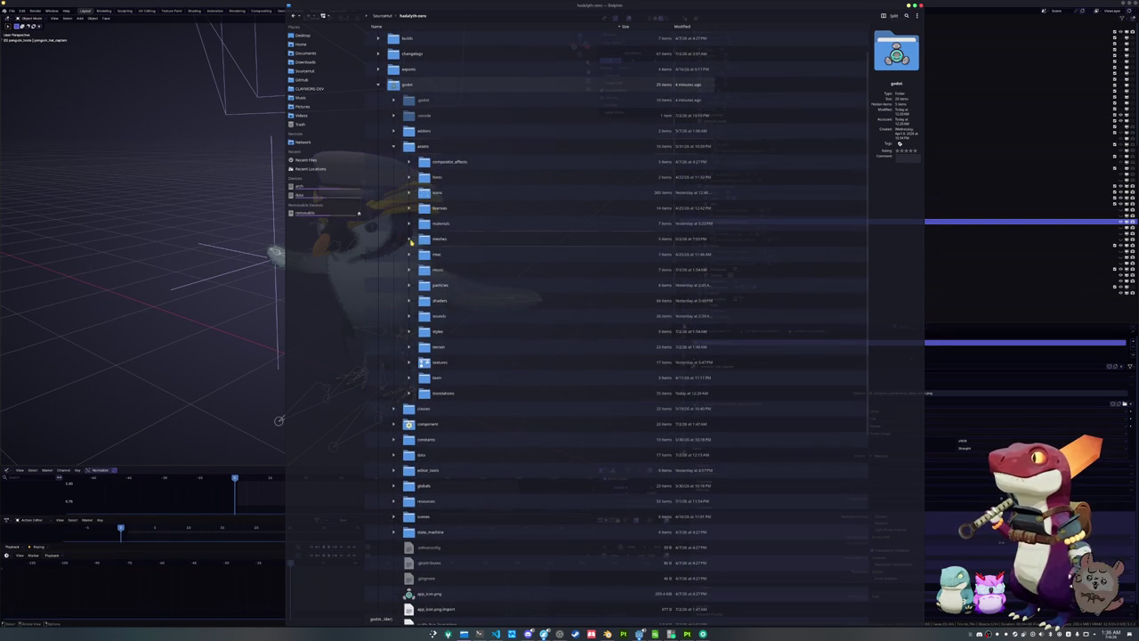
click(411, 240)
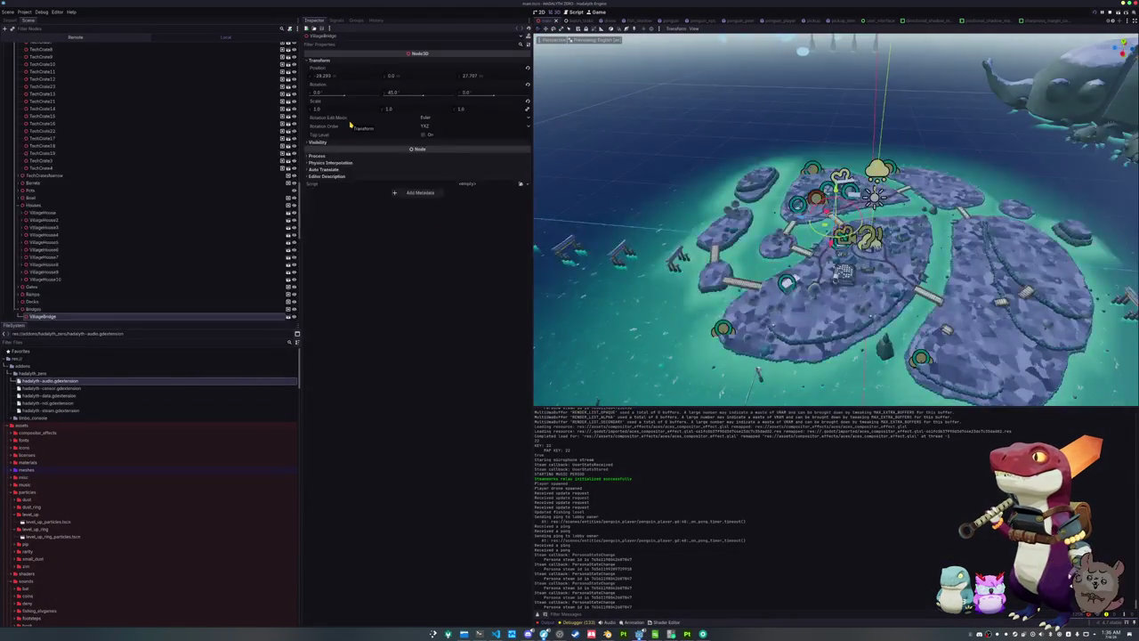
Select GlobalWorldEnvironment and inspect its Fog settings in the Inspector
scroll(147, 118, down, 3)
scroll(143, 116, up, 10)
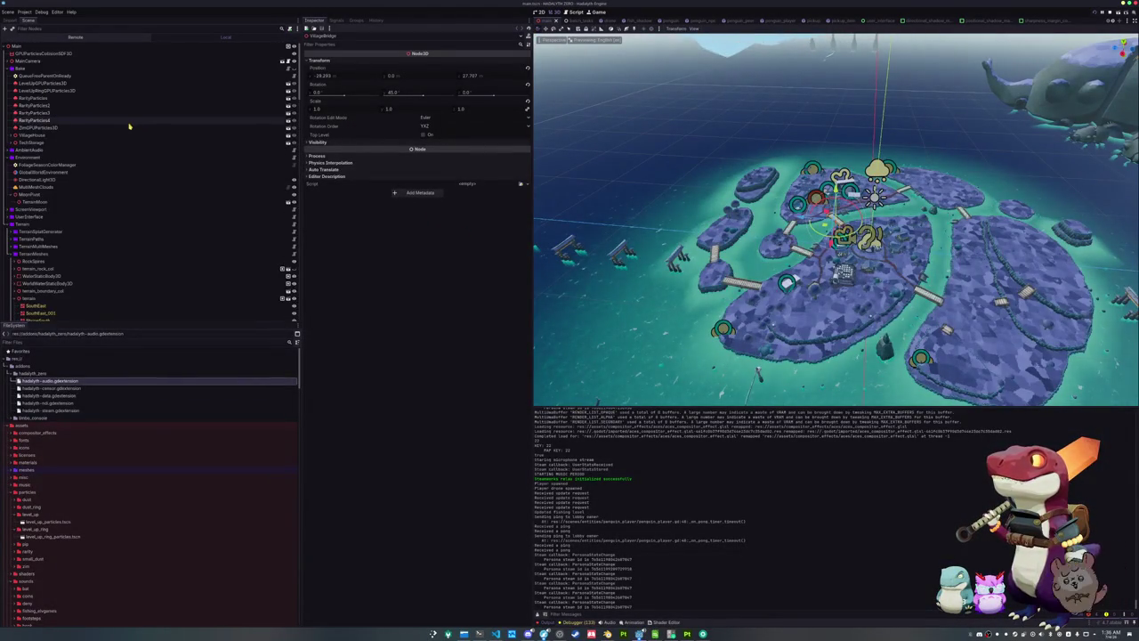
click(64, 172)
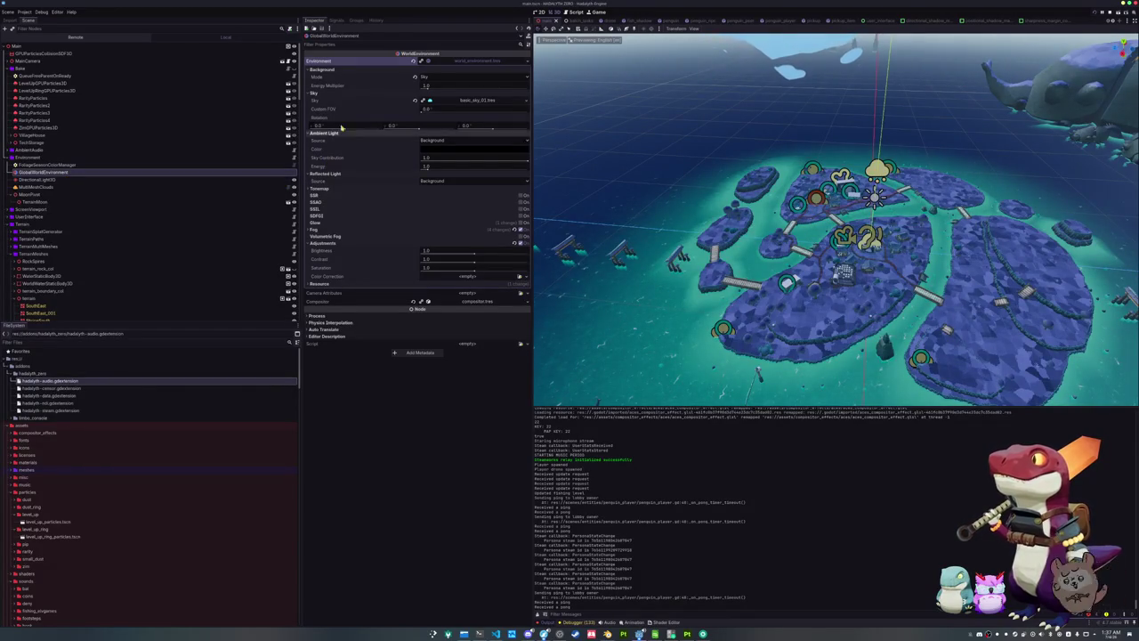
click(430, 101)
click(430, 101)
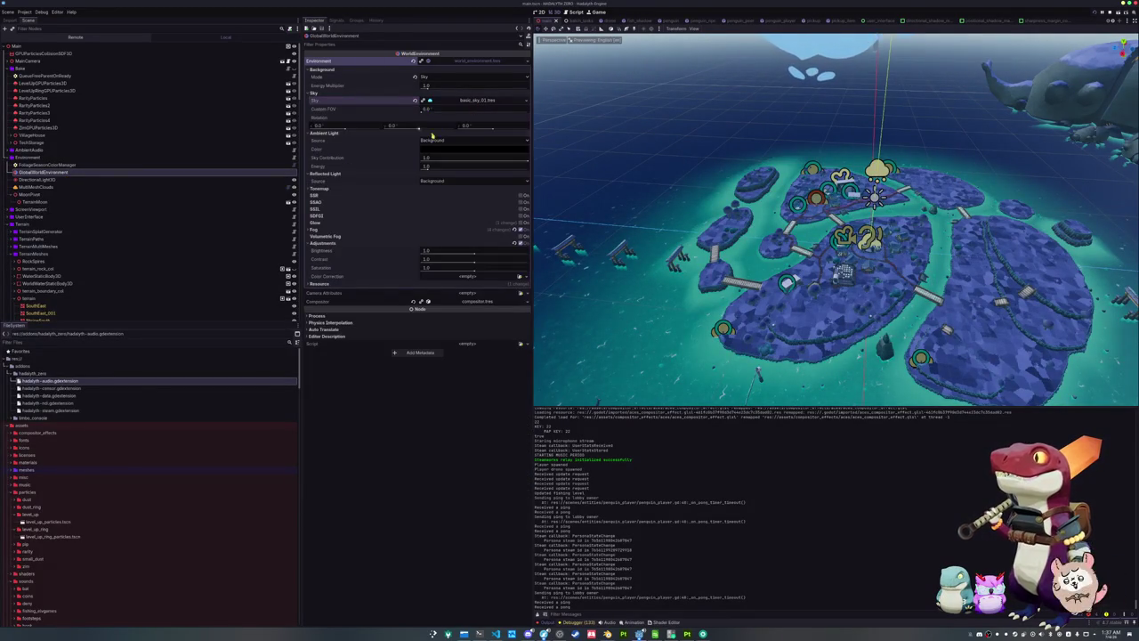
click(397, 228)
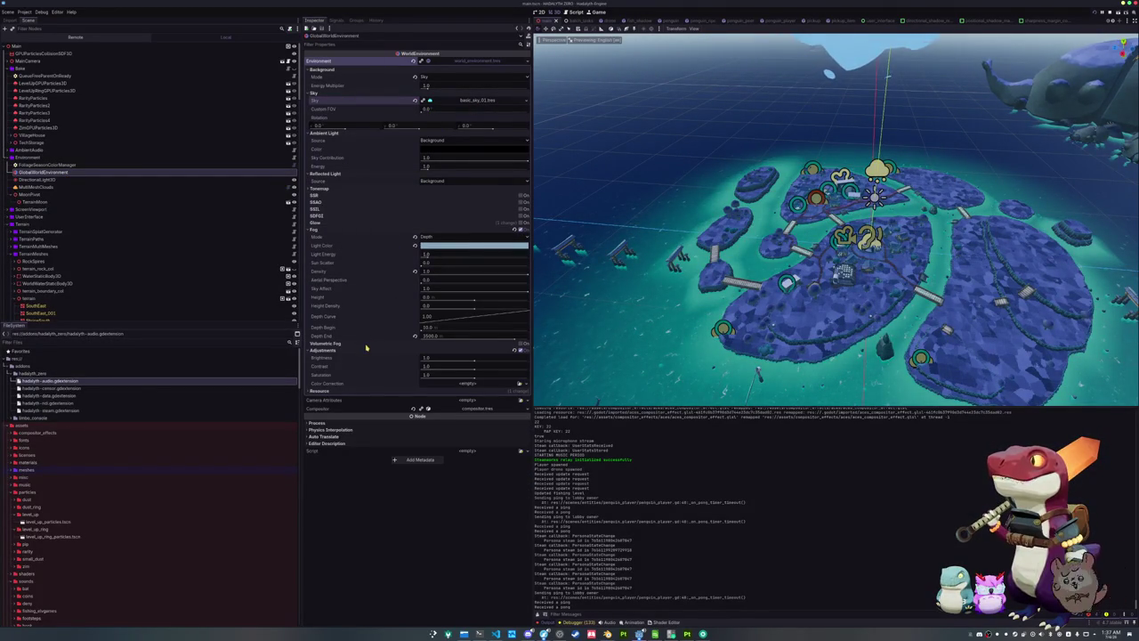
click(361, 173)
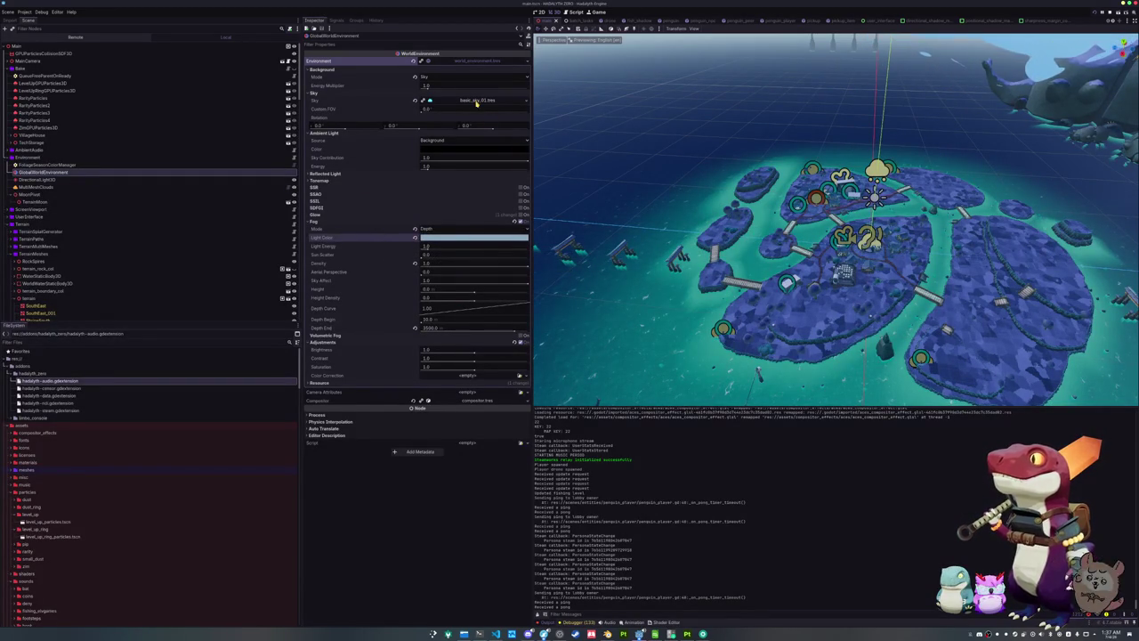
Expand the Sky resource to view the sky shader code, then collapse it again
click(368, 93)
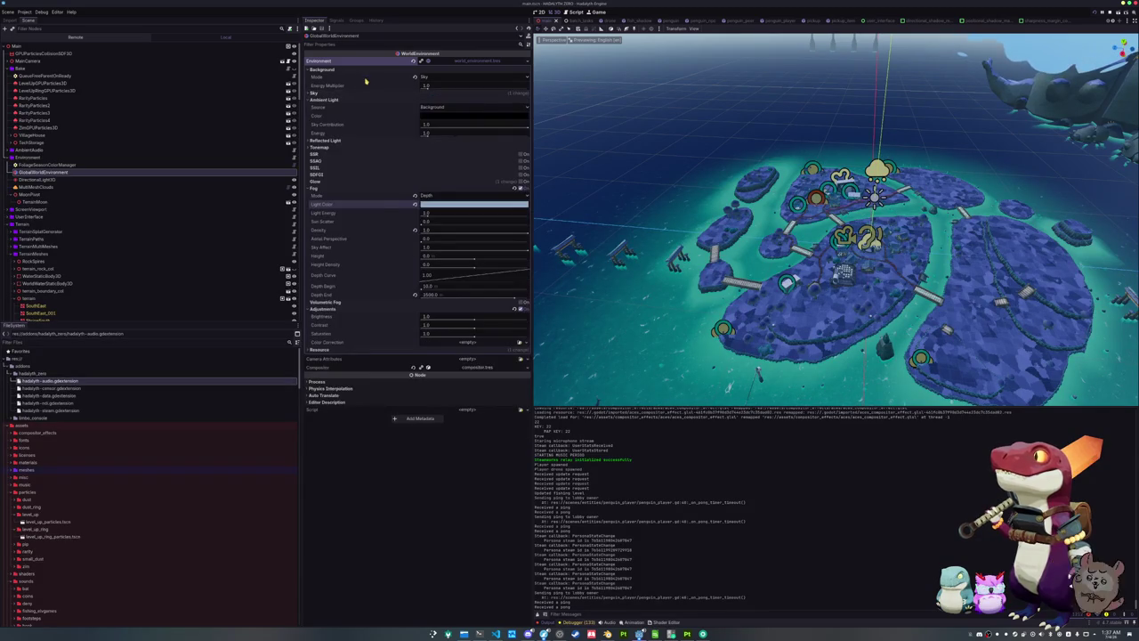
click(360, 69)
click(361, 78)
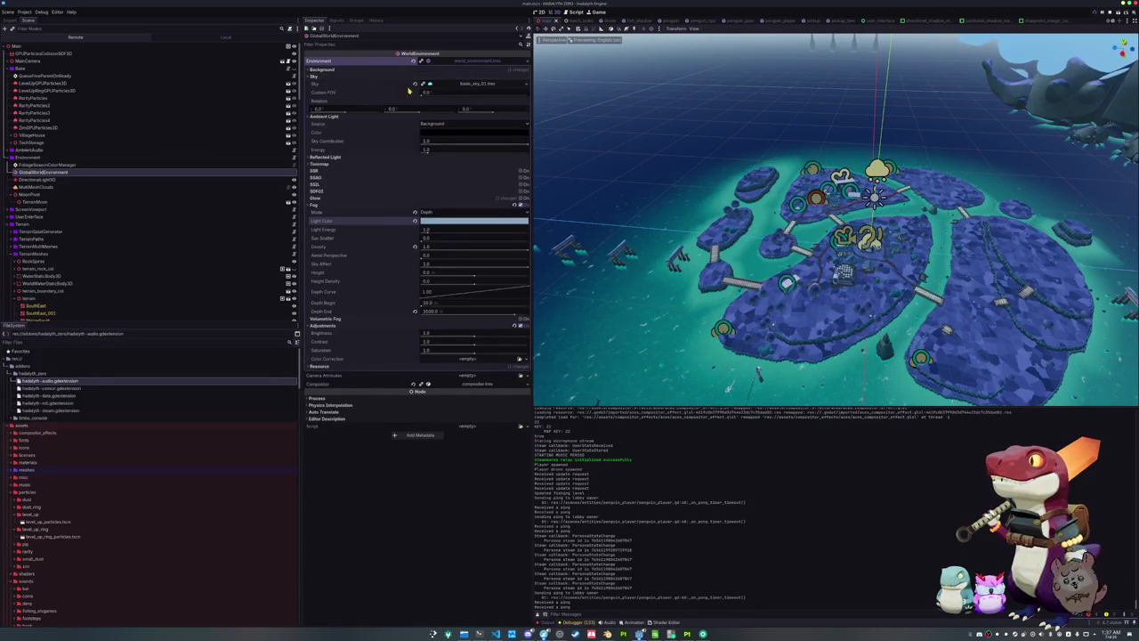
click(472, 82)
click(462, 102)
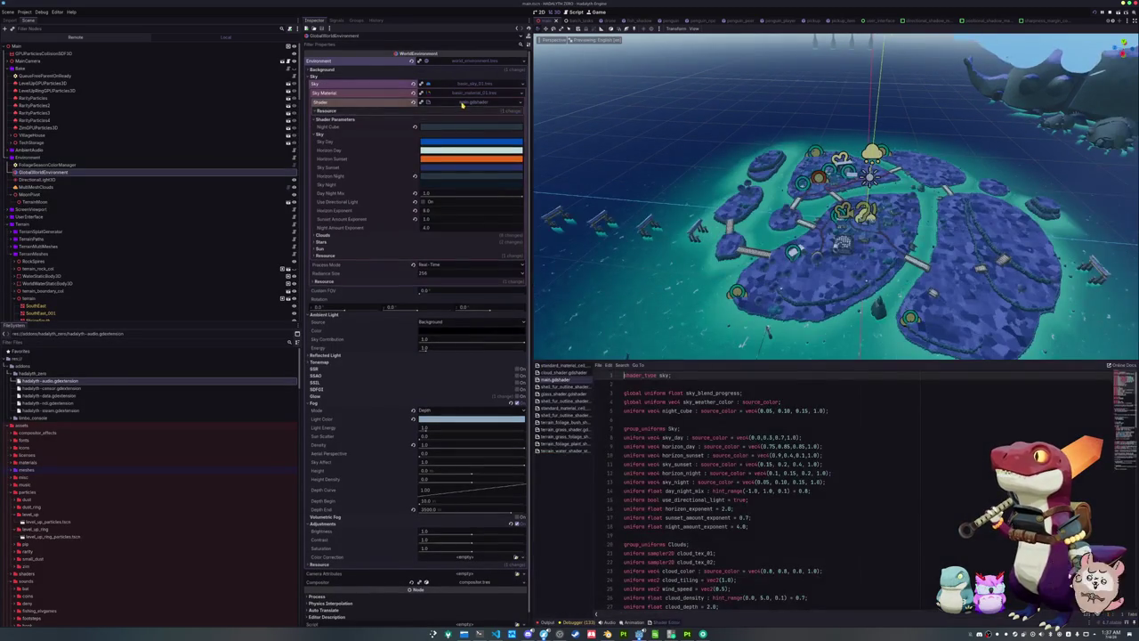
click(355, 134)
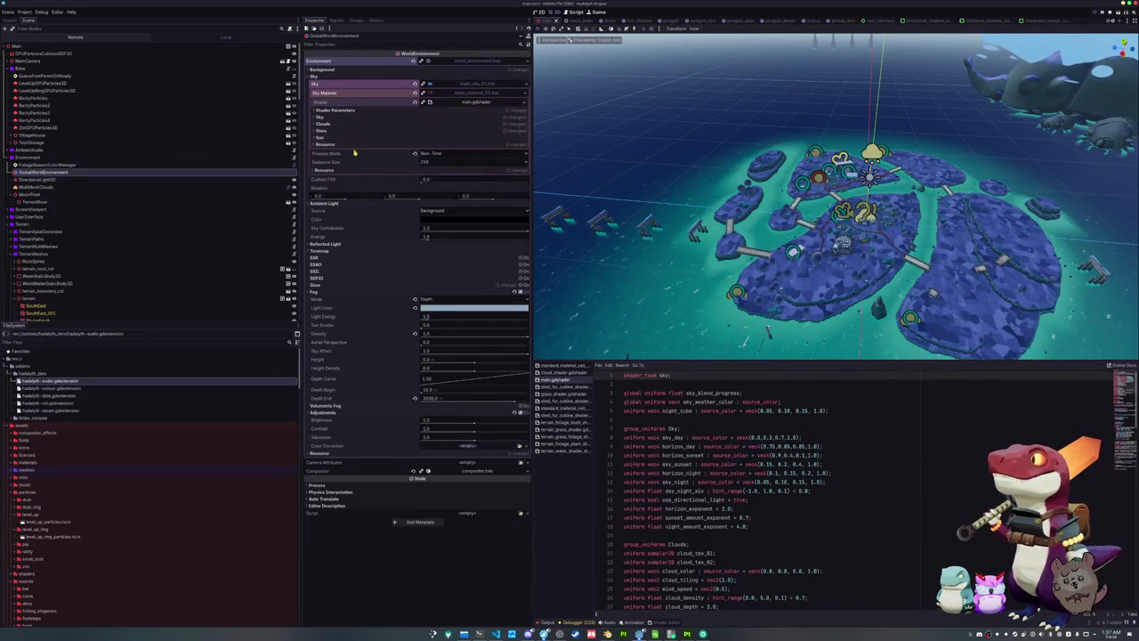
click(467, 82)
click(467, 78)
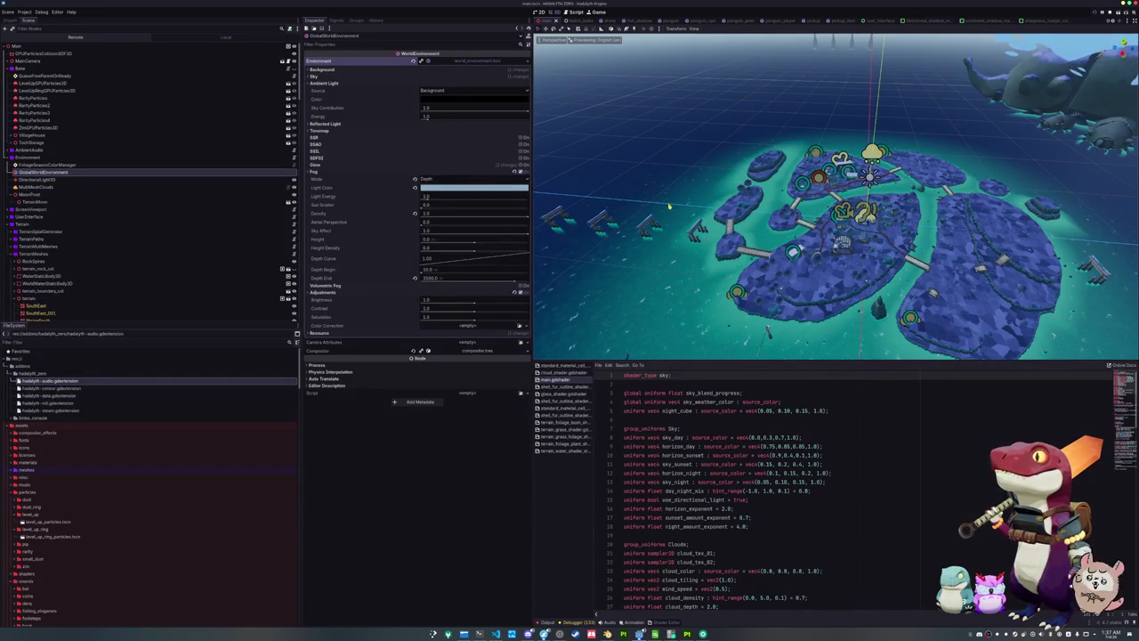
Save the scene, stop the running game, and bring up global_steam.gd in VS Code
scroll(670, 199, up, 3)
key(ctrl+s)
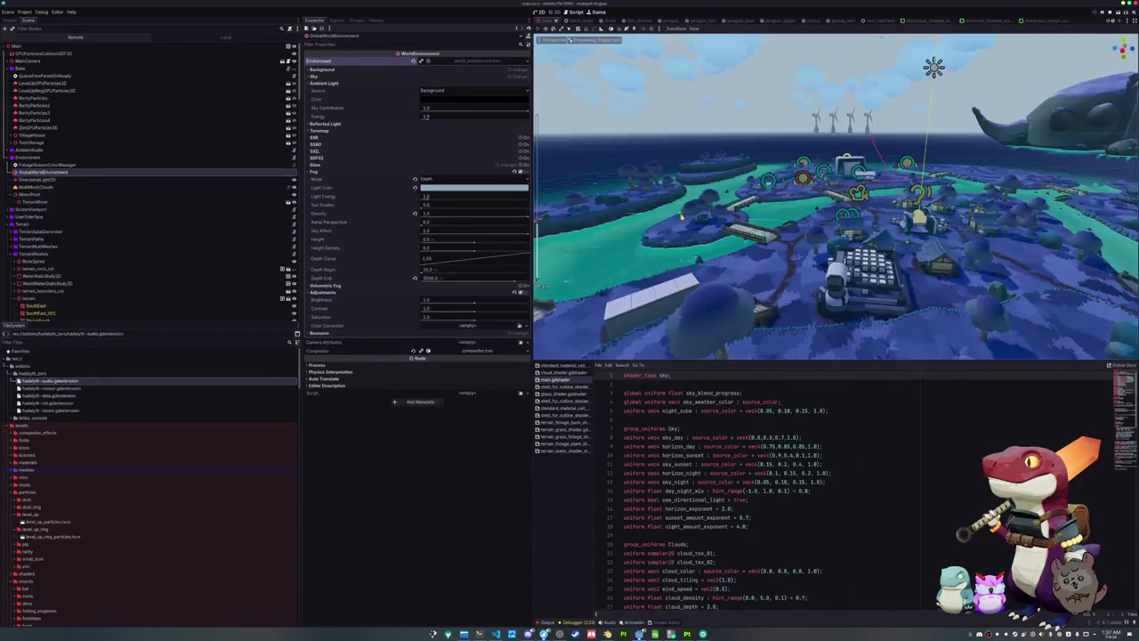
key(F8)
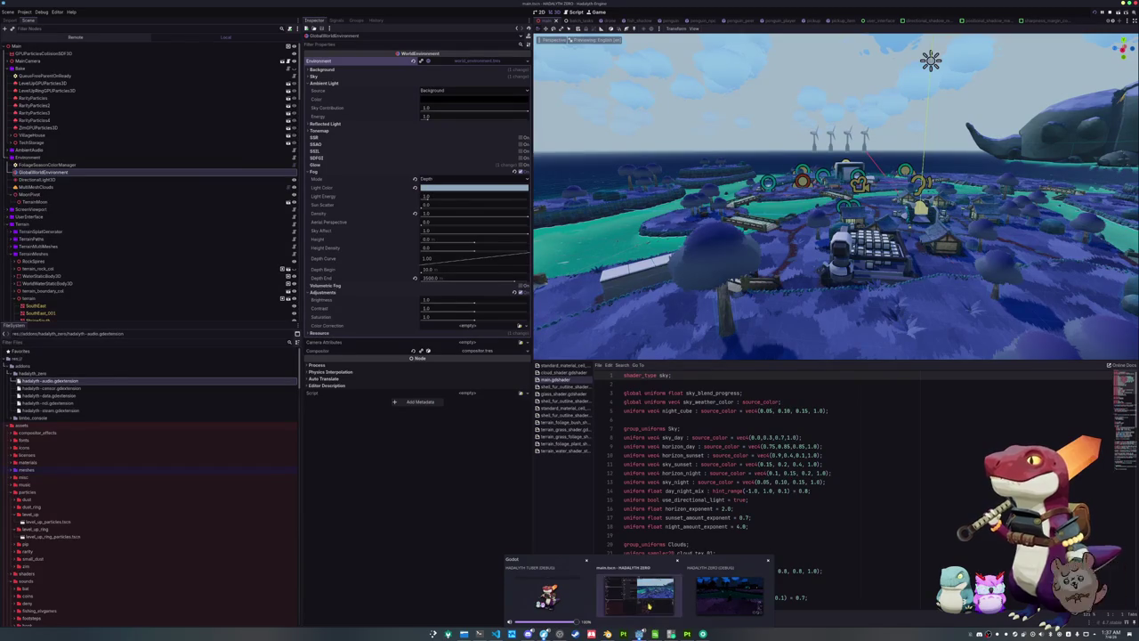
click(495, 634)
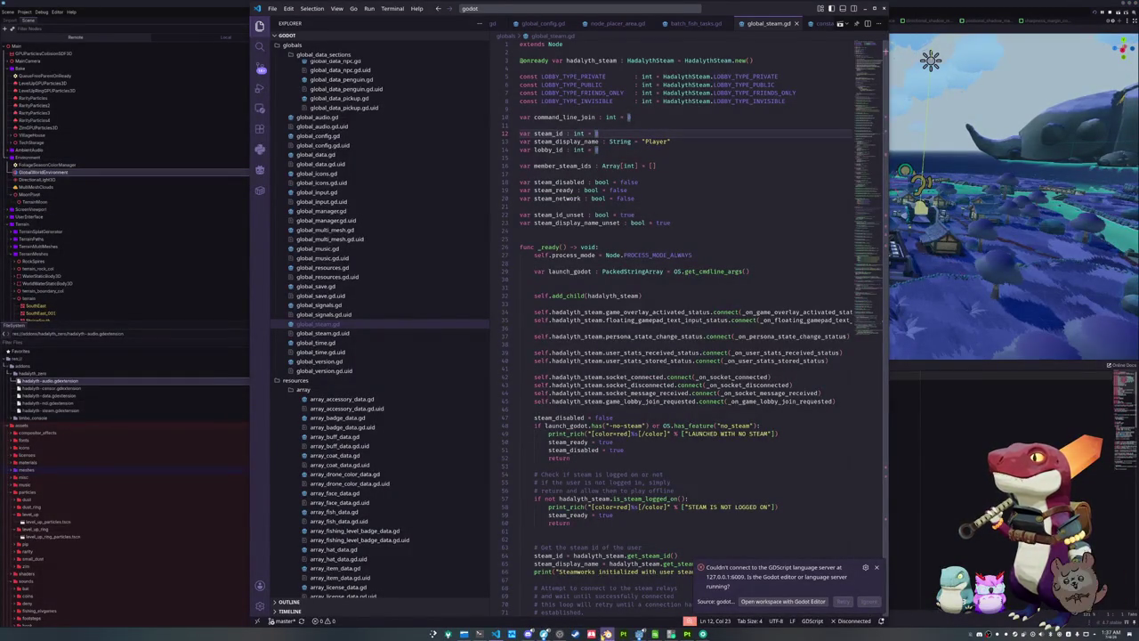
Open the project folder in Dolphin and look through the meshes and fish mesh folders
click(607, 634)
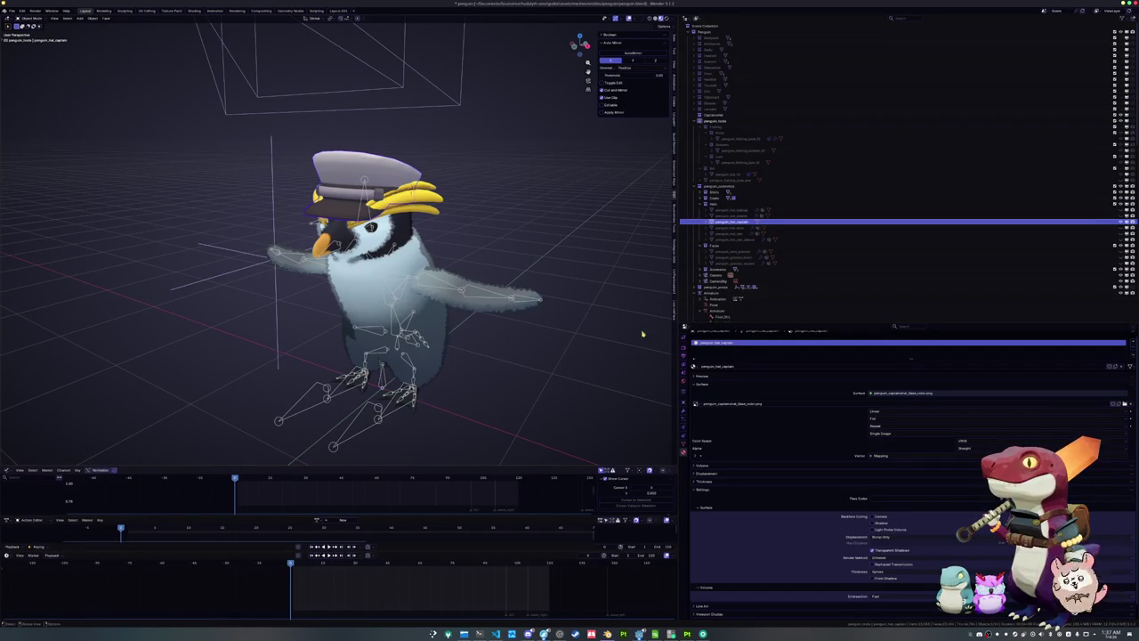
key(super+e)
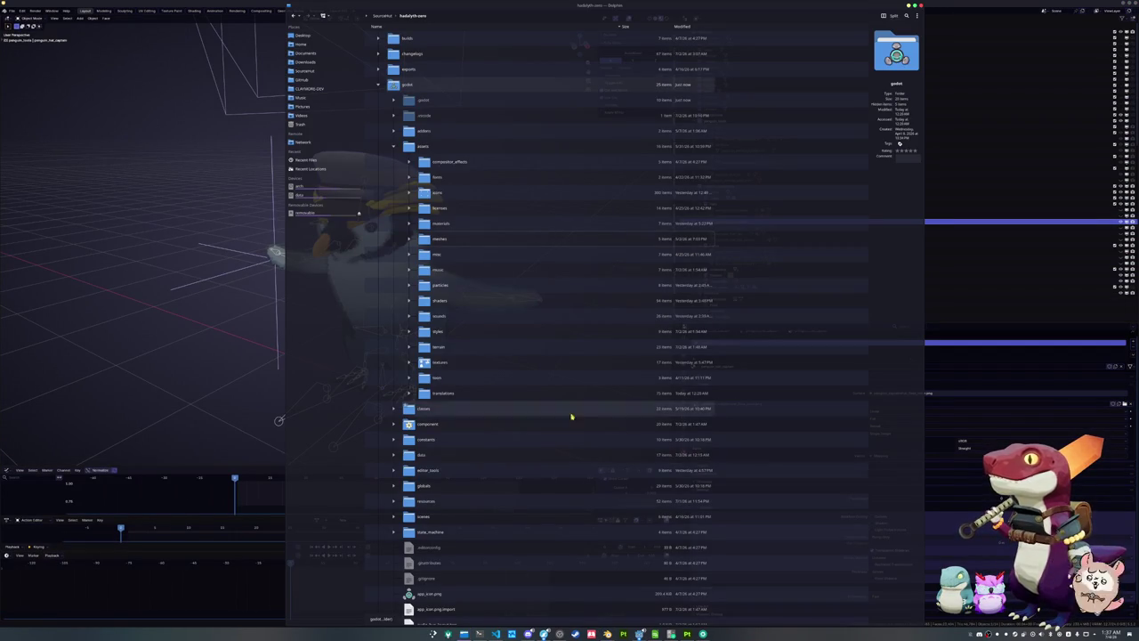
click(409, 238)
click(424, 269)
ctrl+scroll(429, 285, up, 2)
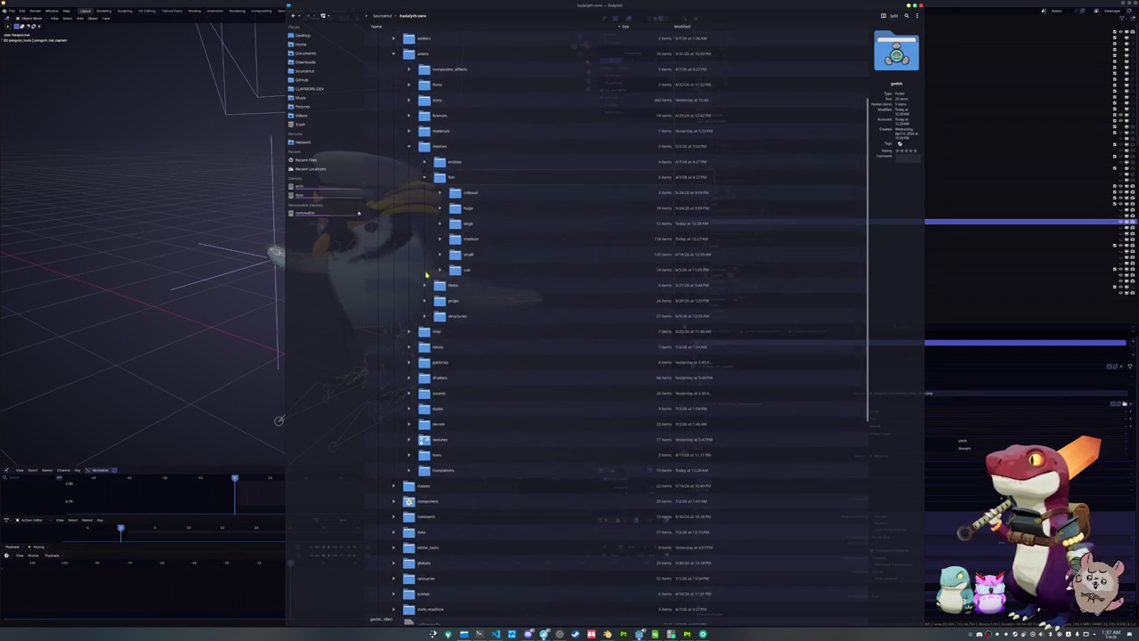
ctrl+scroll(432, 303, up, 1)
ctrl+scroll(436, 327, up, 1)
scroll(436, 327, down, 2)
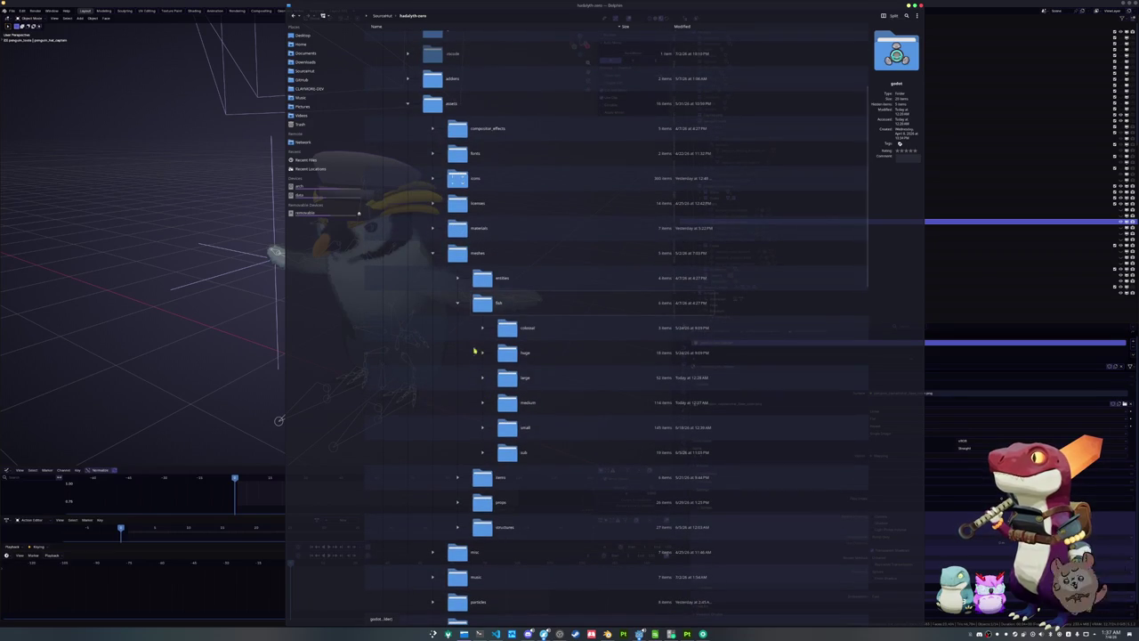
click(458, 303)
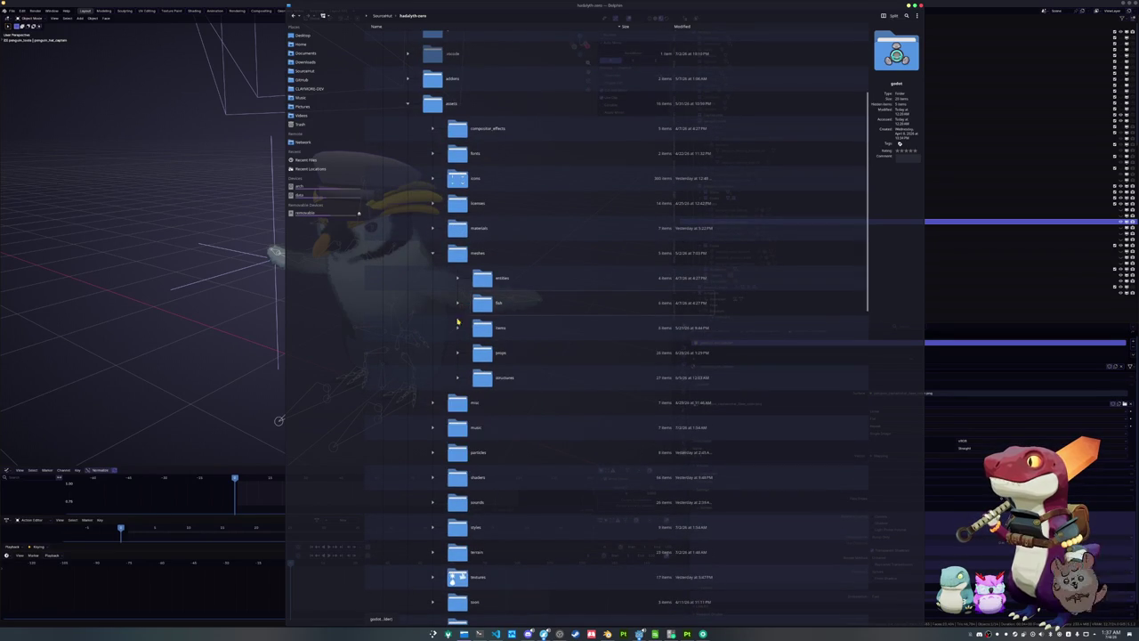
scroll(434, 347, up, 3)
scroll(432, 352, up, 3)
scroll(432, 352, down, 8)
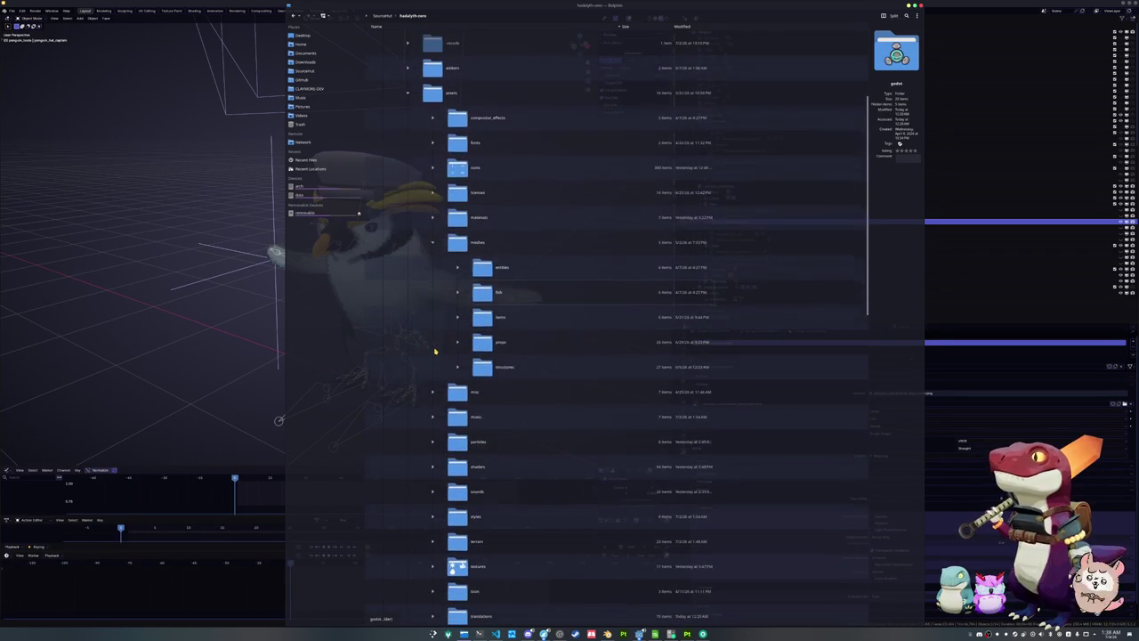
click(436, 242)
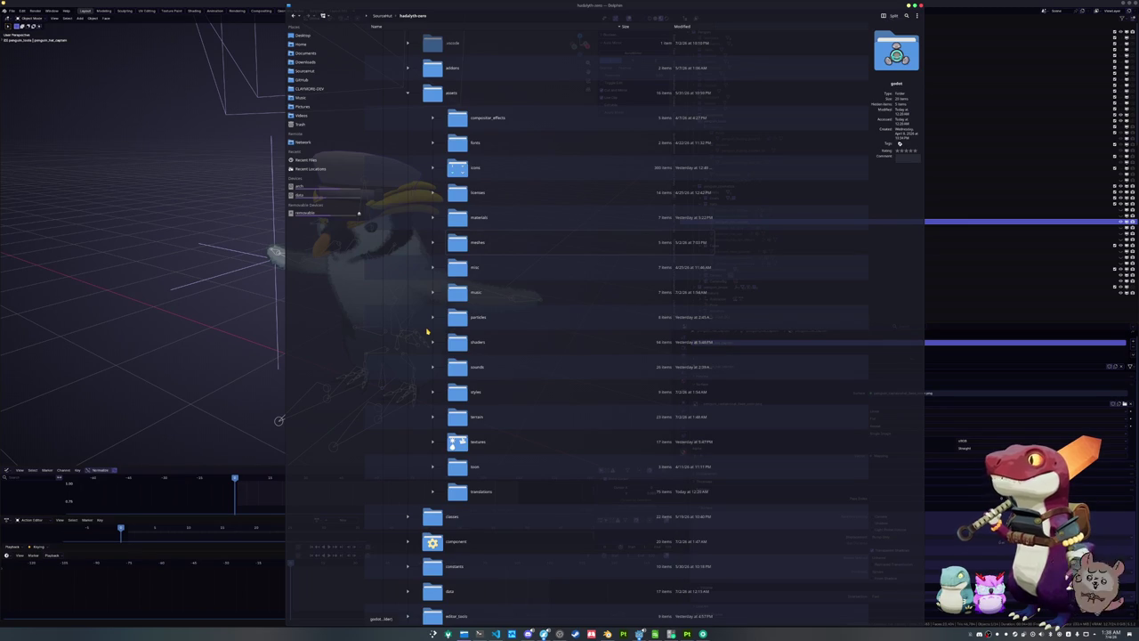
Expand meshes > entities > penguin and scroll down to the penguin Base_color texture files
scroll(427, 331, up, 2)
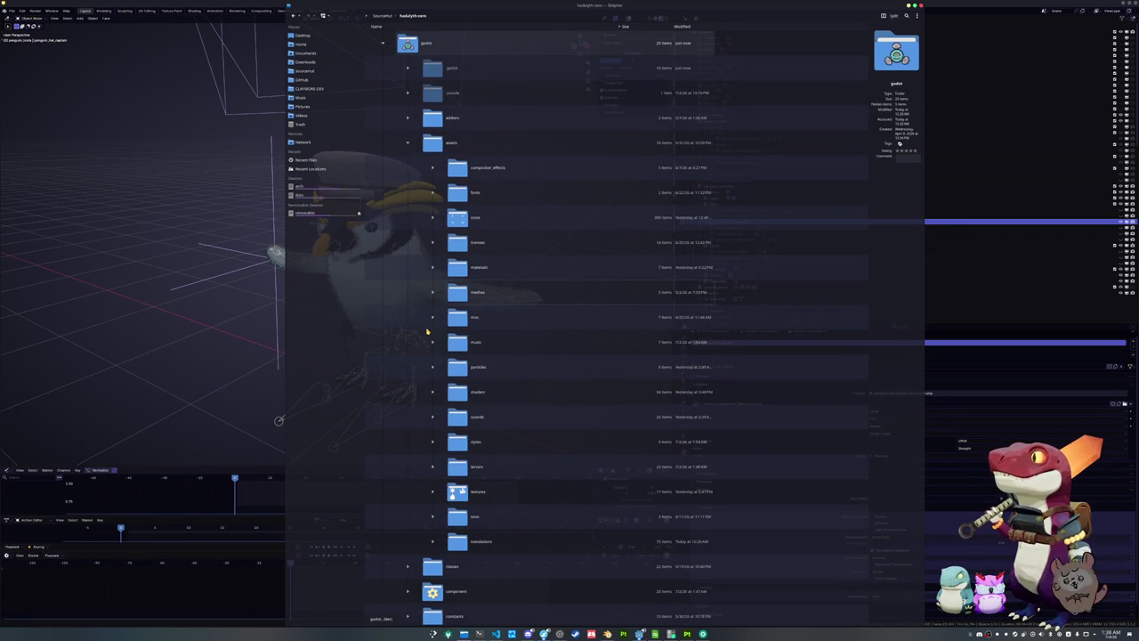
click(433, 292)
click(455, 318)
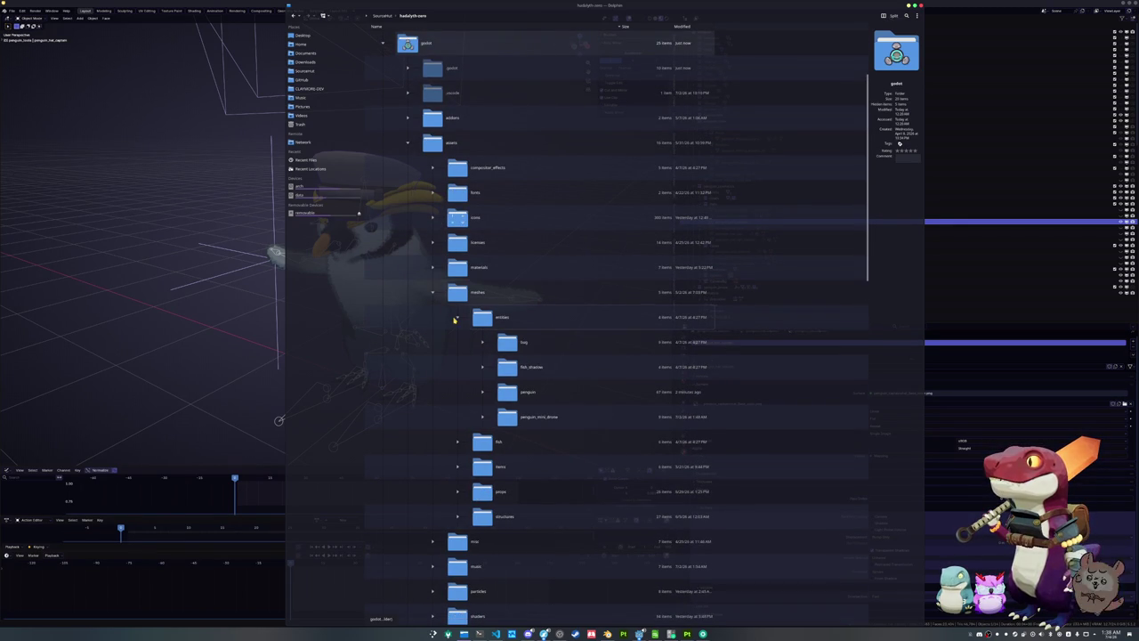
click(487, 386)
ctrl+scroll(488, 387, up, 3)
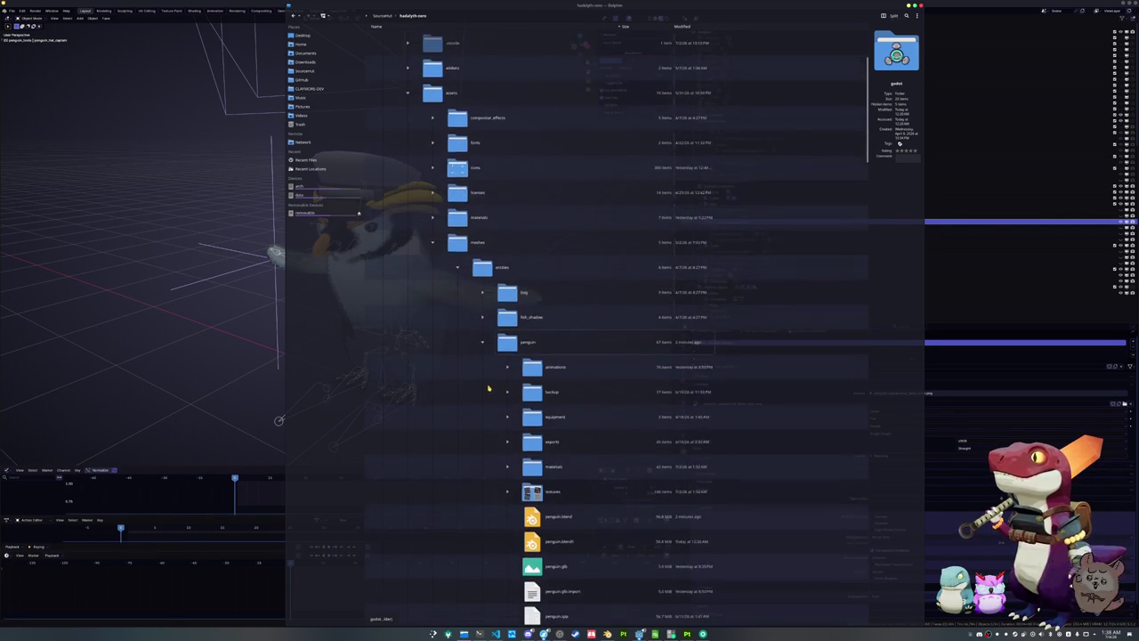
scroll(487, 387, down, 2)
ctrl+scroll(498, 385, down, 2)
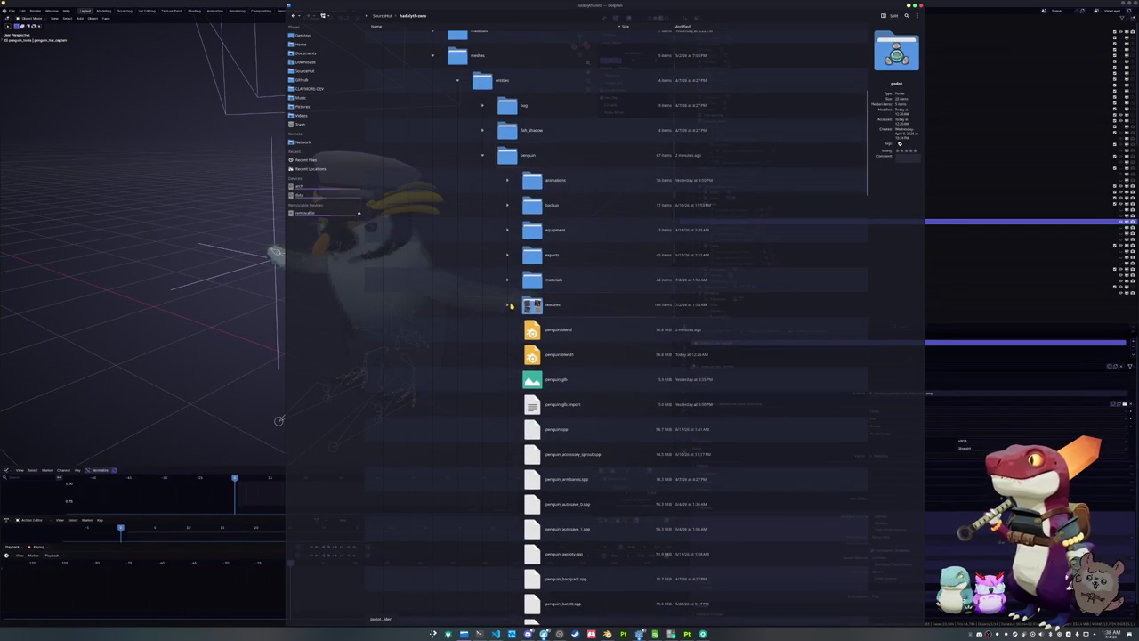
scroll(534, 387, down, 2)
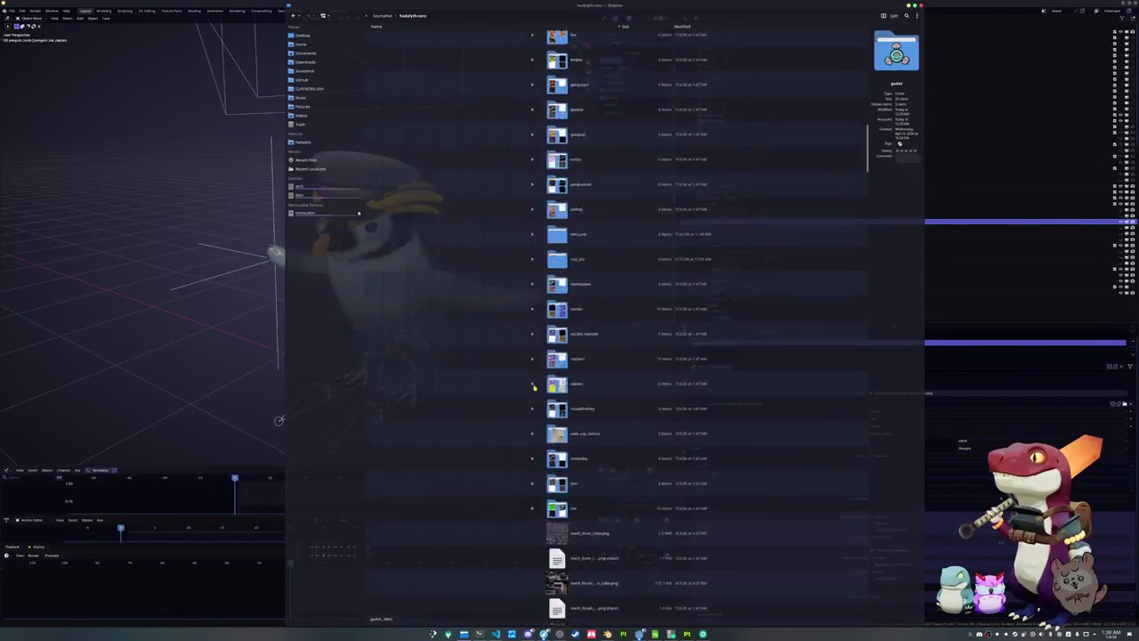
scroll(534, 388, down, 3)
scroll(535, 389, down, 3)
scroll(534, 390, down, 2)
scroll(535, 388, down, 2)
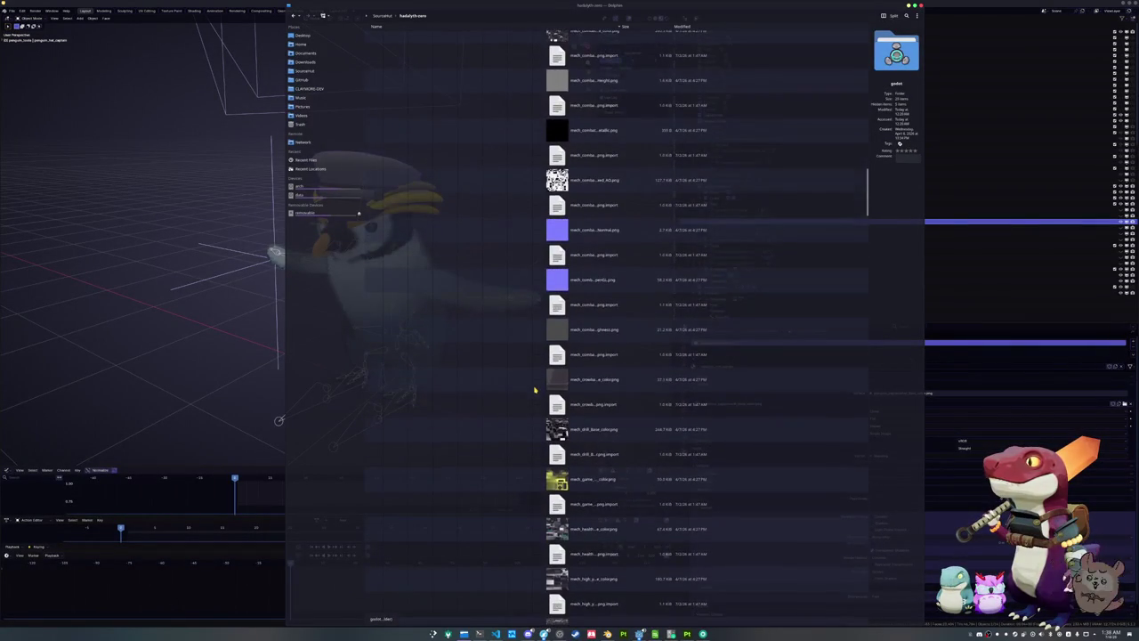
scroll(535, 389, down, 2)
ctrl+scroll(534, 390, down, 1)
scroll(531, 391, down, 2)
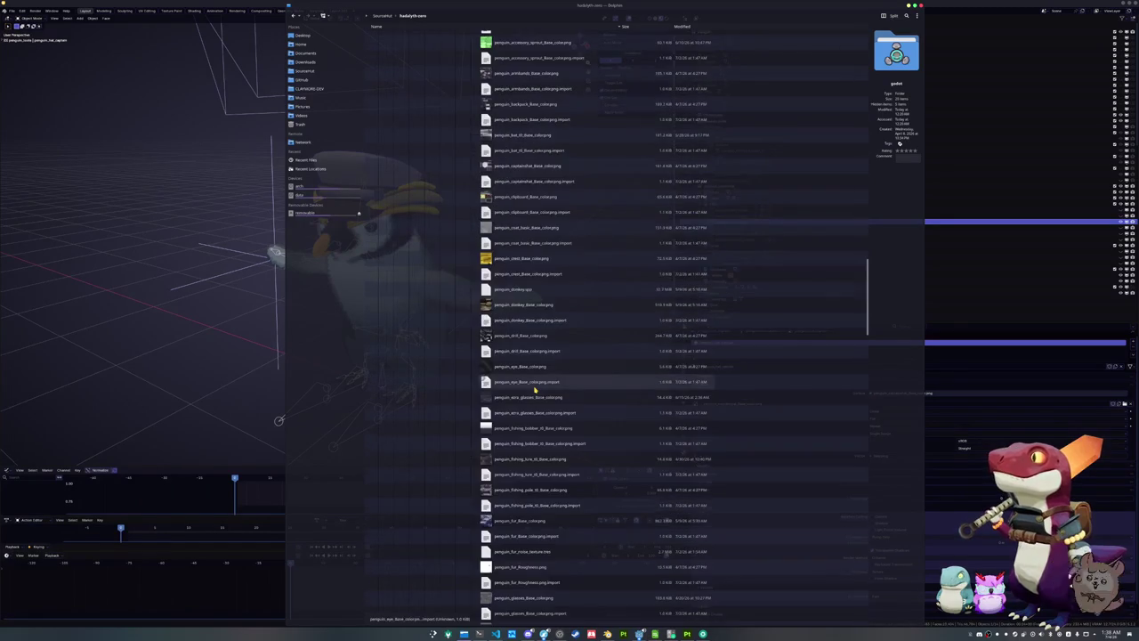
scroll(528, 394, down, 3)
scroll(523, 396, down, 3)
scroll(512, 400, down, 3)
scroll(499, 406, down, 3)
scroll(486, 412, down, 2)
scroll(486, 413, down, 2)
scroll(485, 415, down, 1)
scroll(485, 414, down, 1)
scroll(485, 414, down, 1)
scroll(485, 414, down, 1)
scroll(484, 414, down, 1)
scroll(484, 414, down, 1)
scroll(485, 414, up, 2)
scroll(485, 414, up, 3)
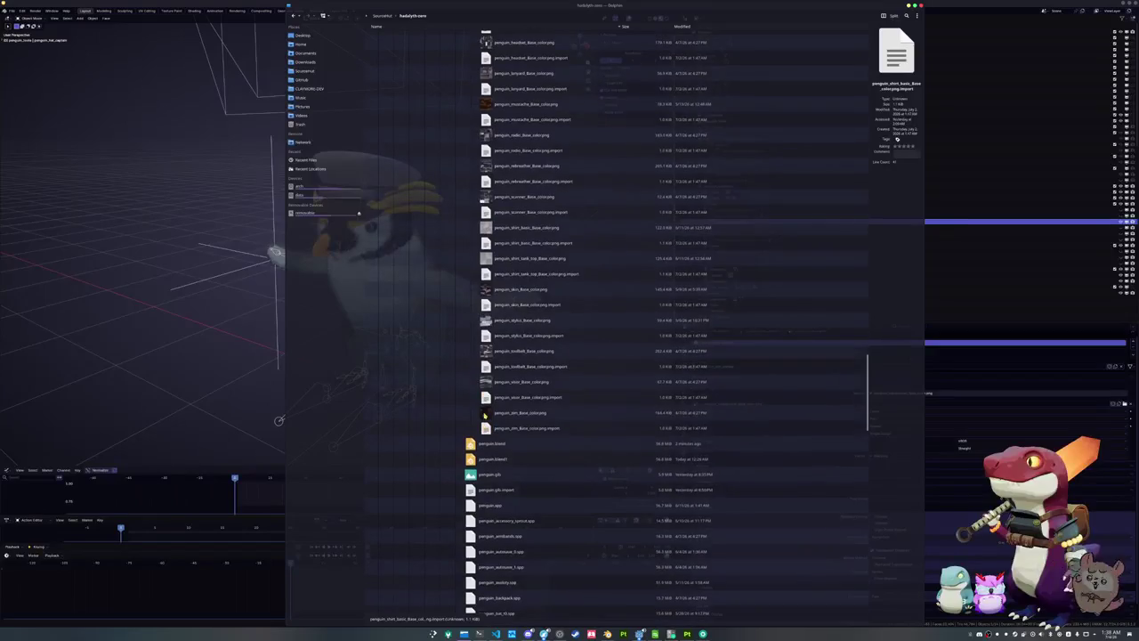
scroll(505, 415, up, 2)
scroll(505, 420, up, 4)
scroll(505, 422, up, 1)
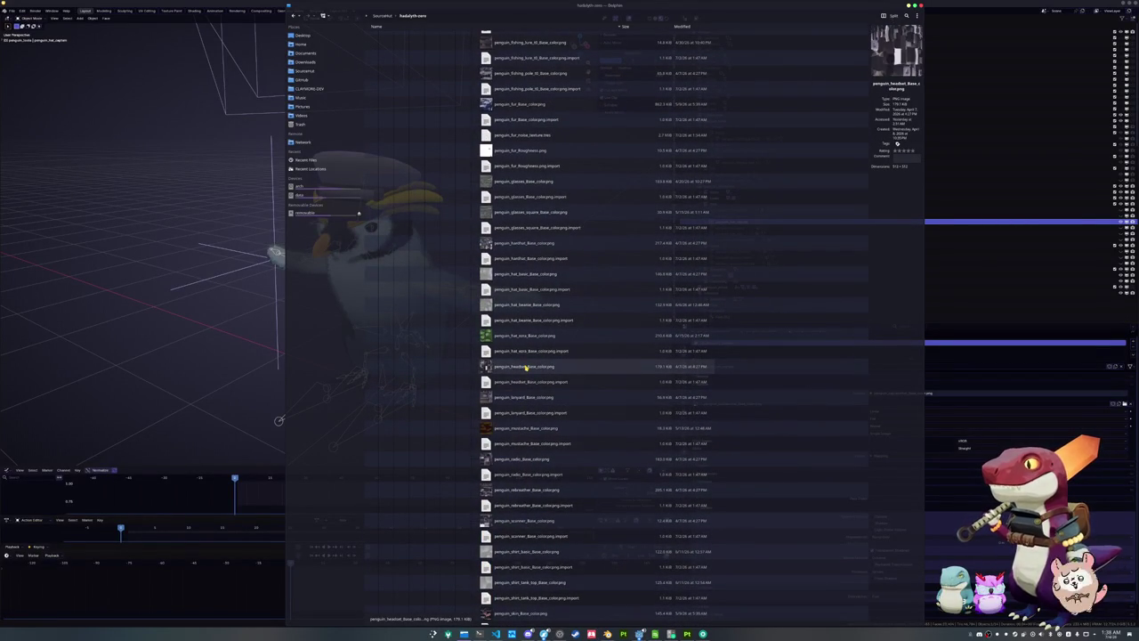
Preview the penguin hardhat, zim, skin, basic hat, mustache, scanner and lanyard textures in Dolphin
click(525, 248)
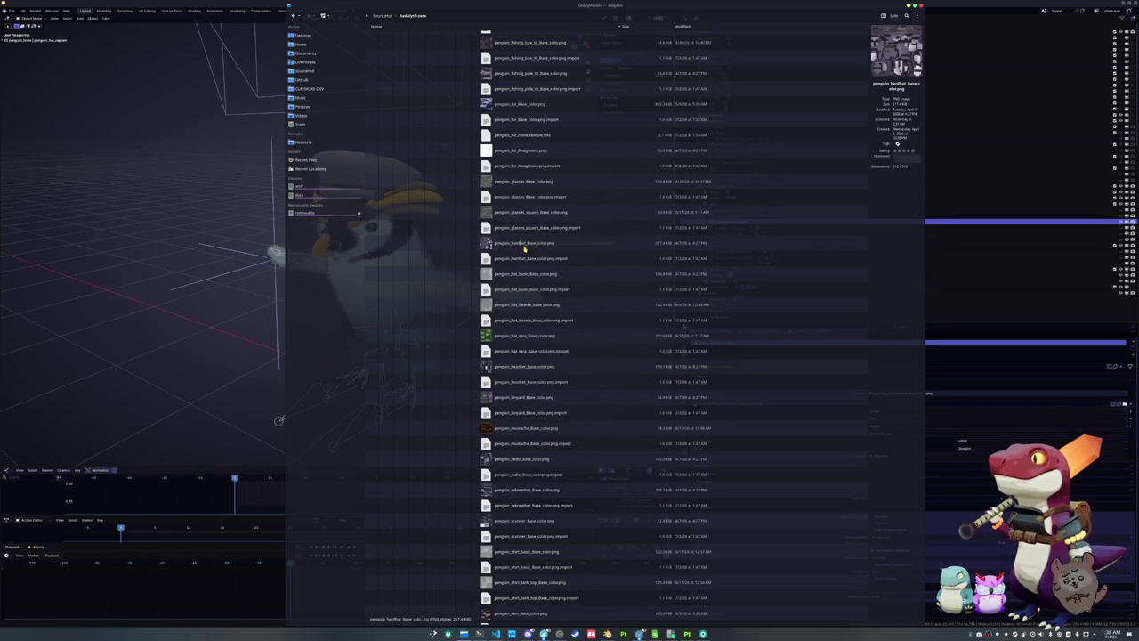
key(Down)
key(Down)
key(Up)
key(Up)
key(Up)
key(Up)
key(Up)
key(Up)
key(Up)
key(Up)
key(Up)
key(Up)
key(Up)
key(Down)
key(Down)
key(Down)
key(Down)
key(Down)
key(Down)
key(Down)
key(Down)
key(Down)
key(Down)
key(Down)
key(Down)
key(Down)
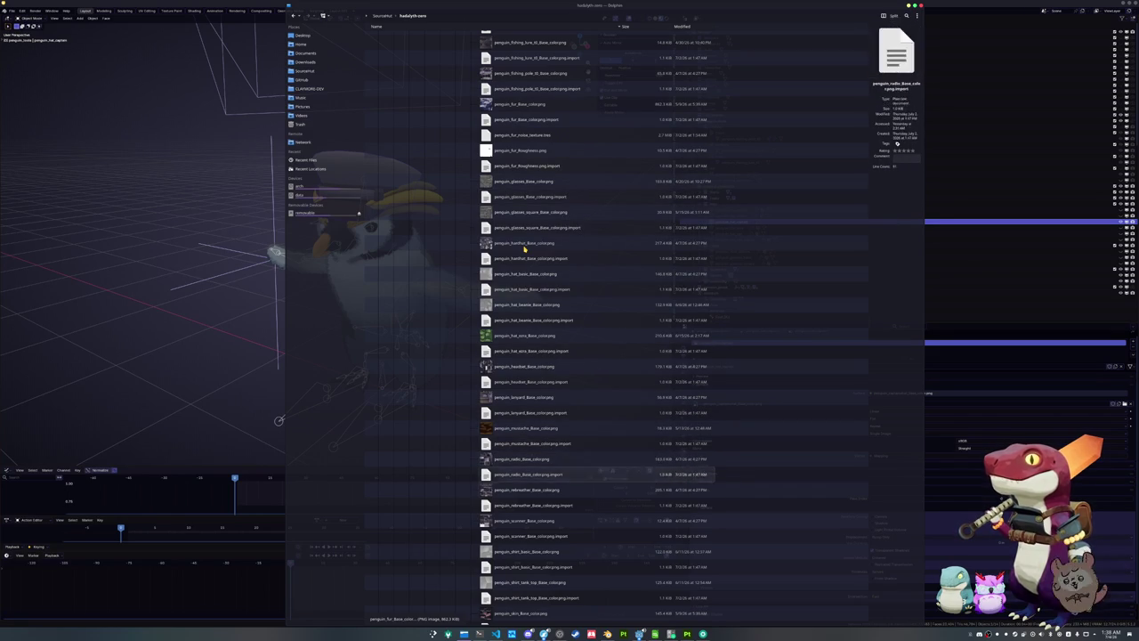
key(Down)
key(Down)
key(Down)
key(Down)
key(Down)
key(Down)
key(Down)
key(Down)
key(Down)
key(Down)
key(Down)
key(Down)
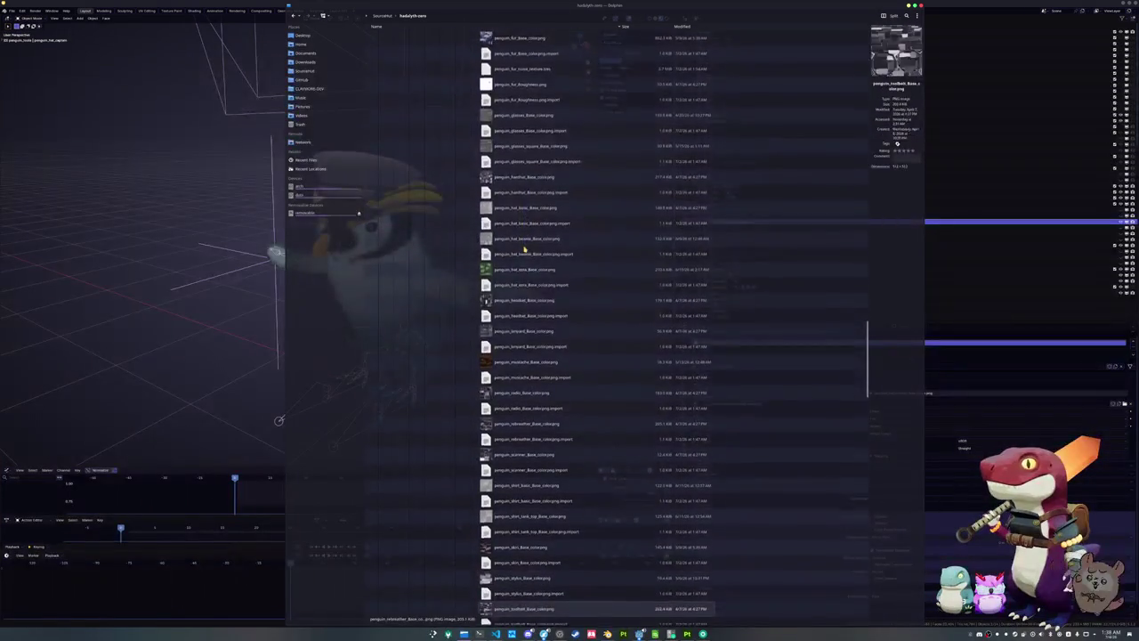
key(Down)
key(Down)
key(Down)
key(Down)
key(Down)
key(Down)
key(Up)
key(Up)
key(Up)
key(Up)
key(Up)
key(Up)
key(Up)
key(Up)
key(Up)
key(Up)
key(Up)
key(Up)
key(Up)
key(Up)
key(Up)
key(Up)
key(Up)
key(Up)
key(Up)
key(Down)
key(Down)
key(Down)
key(Up)
key(Up)
key(Up)
key(Up)
key(Up)
key(Up)
key(Up)
key(Up)
key(Up)
key(Up)
key(Up)
key(Up)
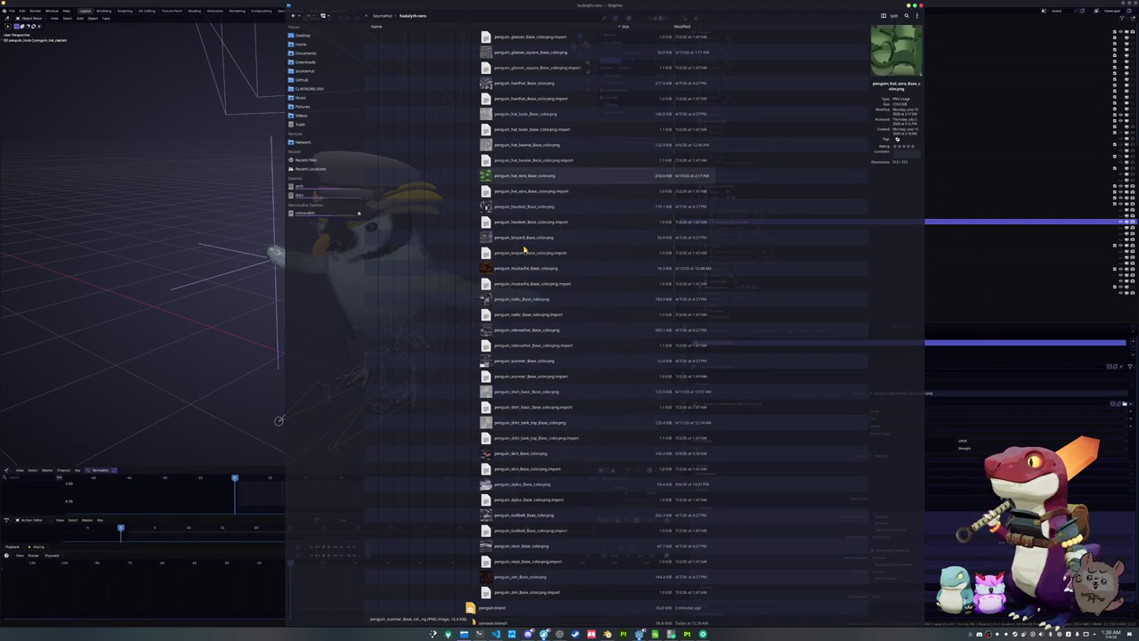
key(Up)
key(Up)
key(Up)
key(Down)
key(Down)
key(Down)
key(Down)
key(Down)
key(Down)
key(Down)
key(Down)
key(Down)
key(Down)
key(Down)
key(Down)
key(Down)
key(Down)
key(Down)
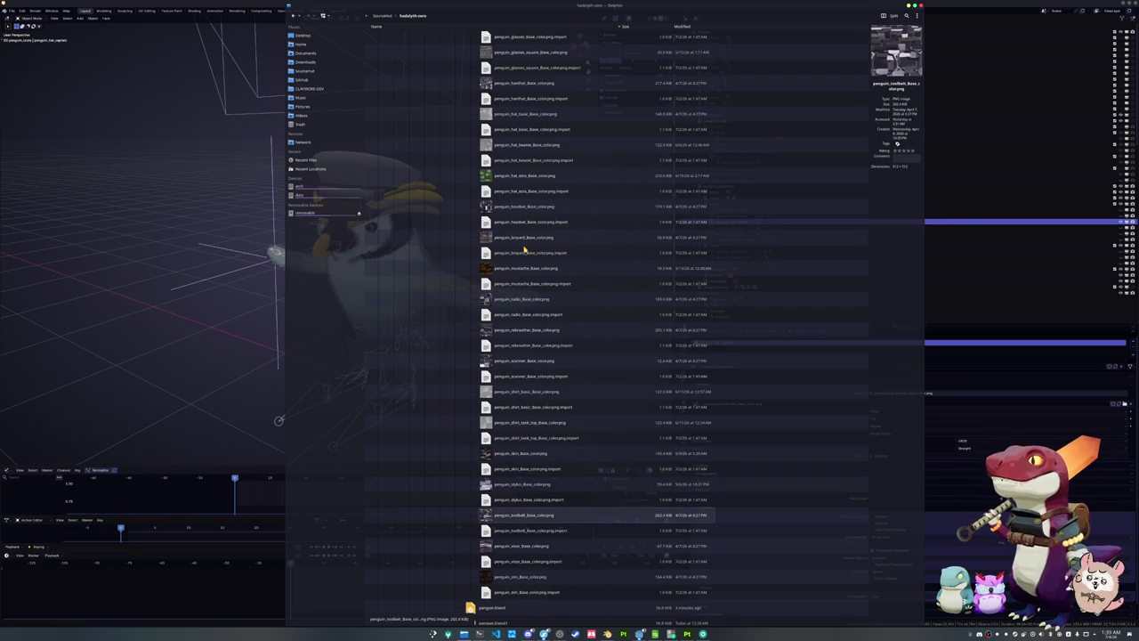
click(535, 361)
scroll(529, 368, up, 2)
scroll(529, 367, up, 1)
scroll(534, 372, up, 2)
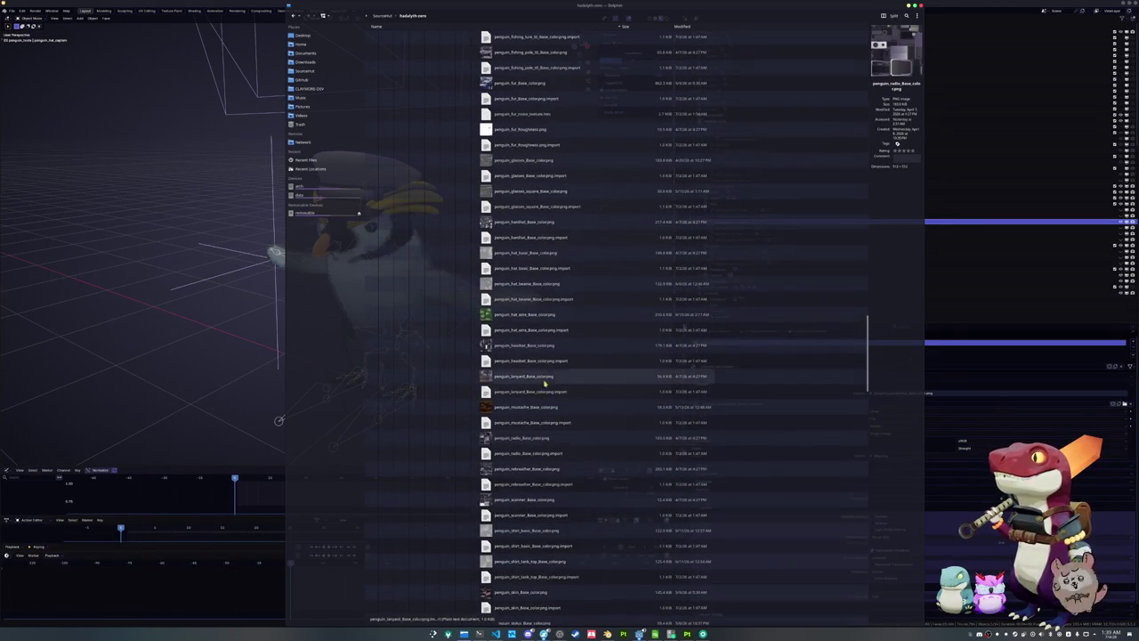
click(551, 376)
Find the captain hat Base_color texture and drag it onto the hat material in Blender
scroll(582, 397, up, 2)
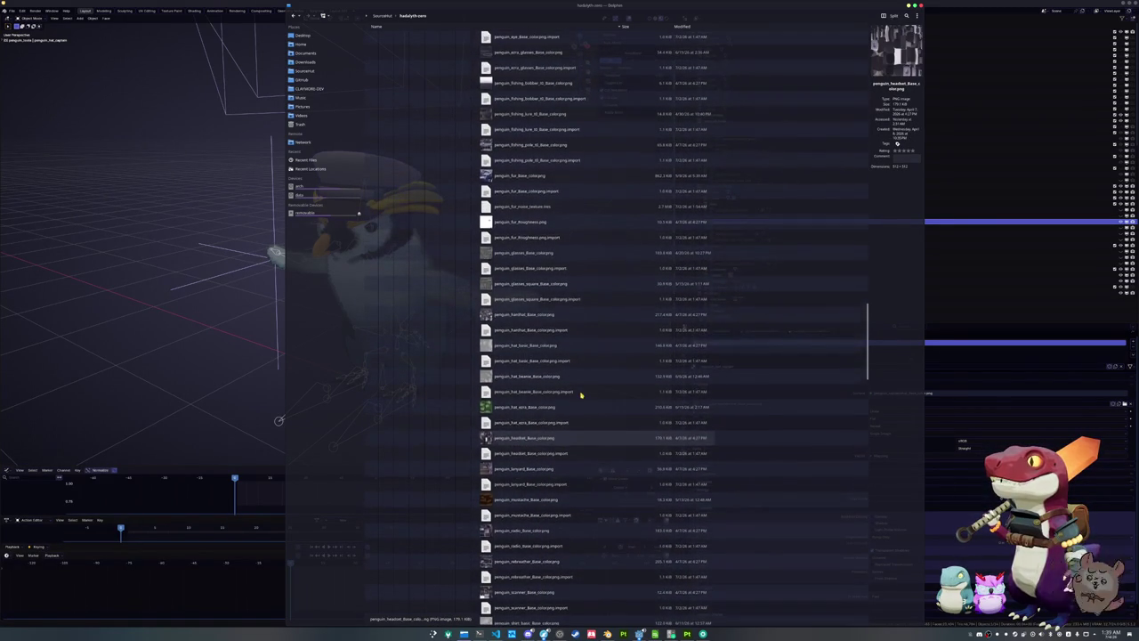
scroll(581, 407, up, 1)
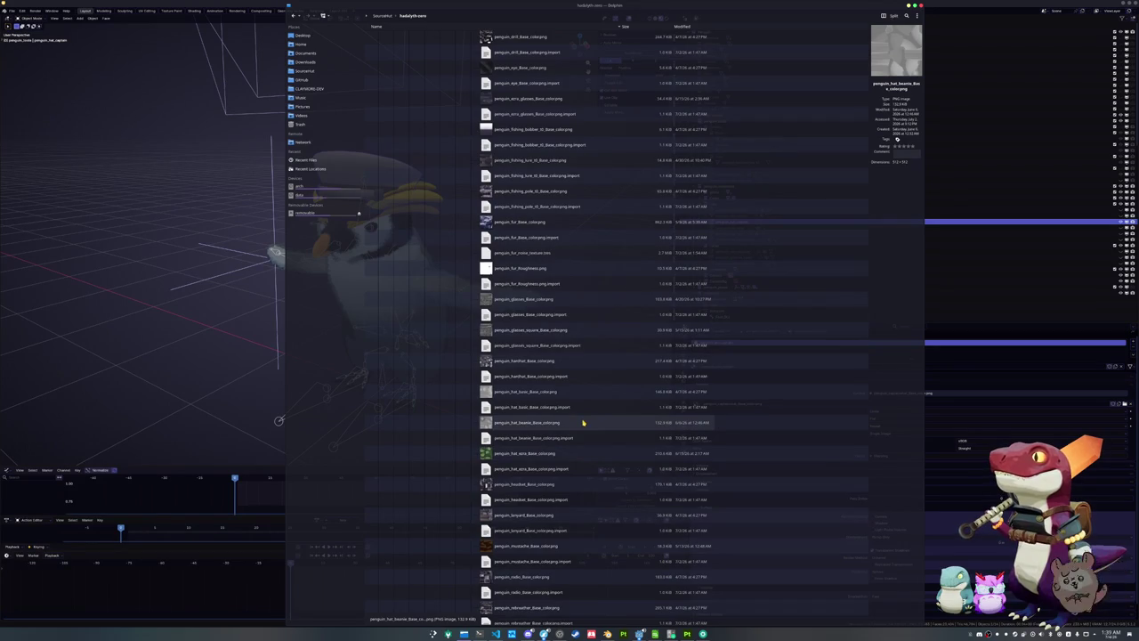
scroll(583, 422, up, 1)
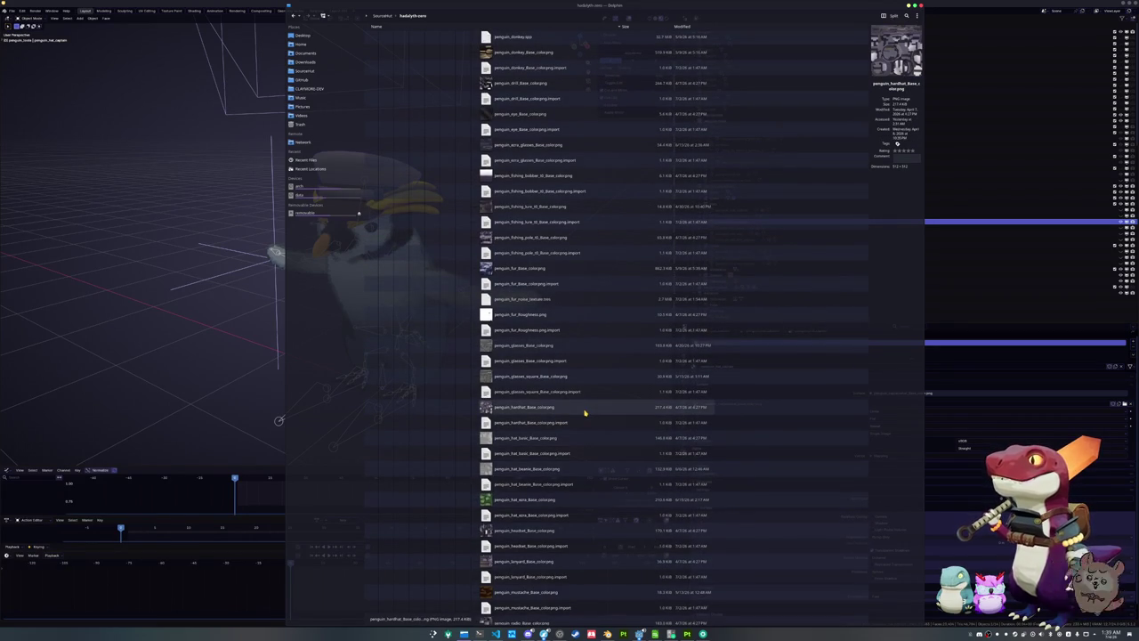
scroll(585, 413, up, 1)
scroll(582, 435, up, 1)
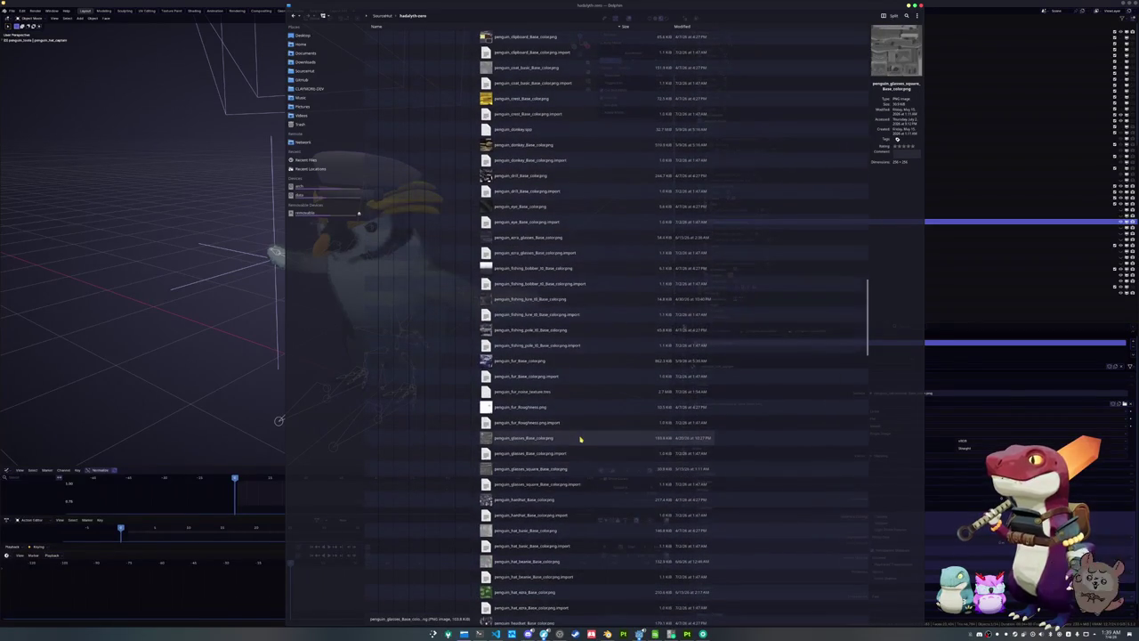
scroll(575, 427, up, 1)
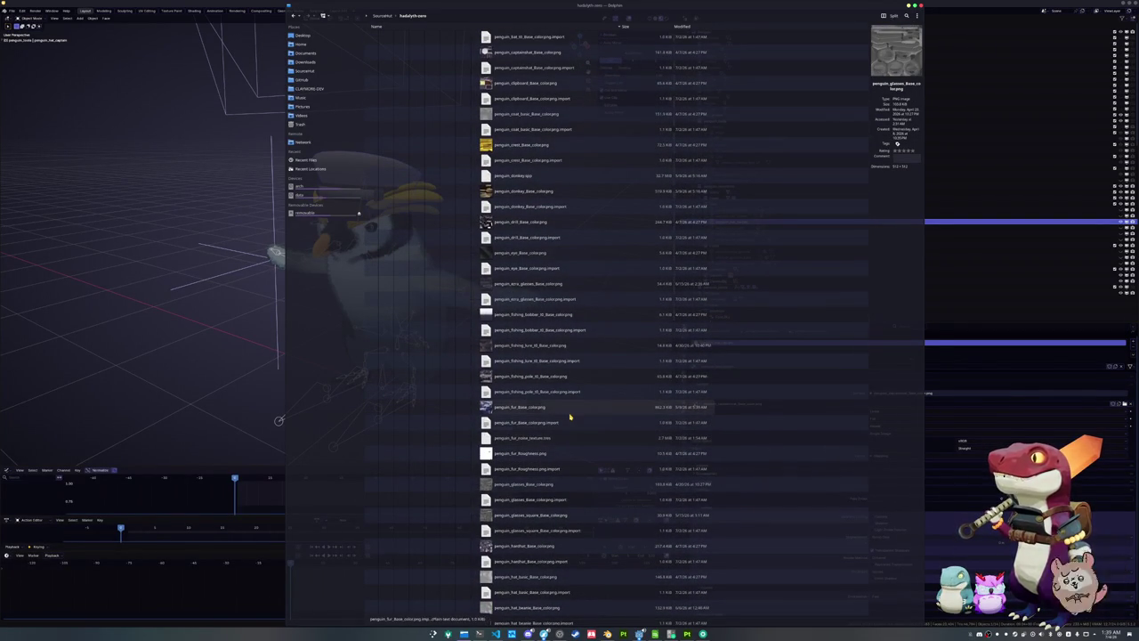
scroll(570, 378, up, 1)
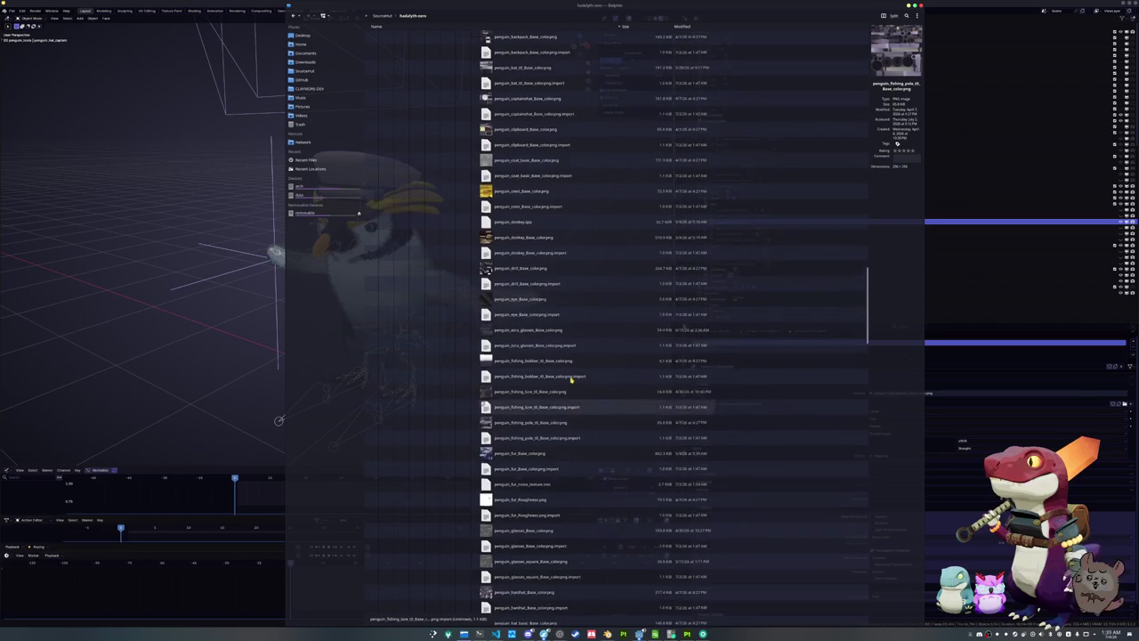
scroll(558, 373, up, 1)
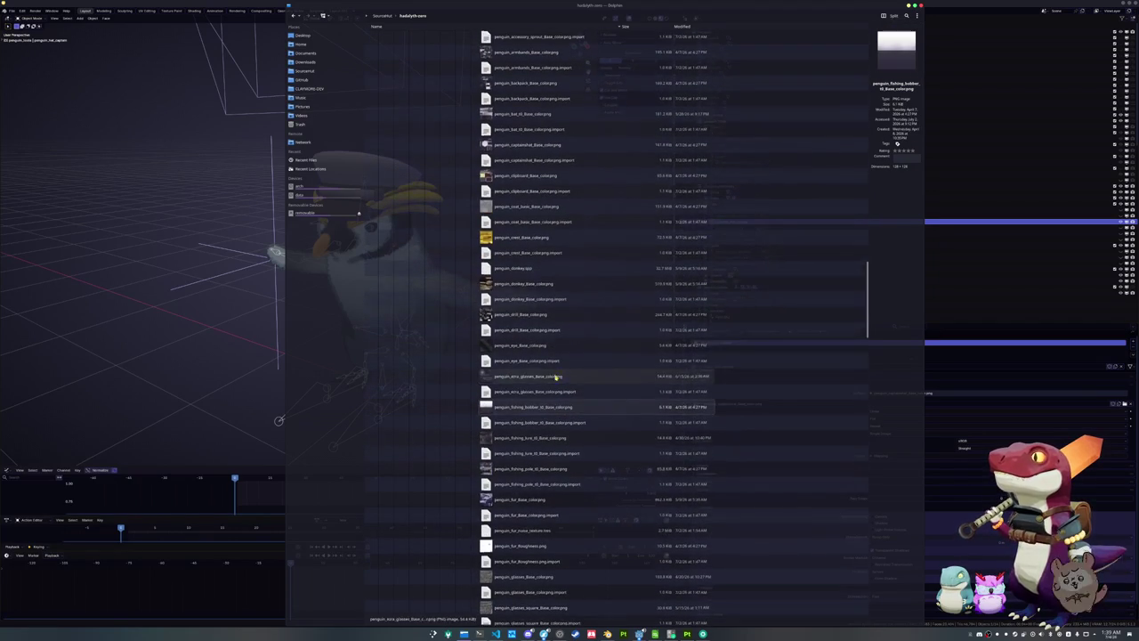
scroll(553, 374, up, 2)
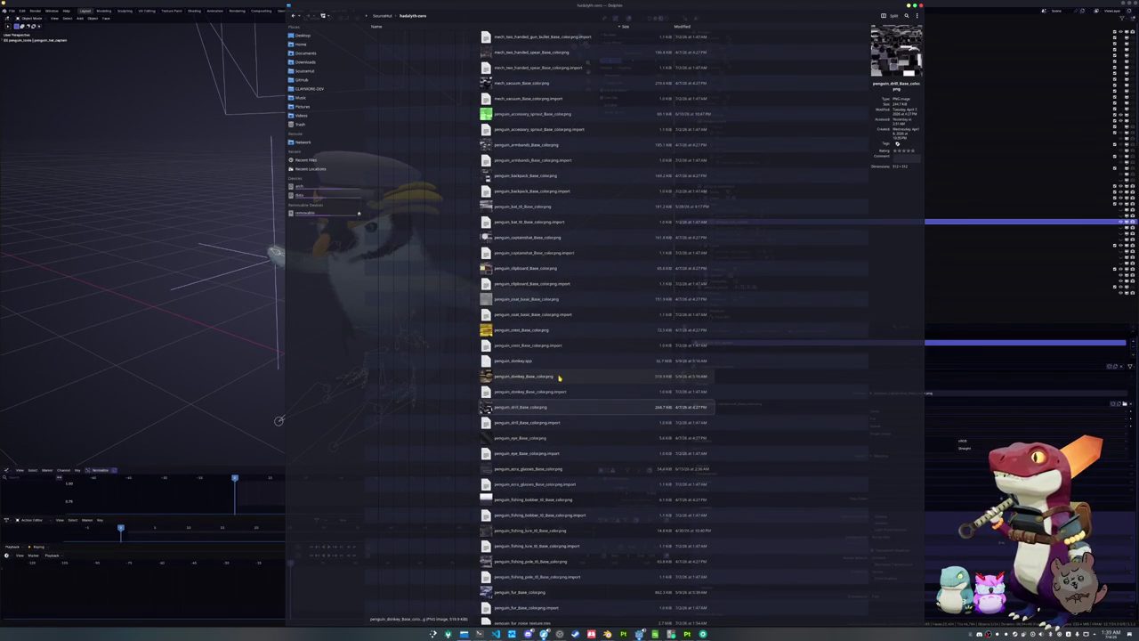
scroll(556, 377, up, 1)
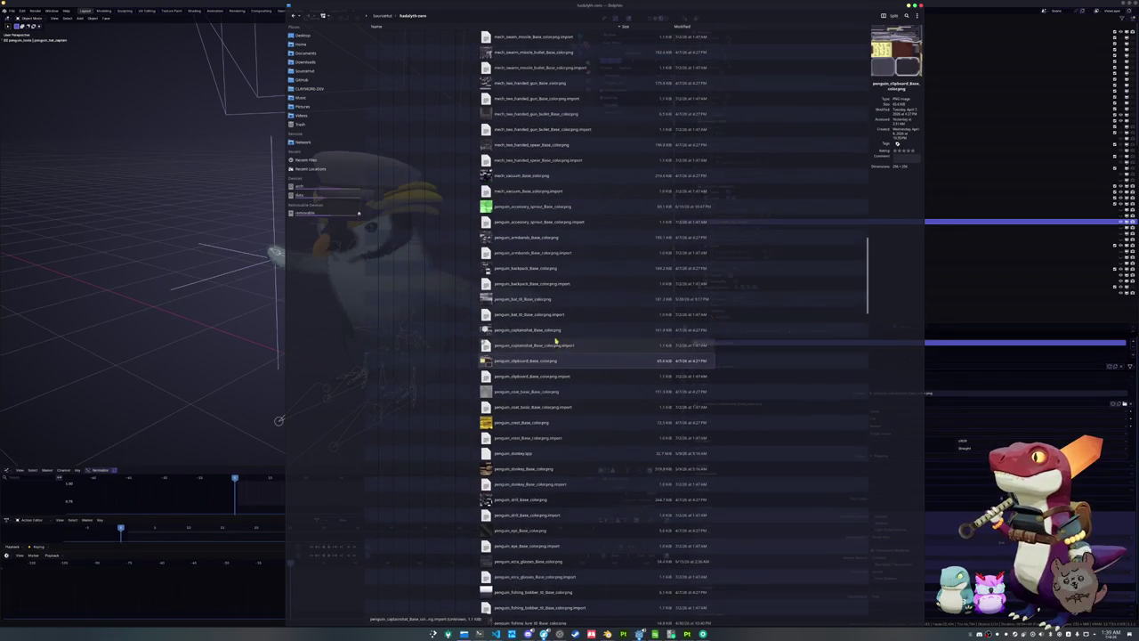
scroll(558, 351, up, 1)
scroll(558, 366, up, 1)
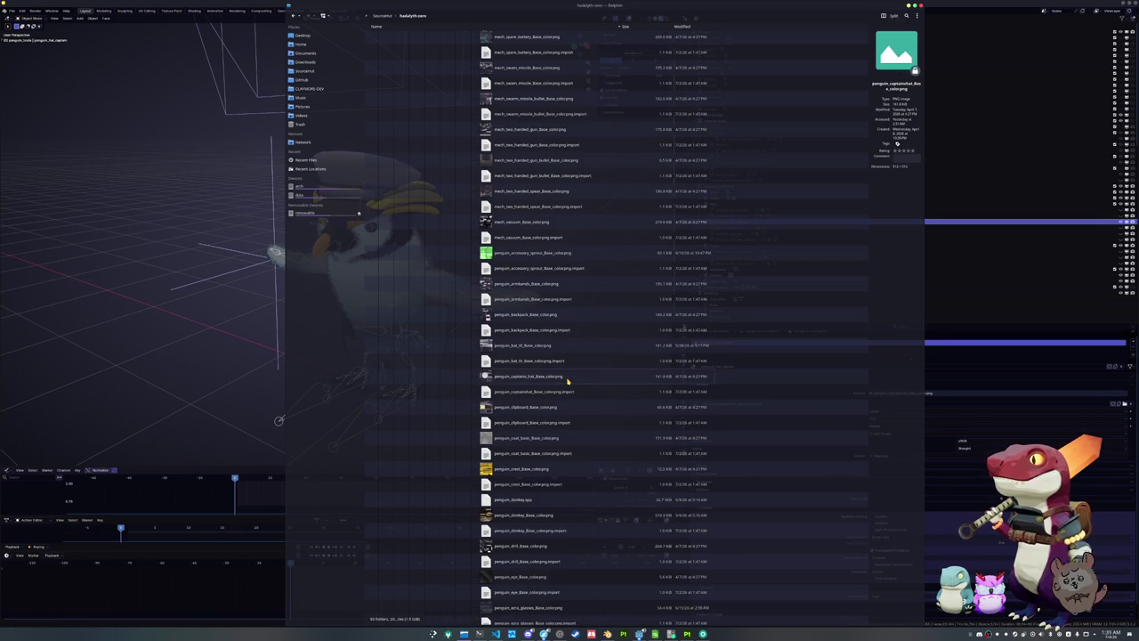
drag(566, 380, 208, 381)
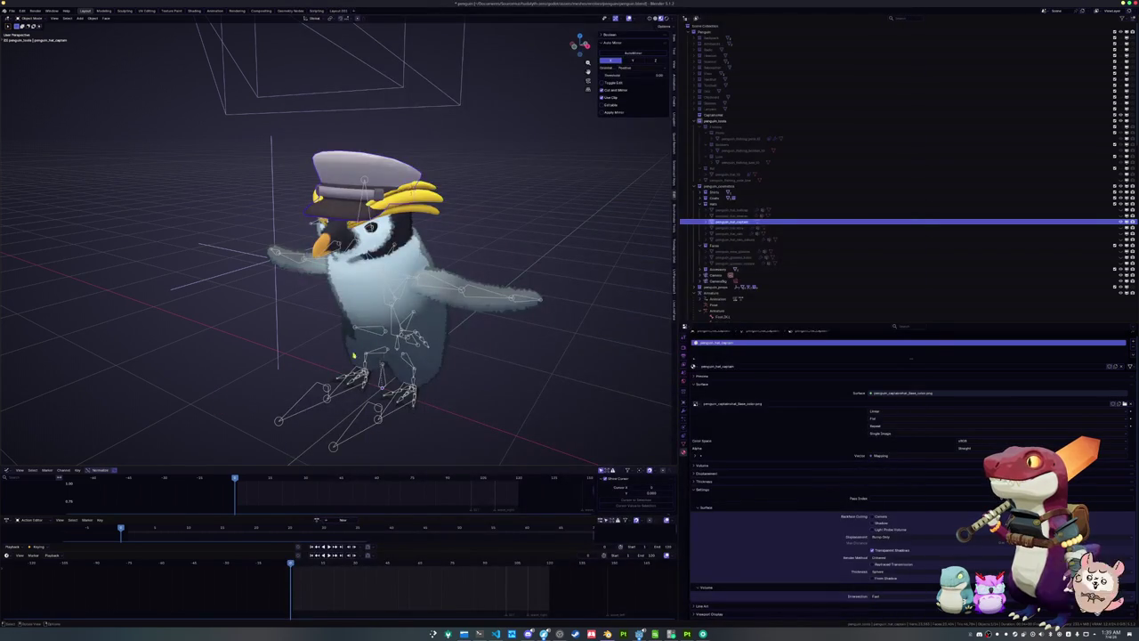
Move the captain's hat along global Z, then check it from the camera view
middle_drag(431, 341, 561, 288)
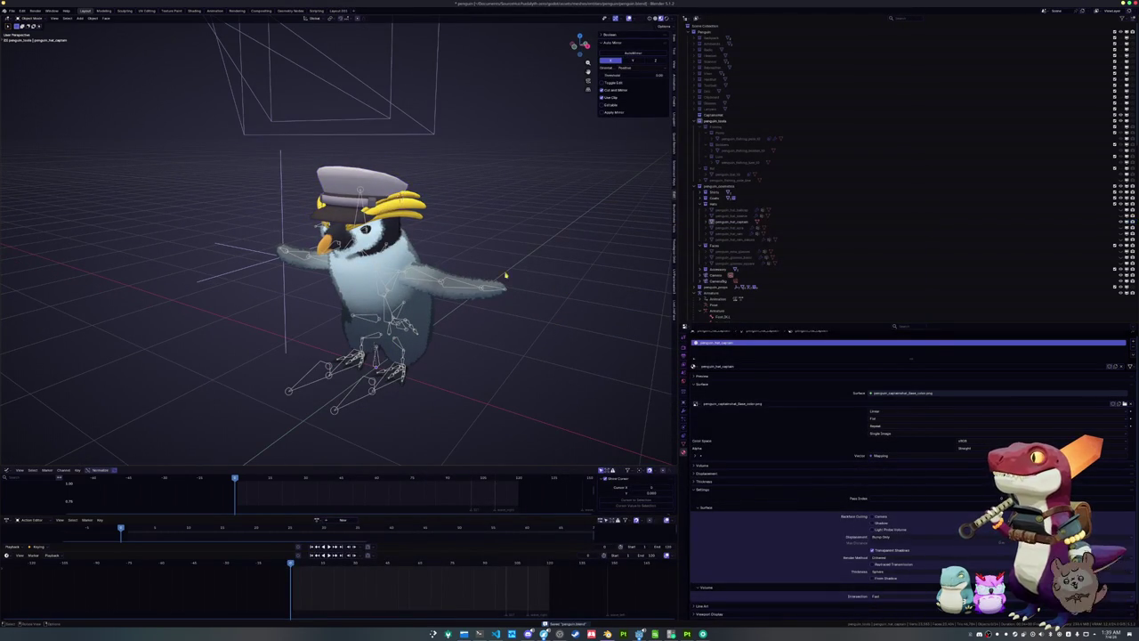
scroll(476, 249, down, 3)
scroll(480, 251, down, 2)
key(g)
key(z)
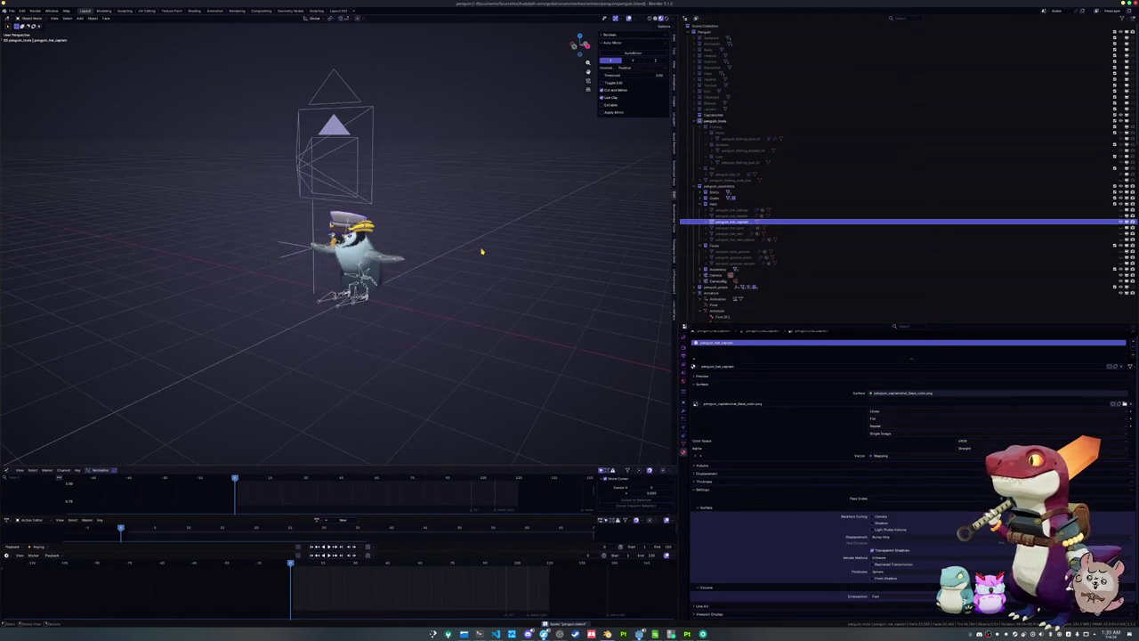
click(465, 211)
key(KP_0)
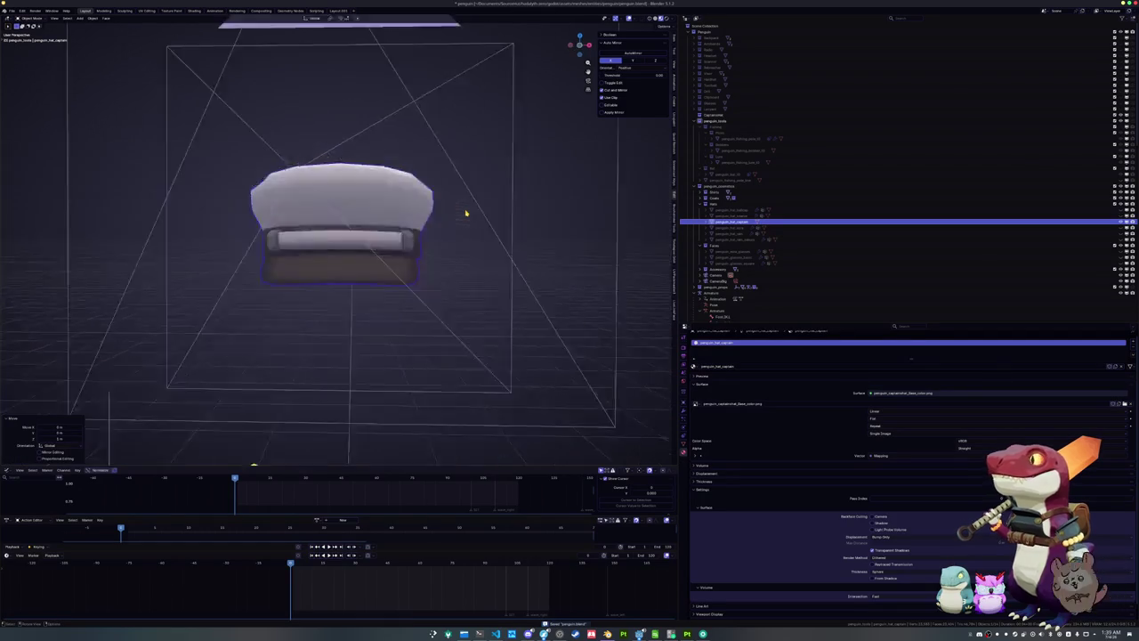